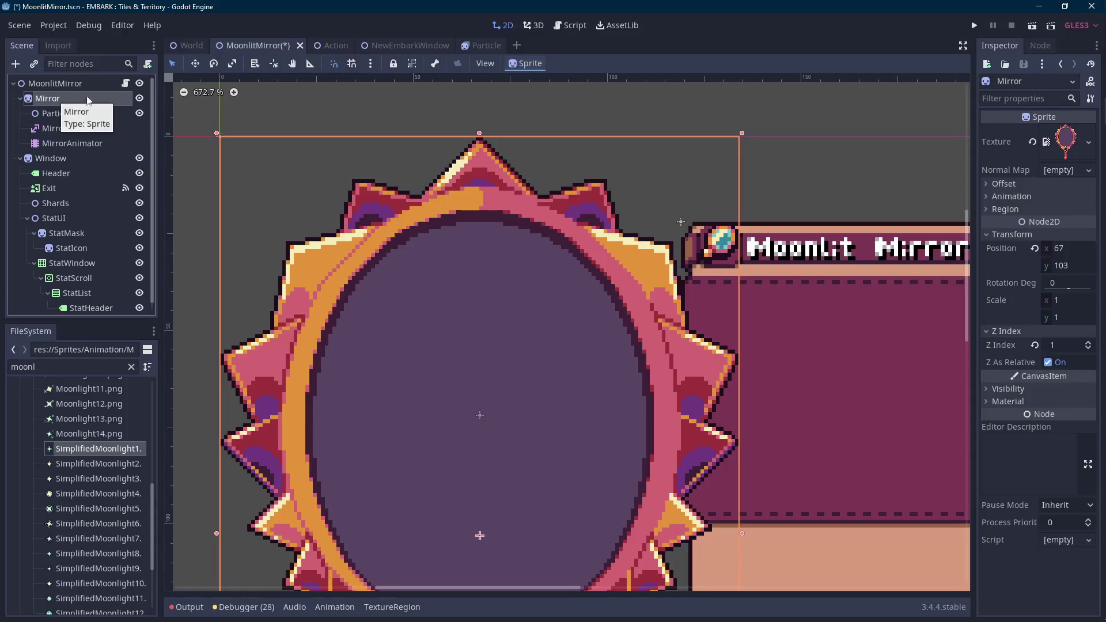
- Change the mirror's y value to 103 and rename the constant MIRROR_Y_OPENED
{"action": "double_click", "coordinate": [477, 173]}
{"action": "type", "text": "103"}
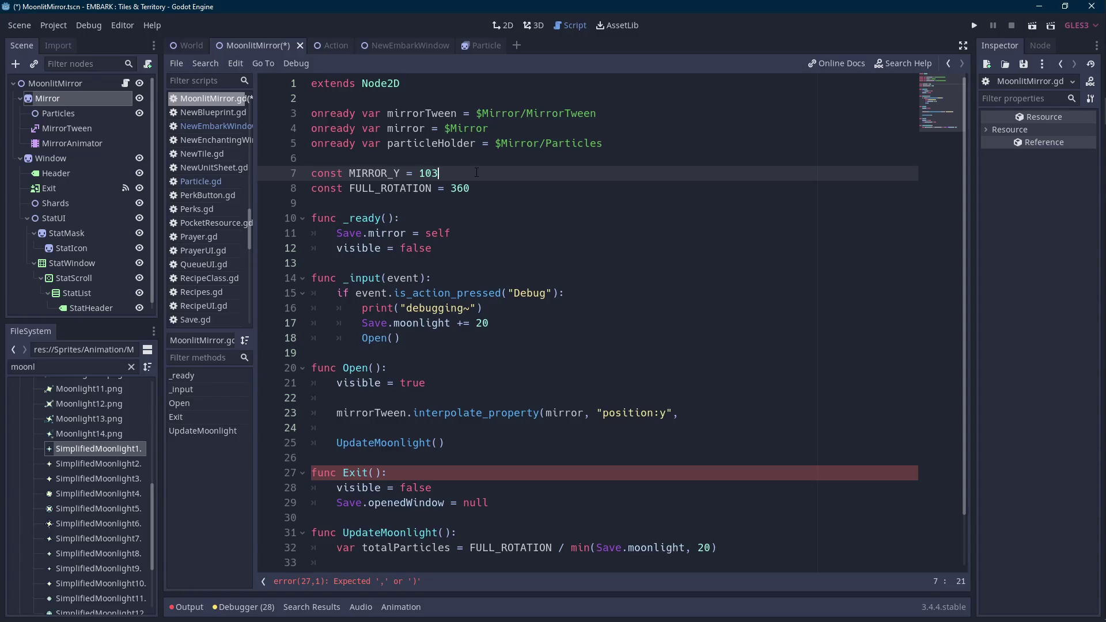
{"action": "key", "text": "ctrl+shift+Left"}
{"action": "key", "text": "ctrl+shift+Left"}
{"action": "key", "text": "ctrl+shift+Left"}
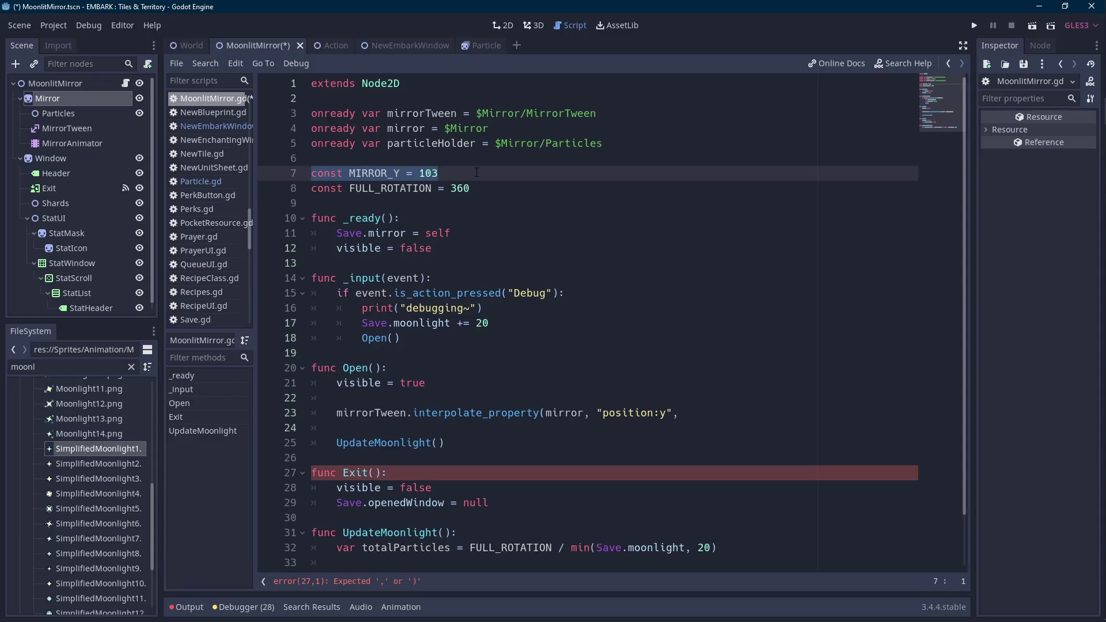
{"action": "key", "text": "ctrl+Right"}
{"action": "key", "text": "ctrl+Right"}
{"action": "type", "text": "_OPENED"}
{"action": "key", "text": "Down"}
{"action": "key", "text": "Up"}
{"action": "key", "text": "shift+End"}
{"action": "key", "text": "shift+Home"}
{"action": "key", "text": "Right"}
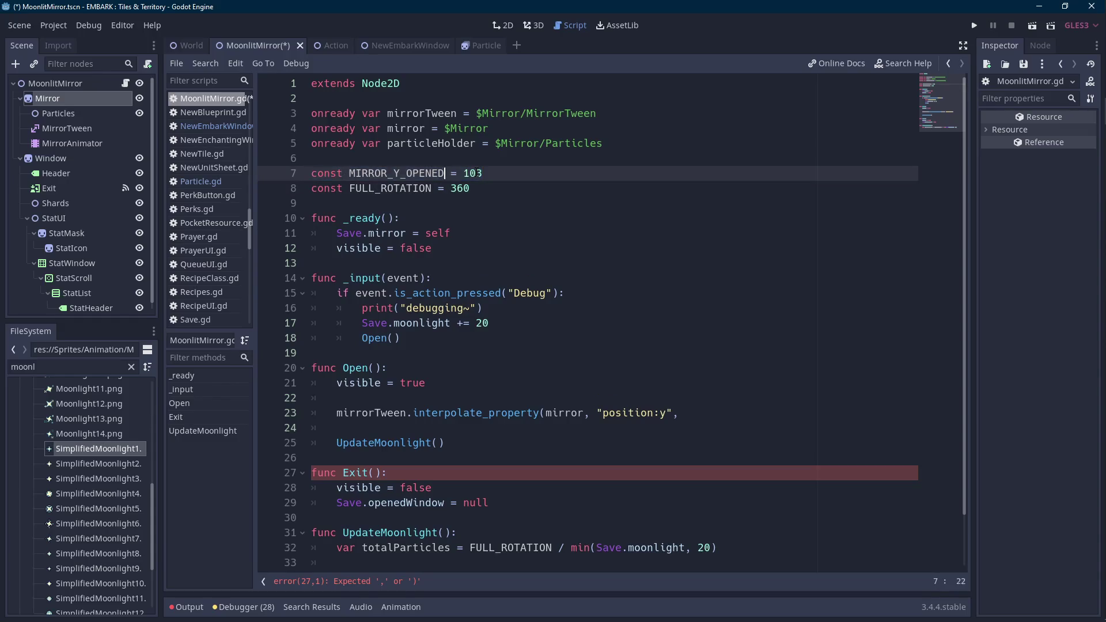
- Duplicate the constant line and rename the copy MIRROR_Y_CLOSED
{"action": "key", "text": "Down"}
{"action": "key", "text": "Up"}
{"action": "key", "text": "ctrl+b"}
{"action": "key", "text": "ctrl+Right"}
{"action": "key", "text": "BackSpace"}
{"action": "key", "text": "BackSpace"}
{"action": "key", "text": "BackSpace"}
{"action": "type", "text": "CLOSED"}
{"action": "key", "text": "ctrl+Right"}
{"action": "key", "text": "ctrl+shift+Left"}
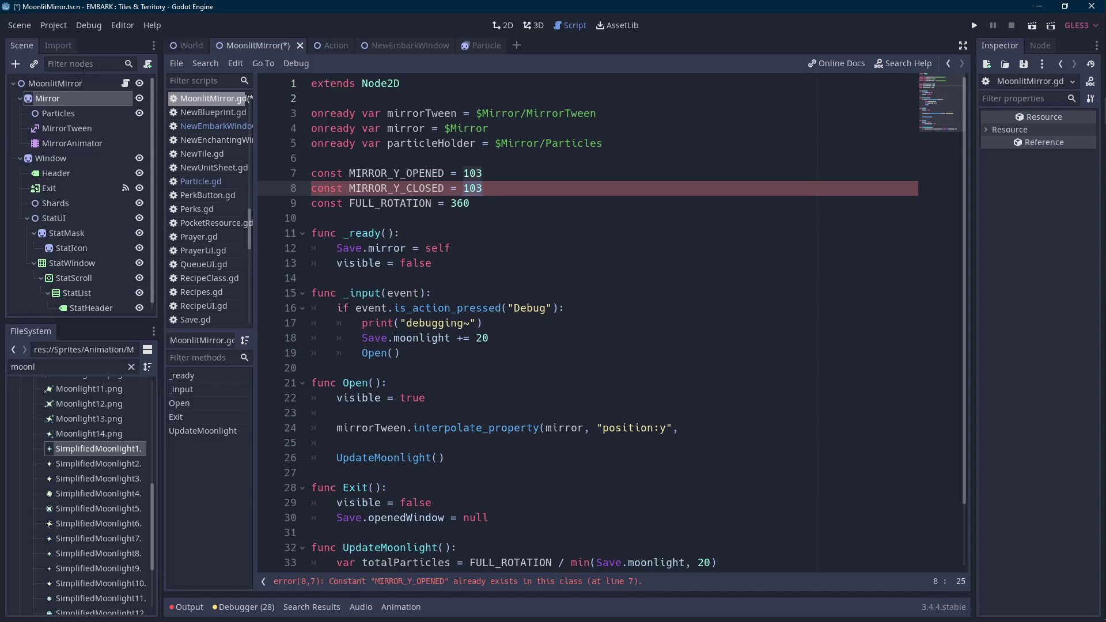
- Test the mirror sprite 16 px lower in the 2D view, then set MIRROR_Y_CLOSED to 119
{"action": "left_click", "coordinate": [61, 98]}
{"action": "scroll", "coordinate": [438, 316], "scroll_direction": "down", "scroll_amount": 4}
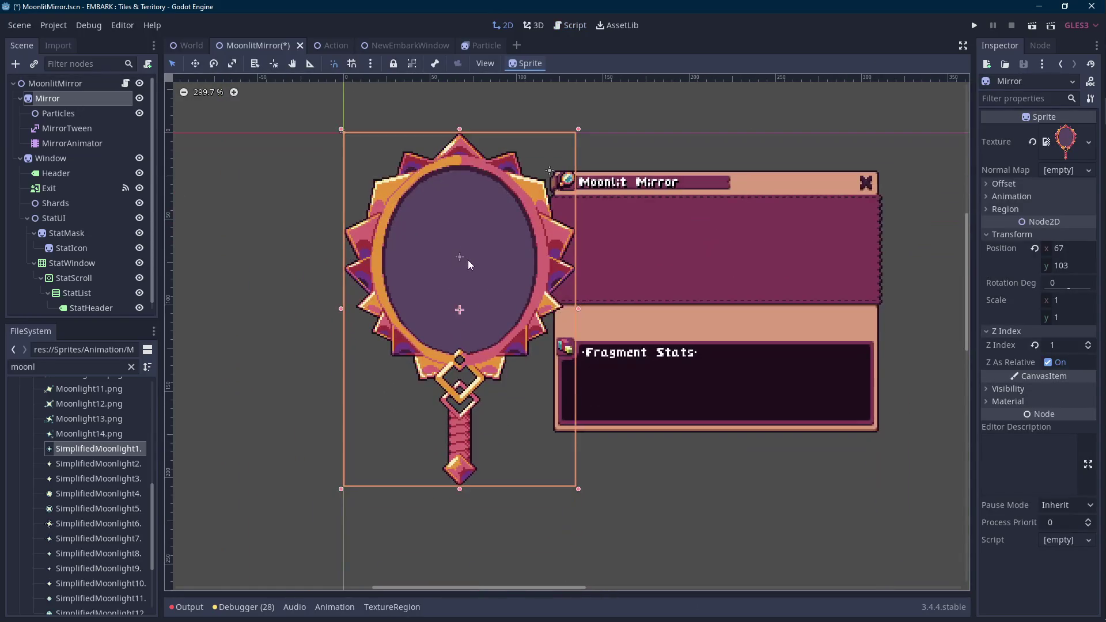
{"action": "key", "text": "shift+Down"}
{"action": "key", "text": "shift+Down"}
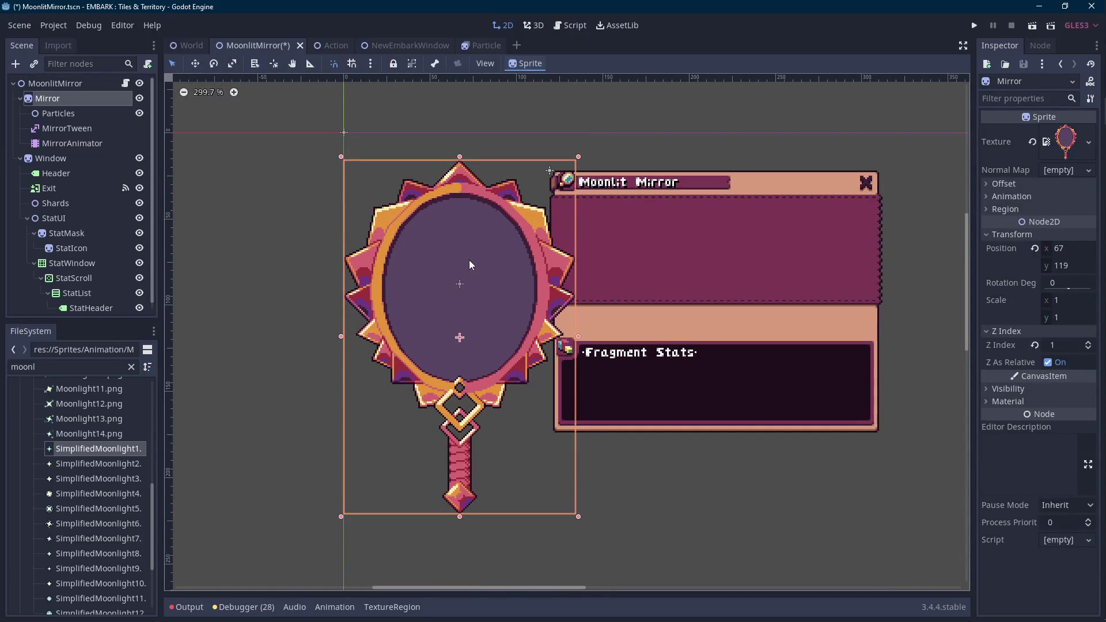
{"action": "key", "text": "shift+Up"}
{"action": "key", "text": "shift+Up"}
{"action": "left_click", "coordinate": [125, 84]}
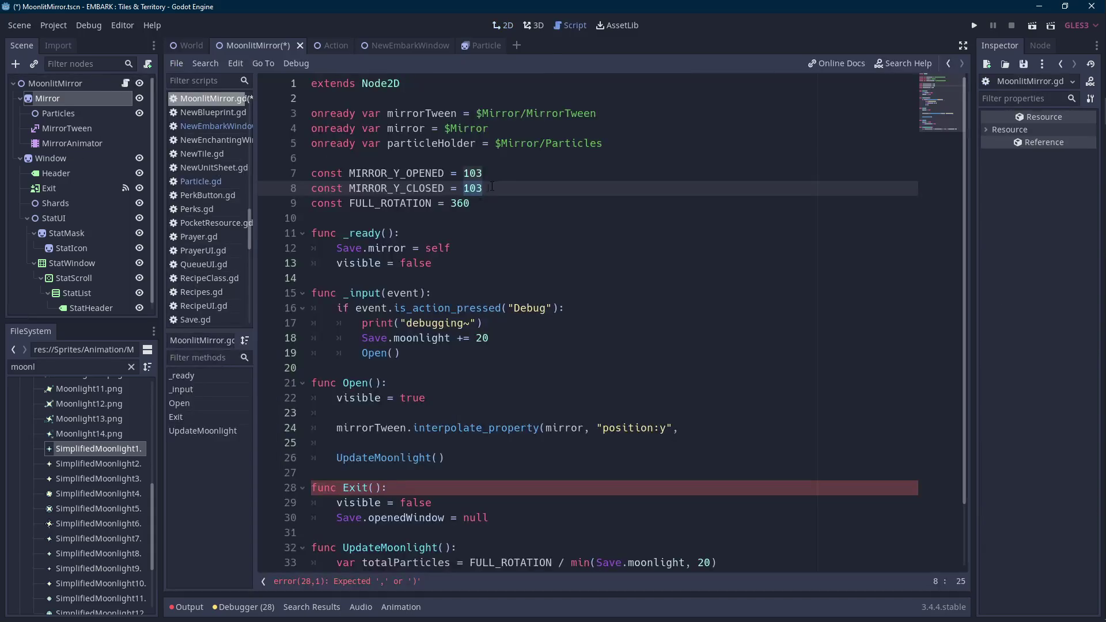
{"action": "type", "text": "119"}
{"action": "key", "text": "Left"}
{"action": "key", "text": "Left"}
{"action": "scroll", "coordinate": [507, 189], "scroll_direction": "down", "scroll_amount": 1}
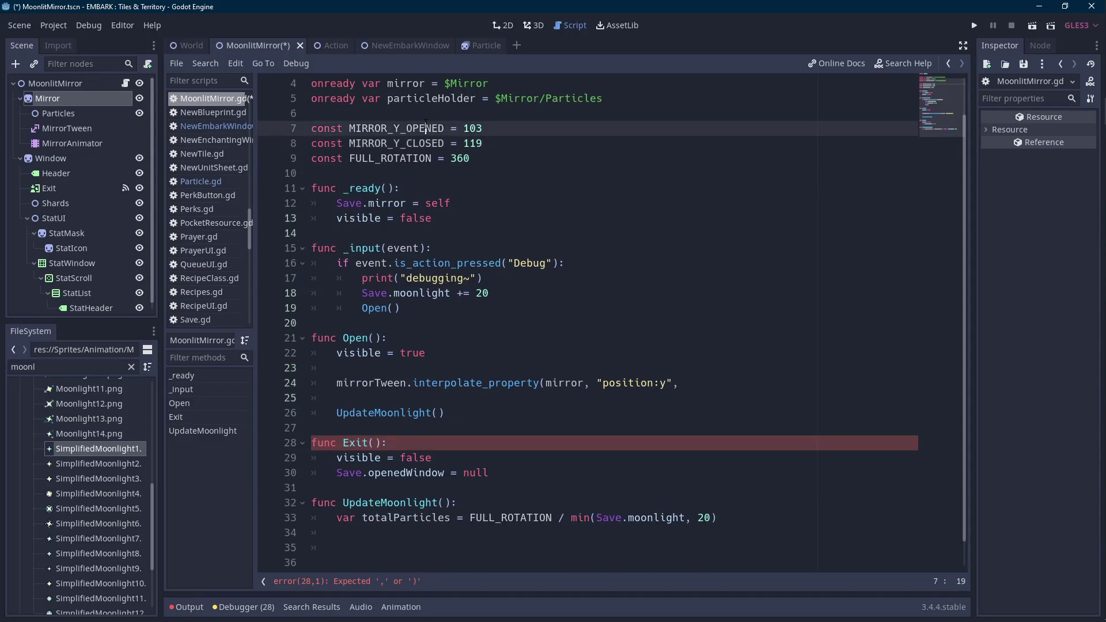
- Finish the position:y tween with MIRROR_Y_CLOSED, MIRROR_Y_OPENED, 0.2, Tween.TRANS_EXPO, Tween.EASE_IN
{"action": "left_click", "coordinate": [686, 383]}
{"action": "type", "text": "MIRROR_Y_CLOSED, MI"}
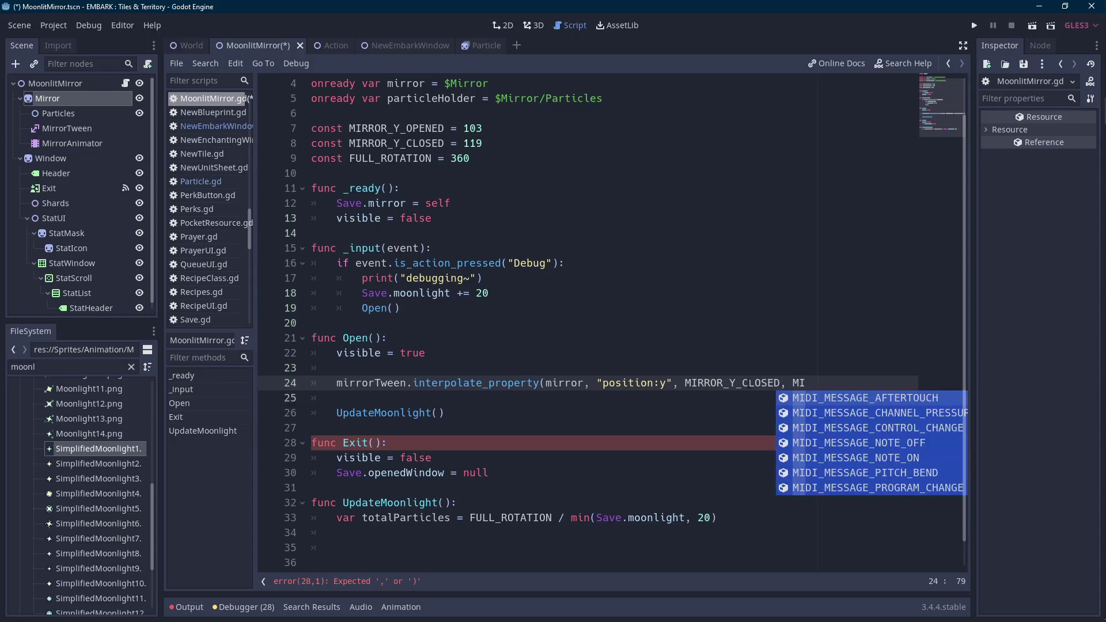
{"action": "type", "text": "RR"}
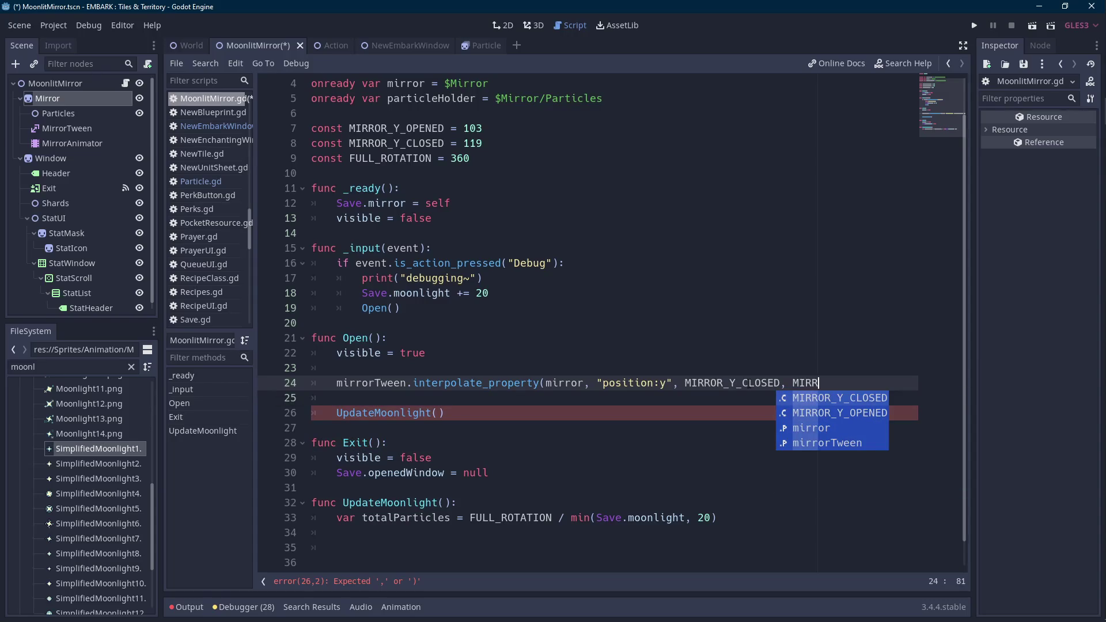
{"action": "key", "text": "Down"}
{"action": "key", "text": "Return"}
{"action": "type", "text": ","}
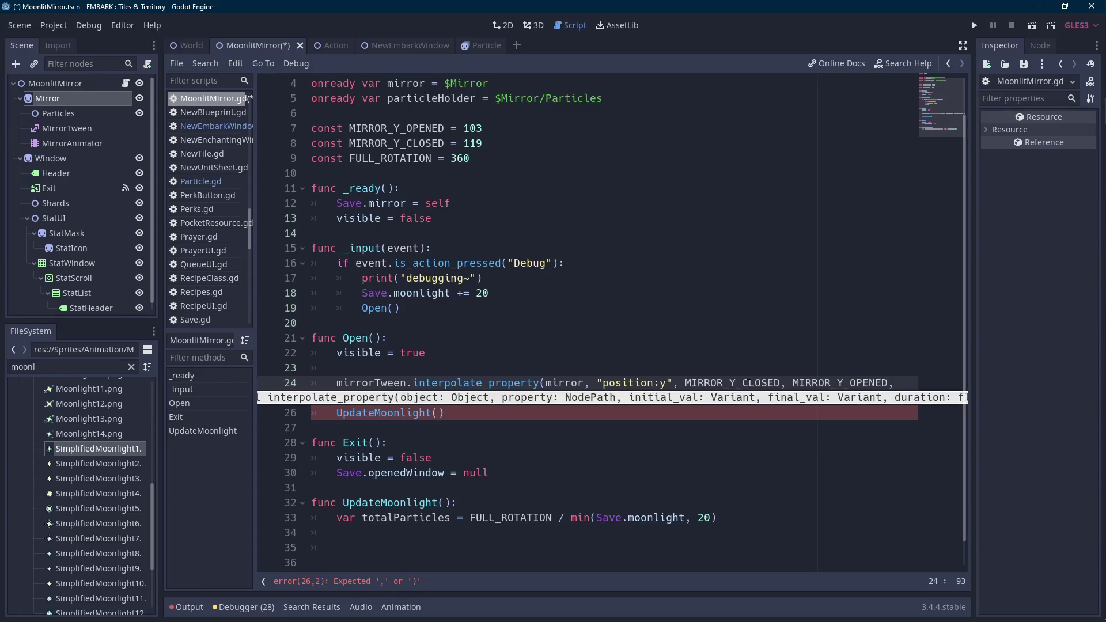
{"action": "type", "text": " 0.2,"}
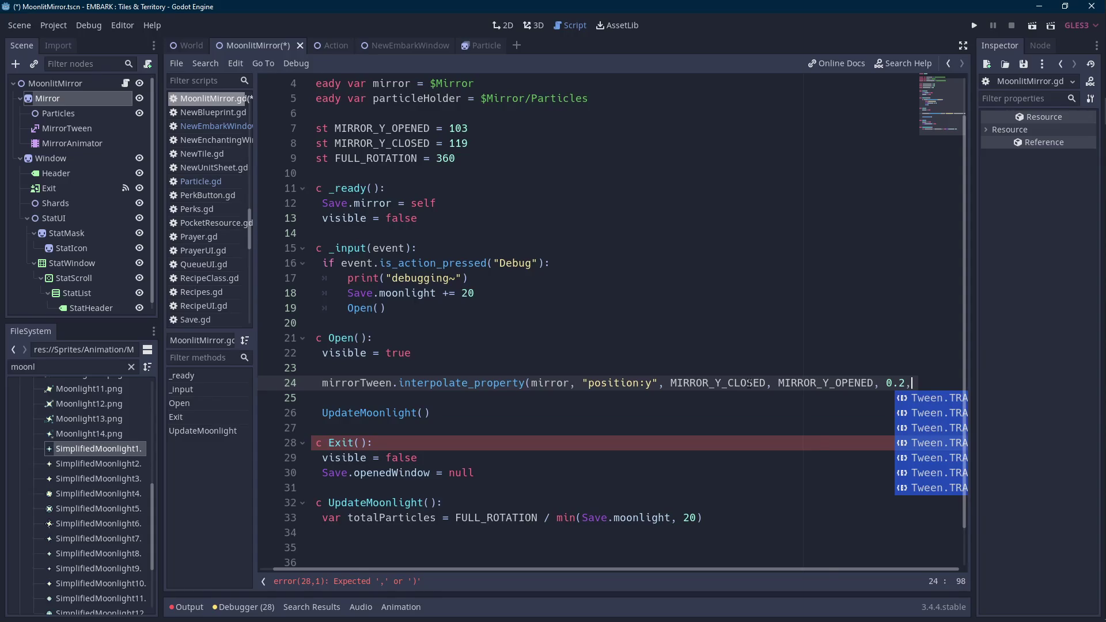
{"action": "type", "text": "Tween.TRANS_EXPO,Tween.EASE_IN)"}
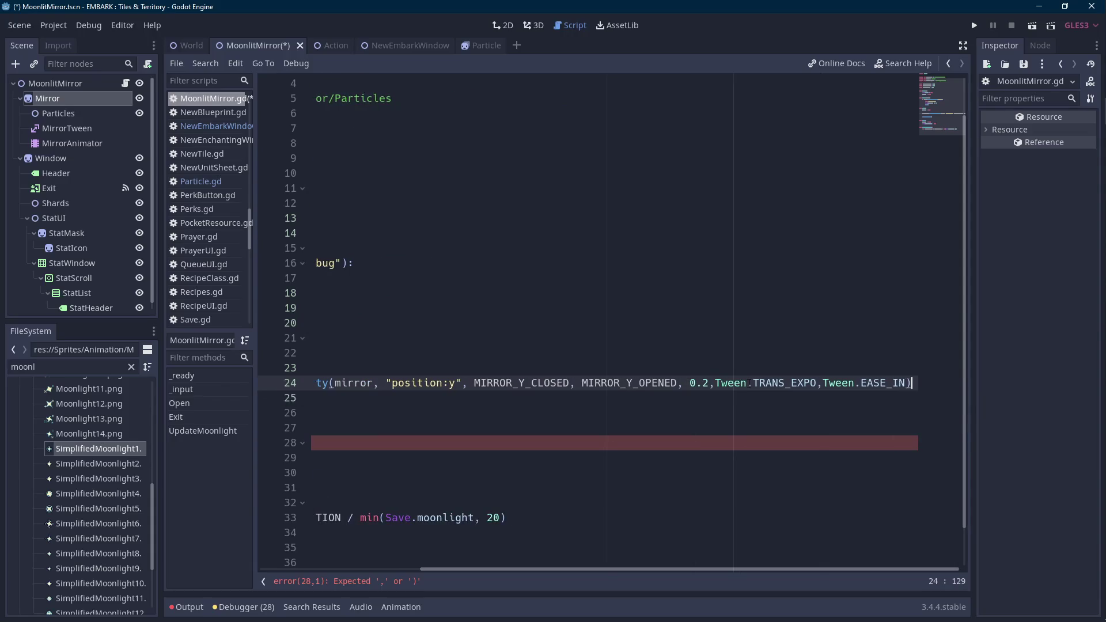
{"action": "key", "text": "Left"}
{"action": "key", "text": "Left"}
{"action": "key", "text": "Left"}
{"action": "key", "text": "ctrl+Left"}
{"action": "key", "text": "ctrl+Left"}
{"action": "key", "text": "Escape"}
{"action": "key", "text": "End"}
{"action": "key", "text": "Return"}
- Write mirrorTween.interpolate_property(mirror, "modulate:a", 0, 1, .2, on line 25
{"action": "type", "text": "mirr"}
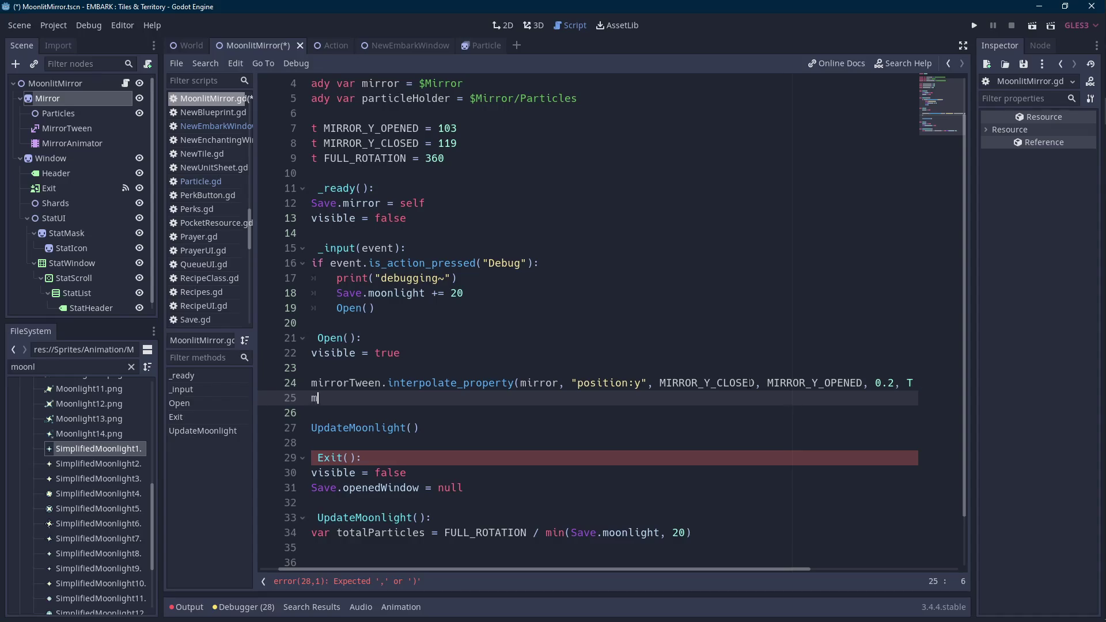
{"action": "key", "text": "Down"}
{"action": "key", "text": "Return"}
{"action": "type", "text": ".int"}
{"action": "key", "text": "Down"}
{"action": "key", "text": "Down"}
{"action": "key", "text": "Down"}
{"action": "key", "text": "Return"}
{"action": "type", "text": "mir"}
{"action": "key", "text": "Return"}
{"action": "type", "text": ", \"modulate:a\", "}
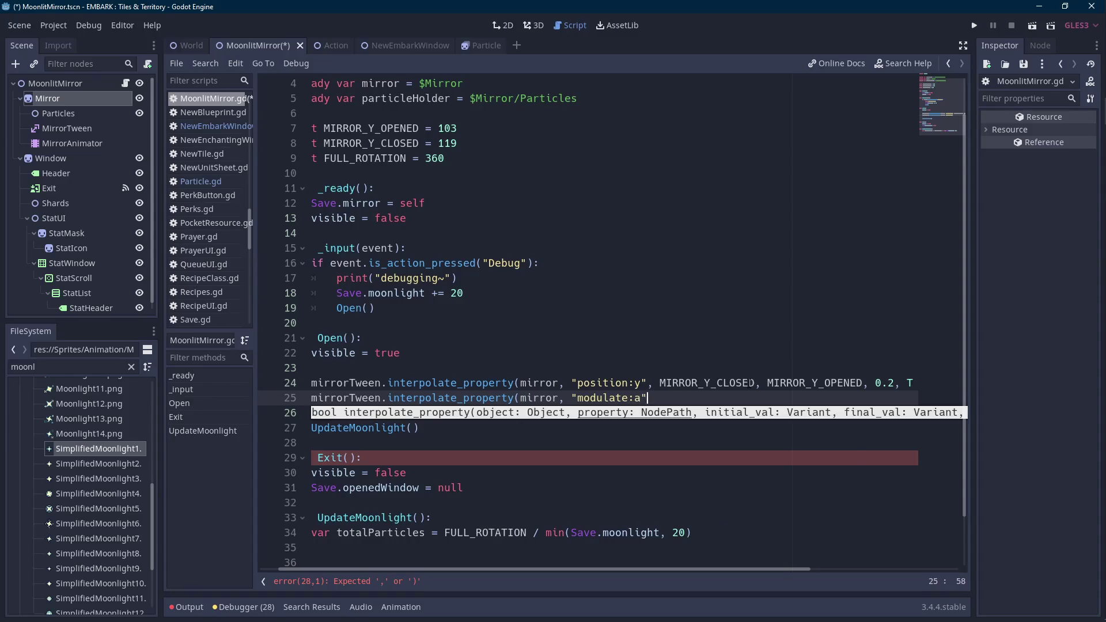
{"action": "type", "text": "0, 1, .2,"}
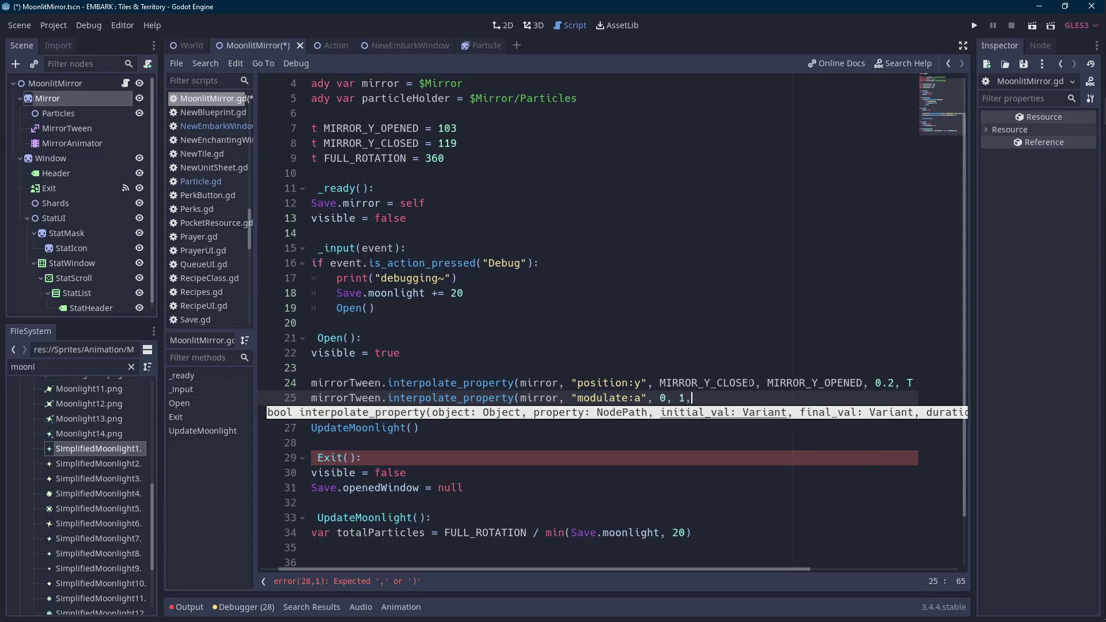
- Complete the fade tween with Tween.TRANS_CUBIC and Tween.EASE_IN
{"action": "key", "text": "Down"}
{"action": "key", "text": "Down"}
{"action": "key", "text": "Down"}
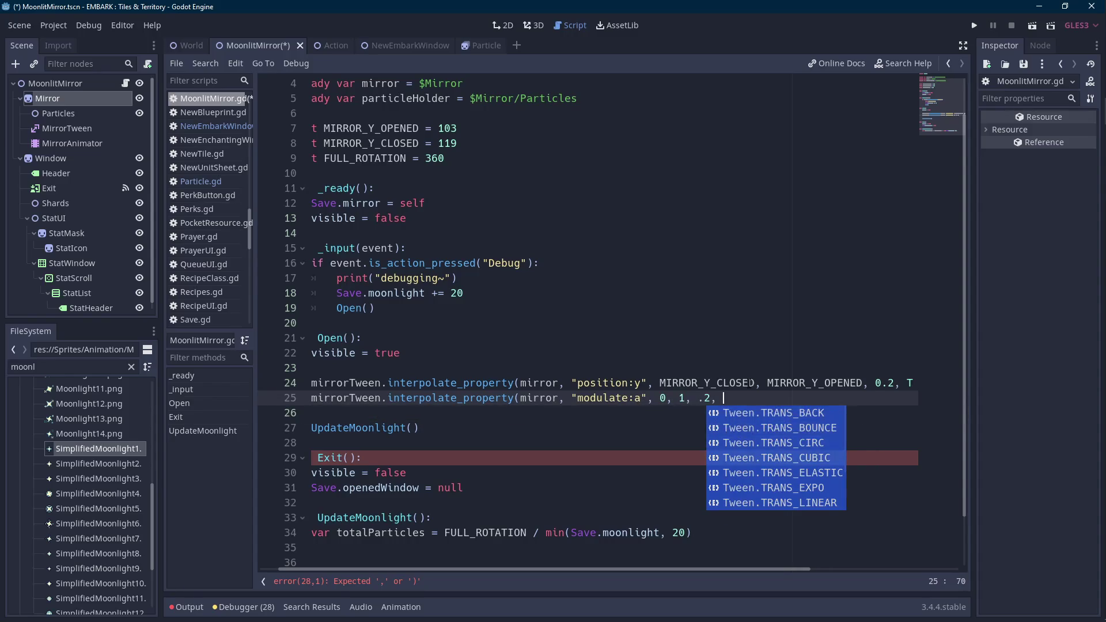
{"action": "key", "text": "Return"}
{"action": "type", "text": ","}
{"action": "key", "text": "Return"}
{"action": "type", "text": ")"}
{"action": "key", "text": "ctrl+Left"}
{"action": "key", "text": "ctrl+Left"}
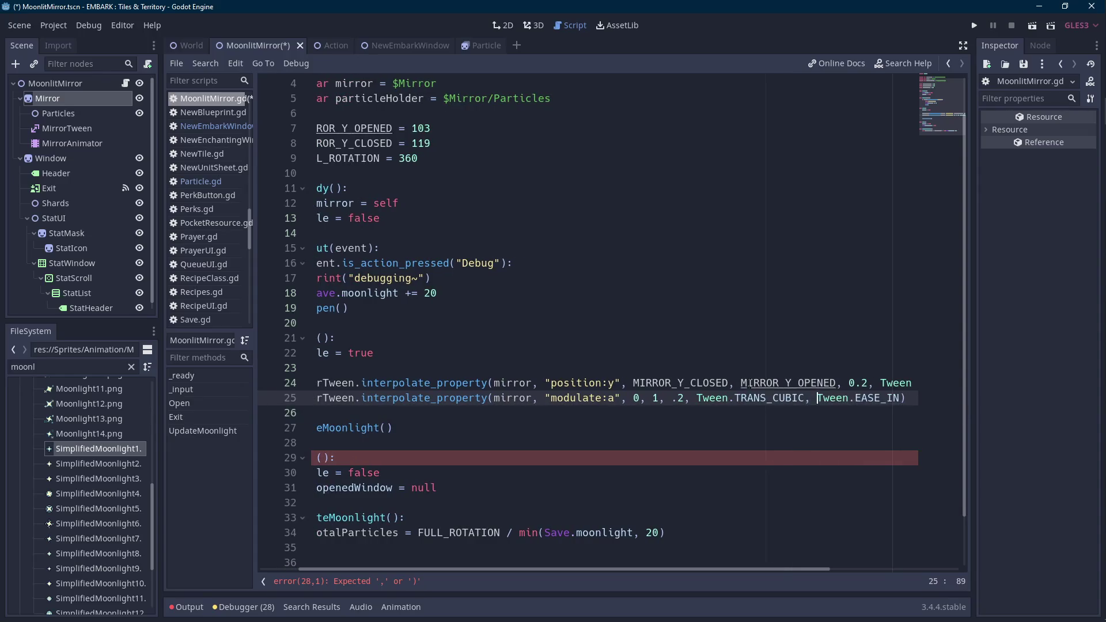
{"action": "key", "text": "ctrl+Right"}
{"action": "key", "text": "End"}
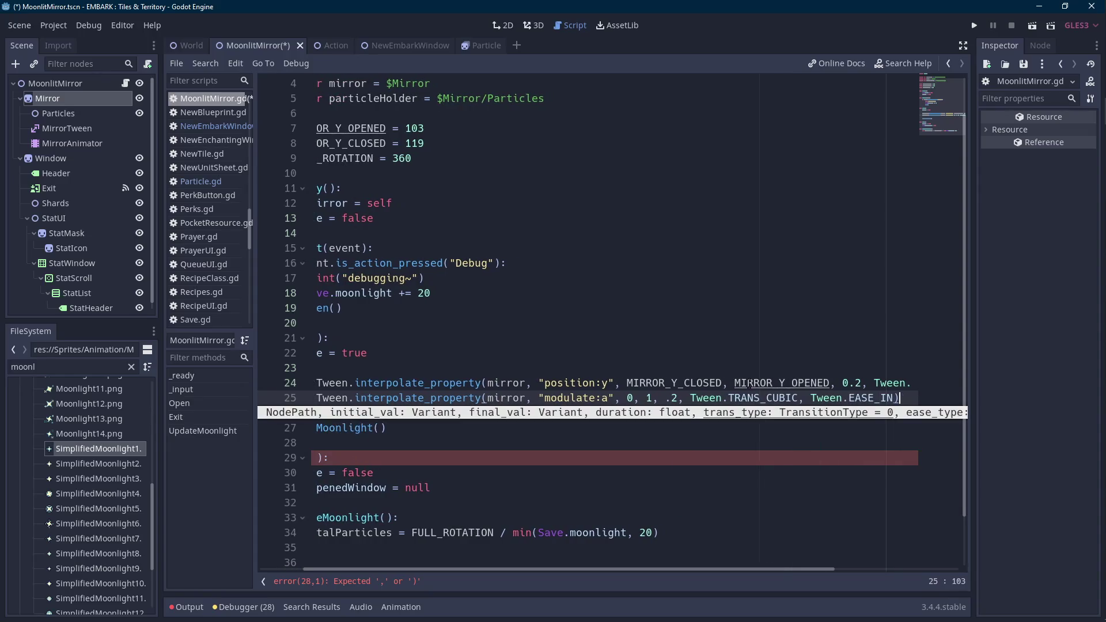
{"action": "key", "text": "Return"}
- Begin a third mirrorTween.interpolate_property call on mirror on line 26
{"action": "type", "text": "mirrorTween.in"}
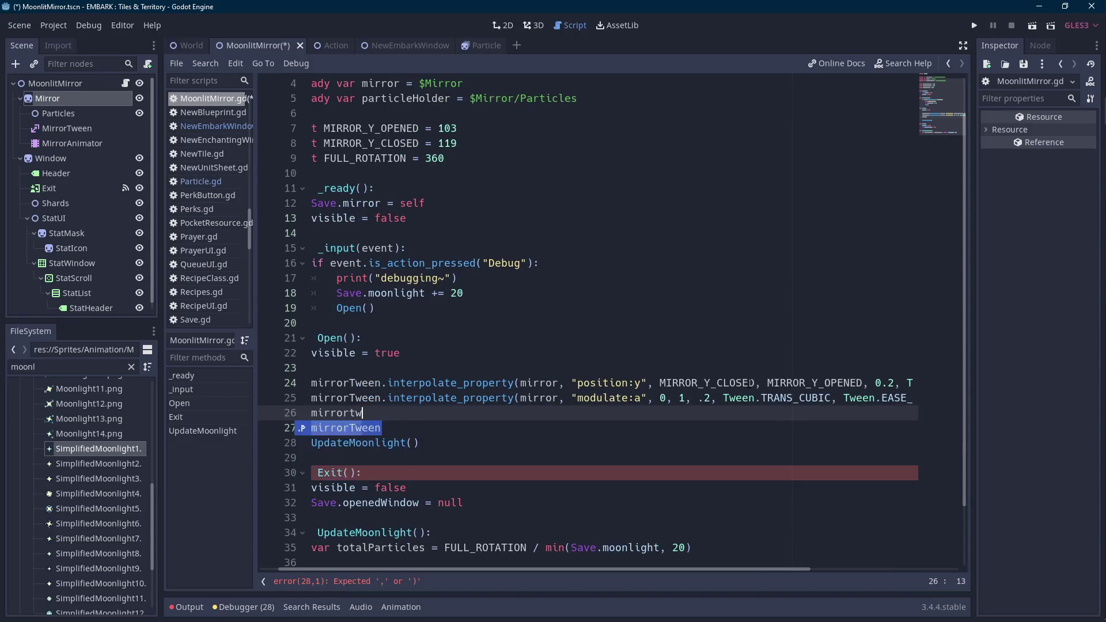
{"action": "type", "text": "ter"}
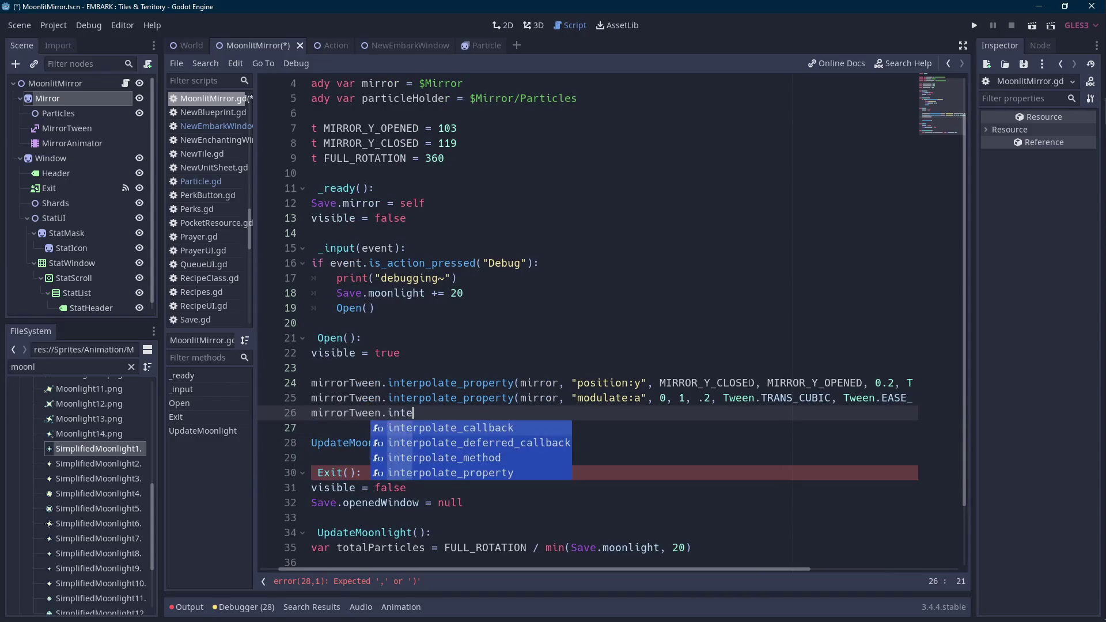
{"action": "key", "text": "Return"}
{"action": "type", "text": "mirror, \""}
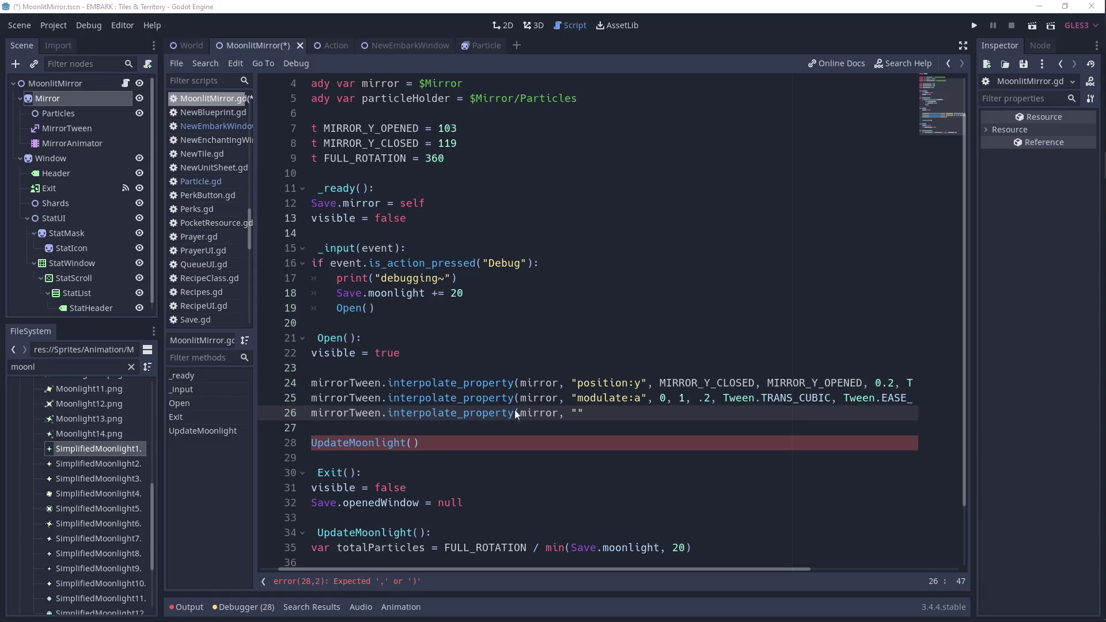
- Enter "position:x" as the property of the third tween on line 26
{"action": "left_click", "coordinate": [526, 437]}
{"action": "scroll", "coordinate": [437, 568], "scroll_direction": "left", "scroll_amount": 2}
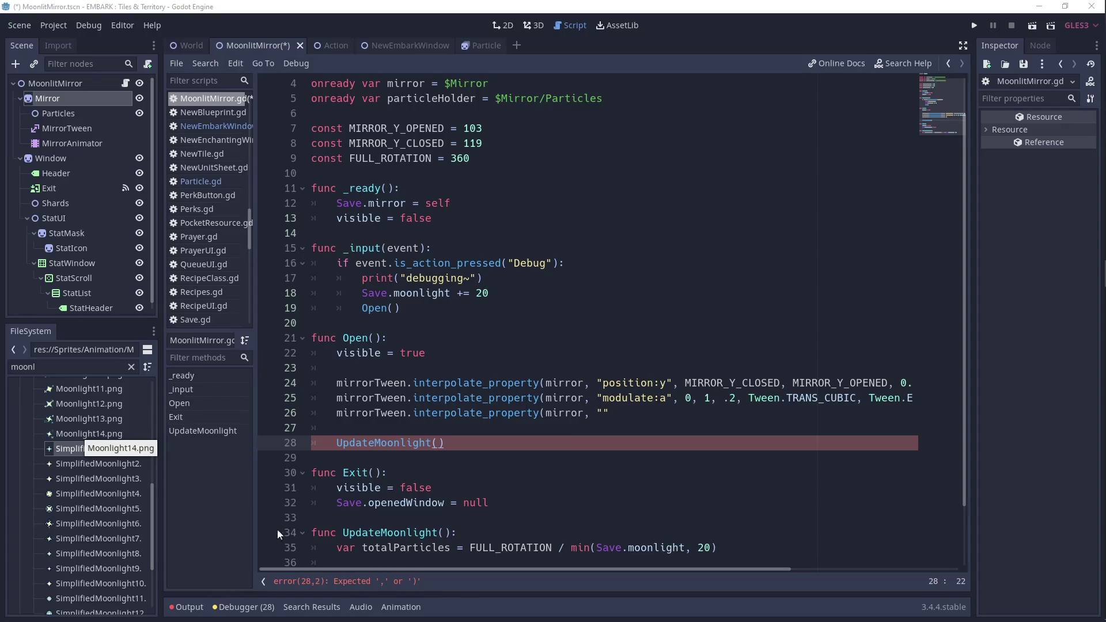
{"action": "left_click", "coordinate": [668, 410]}
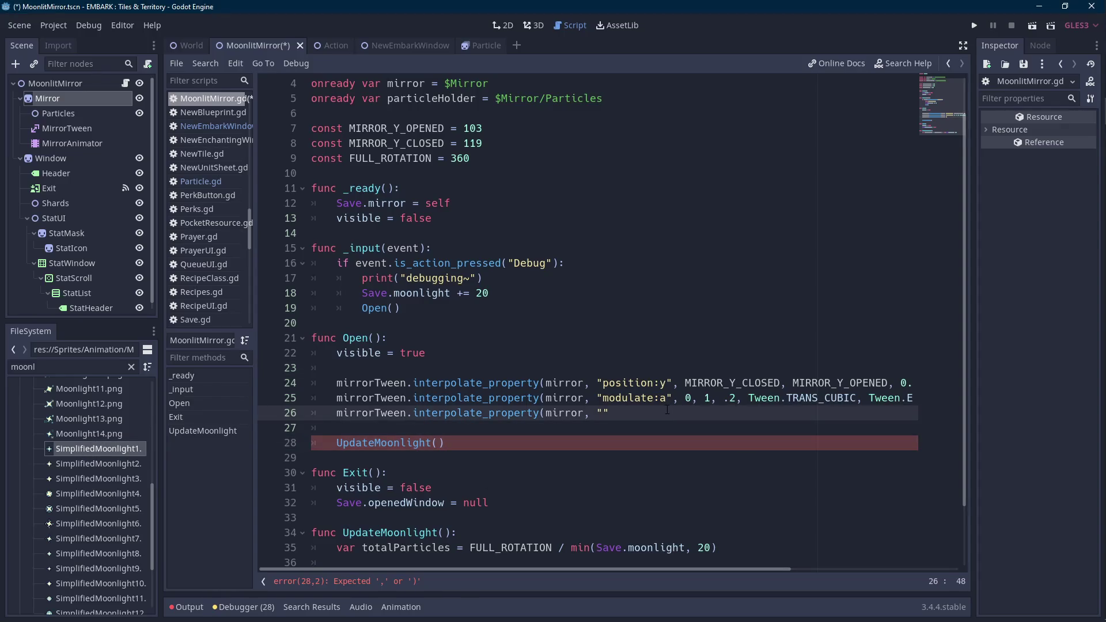
{"action": "type", "text": "position:"}
{"action": "type", "text": "x\","}
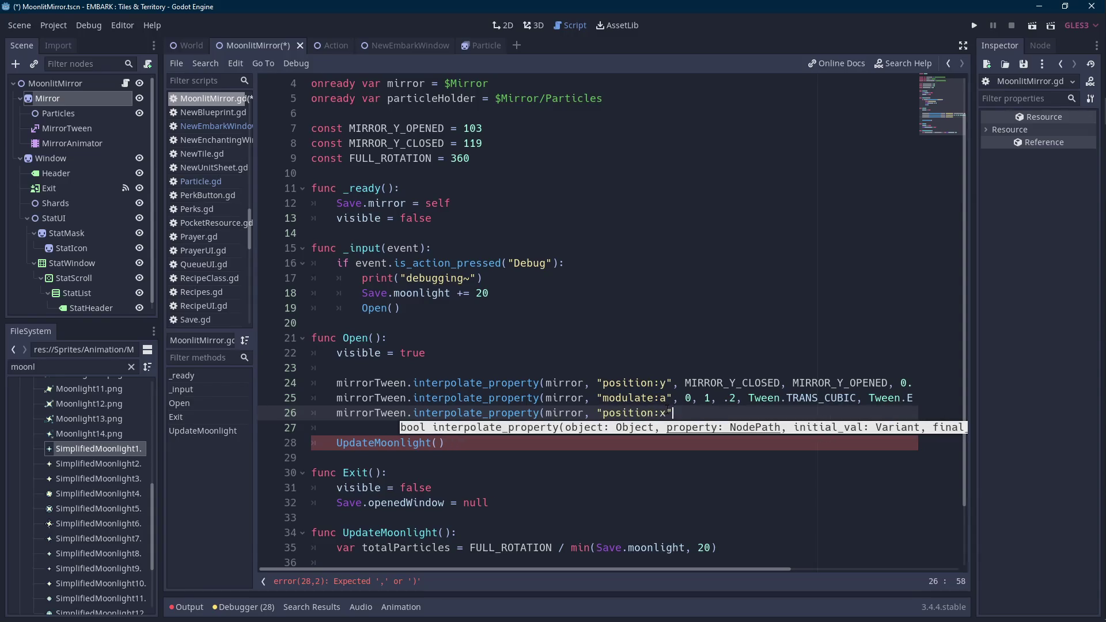
{"action": "scroll", "coordinate": [638, 386], "scroll_direction": "up", "scroll_amount": 1}
{"action": "left_click", "coordinate": [413, 155]}
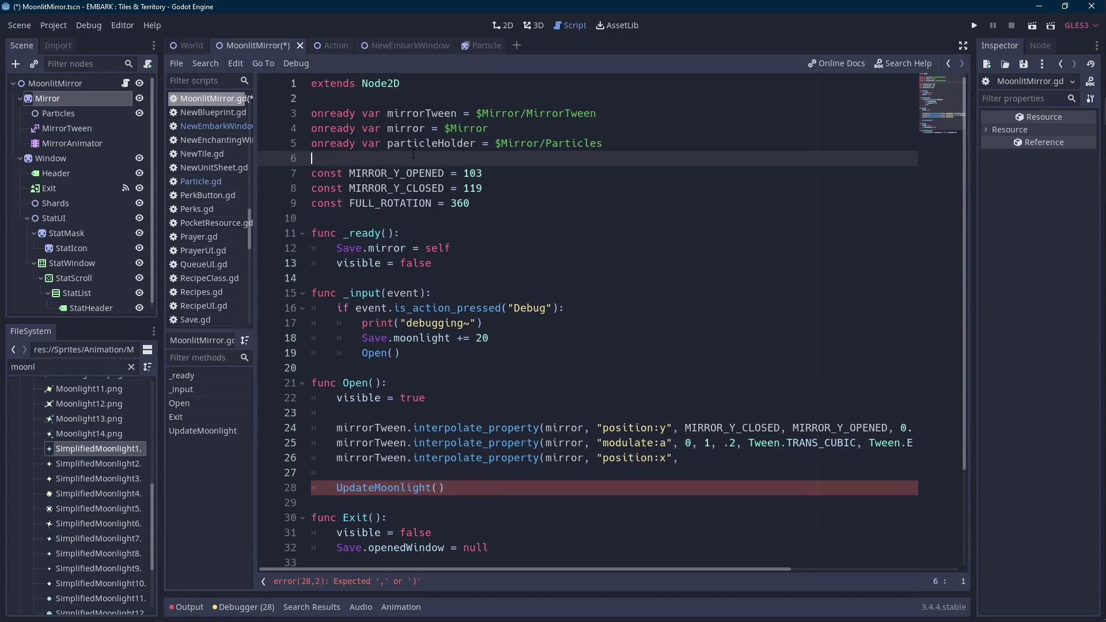
- Add a blank line above the constants and strip Y_ from both mirror constant names
{"action": "key", "text": "Return"}
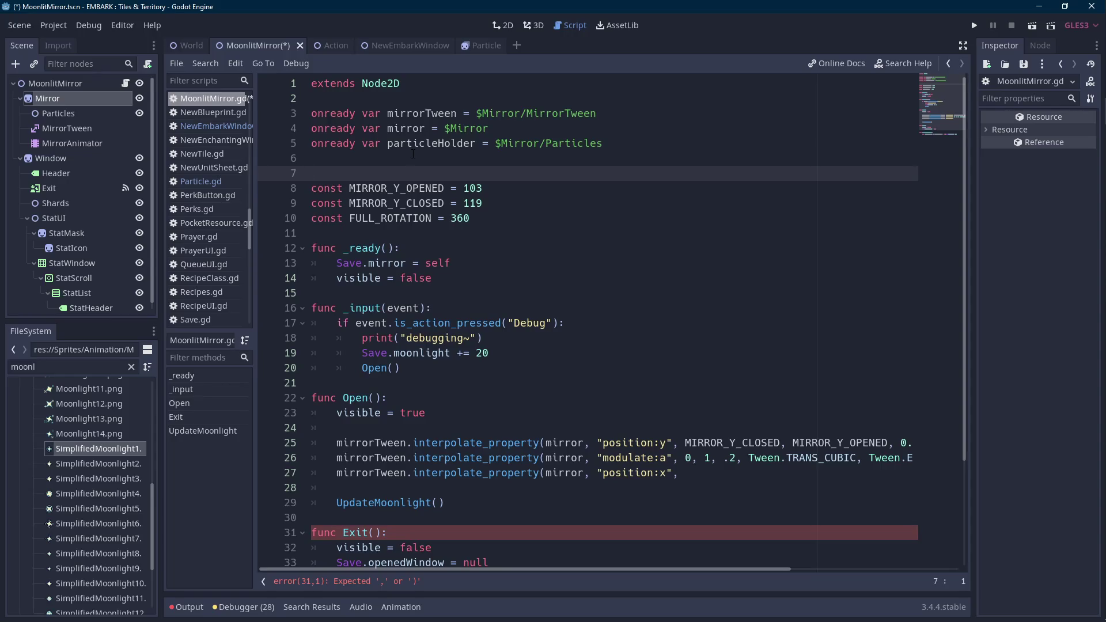
{"action": "key", "text": "Down"}
{"action": "key", "text": "Right"}
{"action": "key", "text": "Right"}
{"action": "key", "text": "Right"}
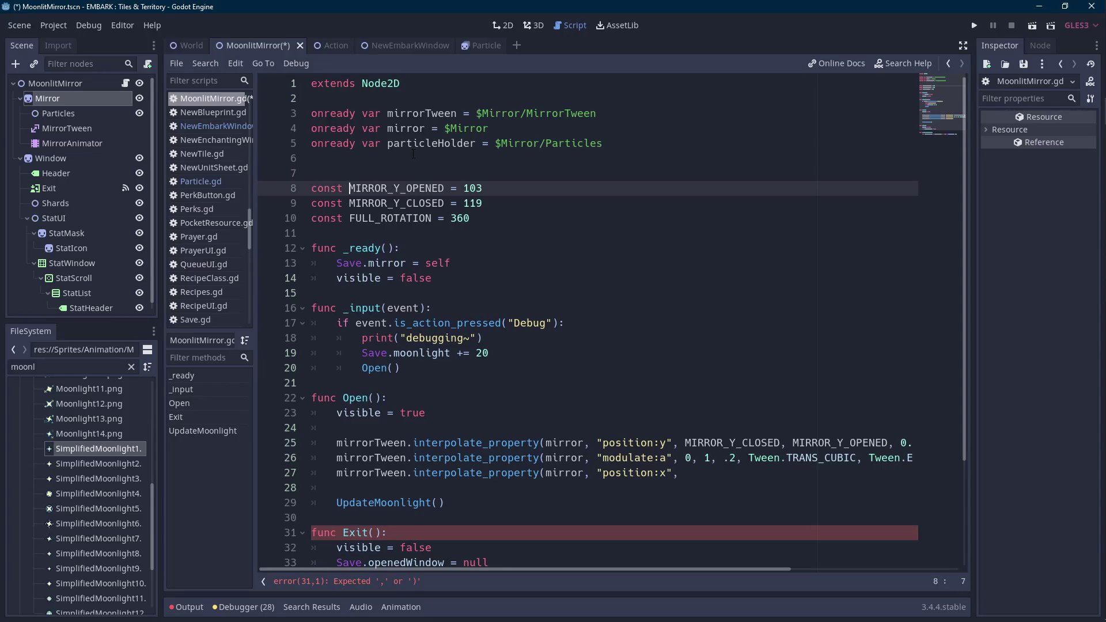
{"action": "key", "text": "Right"}
{"action": "key", "text": "Right"}
{"action": "key", "text": "Right"}
{"action": "key", "text": "Delete"}
{"action": "key", "text": "Delete"}
{"action": "key", "text": "Down"}
{"action": "key", "text": "Delete"}
{"action": "key", "text": "Delete"}
{"action": "key", "text": "Right"}
{"action": "key", "text": "Right"}
{"action": "key", "text": "Right"}
- Try Vector2() for the 103 and 119 values, then restore the original numbers
{"action": "key", "text": "BackSpace"}
{"action": "key", "text": "BackSpace"}
{"action": "key", "text": "BackSpace"}
{"action": "type", "text": "vec"}
{"action": "key", "text": "Return"}
{"action": "key", "text": "End"}
{"action": "key", "text": "Up"}
{"action": "key", "text": "ctrl+shift+Left"}
{"action": "type", "text": "vec"}
{"action": "key", "text": "Return"}
{"action": "key", "text": "End"}
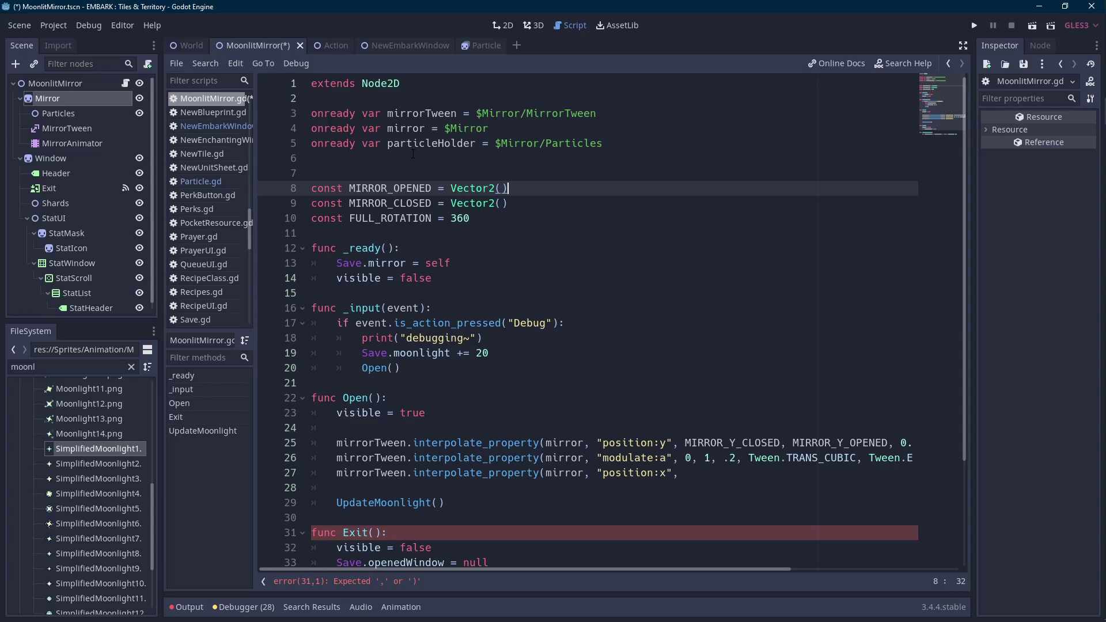
{"action": "key", "text": "BackSpace"}
{"action": "key", "text": "BackSpace"}
{"action": "key", "text": "BackSpace"}
{"action": "type", "text": "103"}
{"action": "key", "text": "Down"}
{"action": "key", "text": "BackSpace"}
{"action": "key", "text": "BackSpace"}
{"action": "key", "text": "BackSpace"}
{"action": "type", "text": "v"}
{"action": "key", "text": "BackSpace"}
{"action": "type", "text": "119"}
- Restore the _Y names and add const MIRROR_X_OPENED = 0 plus a partial MIRROR_X_CLO
{"action": "key", "text": "Home"}
{"action": "key", "text": "Right"}
{"action": "key", "text": "Right"}
{"action": "key", "text": "Right"}
{"action": "type", "text": "_Y"}
{"action": "key", "text": "Up"}
{"action": "key", "text": "Left"}
{"action": "key", "text": "Left"}
{"action": "type", "text": "_Y"}
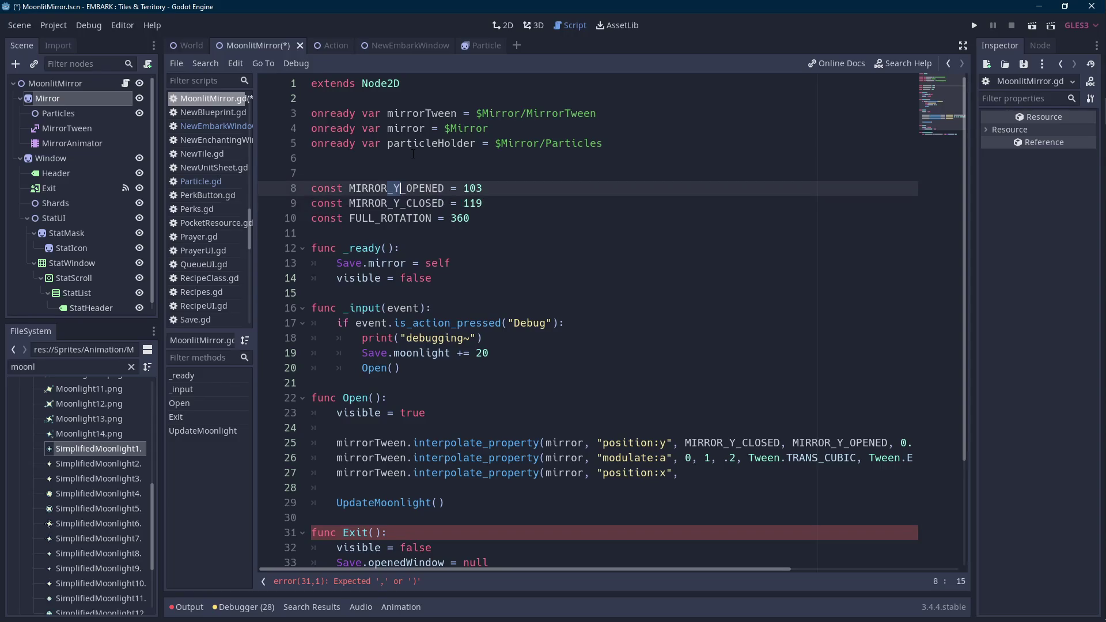
{"action": "key", "text": "Up"}
{"action": "type", "text": "const "}
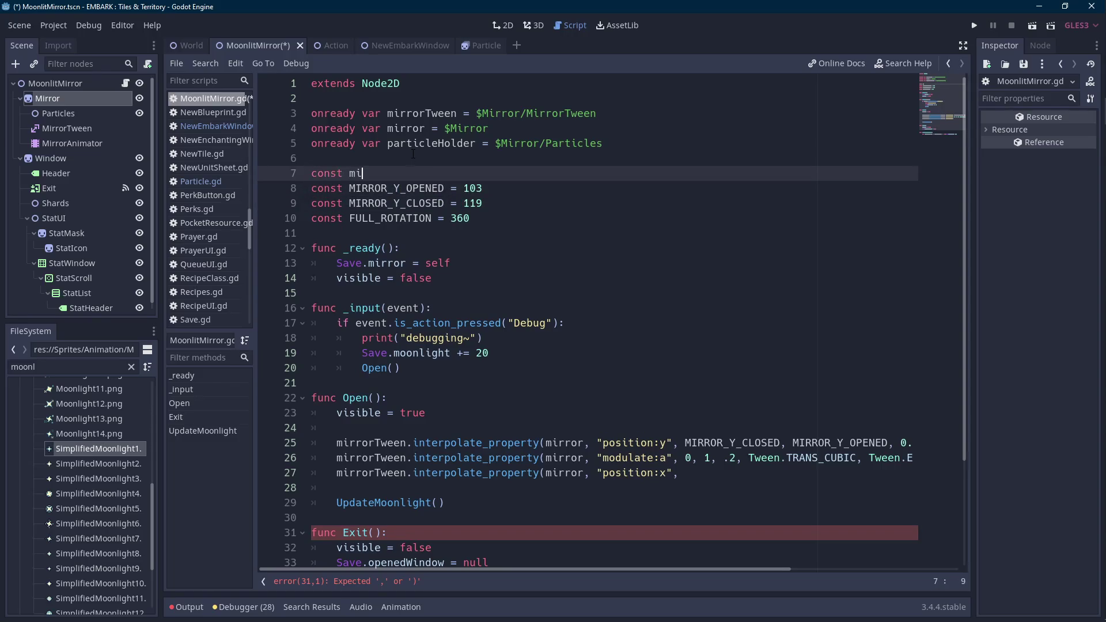
{"action": "type", "text": "MIRROR_X_OPENE"}
{"action": "type", "text": "D = "}
{"action": "type", "text": "0"}
{"action": "key", "text": "Return"}
{"action": "type", "text": "const MIRROR_X_CLO"}
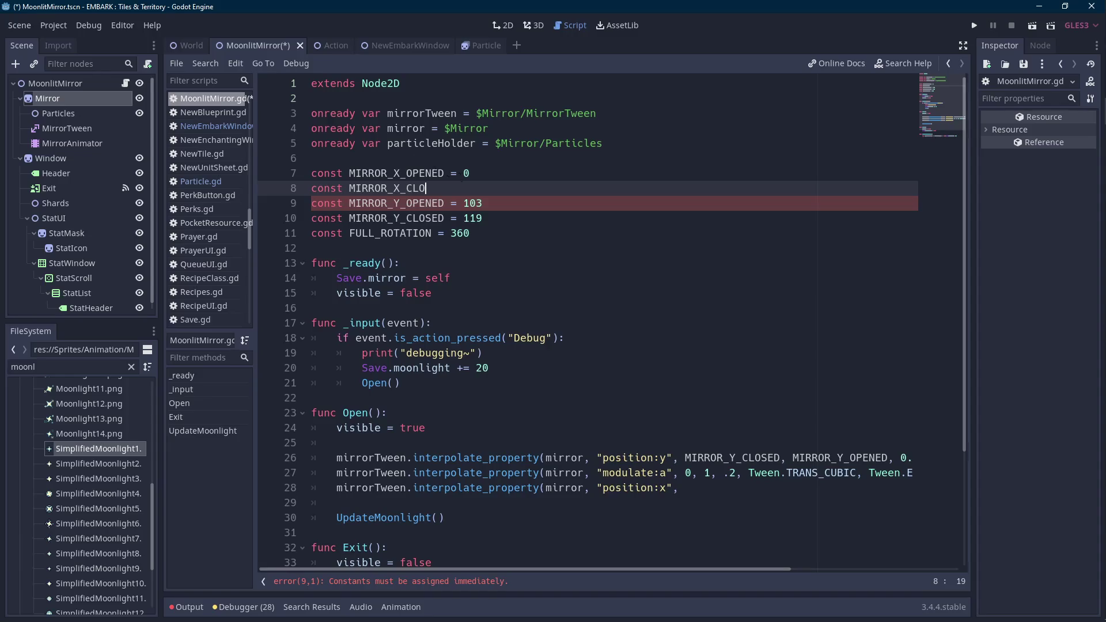
{"action": "key", "text": "shift+Up"}
{"action": "key", "text": "shift+Up"}
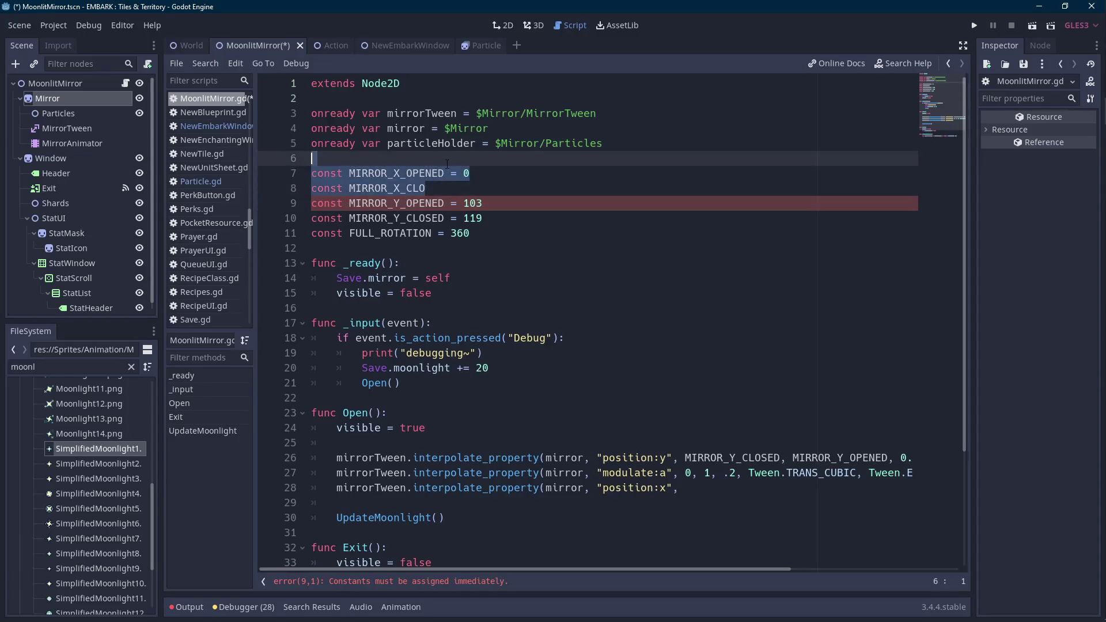
- Delete the X constant lines and remove _Y from both constant names
{"action": "key", "text": "BackSpace"}
{"action": "left_click", "coordinate": [410, 173]}
{"action": "key", "text": "BackSpace"}
{"action": "key", "text": "BackSpace"}
{"action": "key", "text": "Down"}
{"action": "key", "text": "Delete"}
{"action": "key", "text": "Delete"}
- Insert Vector2() before the 103 and 119 values
{"action": "double_click", "coordinate": [489, 175]}
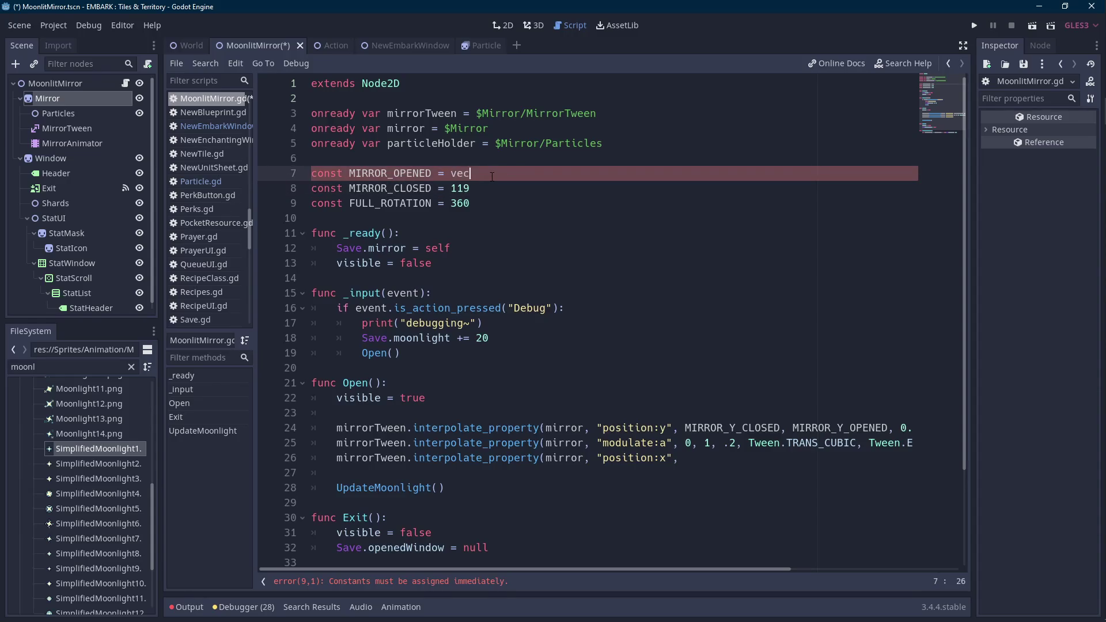
{"action": "type", "text": "()"}
{"action": "key", "text": "Down"}
{"action": "key", "text": "ctrl+shift+Left"}
{"action": "type", "text": "Vector2()"}
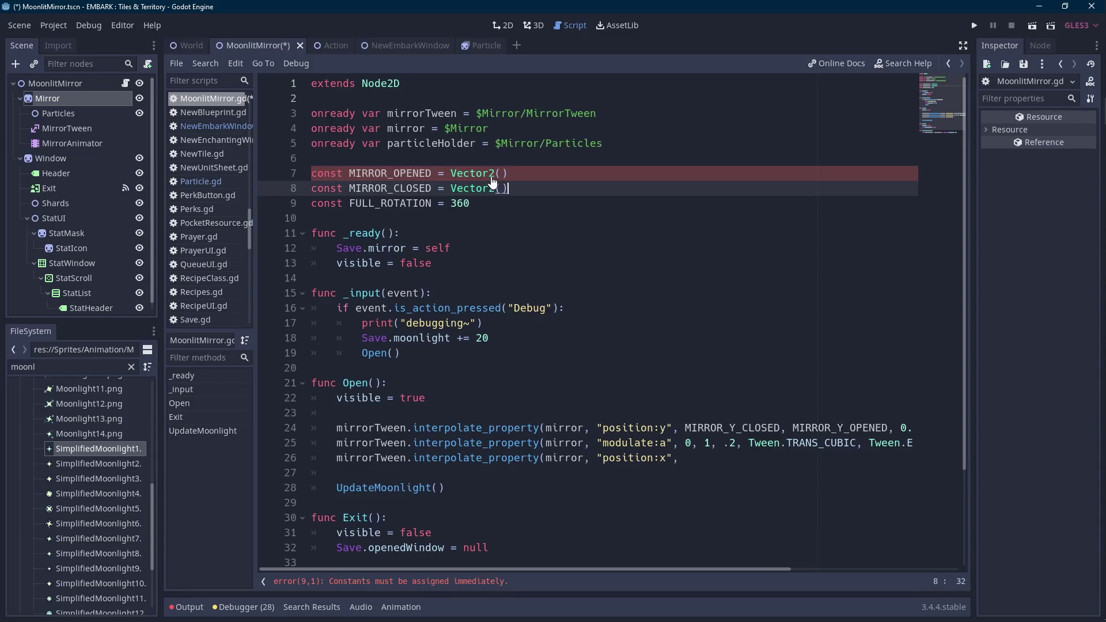
{"action": "key", "text": "ctrl+z"}
{"action": "key", "text": "ctrl+z"}
{"action": "key", "text": "ctrl+z"}
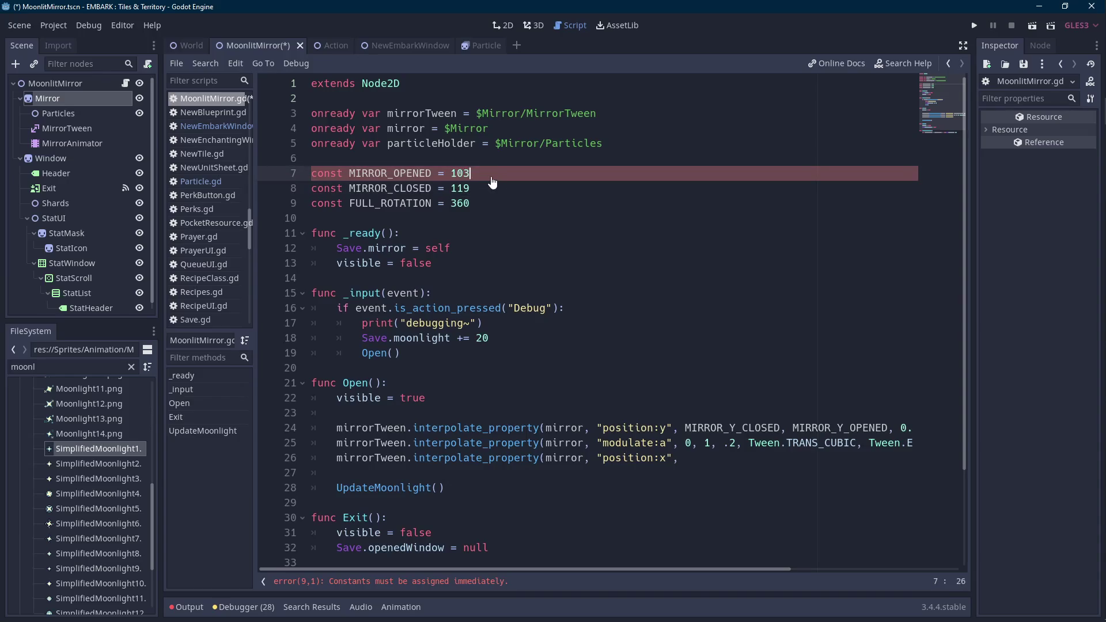
{"action": "key", "text": "ctrl+Left"}
{"action": "type", "text": "Vector2()"}
{"action": "key", "text": "Down"}
{"action": "key", "text": "ctrl+Left"}
{"action": "type", "text": "Vector2()"}
{"action": "key", "text": "Up"}
- Make MIRROR_OPENED equal Vector2(0, 103)
{"action": "key", "text": "shift+End"}
{"action": "key", "text": "ctrl+x"}
{"action": "key", "text": "Left"}
{"action": "type", "text": "0,"}
{"action": "key", "text": "ctrl+c"}
{"action": "key", "text": "ctrl+v"}
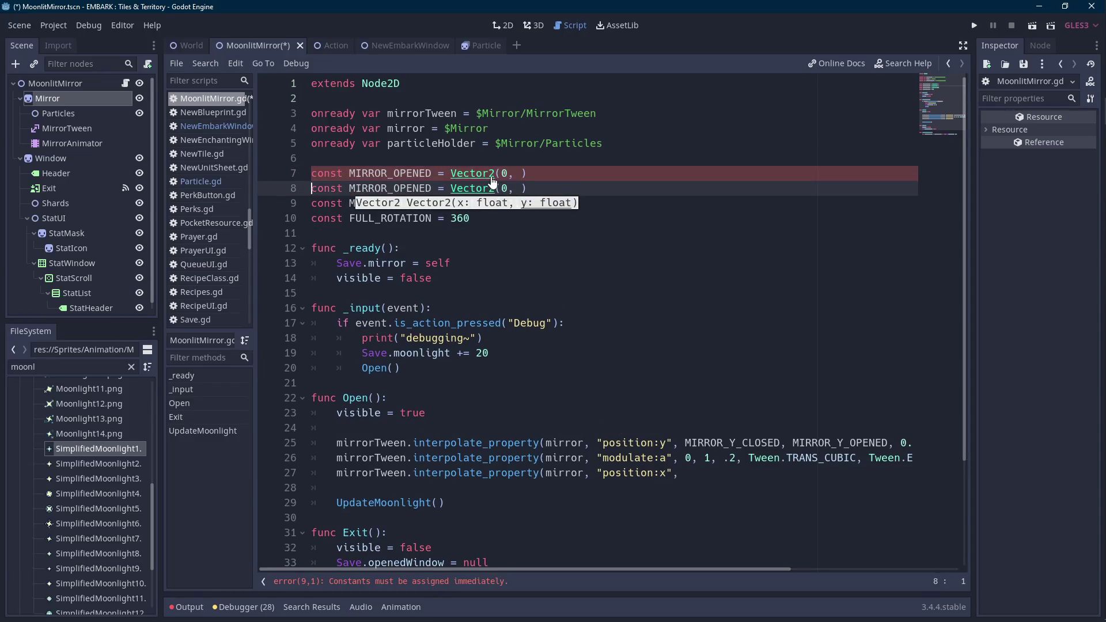
{"action": "key", "text": "ctrl+z"}
{"action": "key", "text": "ctrl+z"}
{"action": "key", "text": "ctrl+z"}
{"action": "key", "text": "ctrl+x"}
{"action": "key", "text": "Left"}
{"action": "type", "text": "0,"}
{"action": "key", "text": "ctrl+v"}
{"action": "key", "text": "Down"}
{"action": "key", "text": "Down"}
{"action": "key", "text": "Home"}
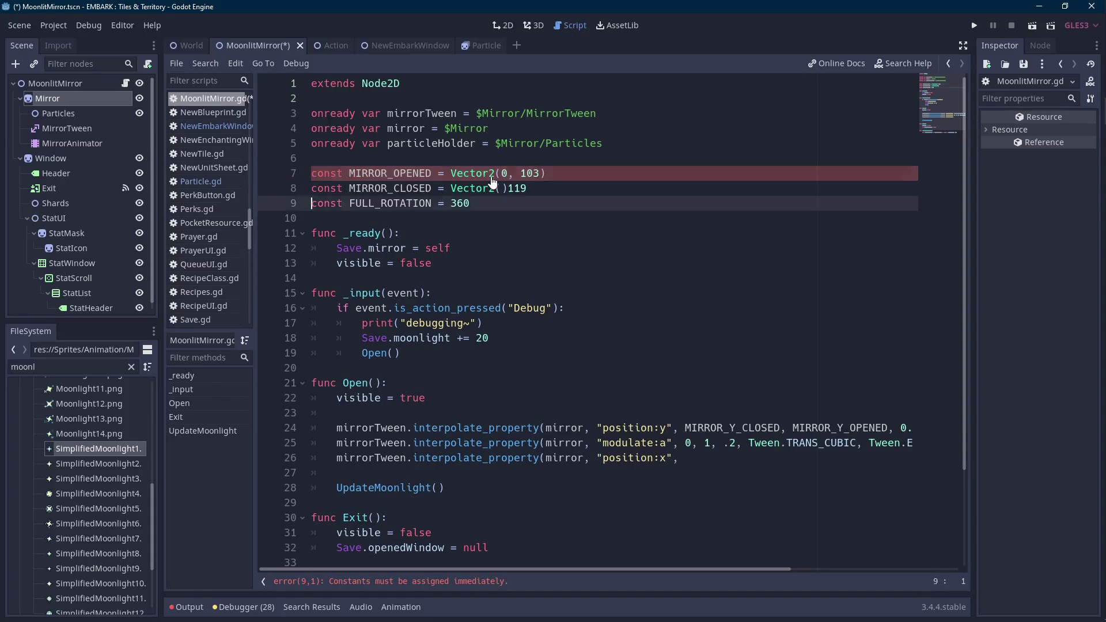
- Make MIRROR_CLOSED equal Vector2(0, 119)
{"action": "key", "text": "Up"}
{"action": "key", "text": "End"}
{"action": "key", "text": "ctrl+shift+Left"}
{"action": "key", "text": "ctrl"}
{"action": "key", "text": "ctrl+x"}
{"action": "key", "text": "Left"}
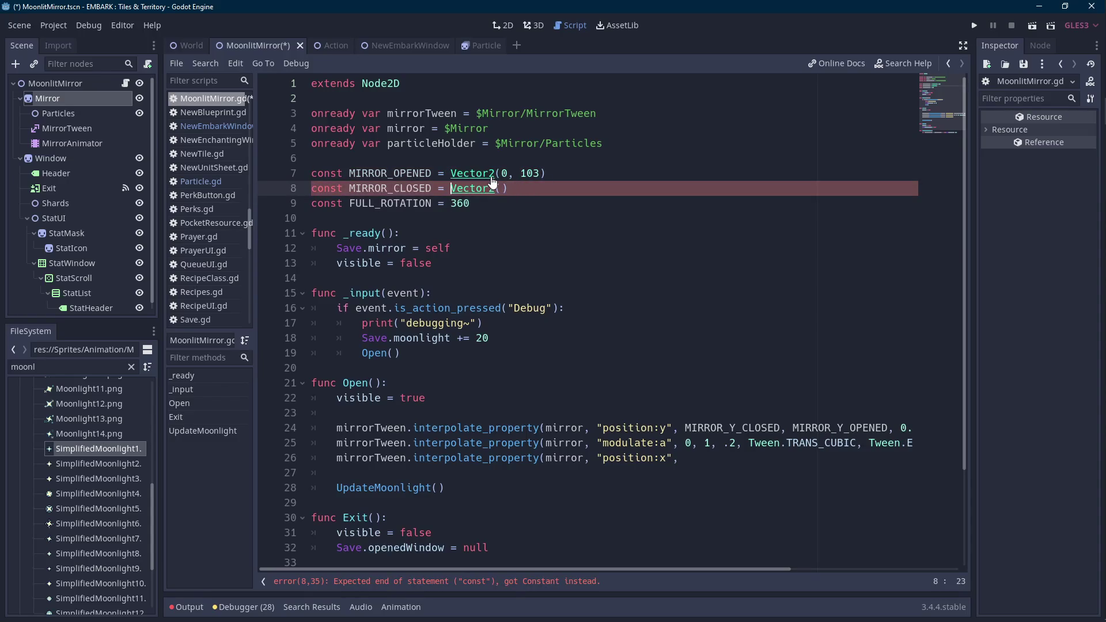
{"action": "type", "text": "0,"}
{"action": "key", "text": "ctrl+v"}
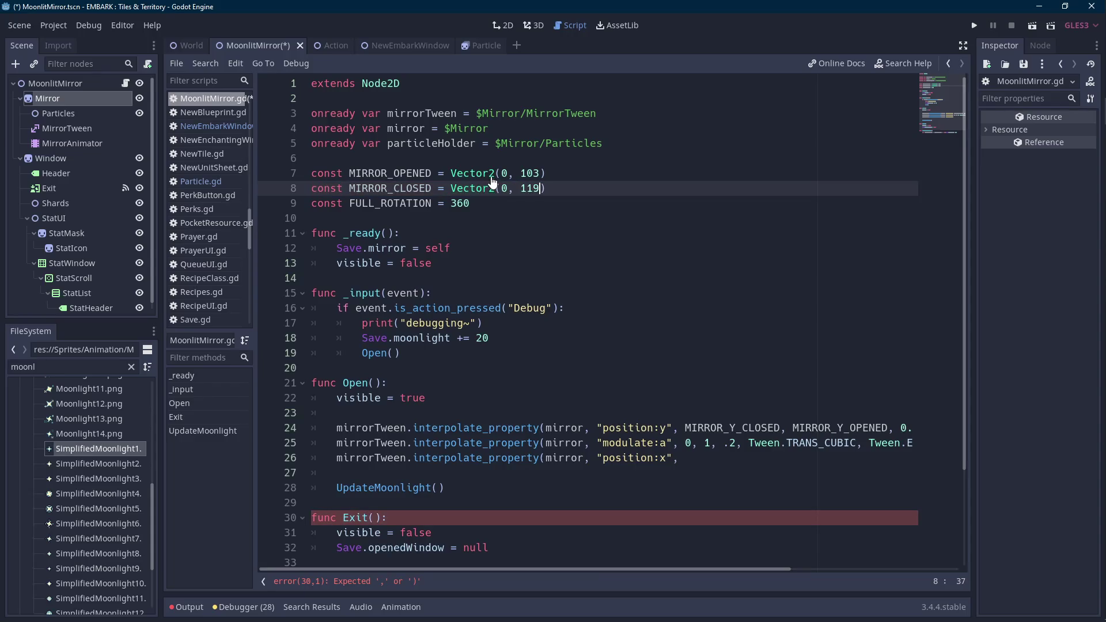
{"action": "left_click", "coordinate": [432, 173]}
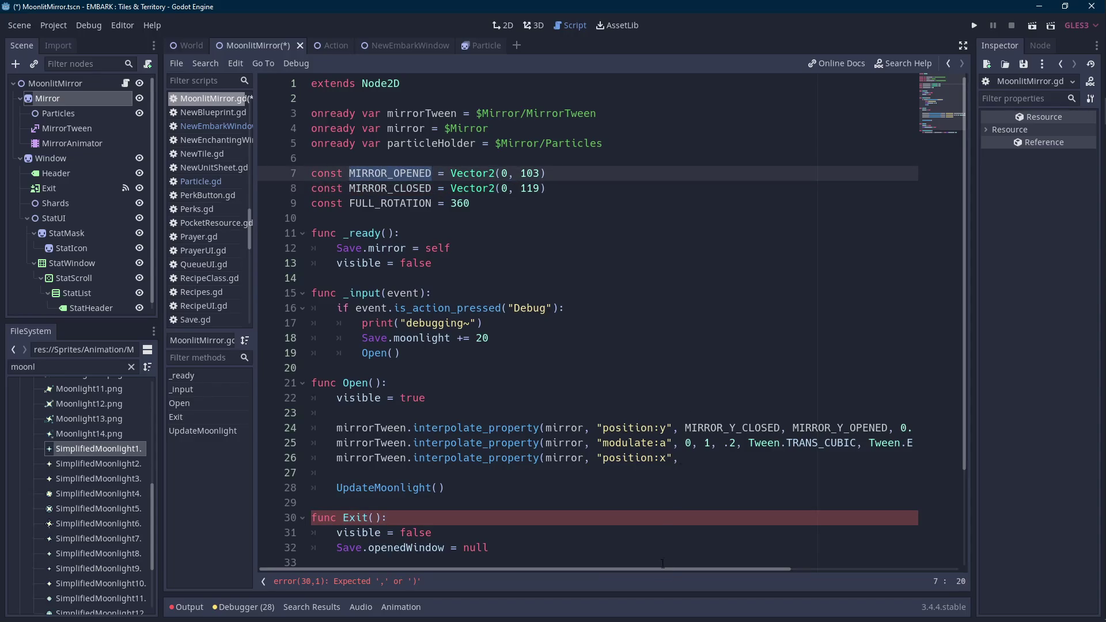
- Replace MIRROR_Y_CLOSED on line 24 with MIRROR_CLOSED.y using autocomplete
{"action": "scroll", "coordinate": [696, 569], "scroll_direction": "right", "scroll_amount": 3}
{"action": "left_click", "coordinate": [704, 429]}
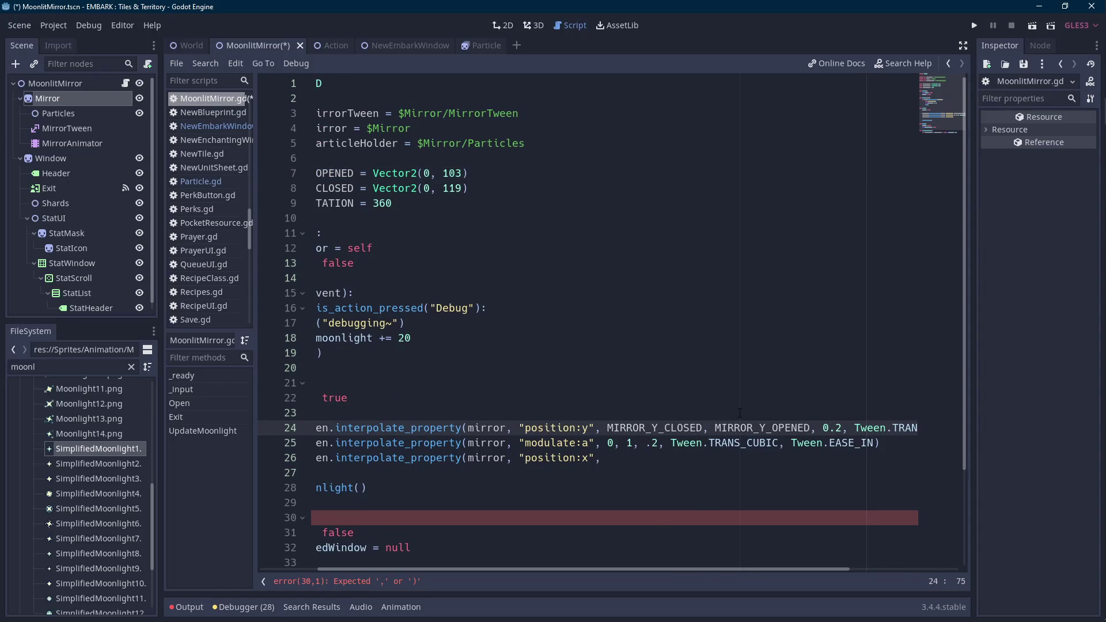
{"action": "key", "text": "ctrl+shift+Left"}
{"action": "type", "text": "MIRR"}
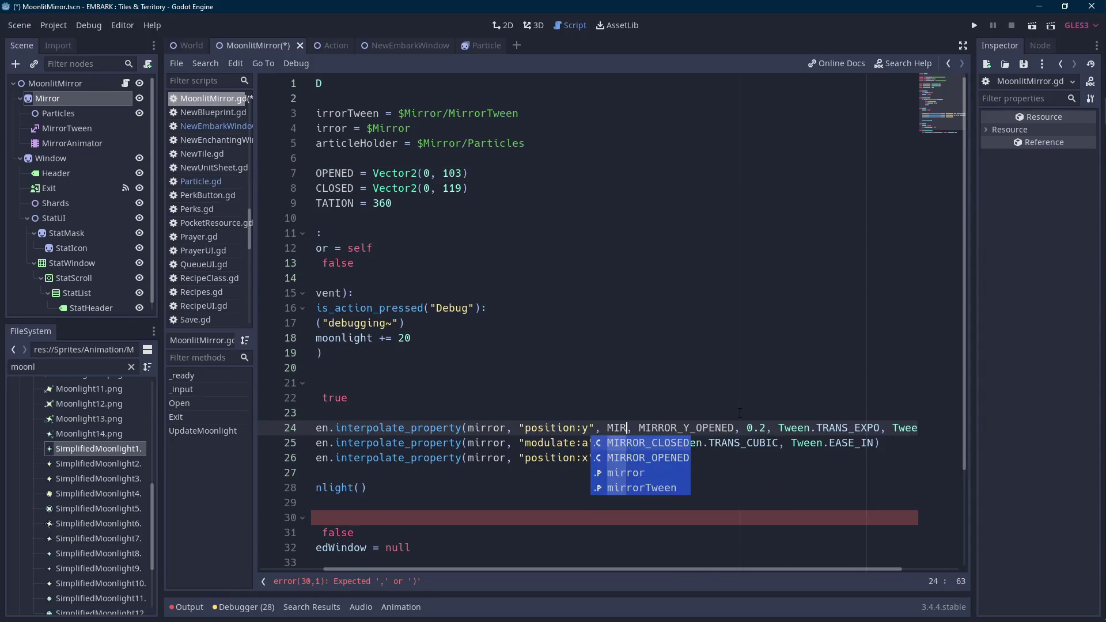
{"action": "key", "text": "Return"}
{"action": "type", "text": ".y"}
- Change MIRROR_Y_OPENED to MIRROR_OPENED.y in the same tween and save the script
{"action": "key", "text": "ctrl+shift+Left"}
{"action": "key", "text": "ctrl+shift+Left"}
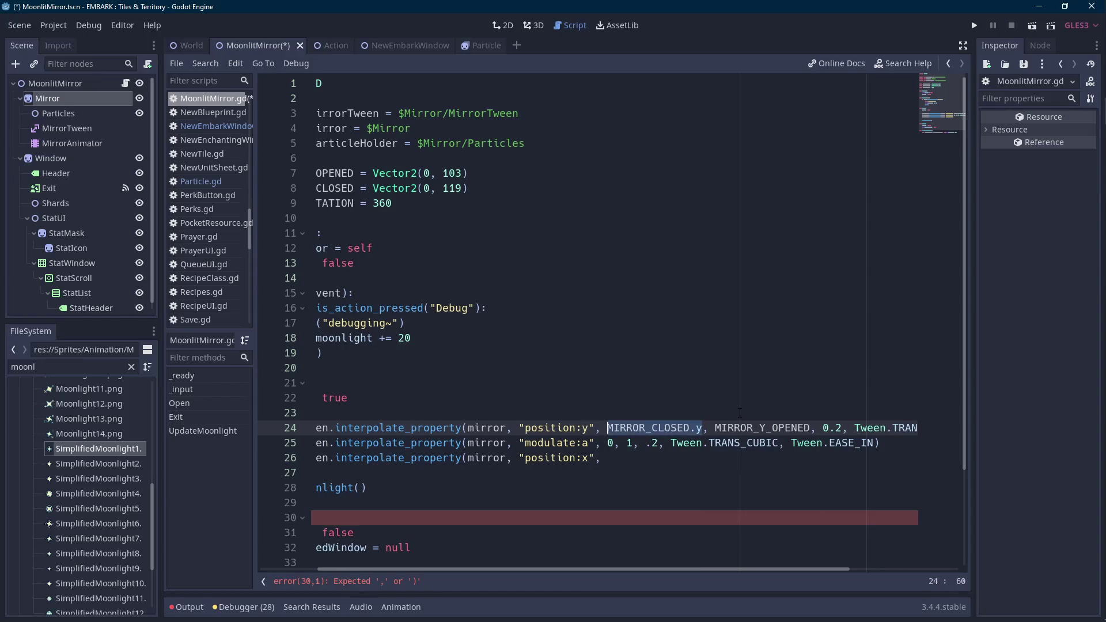
{"action": "key", "text": "ctrl+Right"}
{"action": "key", "text": "ctrl+shift+Right"}
{"action": "key", "text": "ctrl+v"}
{"action": "key", "text": "Left"}
{"action": "key", "text": "Left"}
{"action": "key", "text": "shift+Left"}
{"action": "key", "text": "shift+Left"}
{"action": "key", "text": "shift+Left"}
{"action": "type", "text": "OPENED"}
{"action": "key", "text": "ctrl+s"}
{"action": "left_click_drag", "start_coordinate": [806, 570], "coordinate": [902, 572]}
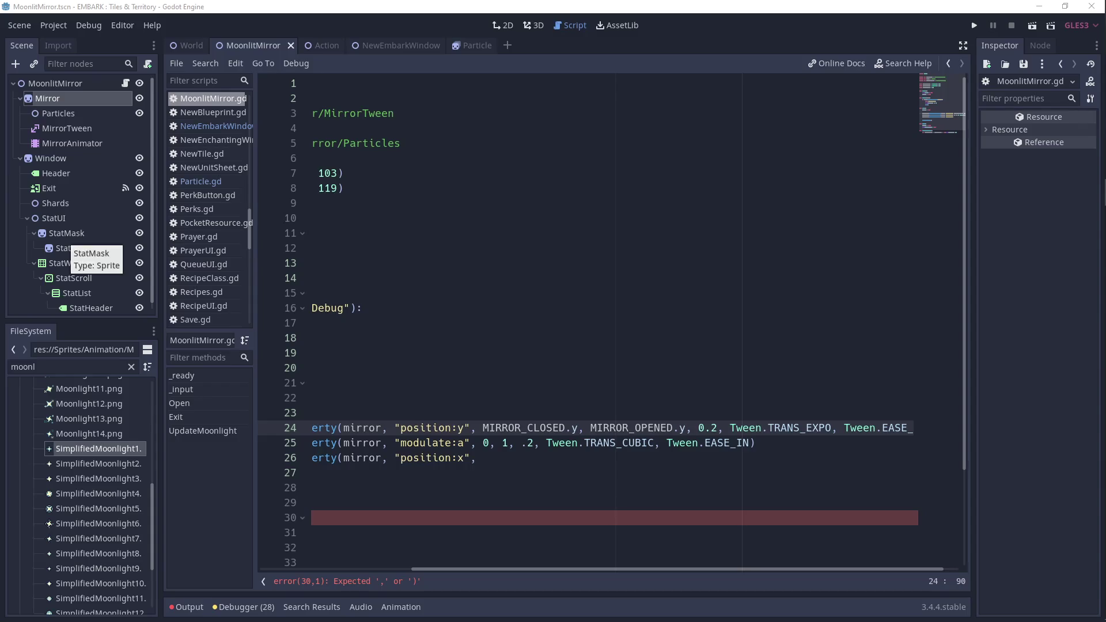
{"action": "key", "text": "alt+Tab"}
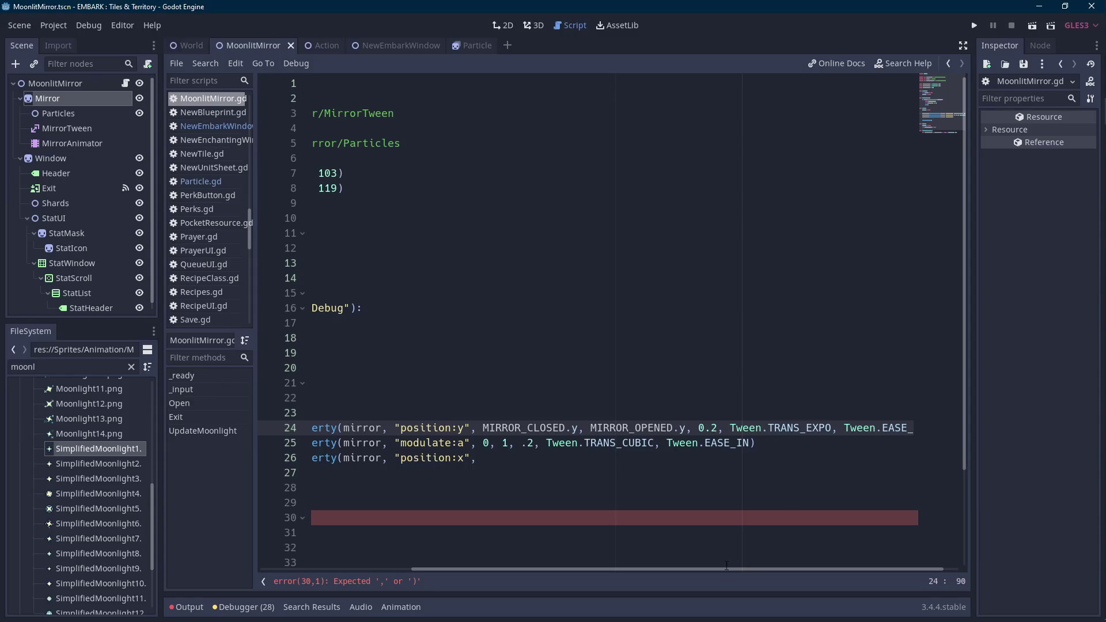
{"action": "left_click_drag", "start_coordinate": [714, 569], "coordinate": [647, 570]}
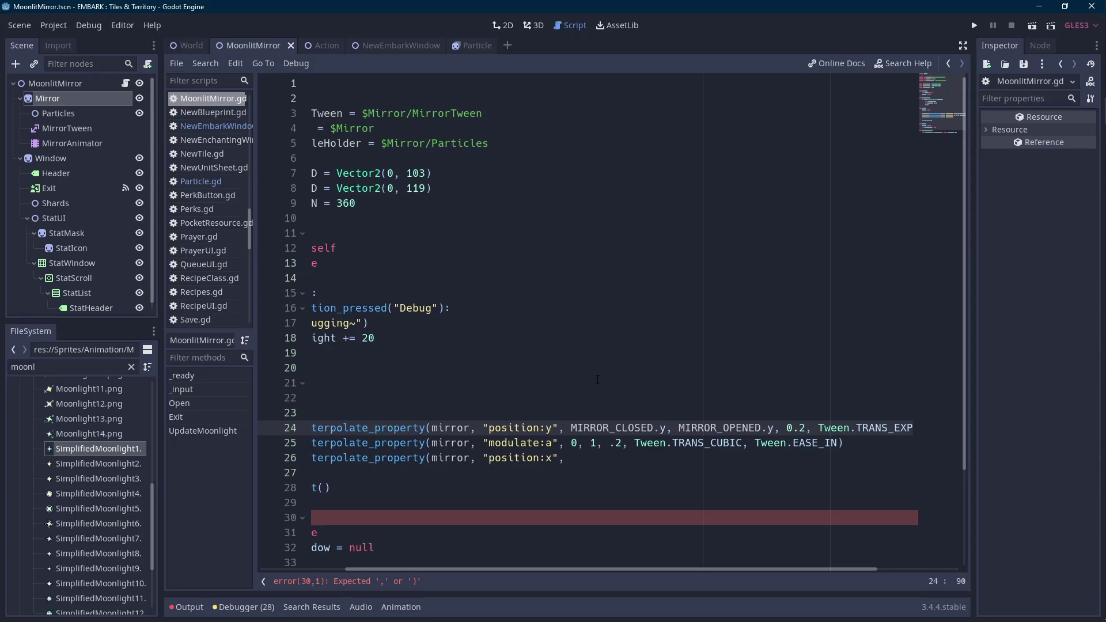
- Start line 26's position:x tween arguments with MIRROR_CLOSED.x, MIRROR_OPENED
{"action": "left_click", "coordinate": [1092, 195]}
{"action": "double_click", "coordinate": [599, 428]}
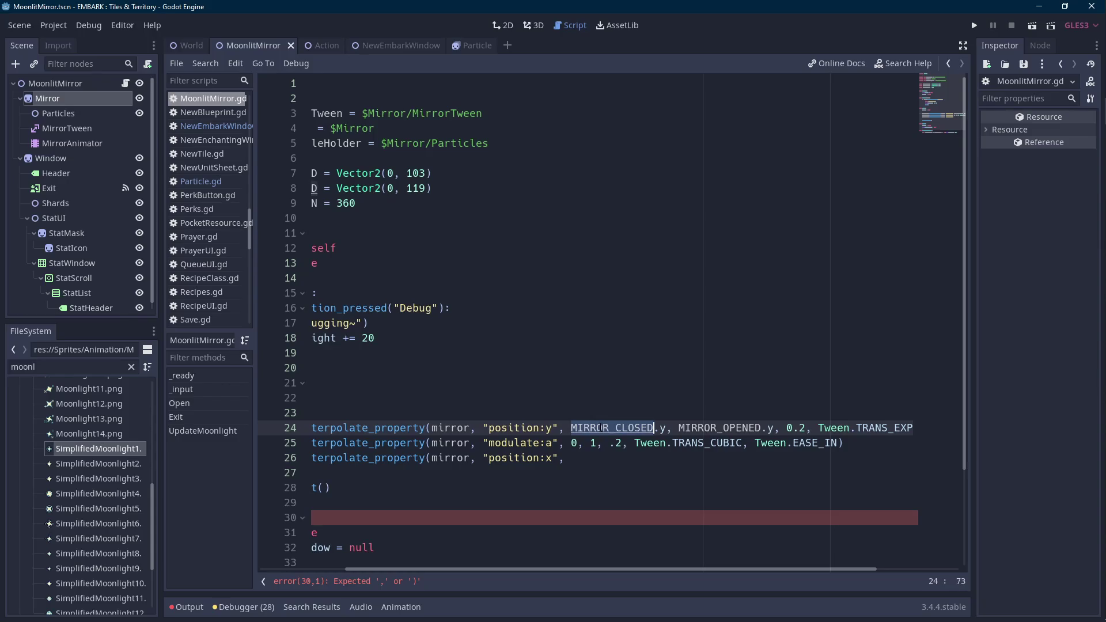
{"action": "left_click", "coordinate": [559, 458]}
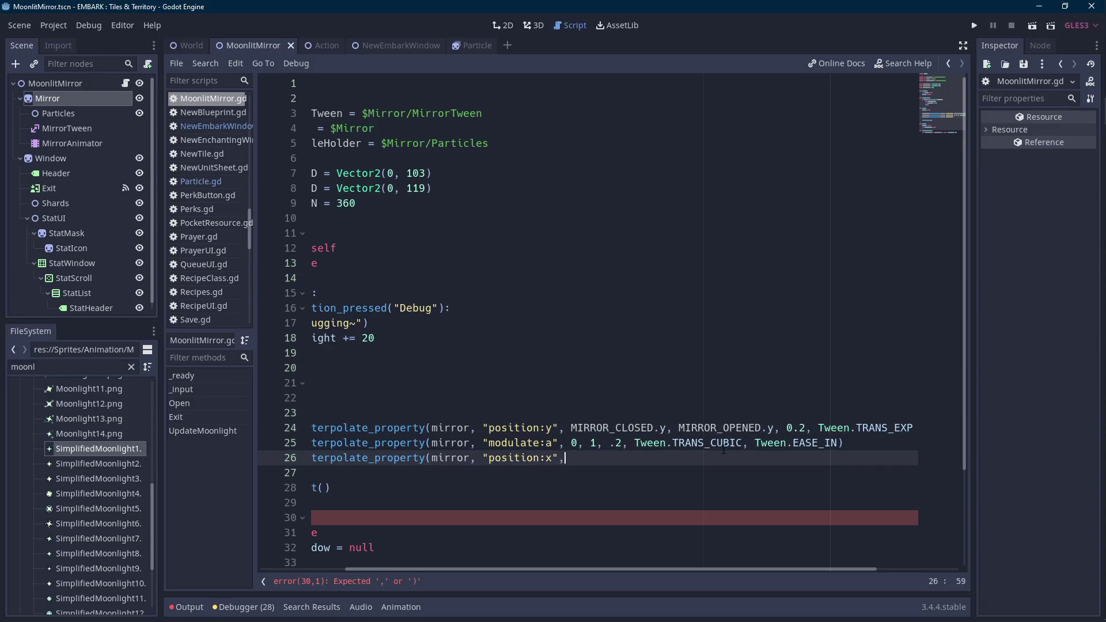
{"action": "type", "text": "MIRROR_CLOSED.x, MIRROR_CLOSED"}
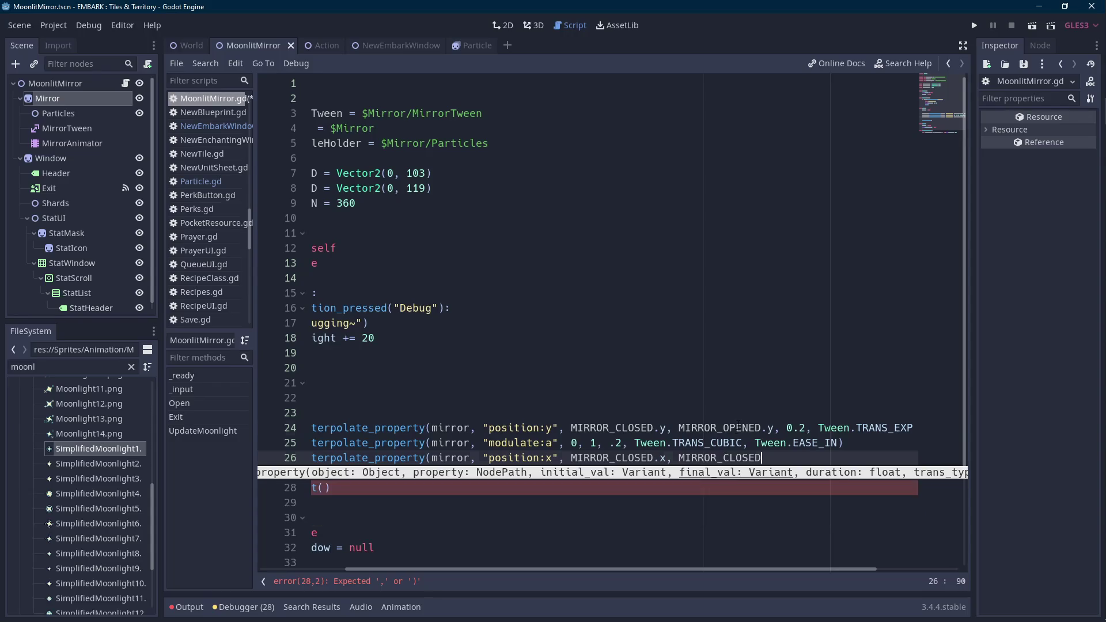
{"action": "double_click", "coordinate": [720, 428]}
{"action": "key", "text": "ctrl+c"}
{"action": "double_click", "coordinate": [720, 458]}
{"action": "key", "text": "ctrl+v"}
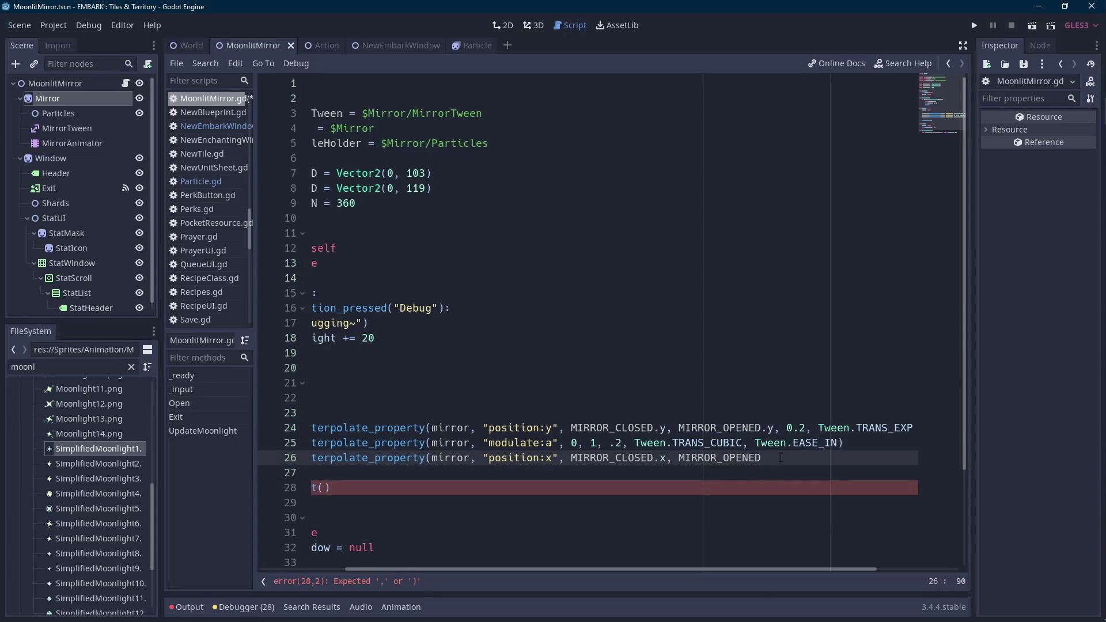
- Finish the target as MIRROR_OPENED.x, with a 0.3 duration and Tween.TRANS_CUBIC transition
{"action": "type", "text": ".x, 0.2,"}
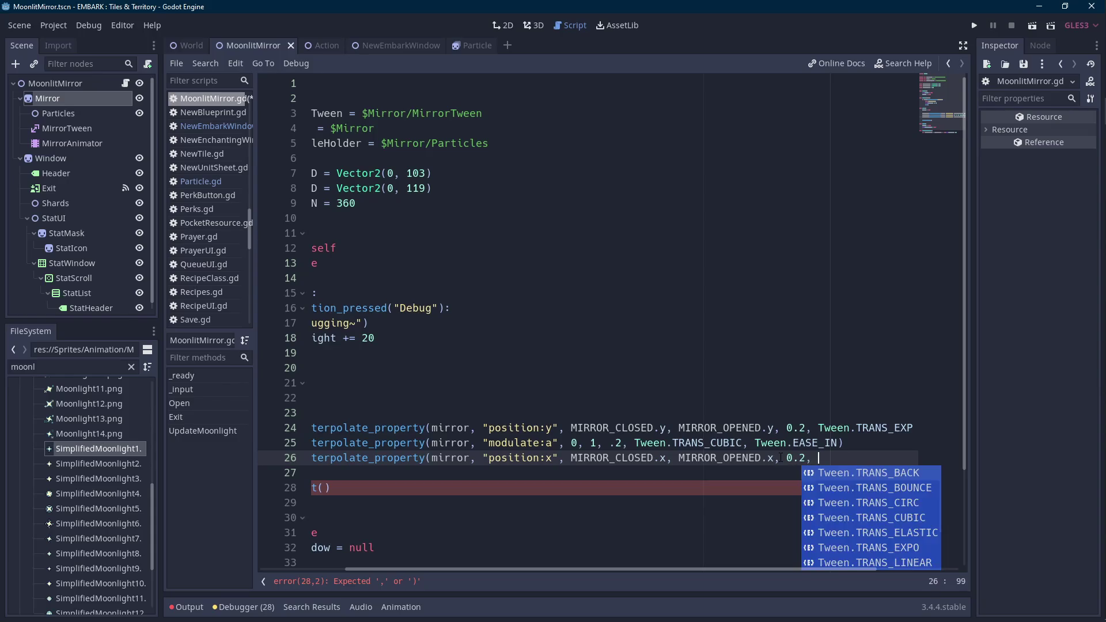
{"action": "key", "text": "Down"}
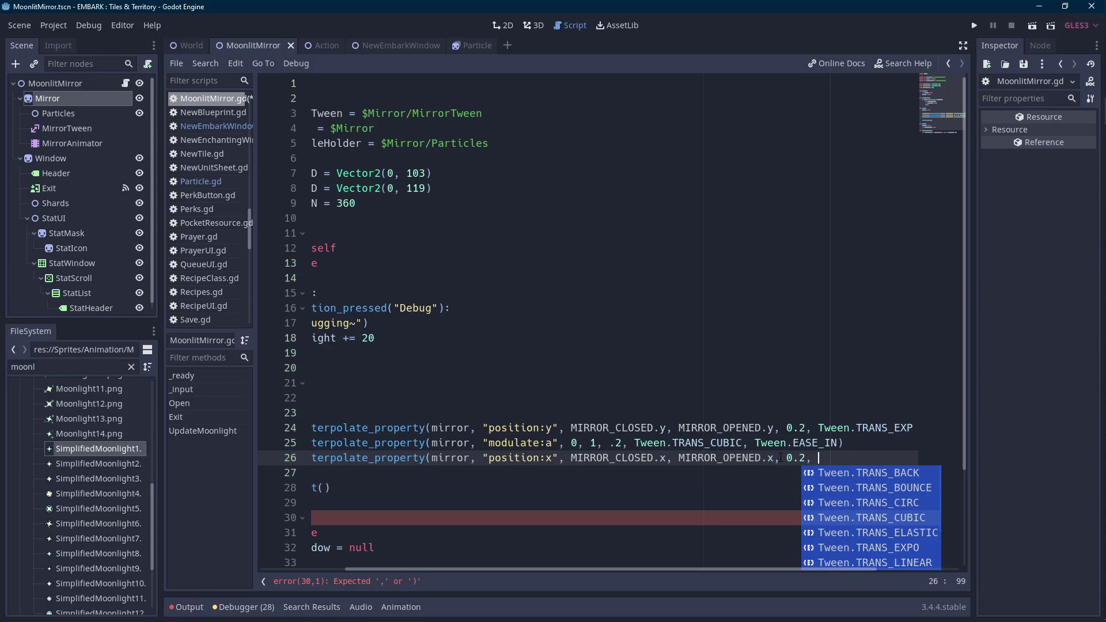
{"action": "key", "text": "BackSpace"}
{"action": "key", "text": "BackSpace"}
{"action": "key", "text": "BackSpace"}
{"action": "type", "text": "3,"}
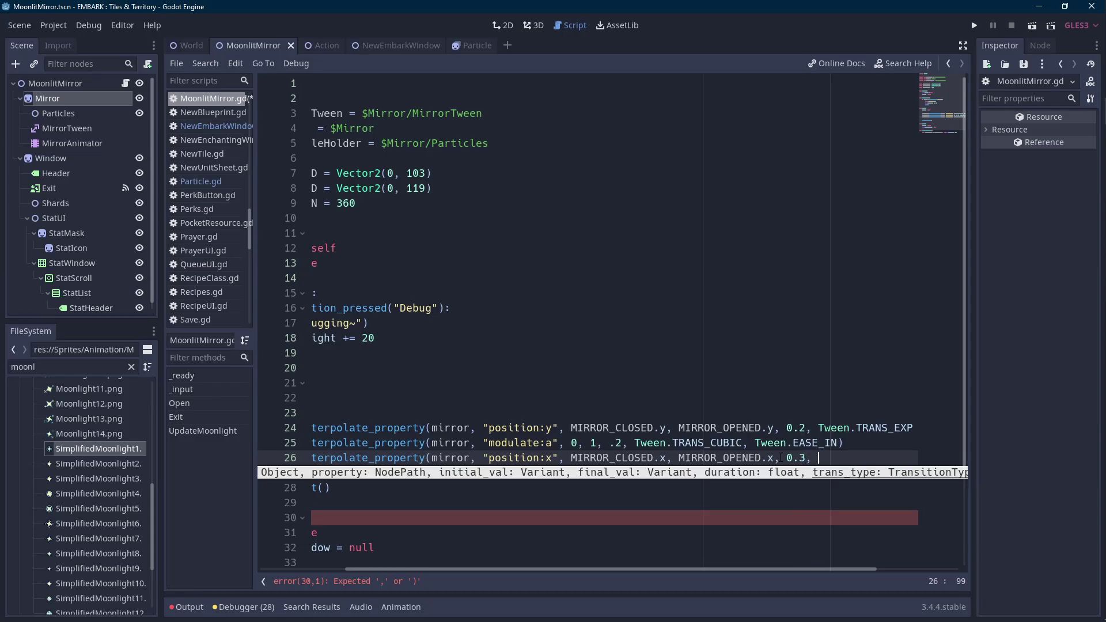
{"action": "key", "text": "BackSpace"}
{"action": "key", "text": "Down"}
{"action": "key", "text": "Down"}
{"action": "key", "text": "Down"}
{"action": "key", "text": "Return"}
- Add Tween.EASE_OUT as the easing and close the interpolate_property call
{"action": "type", "text": ",ease"}
{"action": "key", "text": "Return"}
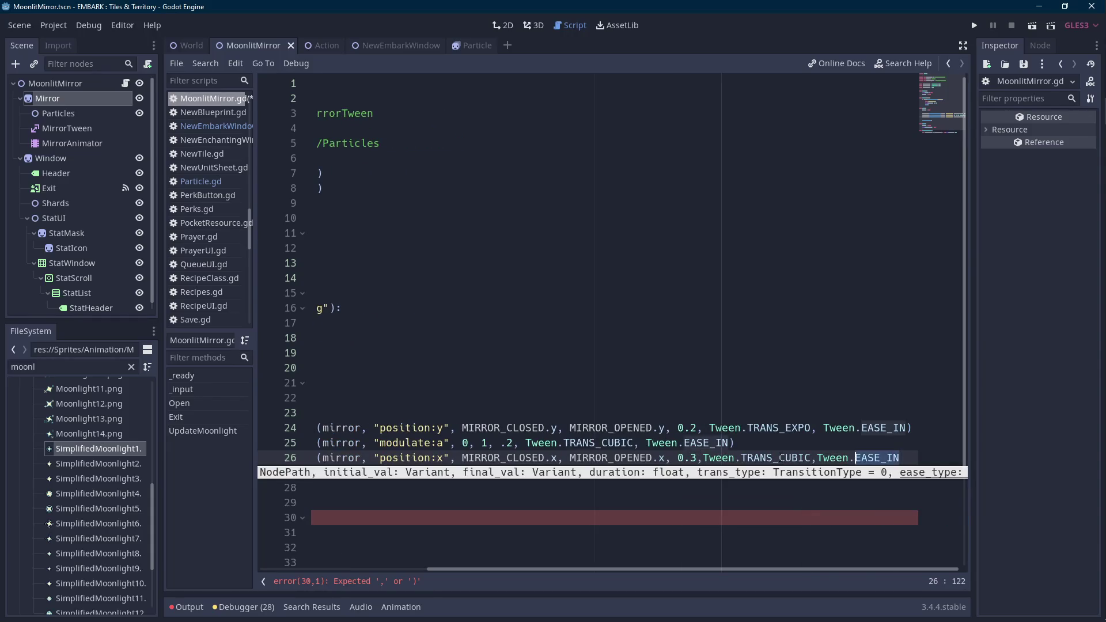
{"action": "key", "text": "BackSpace"}
{"action": "key", "text": "BackSpace"}
{"action": "key", "text": "Down"}
{"action": "key", "text": "Down"}
{"action": "key", "text": "Return"}
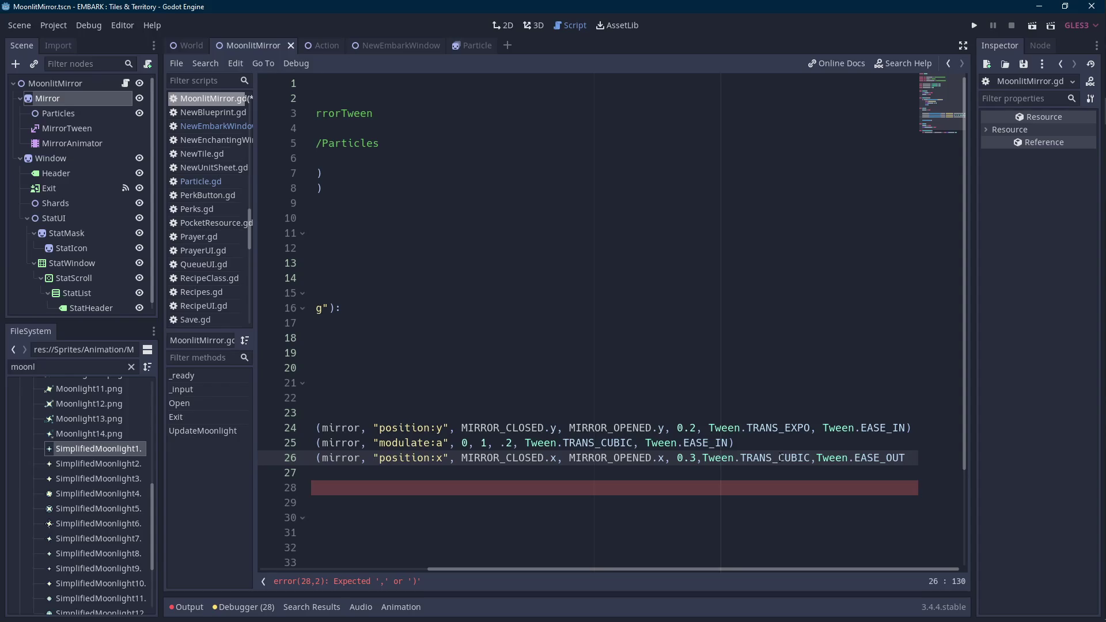
{"action": "type", "text": ")"}
{"action": "key", "text": "ctrl+Left"}
{"action": "key", "text": "ctrl+Left"}
{"action": "key", "text": "ctrl+Left"}
{"action": "key", "text": "ctrl+Left"}
{"action": "left_click", "coordinate": [649, 414]}
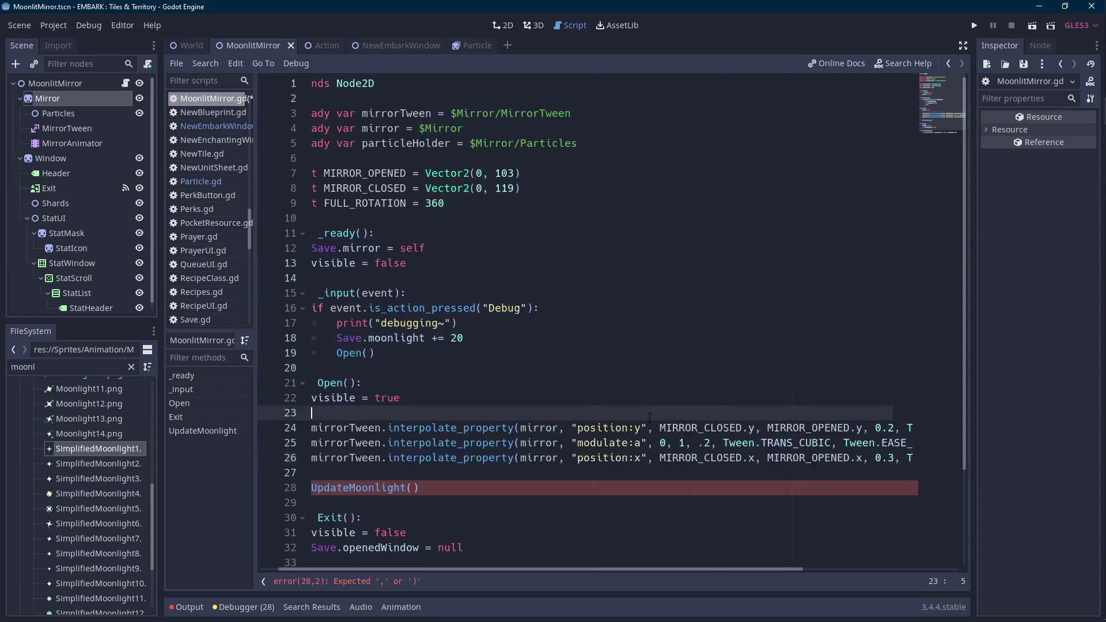
- Move the modulate:a interpolate_property line above the position:y tween
{"action": "left_click", "coordinate": [679, 428]}
{"action": "scroll", "coordinate": [529, 564], "scroll_direction": "left", "scroll_amount": 2}
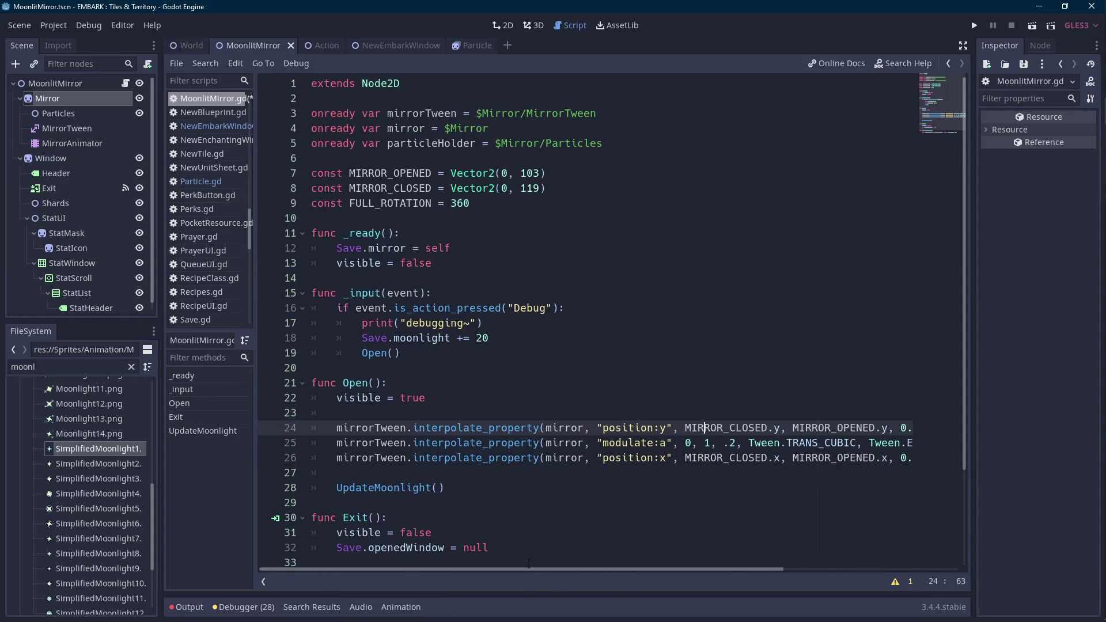
{"action": "scroll", "coordinate": [525, 496], "scroll_direction": "down", "scroll_amount": 3}
{"action": "mouse_move", "coordinate": [312, 338]}
{"action": "left_mouse_down"}
{"action": "mouse_move", "coordinate": [922, 338]}
{"action": "mouse_move", "coordinate": [75, 323]}
{"action": "left_mouse_up"}
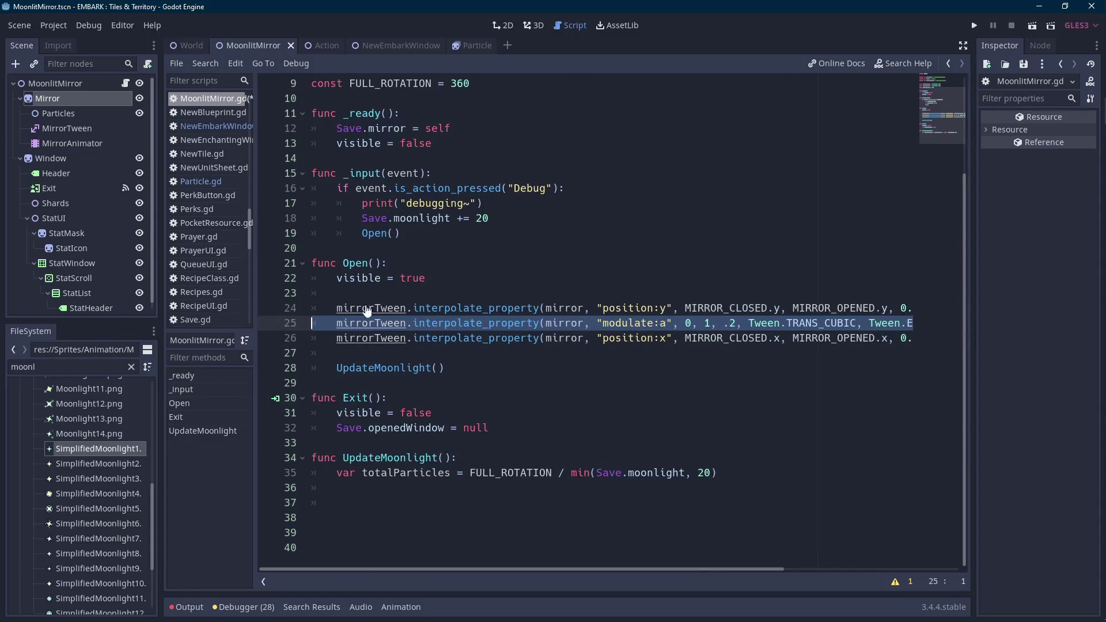
{"action": "key", "text": "ctrl+x"}
{"action": "left_click", "coordinate": [387, 293]}
{"action": "key", "text": "Return"}
{"action": "key", "text": "ctrl+v"}
{"action": "key", "text": "BackSpace"}
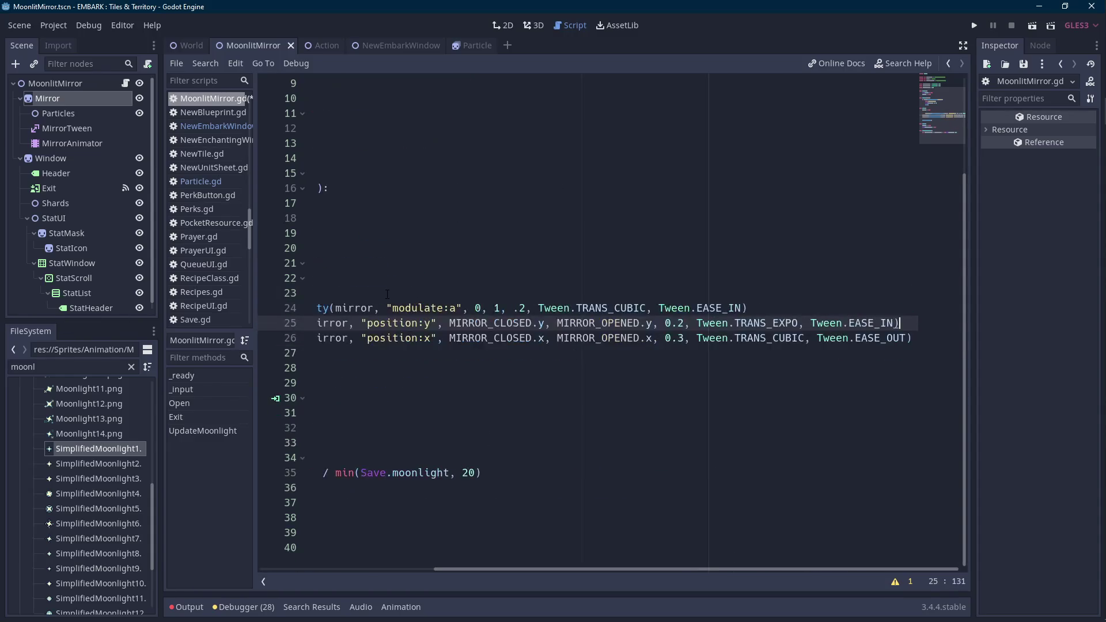
- Remove the extra tab on line 24 to clear the unexpected-indentation error
{"action": "key", "text": "XF86AudioLowerVolume"}
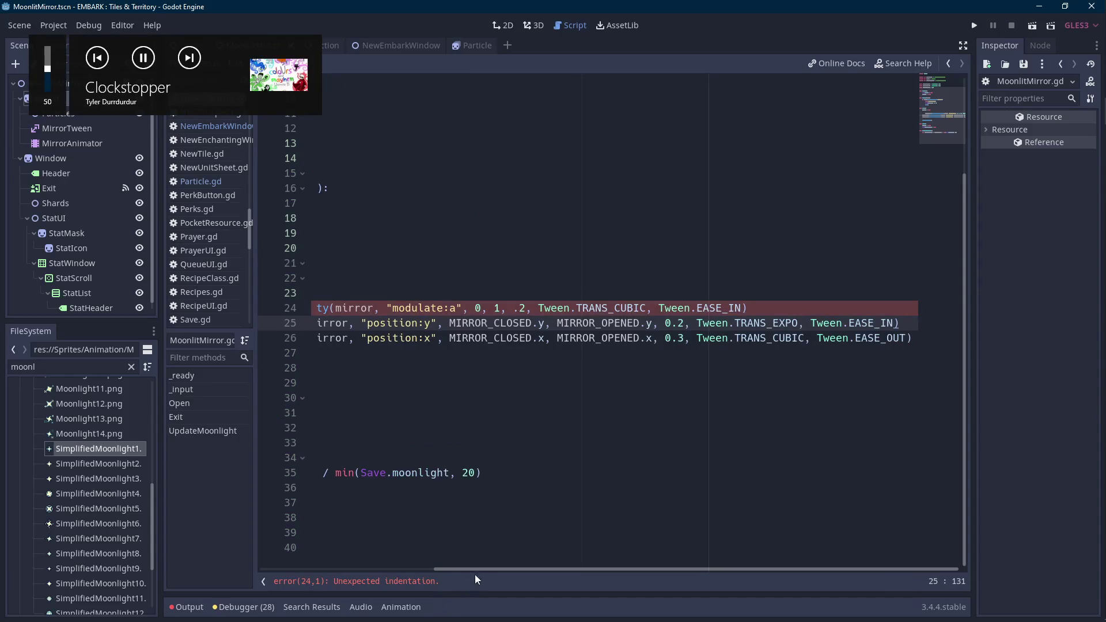
{"action": "left_click_drag", "start_coordinate": [490, 568], "coordinate": [310, 558]}
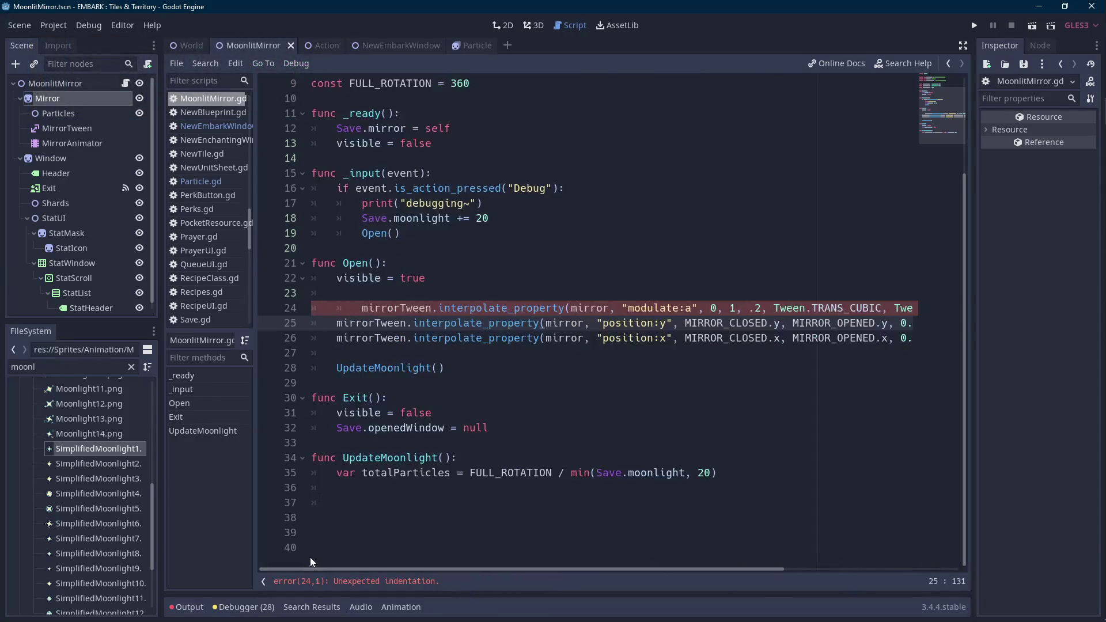
{"action": "left_click", "coordinate": [365, 308]}
{"action": "key", "text": "BackSpace"}
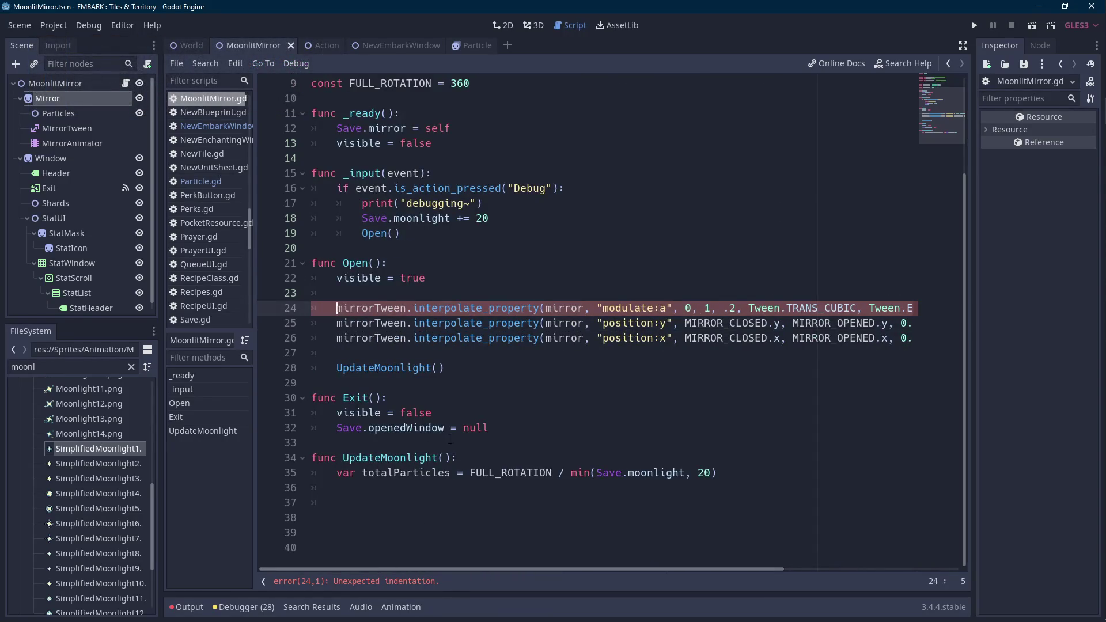
{"action": "key", "text": "XF86AudioNext"}
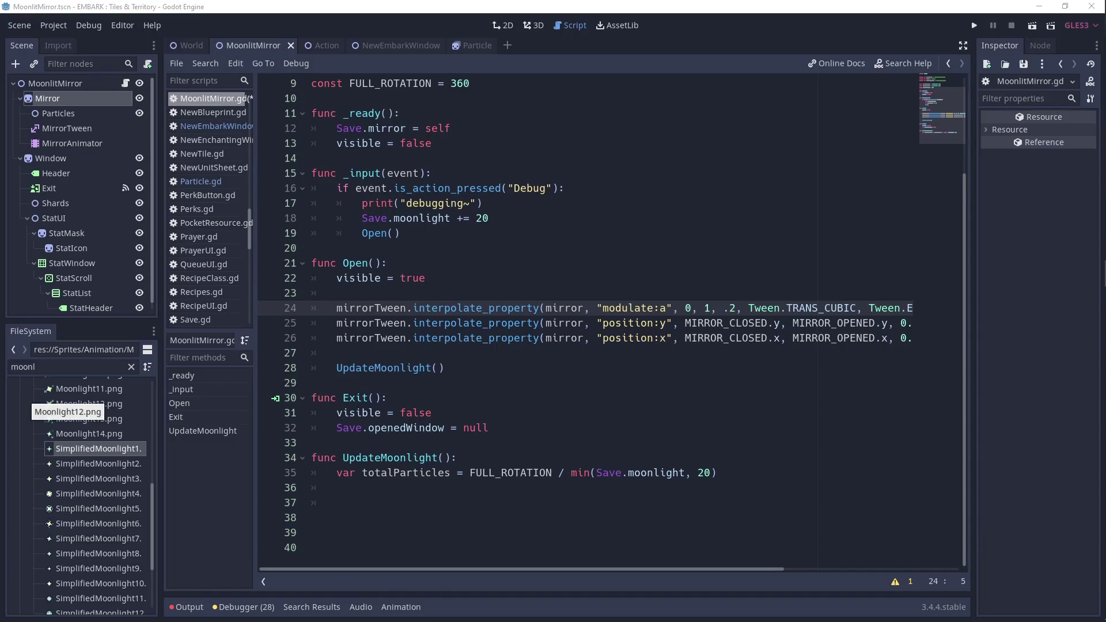
{"action": "double_click", "coordinate": [372, 309]}
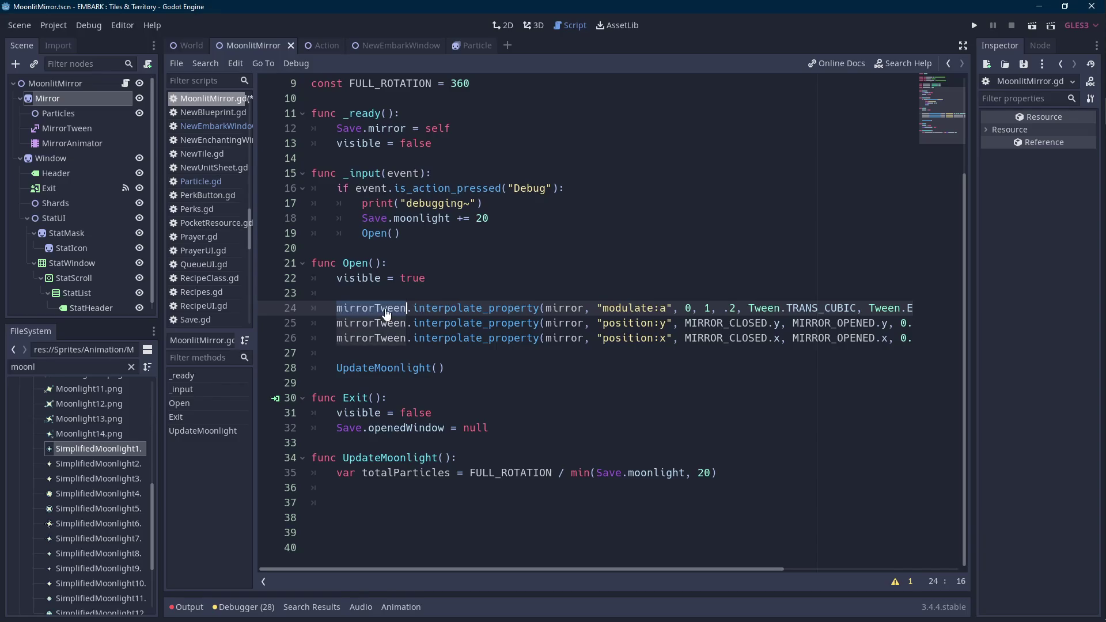
{"action": "left_click", "coordinate": [403, 293]}
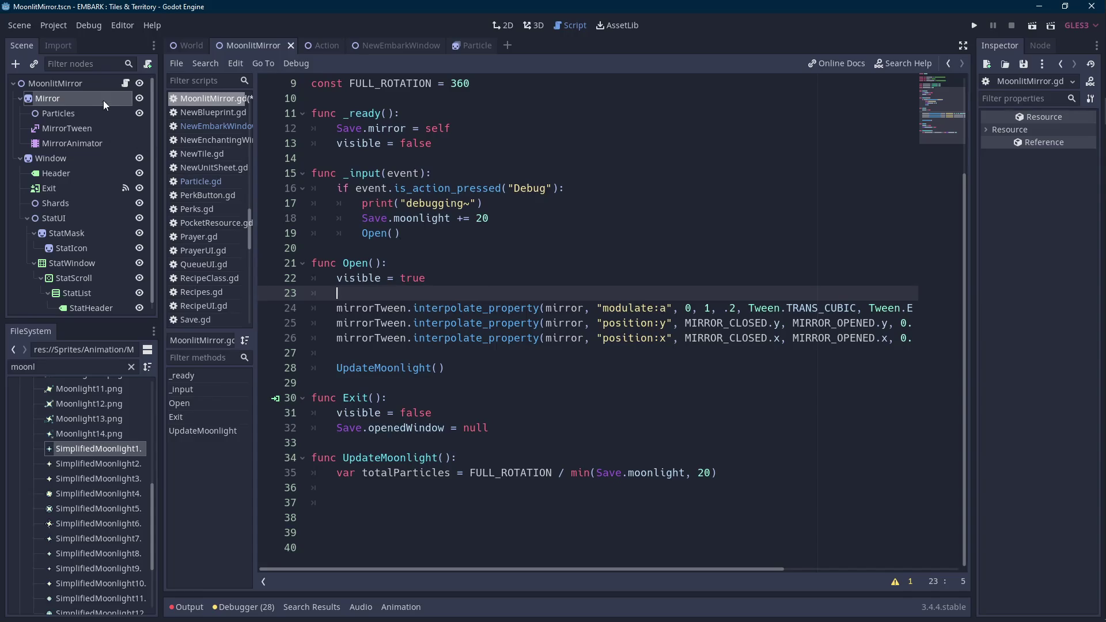
- Test-run the scene, then add mirrorTween.start() after the tween lines
{"action": "left_click", "coordinate": [1032, 24]}
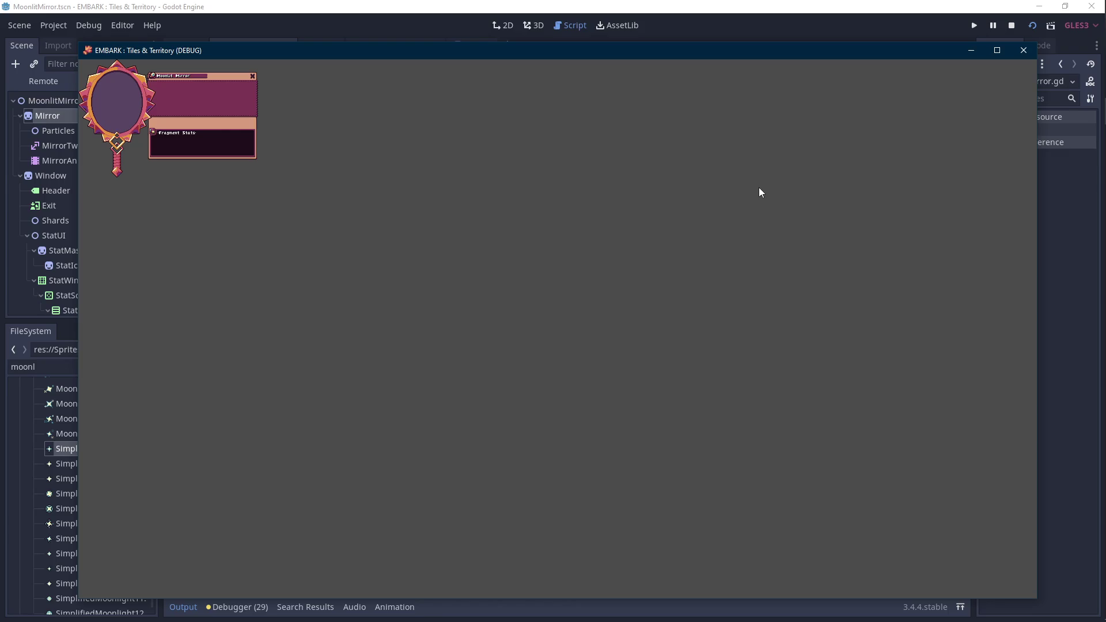
{"action": "left_click", "coordinate": [1012, 25]}
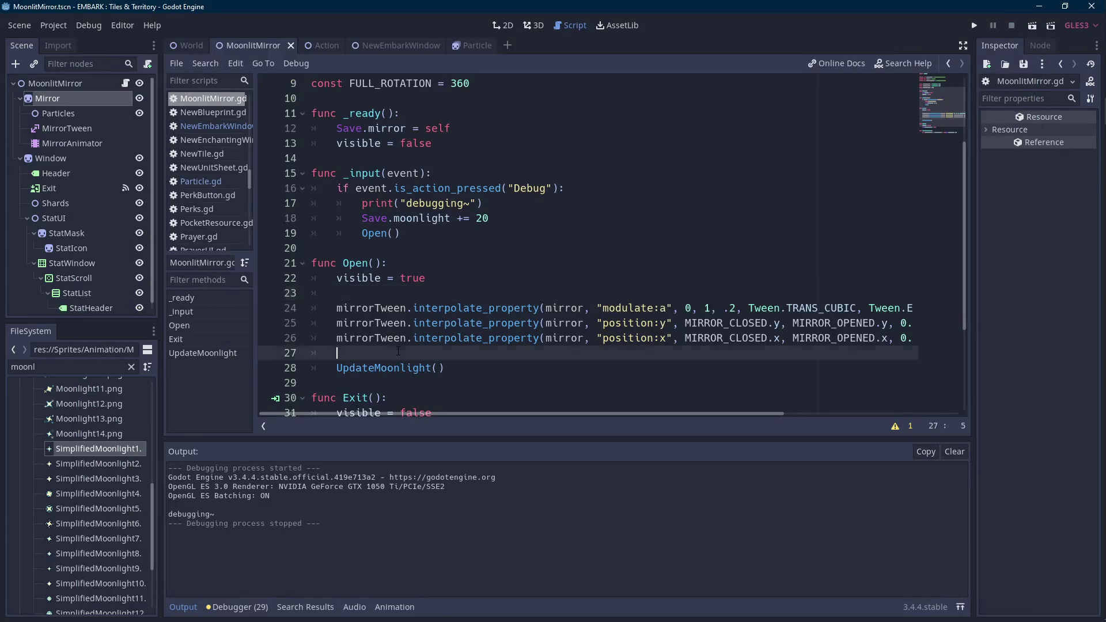
{"action": "key", "text": "Up"}
{"action": "key", "text": "End"}
{"action": "key", "text": "Return"}
{"action": "type", "text": "mirrorTween.start()"}
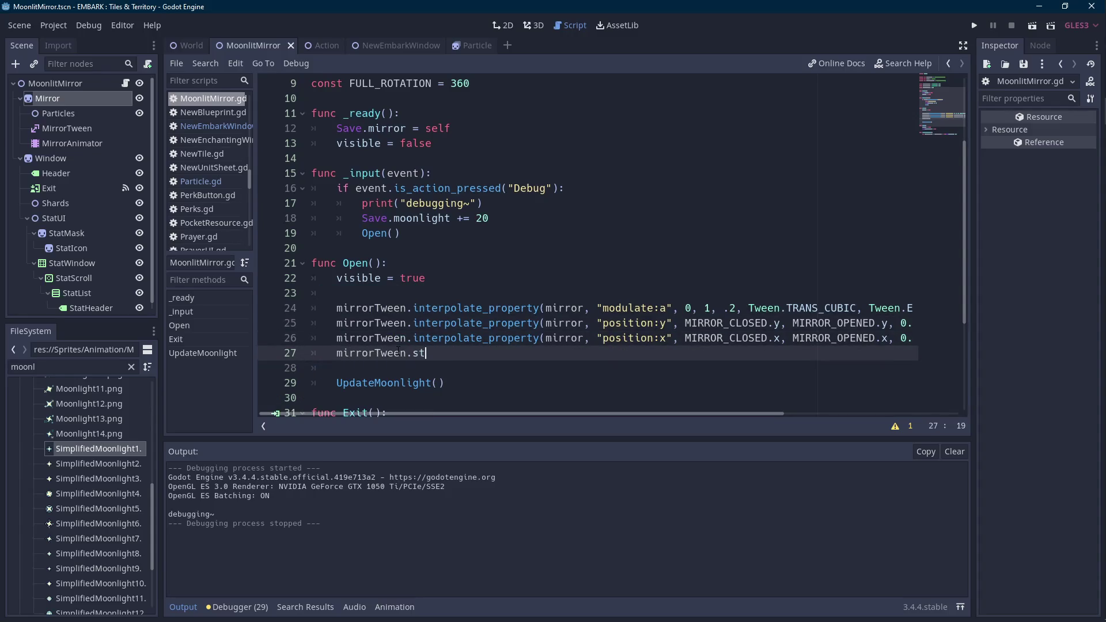
- Move visible = true below mirrorTween.start() and tidy Open()'s blank lines
{"action": "key", "text": "Up"}
{"action": "key", "text": "Up"}
{"action": "key", "text": "Up"}
{"action": "key", "text": "ctrl+shift+Left"}
{"action": "key", "text": "ctrl+shift+Left"}
{"action": "key", "text": "ctrl+shift+Left"}
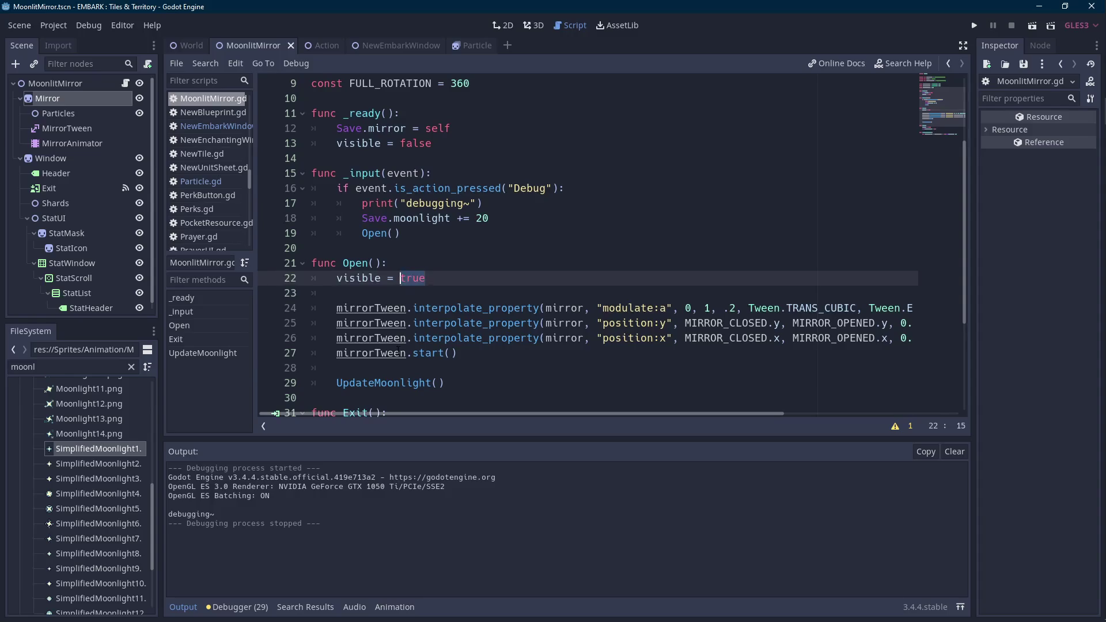
{"action": "key", "text": "ctrl+x"}
{"action": "key", "text": "Down"}
{"action": "key", "text": "Down"}
{"action": "key", "text": "Down"}
{"action": "key", "text": "Return"}
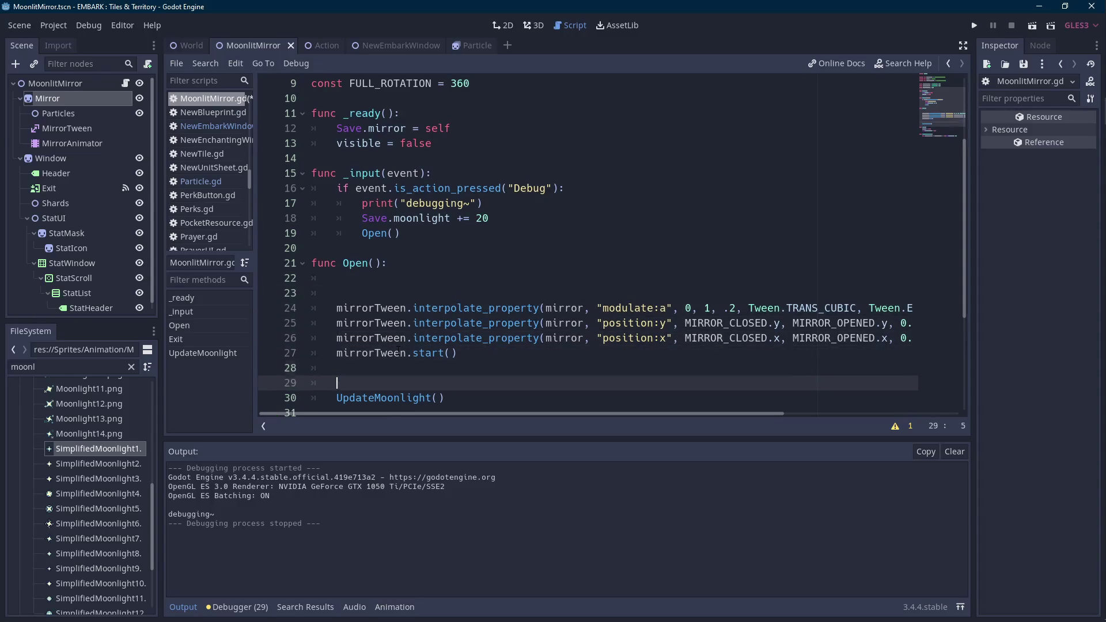
{"action": "key", "text": "Up"}
{"action": "key", "text": "Return"}
{"action": "key", "text": "ctrl+v"}
{"action": "key", "text": "Up"}
{"action": "key", "text": "Up"}
{"action": "key", "text": "Up"}
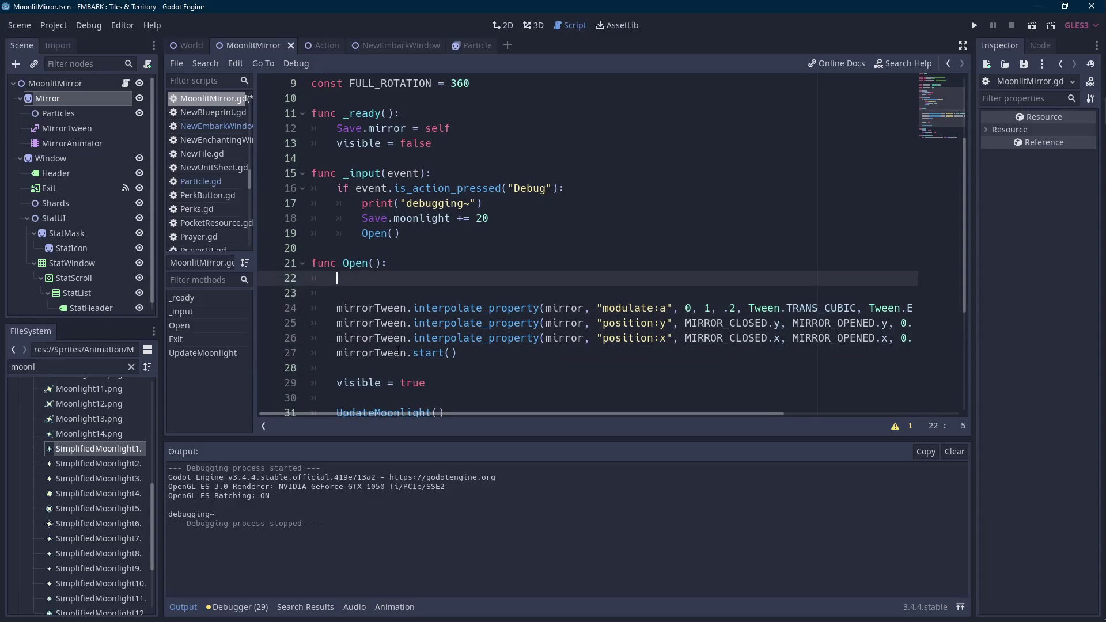
{"action": "key", "text": "Down"}
{"action": "key", "text": "BackSpace"}
{"action": "key", "text": "BackSpace"}
{"action": "key", "text": "BackSpace"}
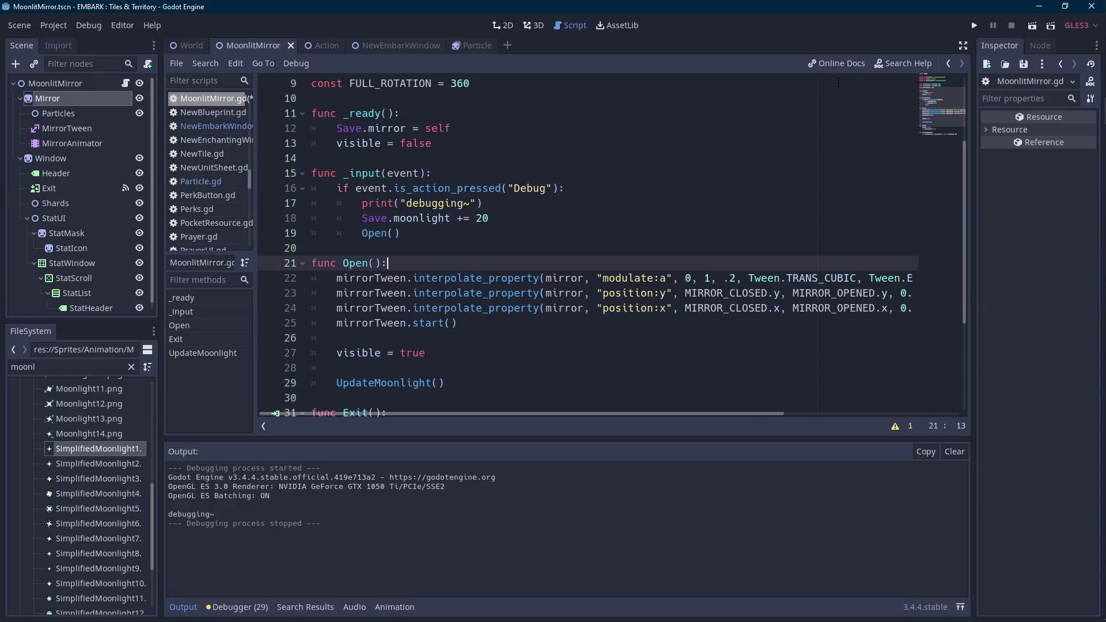
{"action": "key", "text": "Return"}
- Test-run the scene, then check the Mirror node's x position in the 2D view
{"action": "left_click", "coordinate": [1032, 26]}
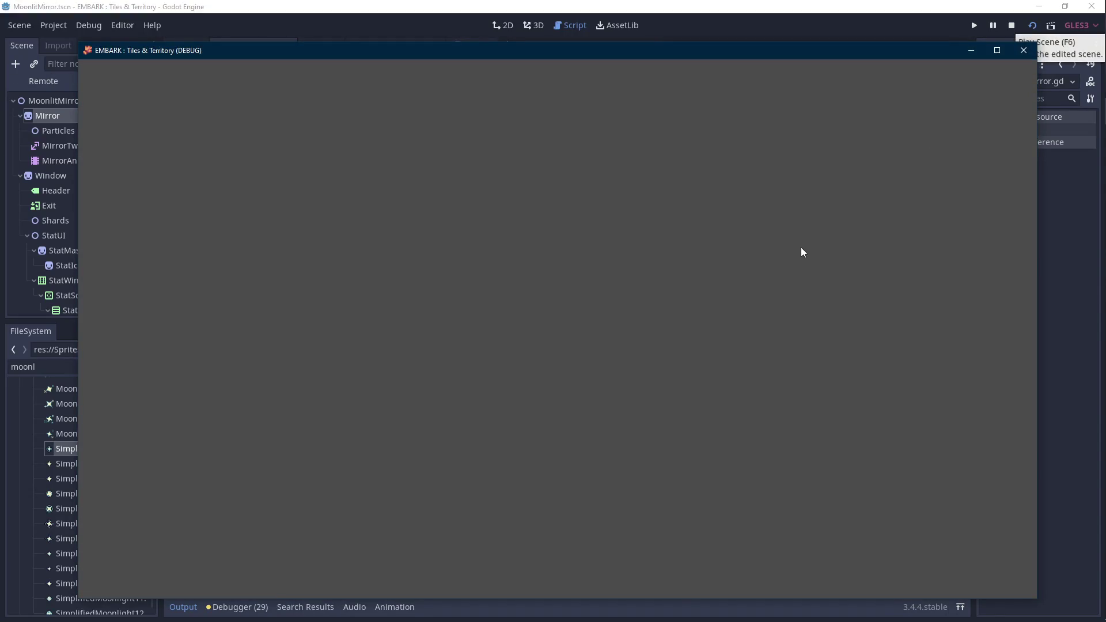
{"action": "left_click", "coordinate": [1012, 27]}
{"action": "left_click", "coordinate": [75, 99]}
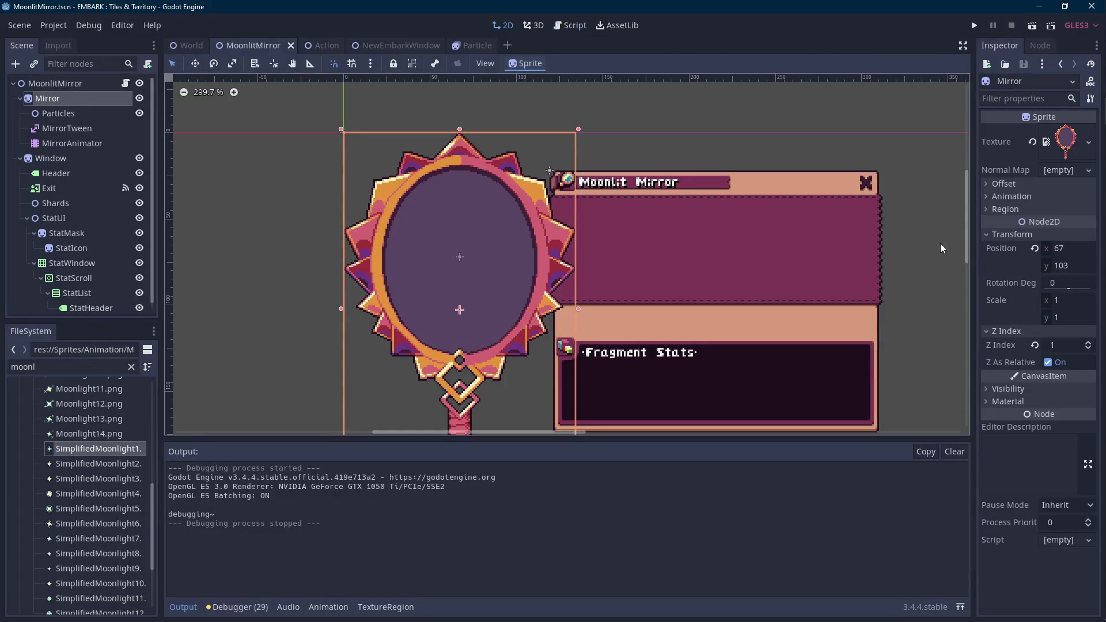
{"action": "left_click", "coordinate": [1081, 248]}
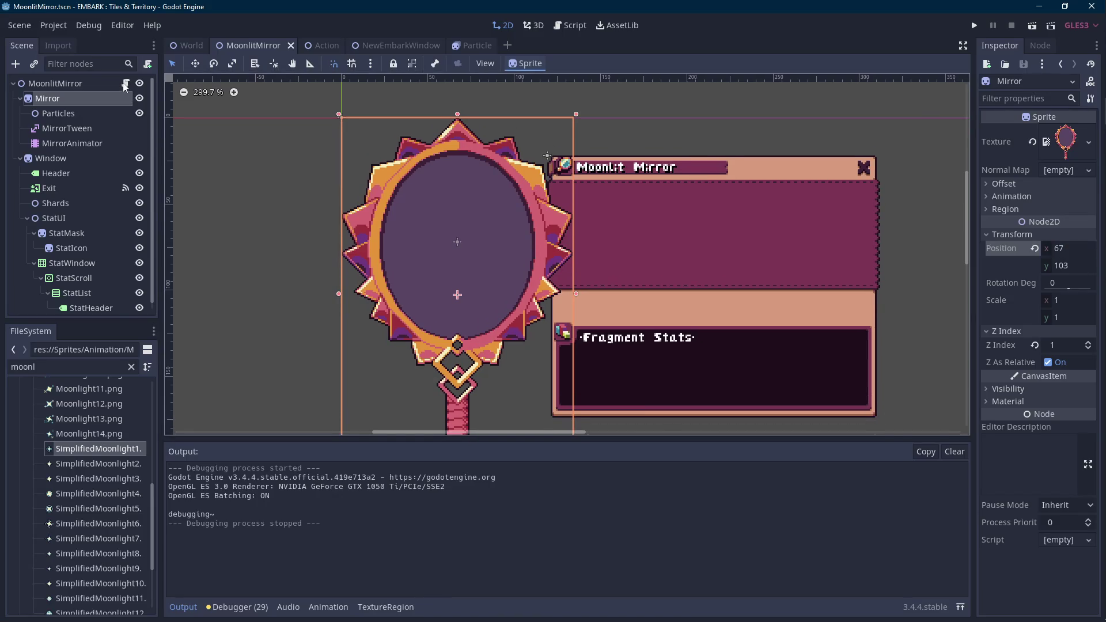
{"action": "left_click", "coordinate": [125, 83]}
- Set MIRROR_OPENED's x to 67 and MIRROR_CLOSED's x to 57, then run the scene
{"action": "key", "text": "Down"}
{"action": "key", "text": "Down"}
{"action": "key", "text": "Down"}
{"action": "scroll", "coordinate": [459, 297], "scroll_direction": "up", "scroll_amount": 1}
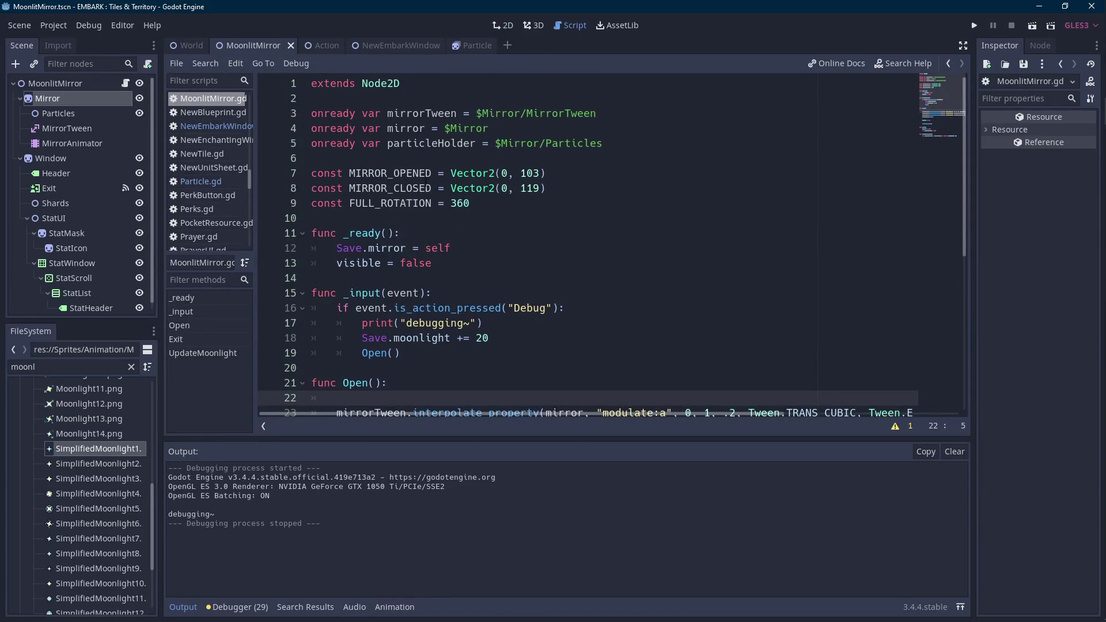
{"action": "left_click", "coordinate": [508, 173]}
{"action": "double_click", "coordinate": [504, 173]}
{"action": "type", "text": "67"}
{"action": "left_click", "coordinate": [501, 188]}
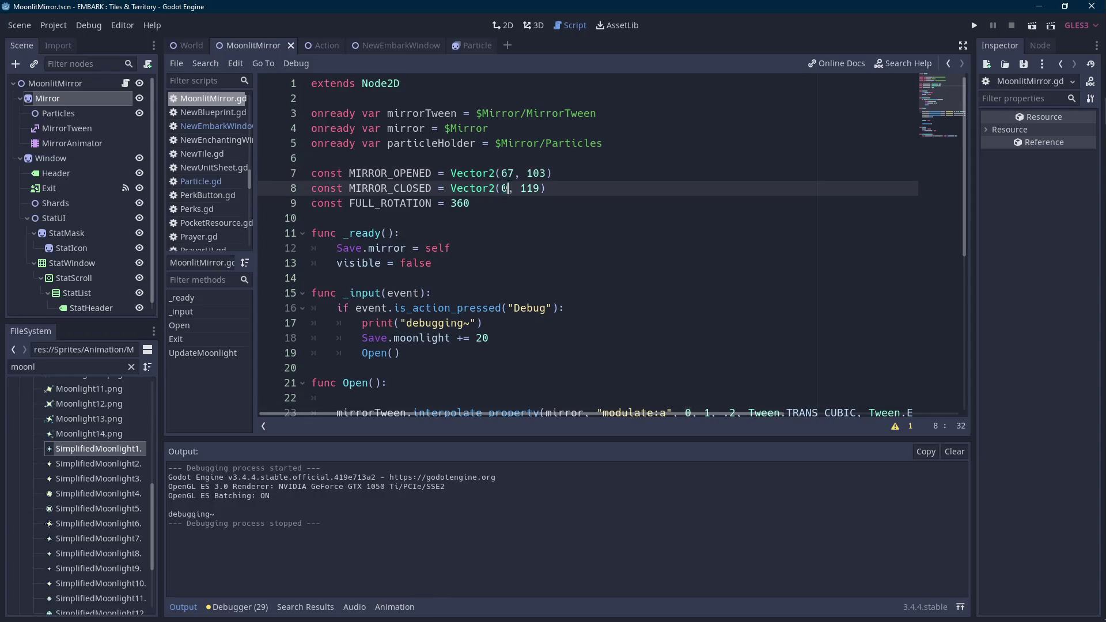
{"action": "type", "text": "67"}
{"action": "key", "text": "BackSpace"}
{"action": "type", "text": "0"}
{"action": "key", "text": "Left"}
{"action": "key", "text": "Left"}
{"action": "key", "text": "Delete"}
{"action": "key", "text": "Delete"}
{"action": "type", "text": "57"}
{"action": "left_click", "coordinate": [1027, 26]}
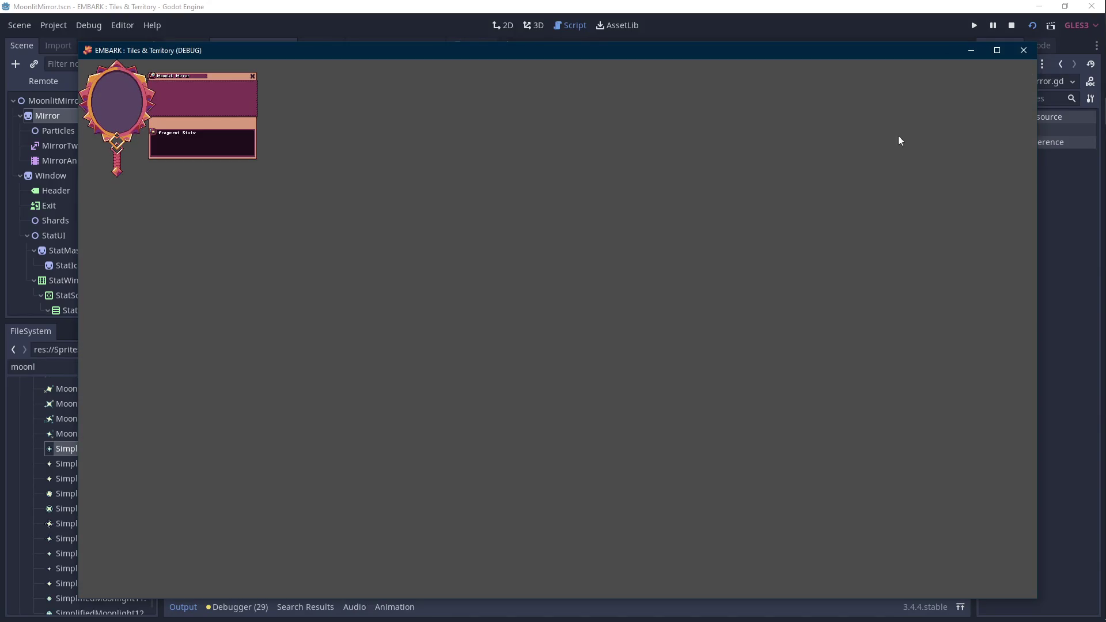
- Stop the run and edit the position:y and position:x tween durations to 0.3 and 0.15
{"action": "left_click", "coordinate": [1012, 26]}
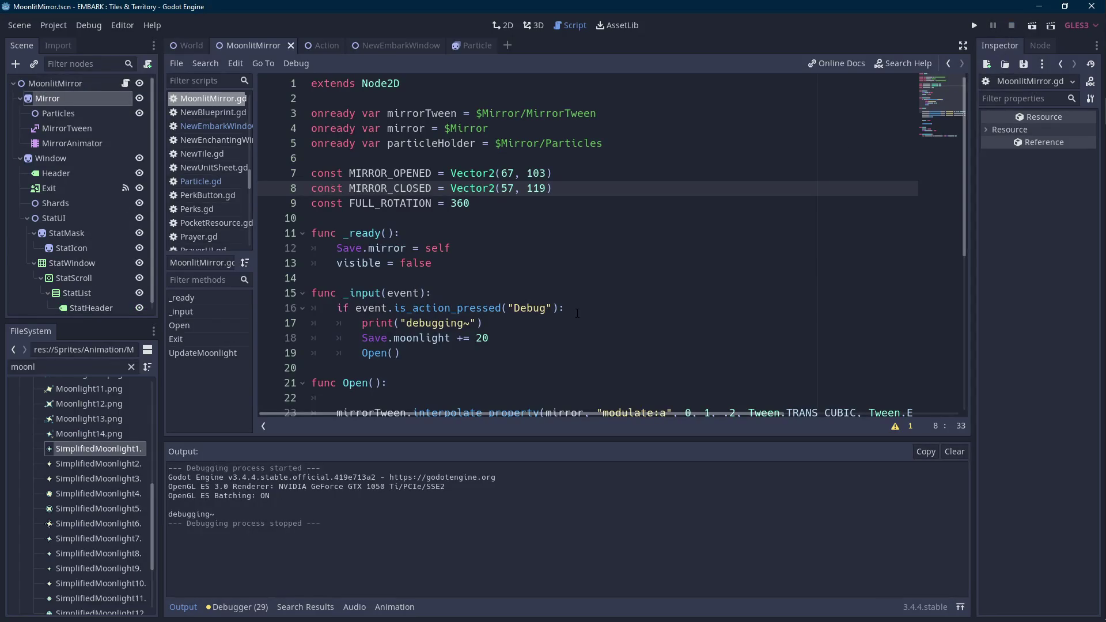
{"action": "scroll", "coordinate": [577, 313], "scroll_direction": "down", "scroll_amount": 3}
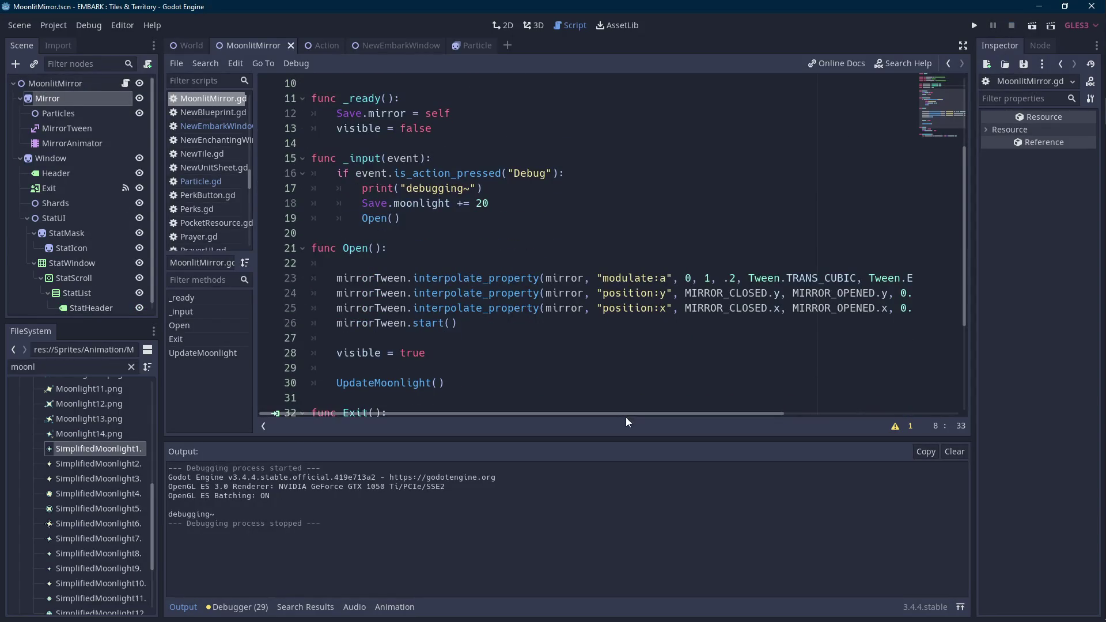
{"action": "left_click_drag", "start_coordinate": [701, 411], "coordinate": [858, 413]}
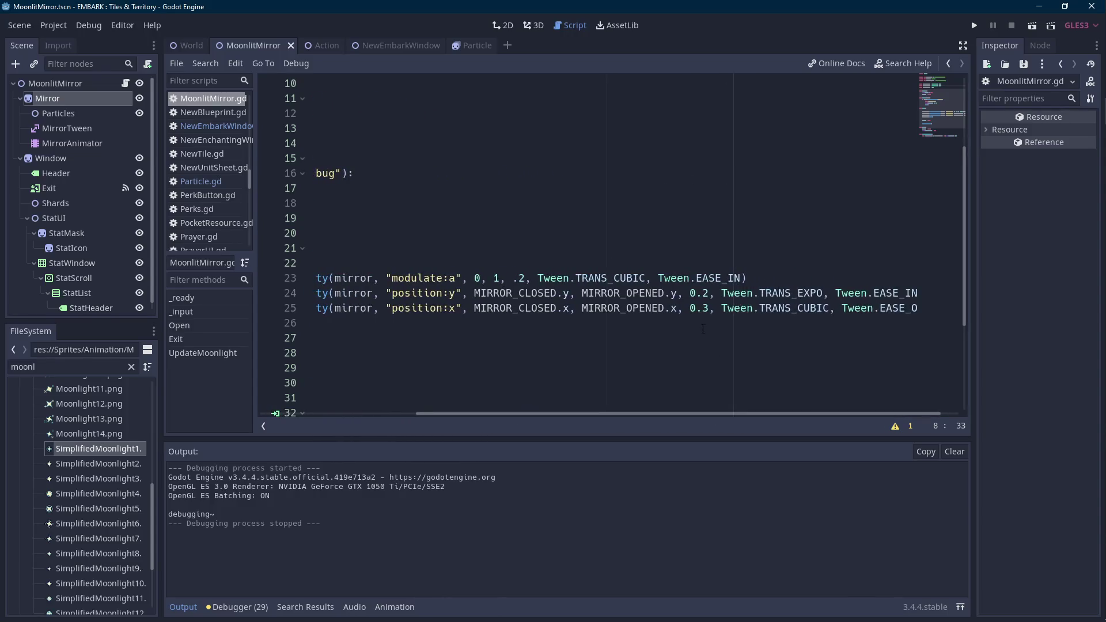
{"action": "left_click", "coordinate": [709, 309]}
{"action": "key", "text": "shift+Left"}
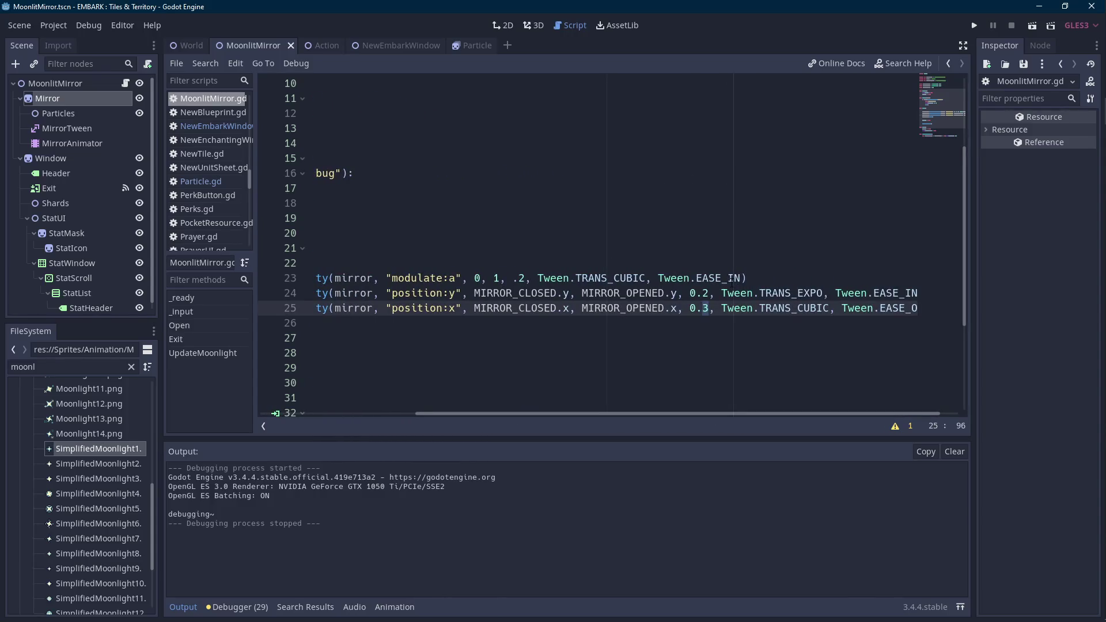
{"action": "type", "text": "2"}
{"action": "key", "text": "Escape"}
{"action": "key", "text": "Up"}
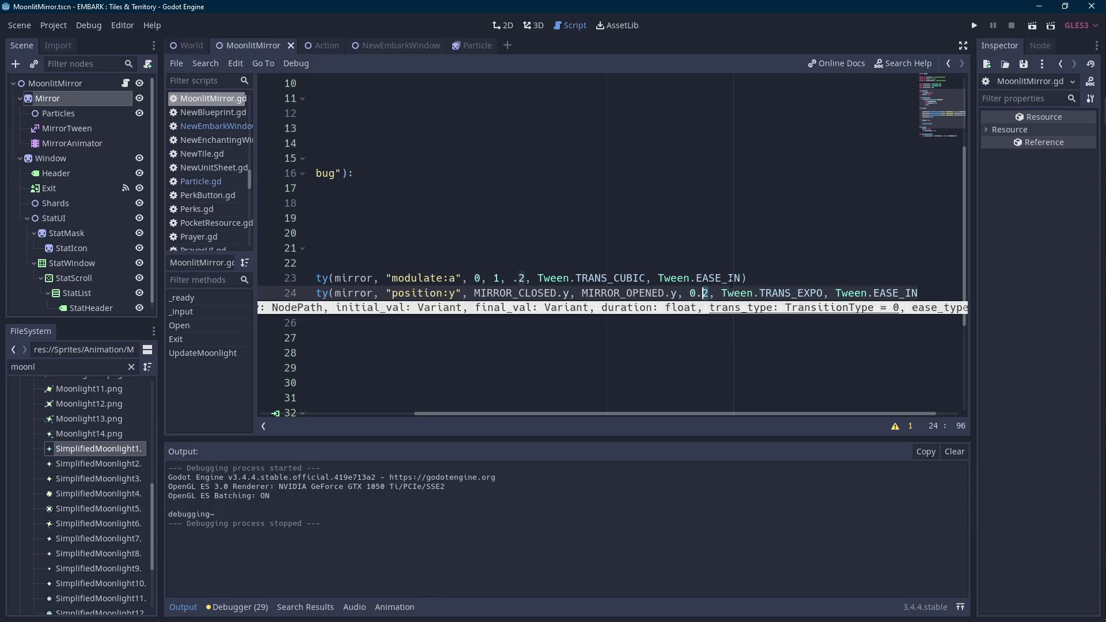
{"action": "key", "text": "ctrl+z"}
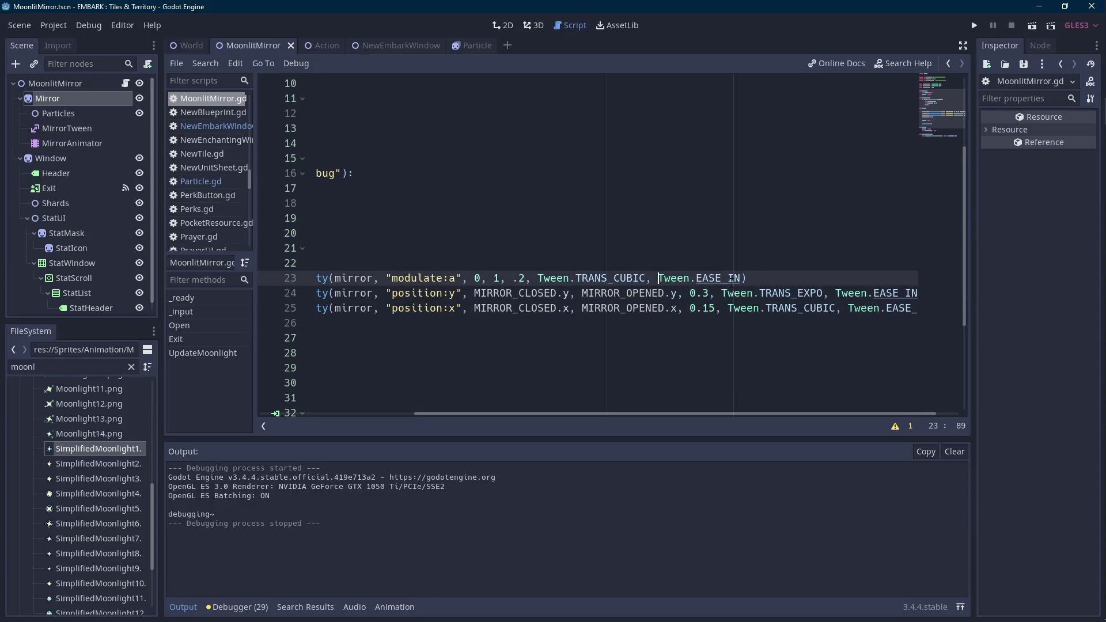
{"action": "key", "text": "ctrl+z"}
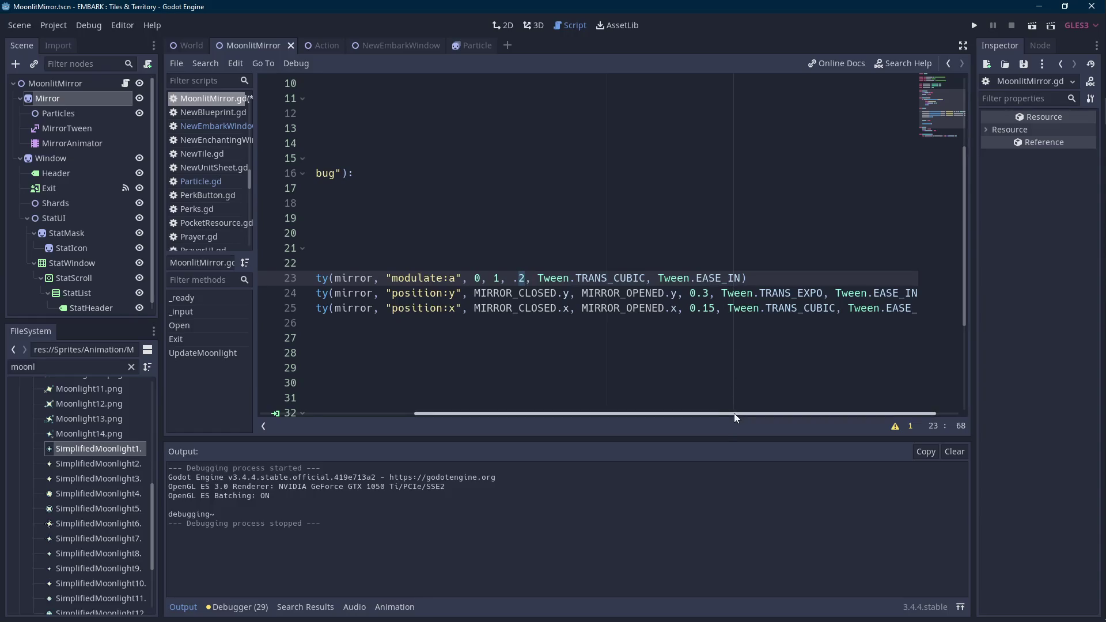
{"action": "left_click_drag", "start_coordinate": [734, 413], "coordinate": [529, 409]}
- Set the MoonlitMirror root's Transform Scale to 4 × 4 and run the scene
{"action": "left_click", "coordinate": [86, 84]}
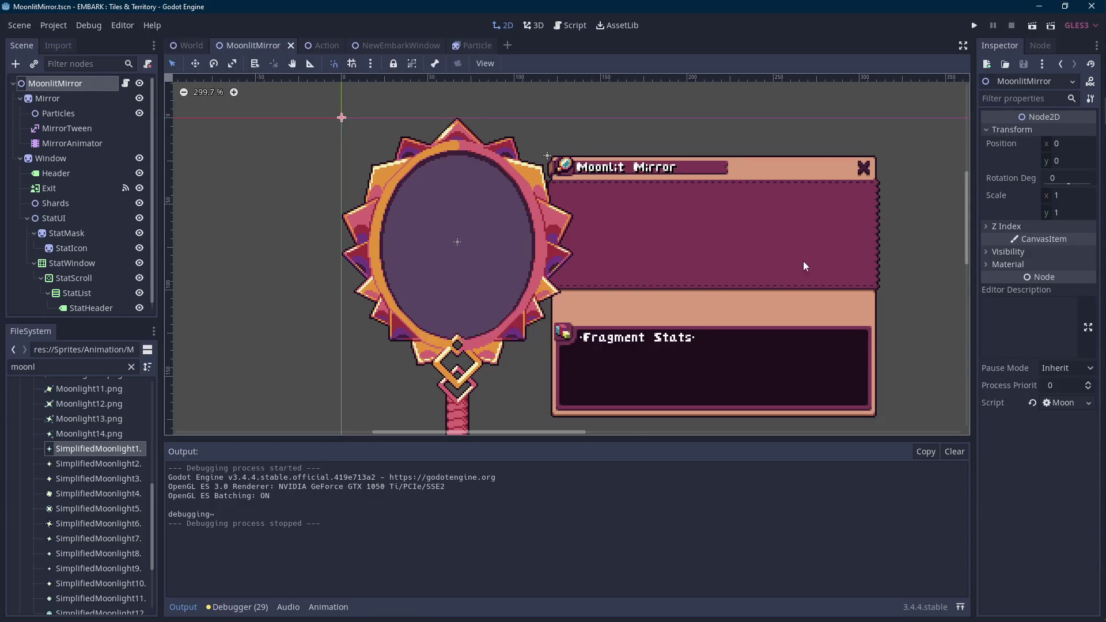
{"action": "left_click", "coordinate": [1057, 196]}
{"action": "type", "text": "4"}
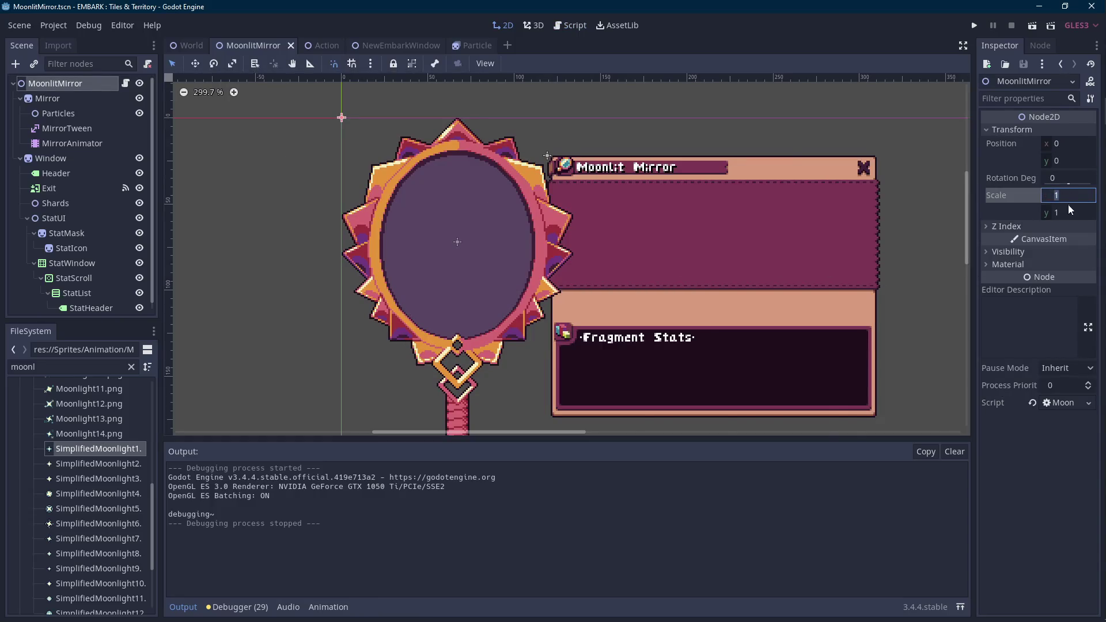
{"action": "left_click", "coordinate": [1067, 212]}
{"action": "type", "text": "4"}
{"action": "key", "text": "Return"}
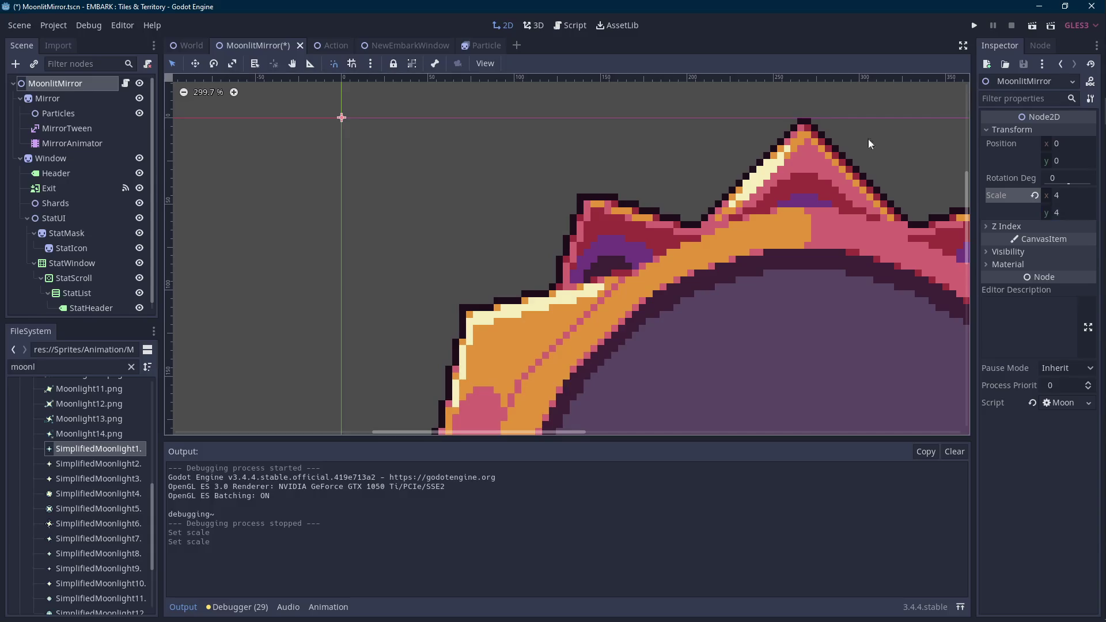
{"action": "left_click", "coordinate": [1031, 23]}
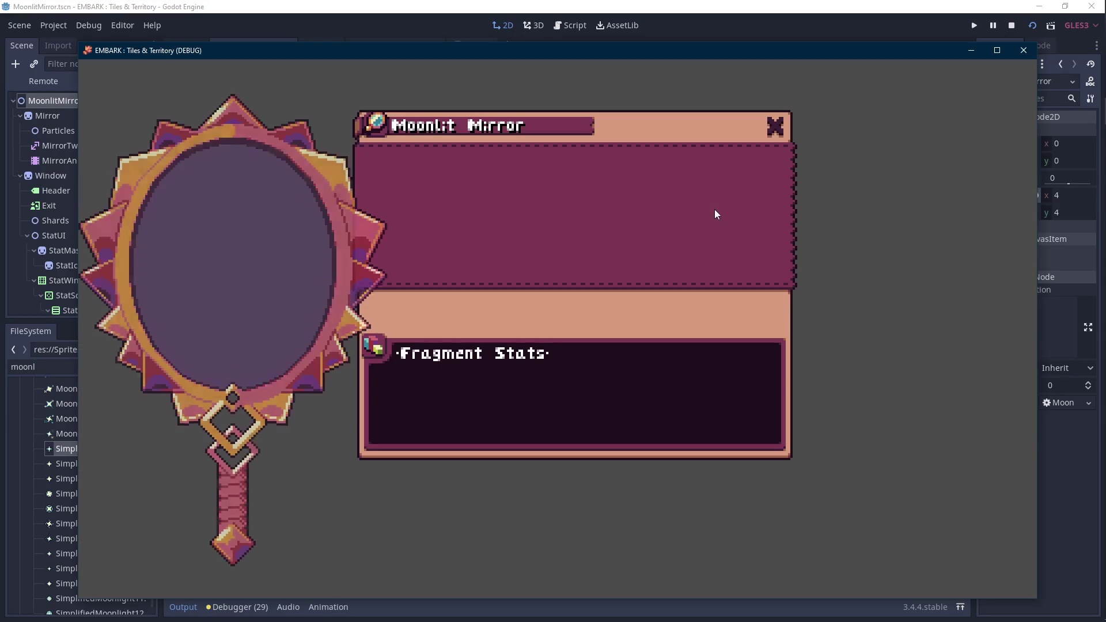
- Set line 24's slide duration to 0.15 and line 25's to 0.3
{"action": "left_click", "coordinate": [1012, 26]}
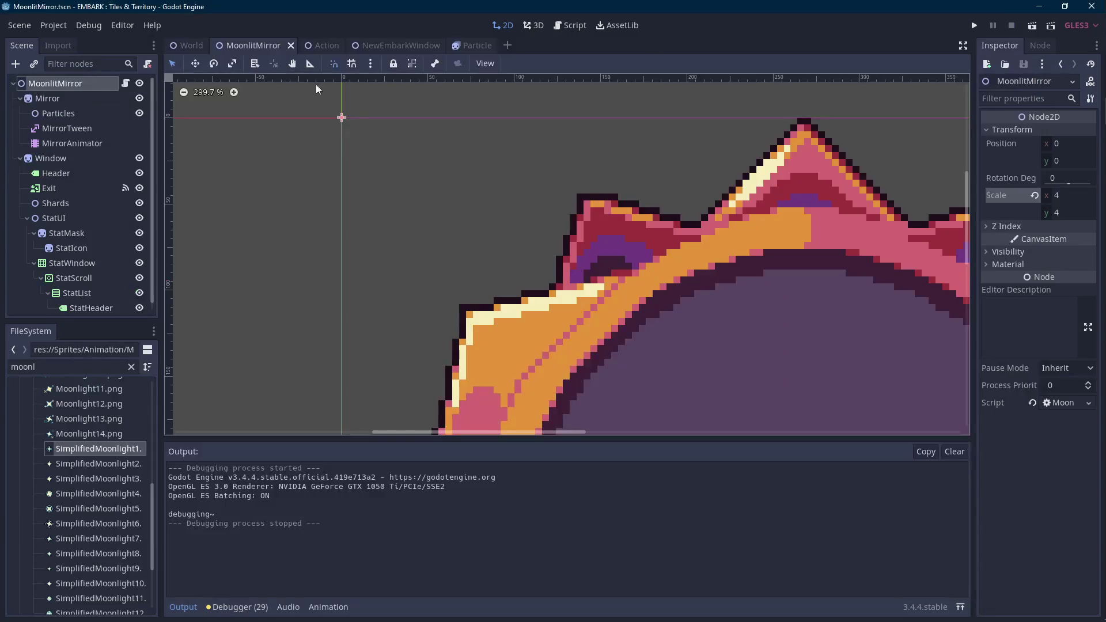
{"action": "scroll", "coordinate": [482, 342], "scroll_direction": "down", "scroll_amount": 1}
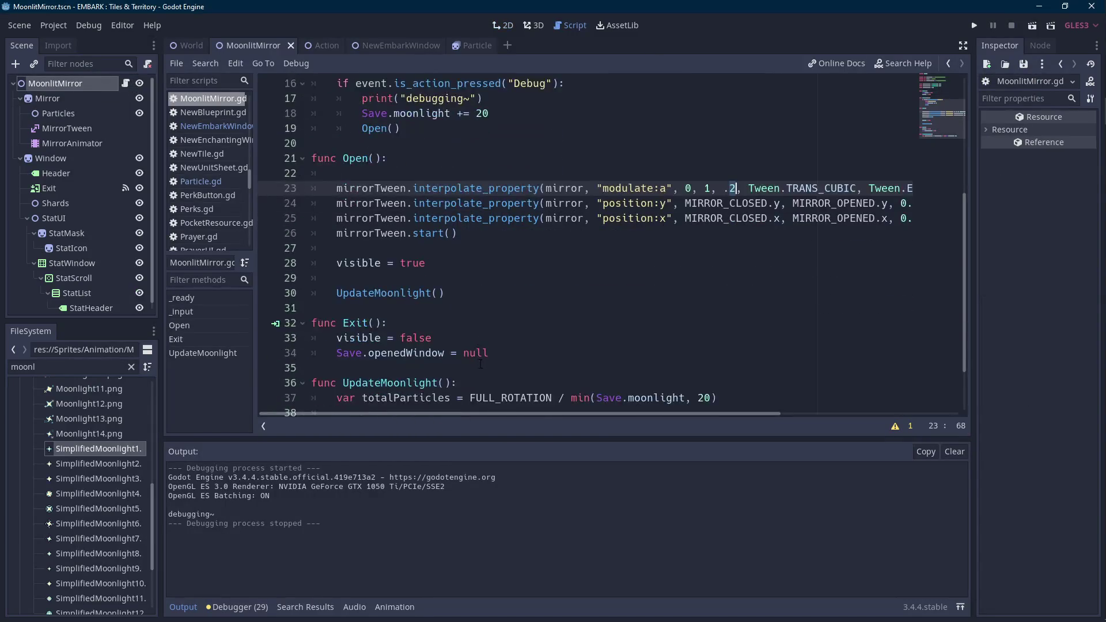
{"action": "scroll", "coordinate": [577, 380], "scroll_direction": "up", "scroll_amount": 1}
{"action": "left_click_drag", "start_coordinate": [648, 413], "coordinate": [810, 412]}
{"action": "double_click", "coordinate": [694, 248]}
{"action": "type", "text": "15"}
{"action": "left_click", "coordinate": [697, 263]}
{"action": "key", "text": "Delete"}
{"action": "key", "text": "Delete"}
{"action": "type", "text": "3"}
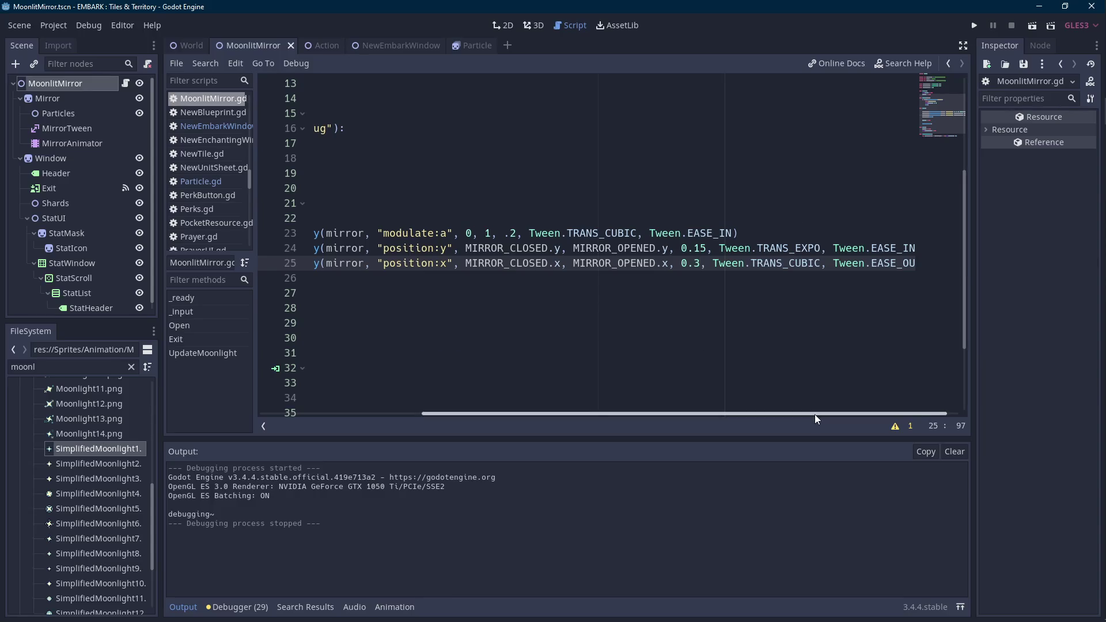
- Copy EASE_IN and TRANS_EXPO from line 24 onto line 25, then test-play the scene
{"action": "left_click_drag", "start_coordinate": [815, 414], "coordinate": [827, 414]}
{"action": "double_click", "coordinate": [882, 263]}
{"action": "double_click", "coordinate": [877, 248]}
{"action": "key", "text": "ctrl+c"}
{"action": "double_click", "coordinate": [880, 263]}
{"action": "key", "text": "ctrl+v"}
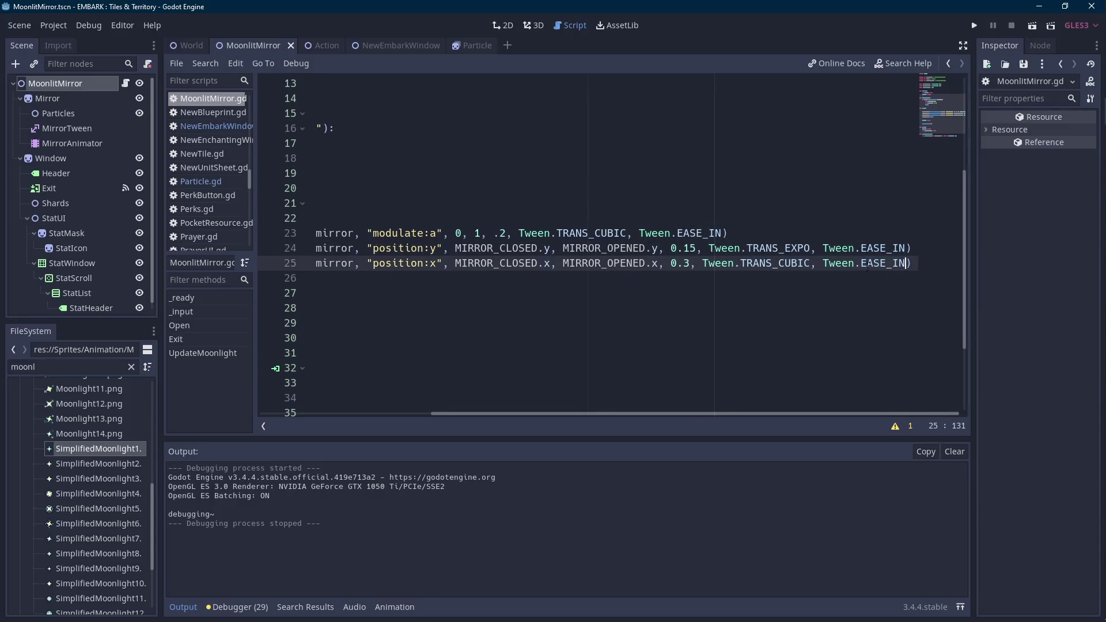
{"action": "left_click", "coordinate": [779, 248]}
{"action": "double_click", "coordinate": [779, 248]}
{"action": "key", "text": "ctrl+c"}
{"action": "double_click", "coordinate": [775, 263]}
{"action": "key", "text": "ctrl+v"}
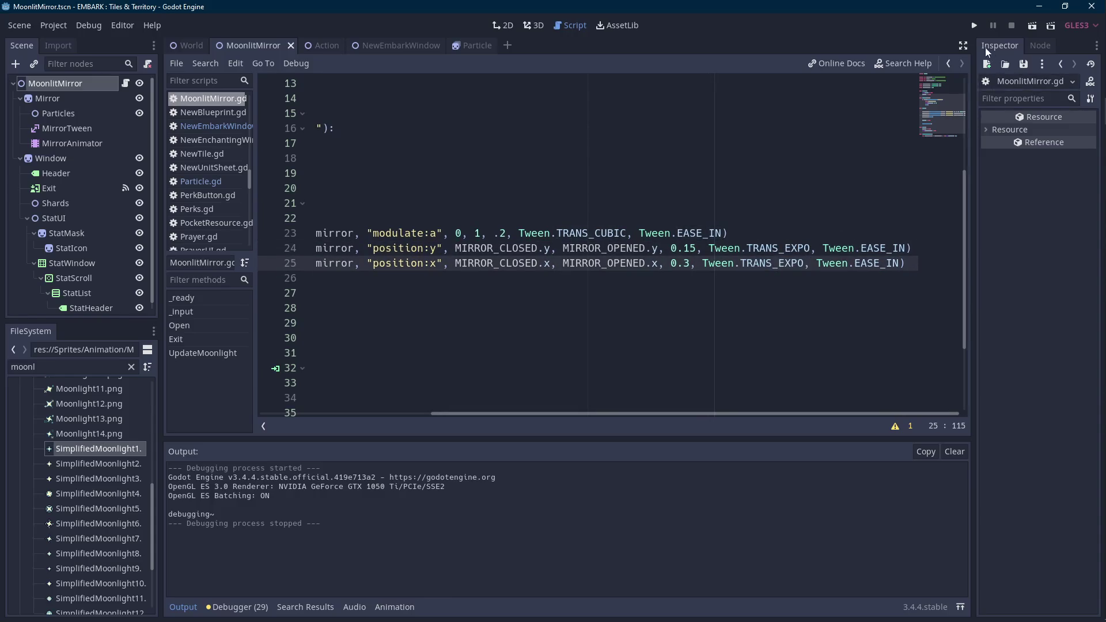
{"action": "left_click", "coordinate": [1030, 25]}
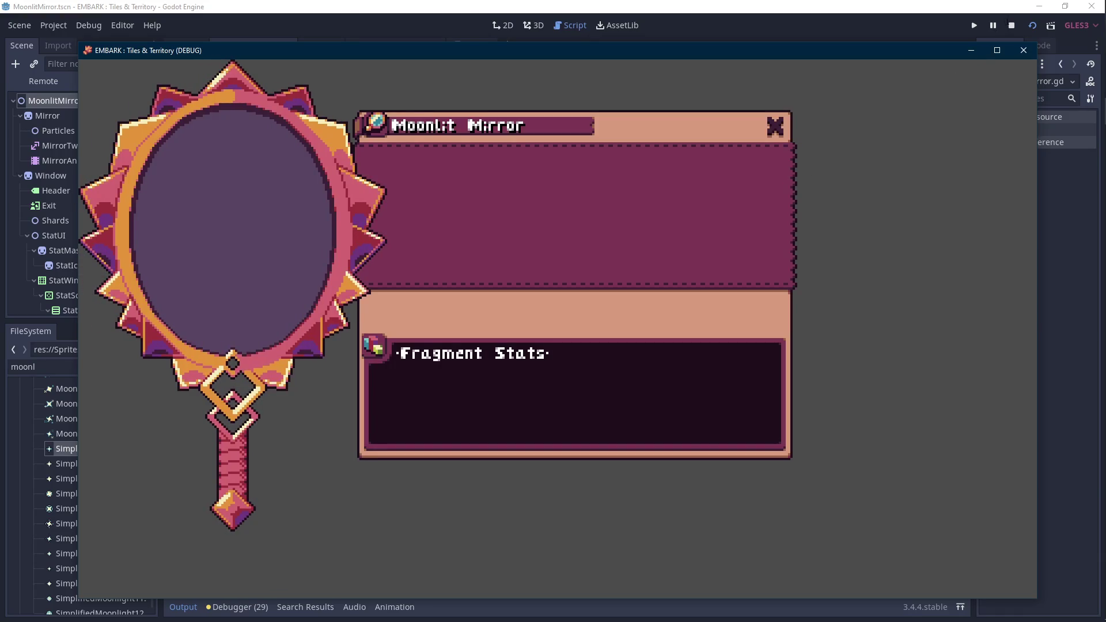
- Retime the slides to 0.2 s vertically and 0.25 s horizontally, then preview
{"action": "left_click", "coordinate": [1012, 26]}
{"action": "left_click", "coordinate": [691, 263]}
{"action": "key", "text": "BackSpace"}
{"action": "type", "text": "2"}
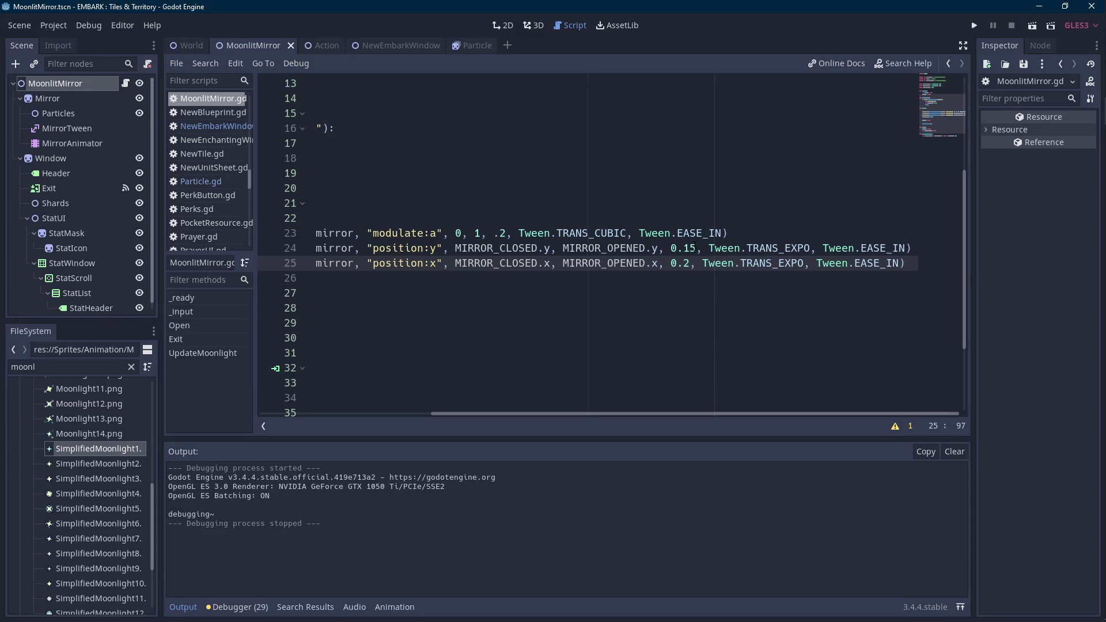
{"action": "left_click", "coordinate": [690, 248]}
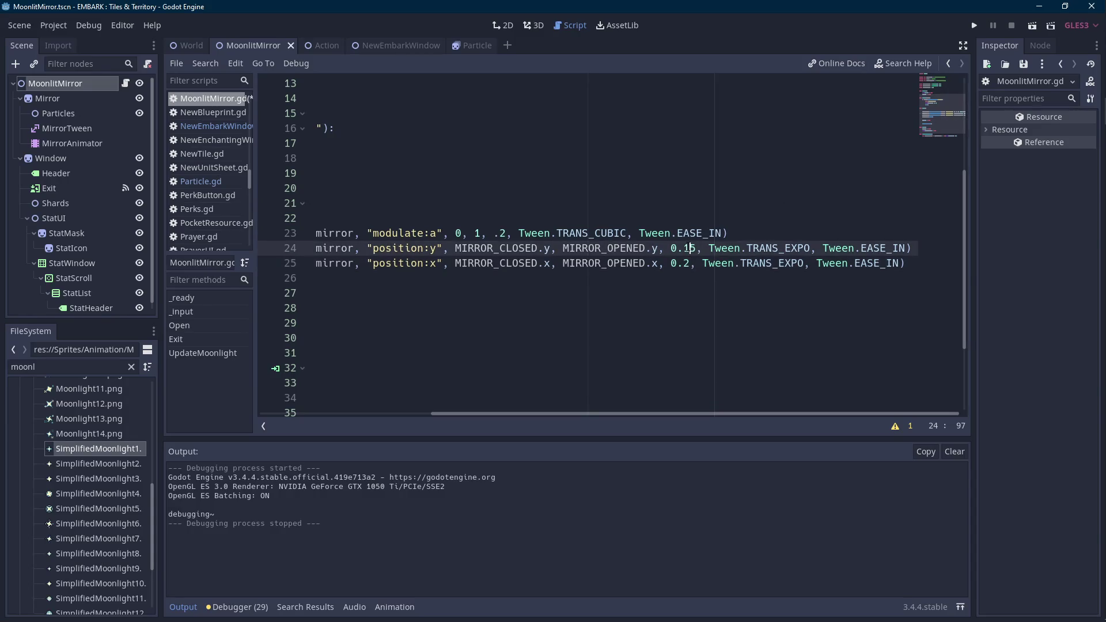
{"action": "key", "text": "BackSpace"}
{"action": "key", "text": "Delete"}
{"action": "type", "text": "2"}
{"action": "key", "text": "Down"}
{"action": "key", "text": "Left"}
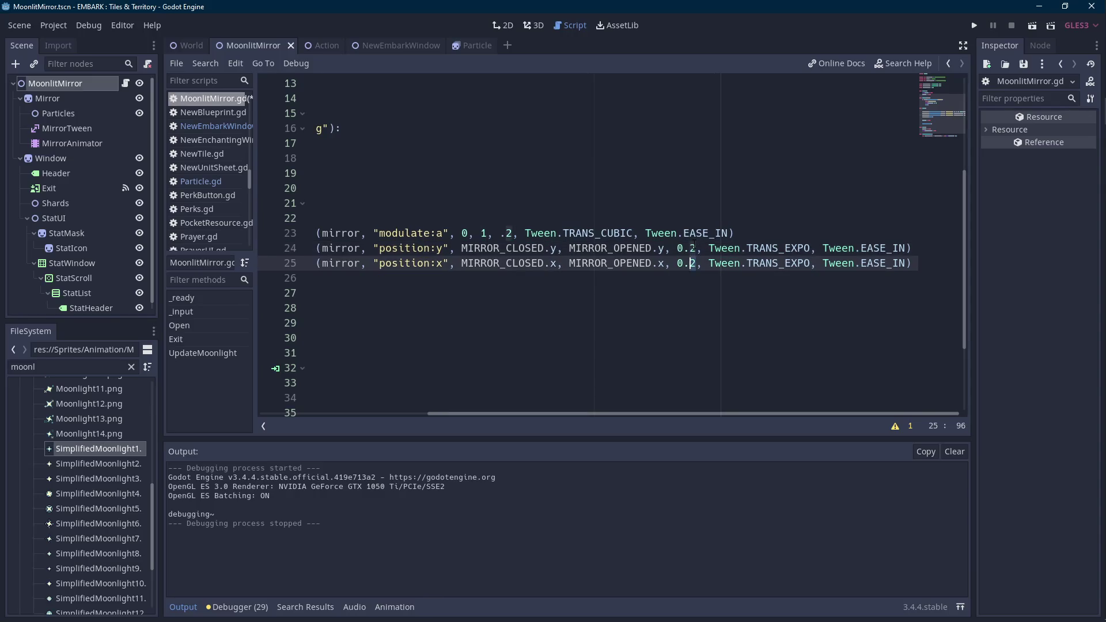
{"action": "key", "text": "Delete"}
{"action": "type", "text": "25"}
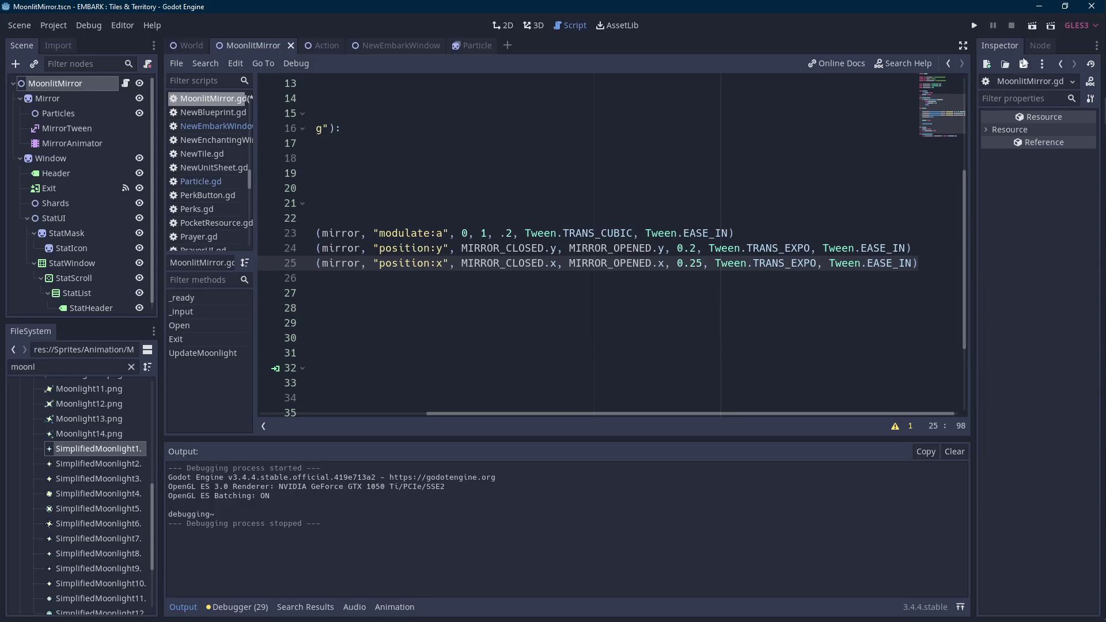
{"action": "left_click", "coordinate": [1032, 25]}
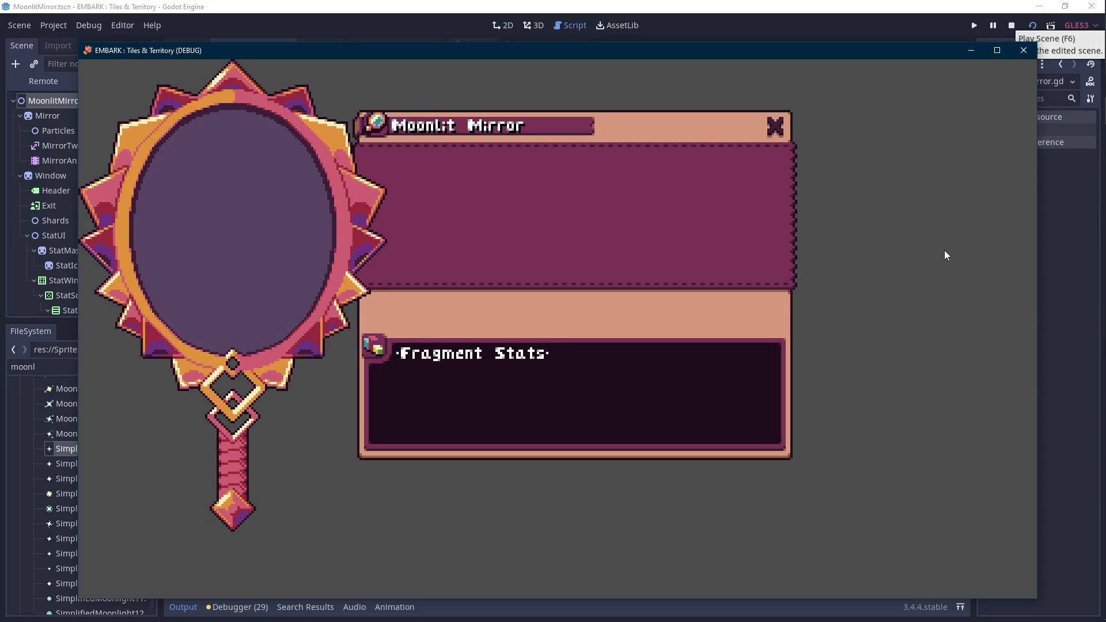
- Set the slides to 0.4 s vertically and 0.55 s horizontally and test the mirror opening
{"action": "left_click", "coordinate": [1012, 26]}
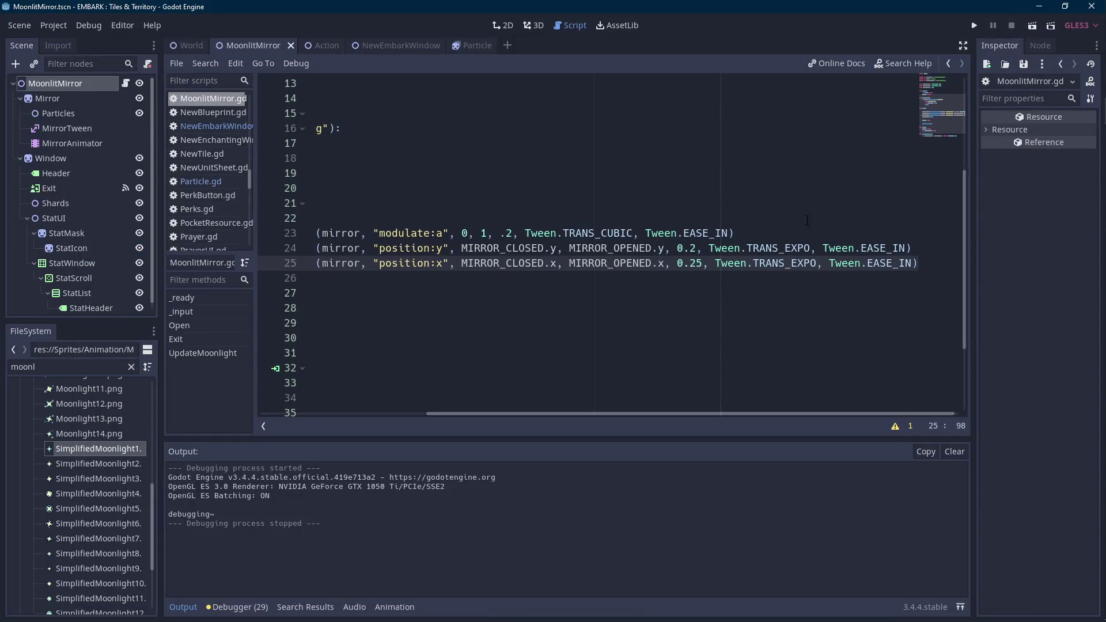
{"action": "left_click", "coordinate": [693, 248]}
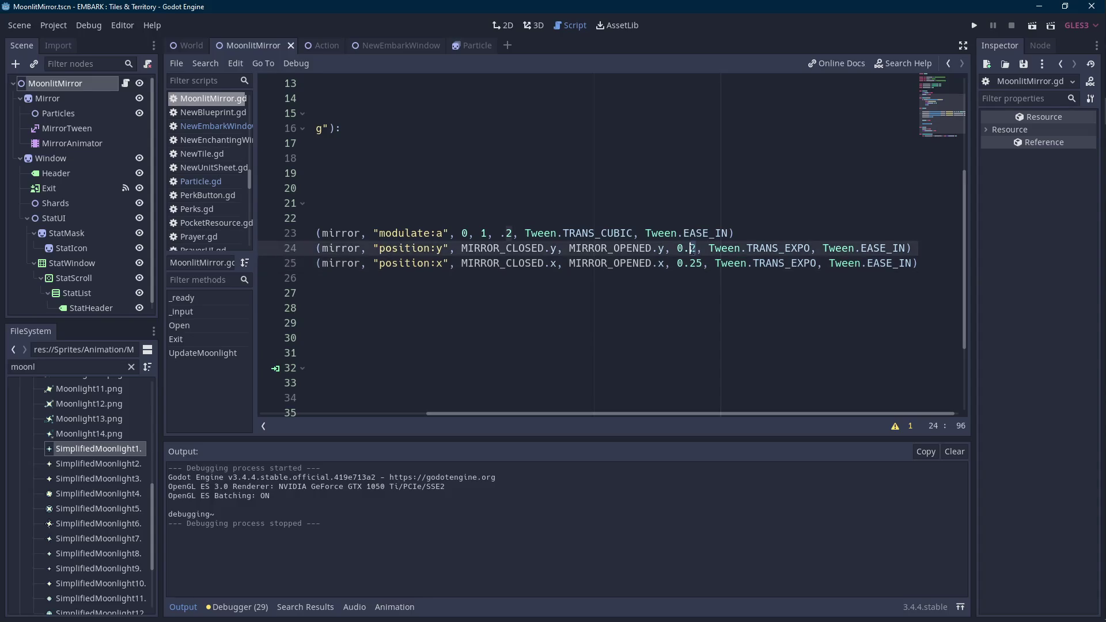
{"action": "key", "text": "Delete"}
{"action": "type", "text": "4"}
{"action": "key", "text": "Down"}
{"action": "key", "text": "BackSpace"}
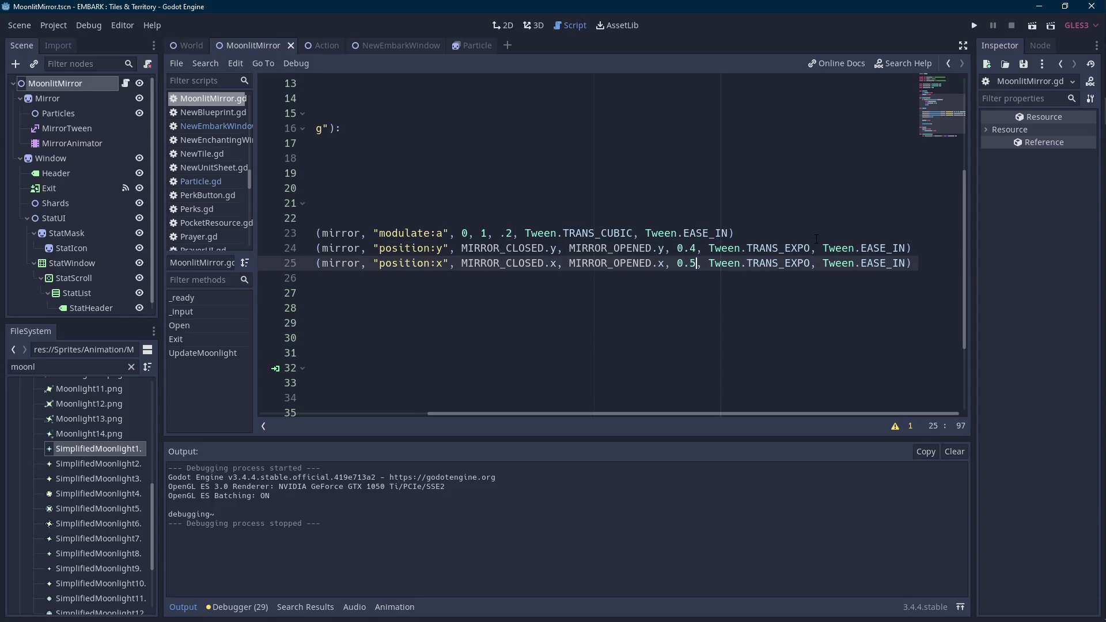
{"action": "type", "text": "5"}
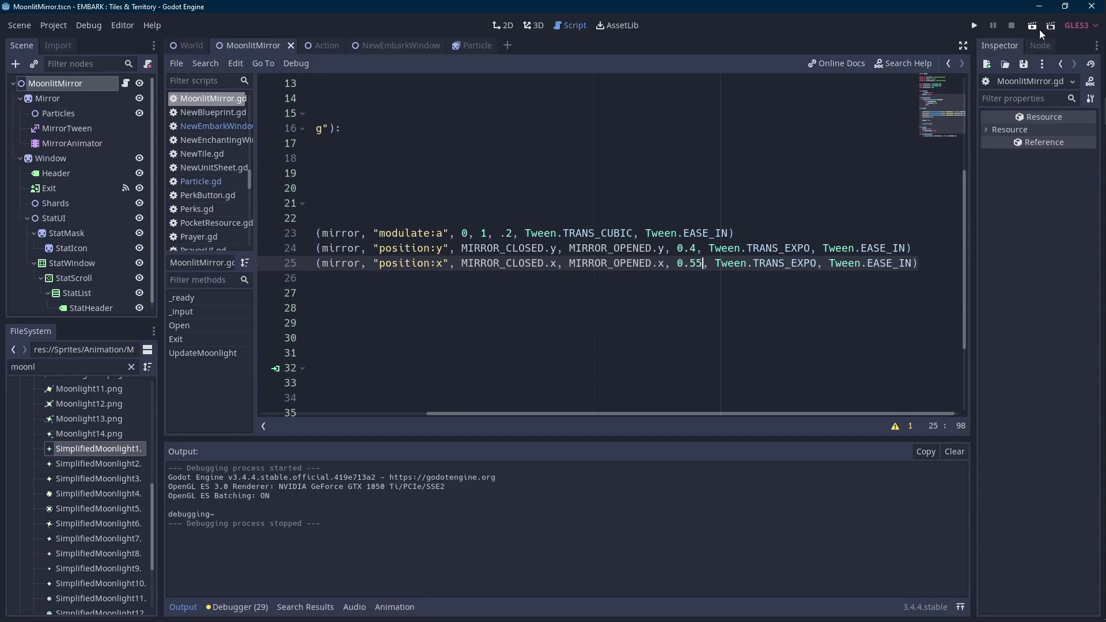
{"action": "left_click", "coordinate": [1034, 27]}
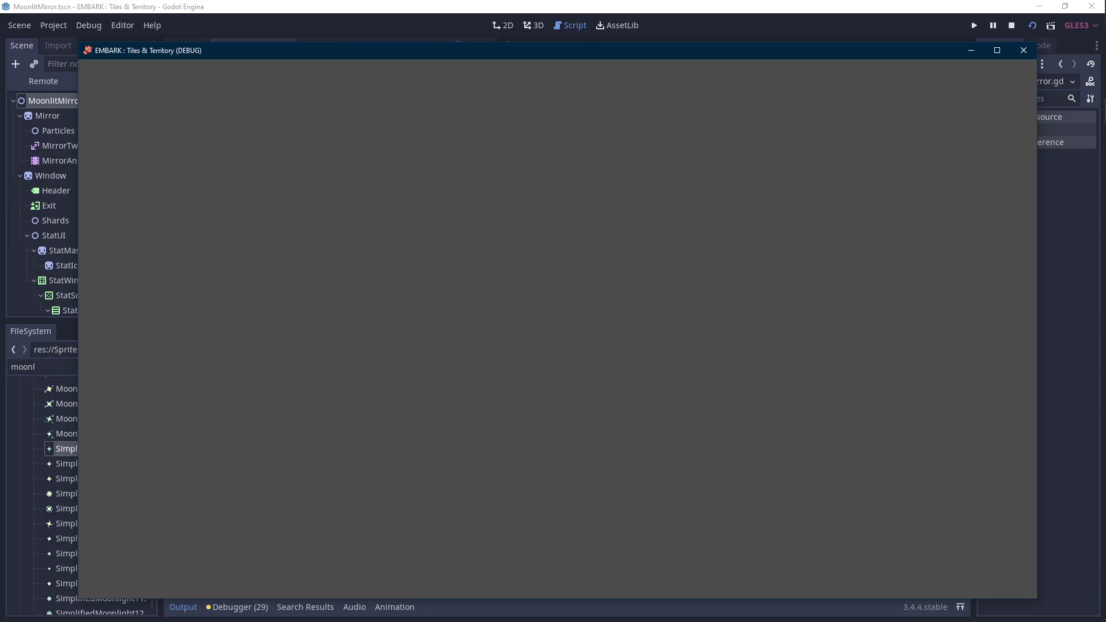
{"action": "key", "text": "XF86AudioLowerVolume"}
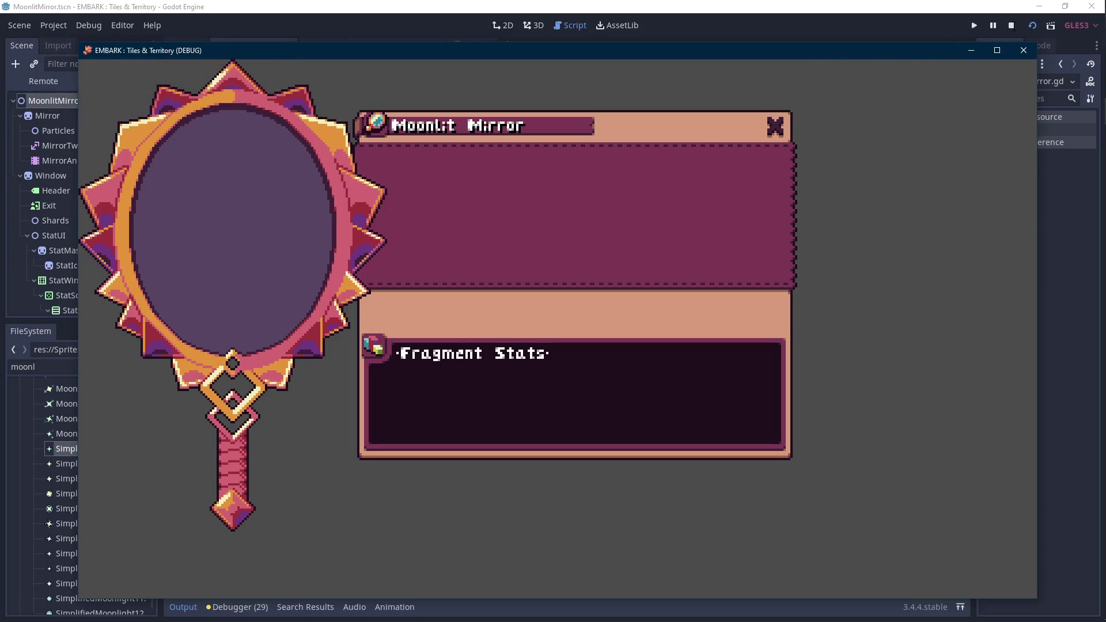
{"action": "key", "text": "F8"}
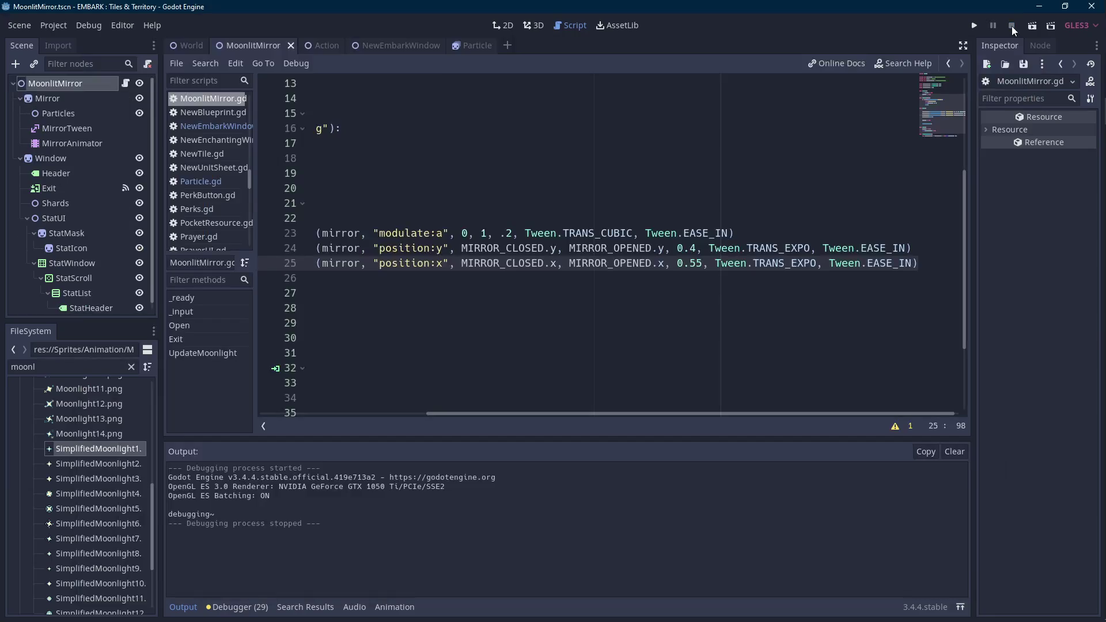
- Switch line 24's easing to Tween.EASE_IN_OUT via autocomplete and preview the scene
{"action": "type", "text": "AS"}
{"action": "key", "text": "Return"}
{"action": "key", "text": "Up"}
{"action": "key", "text": "Left"}
{"action": "key", "text": "Left"}
{"action": "key", "text": "Left"}
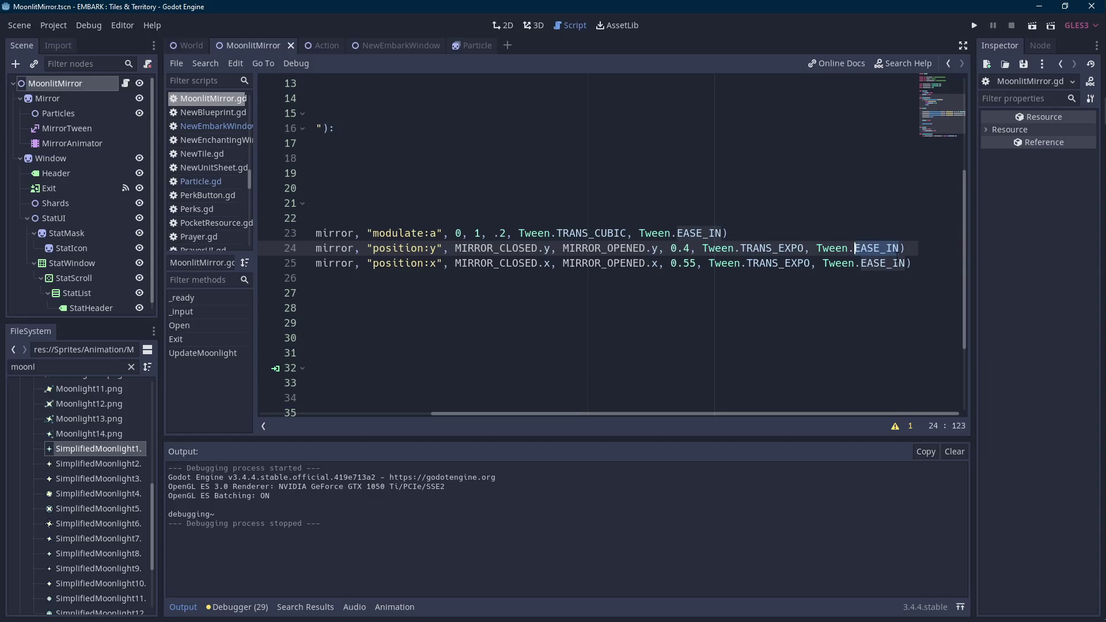
{"action": "key", "text": "ctrl+space"}
{"action": "key", "text": "Down"}
{"action": "key", "text": "Return"}
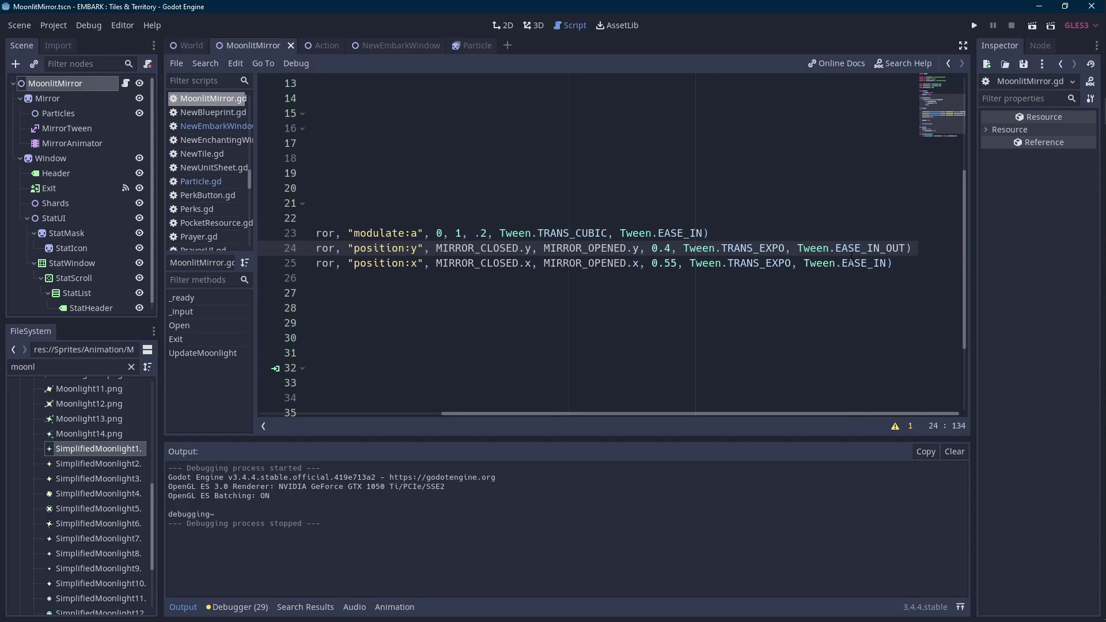
{"action": "left_click", "coordinate": [1036, 28]}
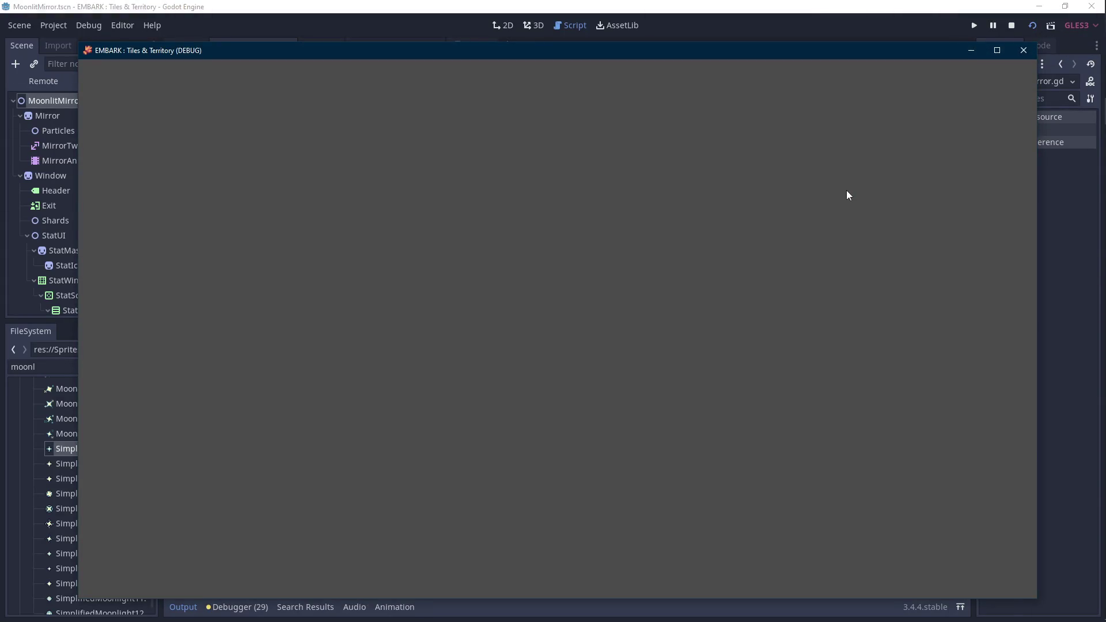
- Copy EASE_IN_OUT over line 25's EASE_IN easing and preview again
{"action": "left_click", "coordinate": [1013, 25]}
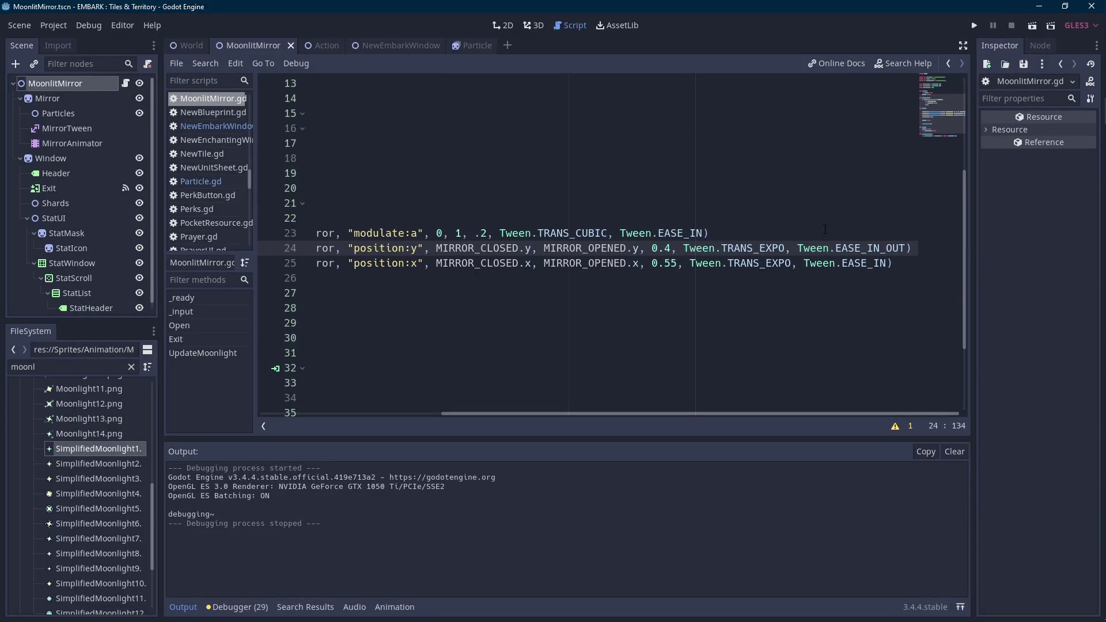
{"action": "key", "text": "ctrl+shift+Left"}
{"action": "key", "text": "ctrl+c"}
{"action": "key", "text": "Down"}
{"action": "key", "text": "ctrl+shift+Left"}
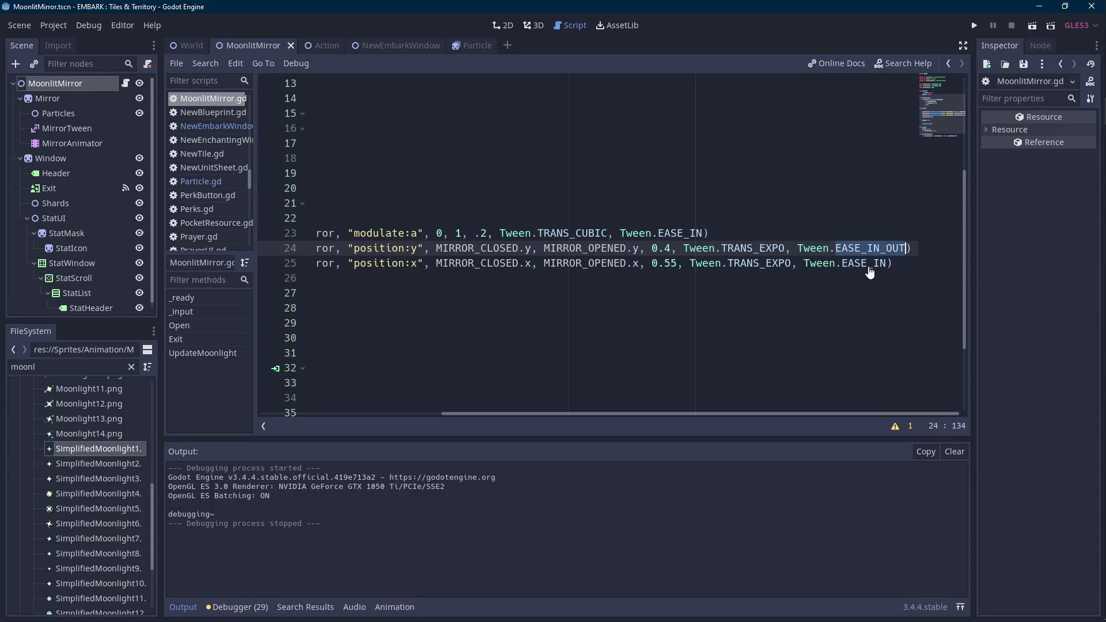
{"action": "key", "text": "ctrl+v"}
{"action": "left_click", "coordinate": [1033, 27]}
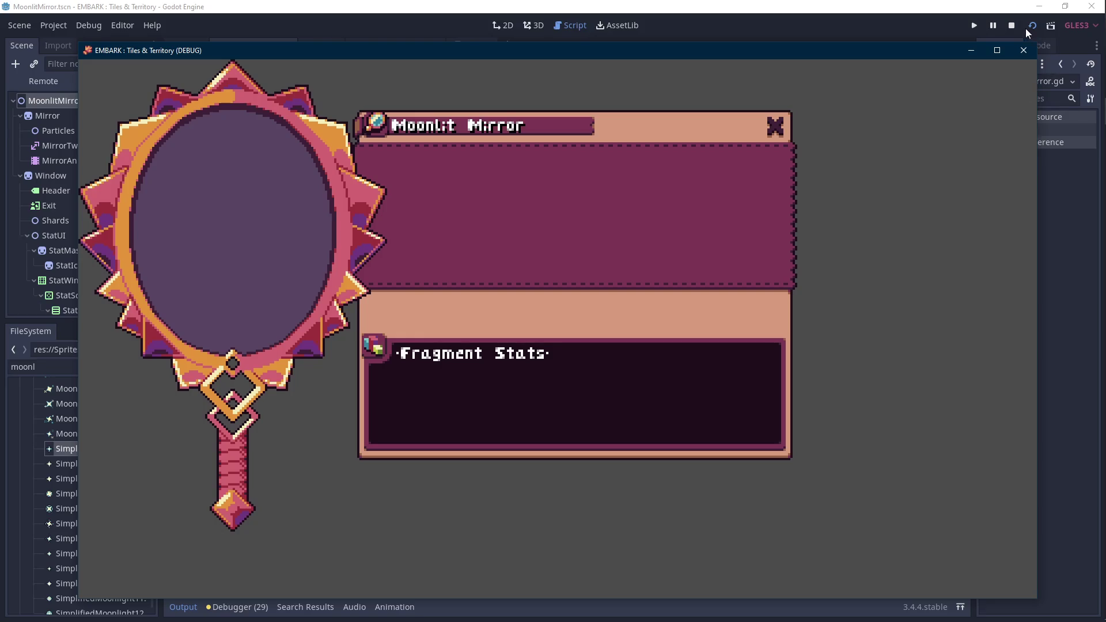
- Change both slide easings on lines 24 and 25 to Tween.EASE_OUT and preview the opening
{"action": "left_click", "coordinate": [1025, 50]}
{"action": "double_click", "coordinate": [865, 248]}
{"action": "type", "text": "EASE_"}
{"action": "key", "text": "Down"}
{"action": "key", "text": "Down"}
{"action": "key", "text": "Return"}
{"action": "double_click", "coordinate": [855, 248]}
{"action": "key", "text": "ctrl+c"}
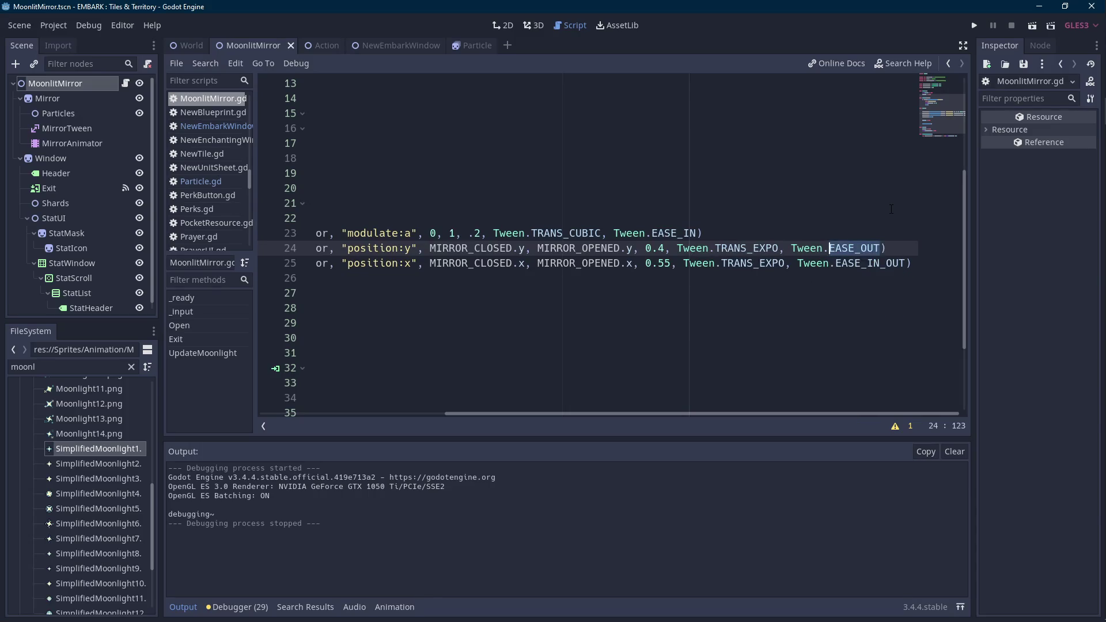
{"action": "double_click", "coordinate": [868, 264]}
{"action": "key", "text": "ctrl+v"}
{"action": "left_click", "coordinate": [1032, 26]}
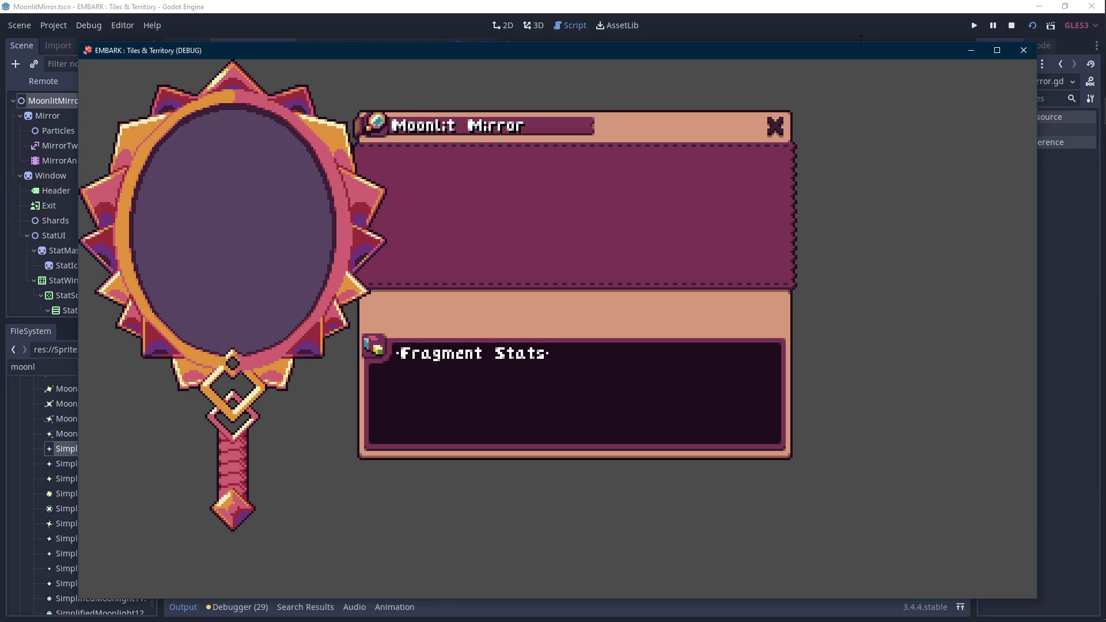
{"action": "left_click", "coordinate": [1012, 27]}
{"action": "left_click", "coordinate": [499, 233]}
- Set the fade to .15 and the slides to 0.5 and 0.65, then test-play
{"action": "key", "text": "shift+Left"}
{"action": "type", "text": "15"}
{"action": "left_click", "coordinate": [684, 248]}
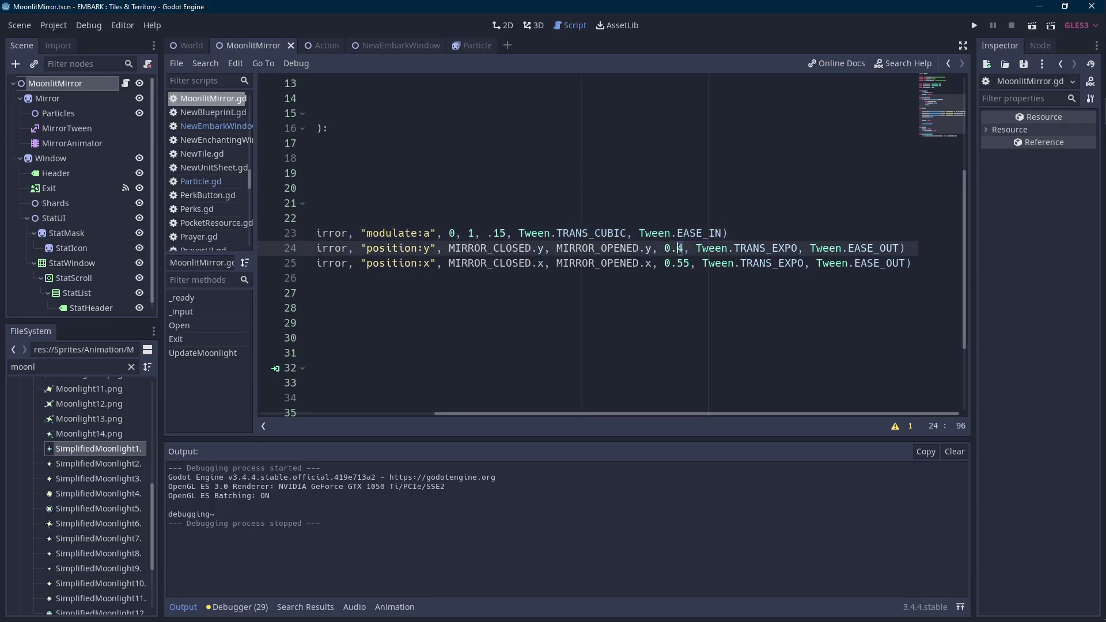
{"action": "key", "text": "BackSpace"}
{"action": "type", "text": "5"}
{"action": "key", "text": "Down"}
{"action": "key", "text": "Left"}
{"action": "key", "text": "shift+Right"}
{"action": "key", "text": "shift+Right"}
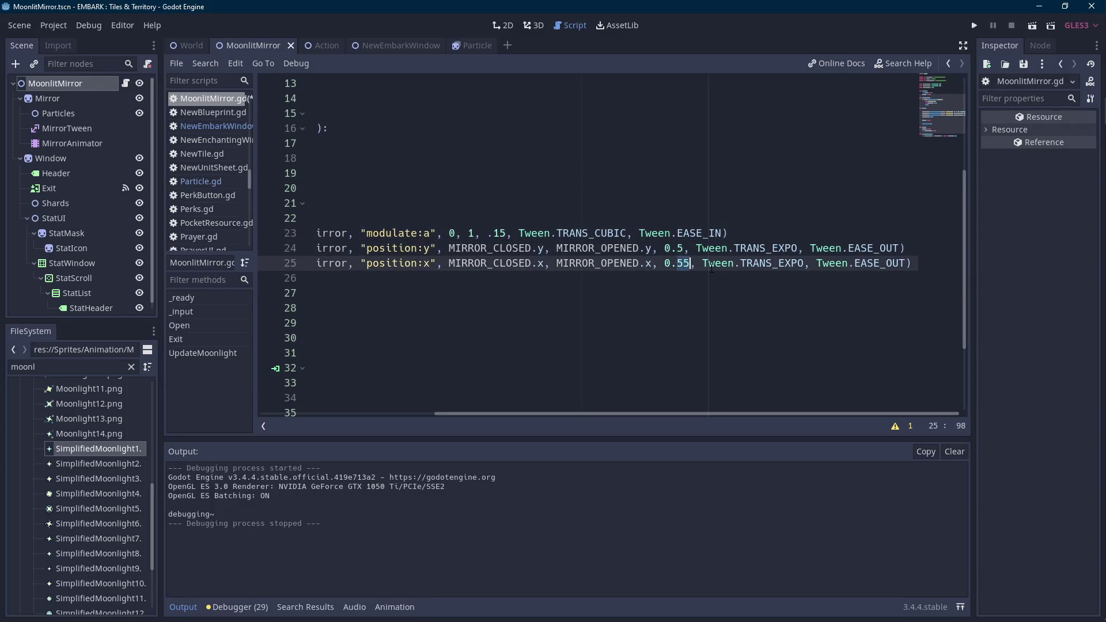
{"action": "type", "text": "65"}
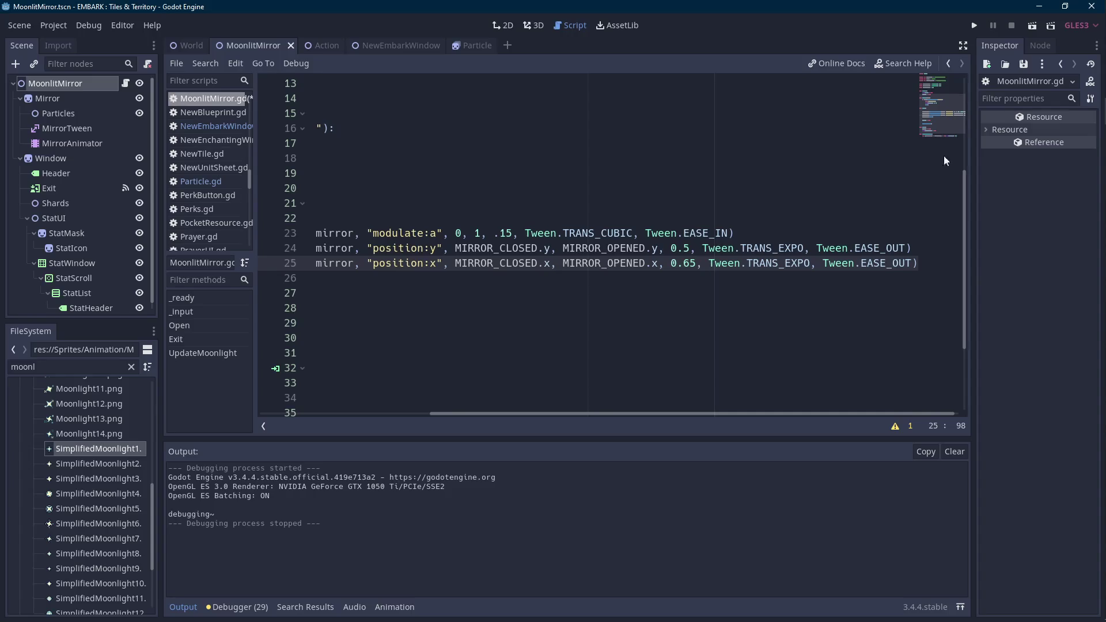
{"action": "left_click", "coordinate": [1036, 26]}
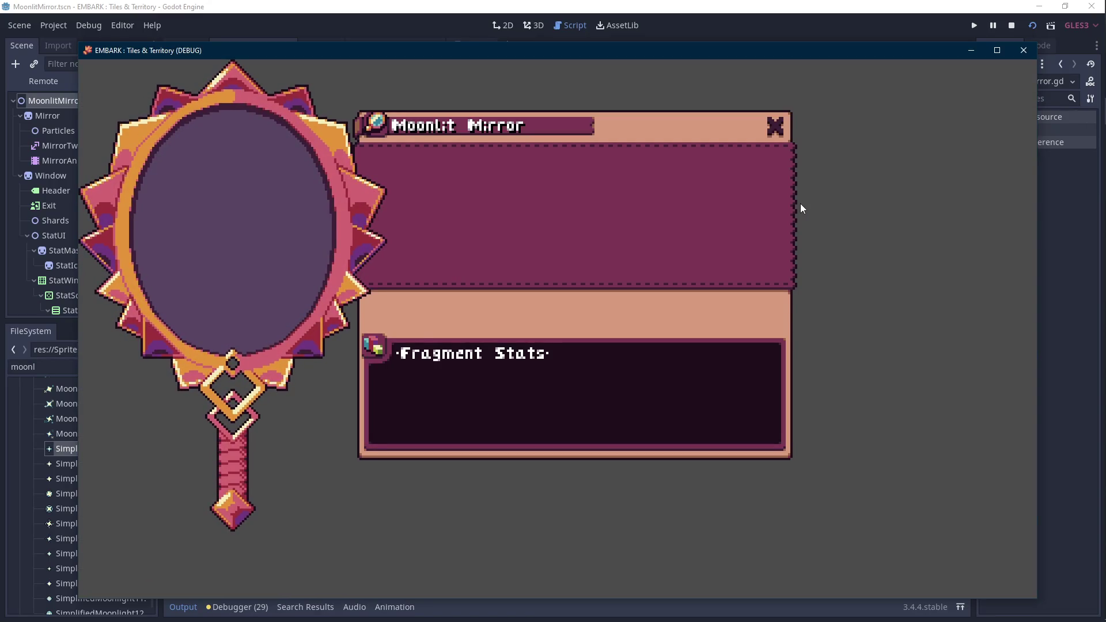
{"action": "left_click", "coordinate": [1012, 27]}
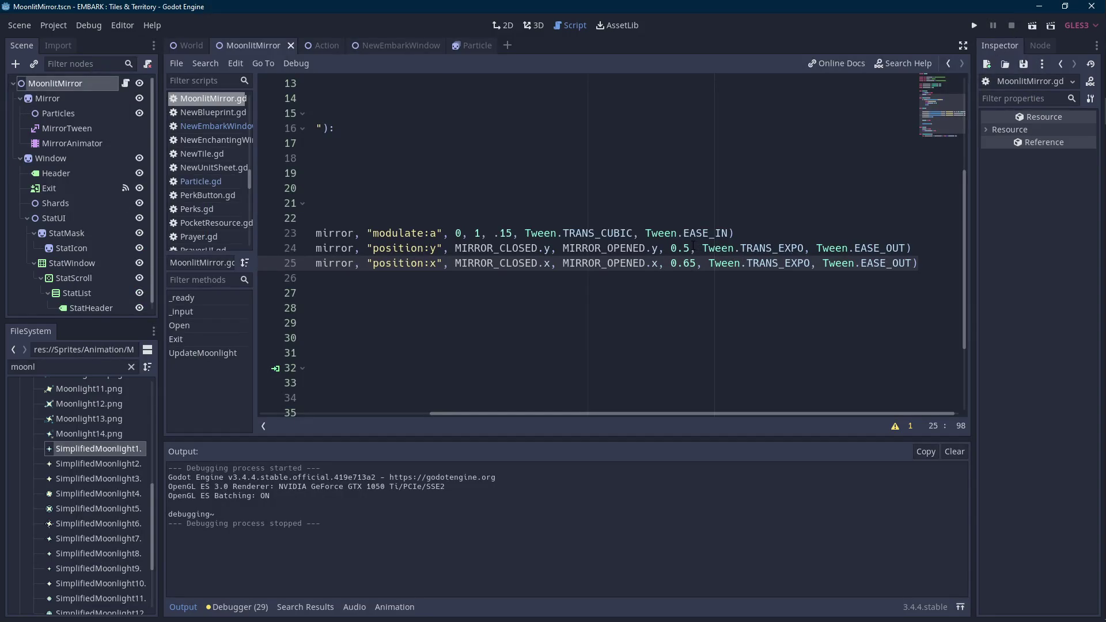
- Lengthen the slides to 0.7 s vertically and 0.9 s horizontally and preview
{"action": "key", "text": "Up"}
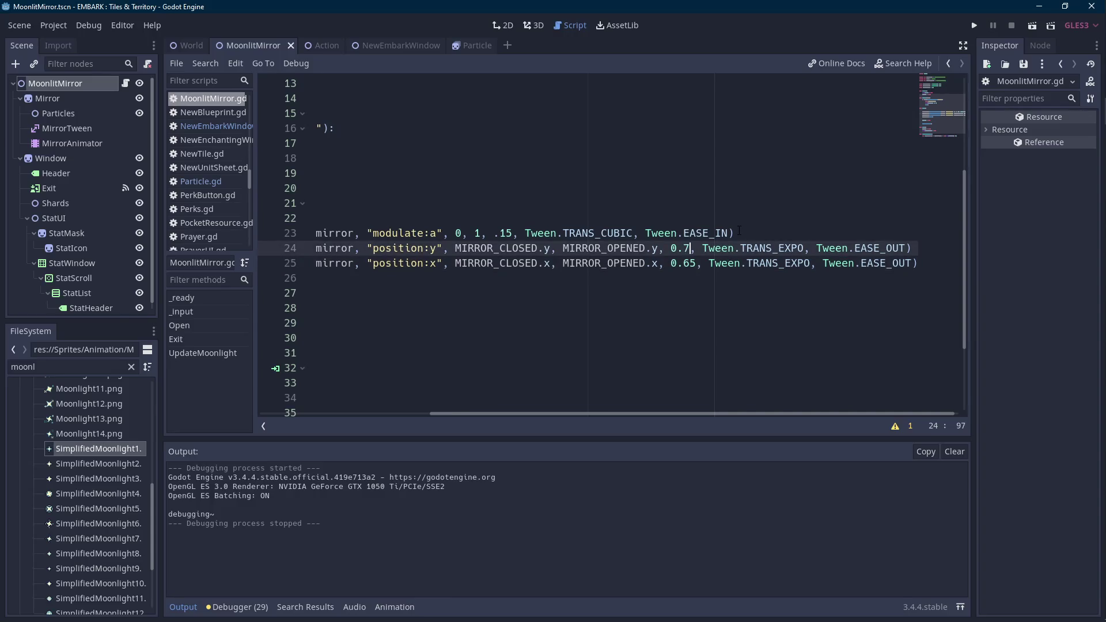
{"action": "key", "text": "BackSpace"}
{"action": "type", "text": "7"}
{"action": "key", "text": "Down"}
{"action": "key", "text": "BackSpace"}
{"action": "key", "text": "BackSpace"}
{"action": "type", "text": "9"}
{"action": "left_click", "coordinate": [1037, 24]}
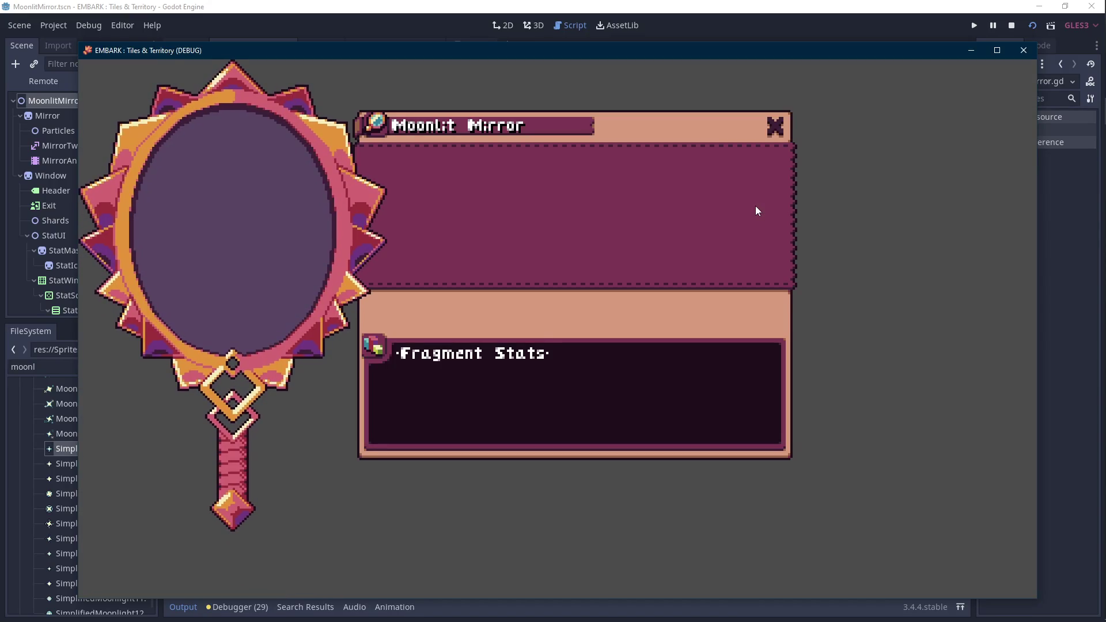
{"action": "left_click", "coordinate": [1016, 24]}
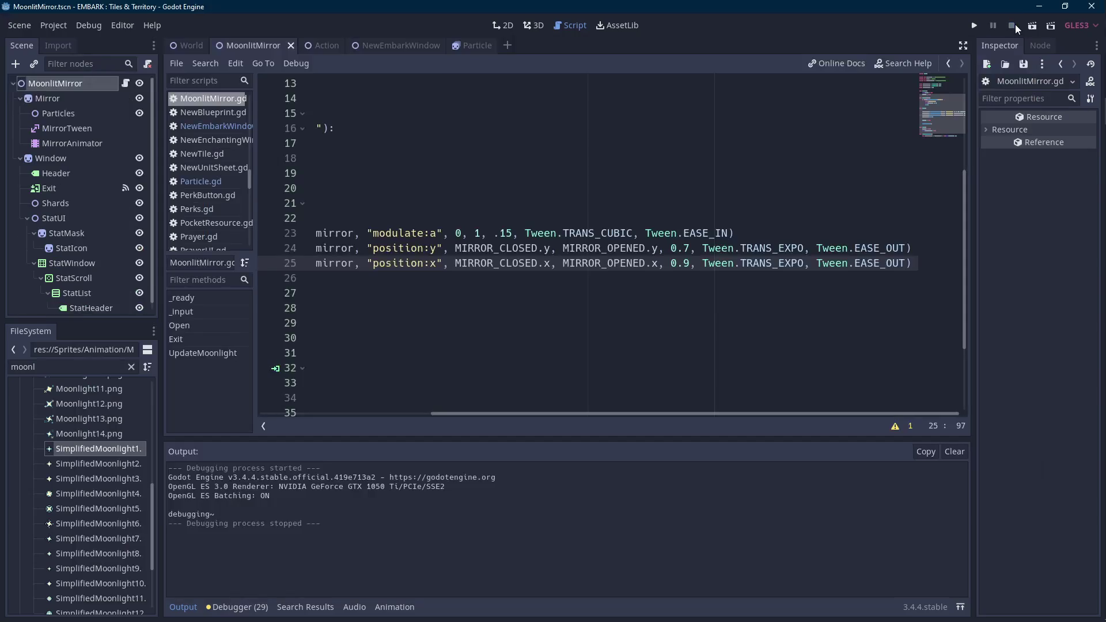
- Set the slides to 0.8 and 1 and the fade back to .2, then save and test
{"action": "key", "text": "BackSpace"}
{"action": "key", "text": "BackSpace"}
{"action": "key", "text": "BackSpace"}
{"action": "type", "text": "1"}
{"action": "key", "text": "Up"}
{"action": "key", "text": "BackSpace"}
{"action": "type", "text": "8"}
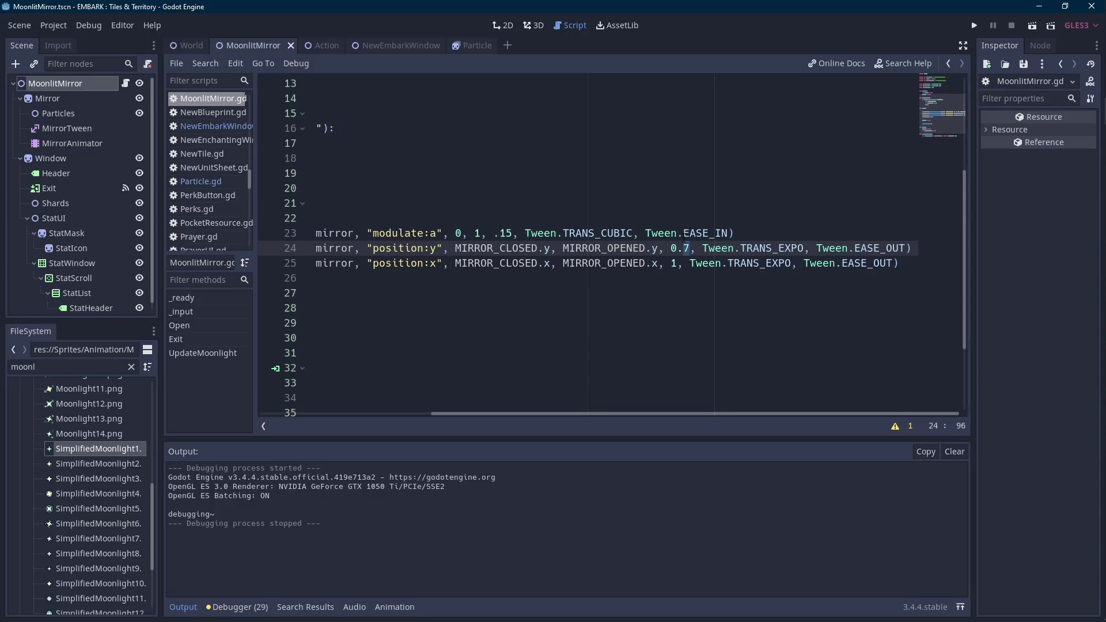
{"action": "left_click", "coordinate": [514, 233]}
{"action": "left_click_drag", "start_coordinate": [530, 415], "coordinate": [451, 414]}
{"action": "double_click", "coordinate": [610, 233]}
{"action": "type", "text": "2"}
{"action": "key", "text": "ctrl+s"}
{"action": "left_click", "coordinate": [1029, 25]}
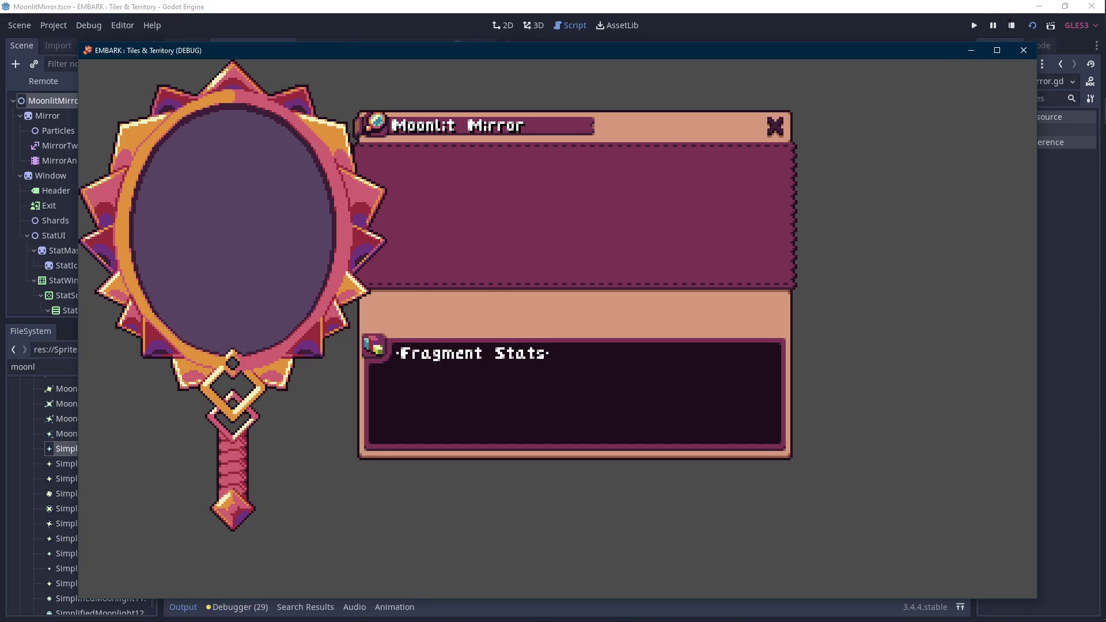
{"action": "left_click", "coordinate": [1011, 26]}
{"action": "left_click_drag", "start_coordinate": [386, 414], "coordinate": [265, 404]}
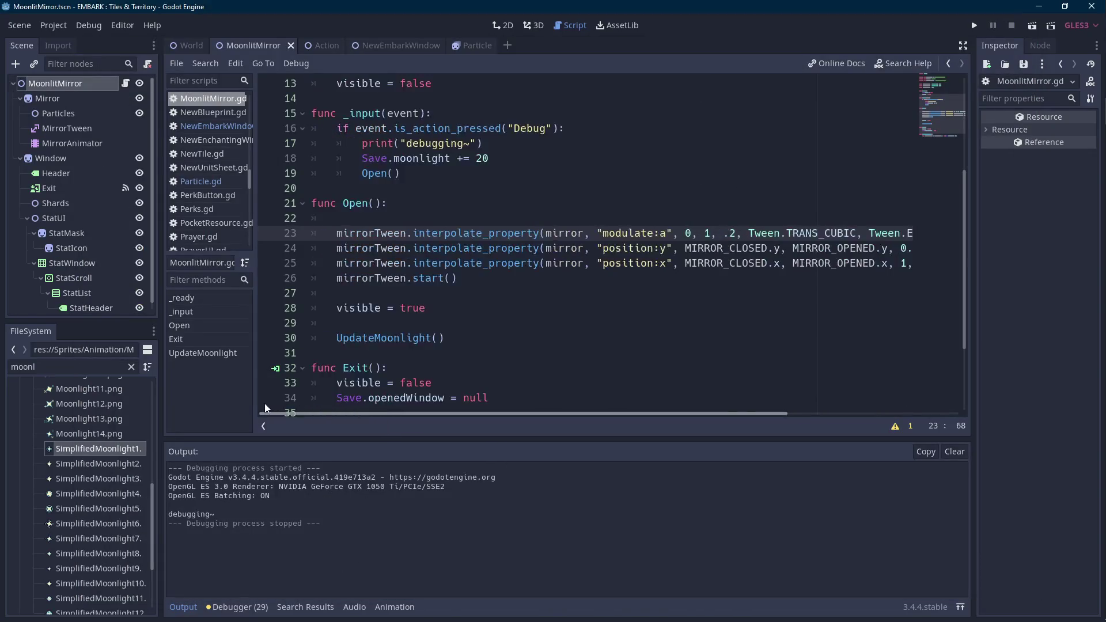
- Start a new mirrorTween.interpolate_property(mirror, ...) line below the fade tween
{"action": "left_click", "coordinate": [183, 608]}
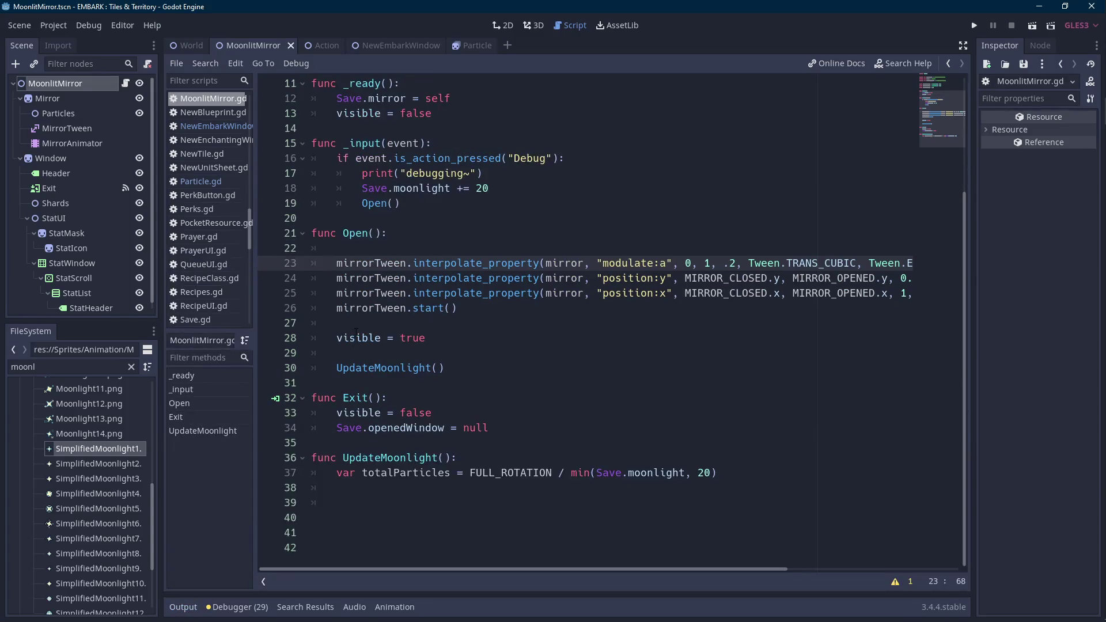
{"action": "left_click", "coordinate": [336, 279]}
{"action": "key", "text": "Return"}
{"action": "key", "text": "Up"}
{"action": "type", "text": "mirror"}
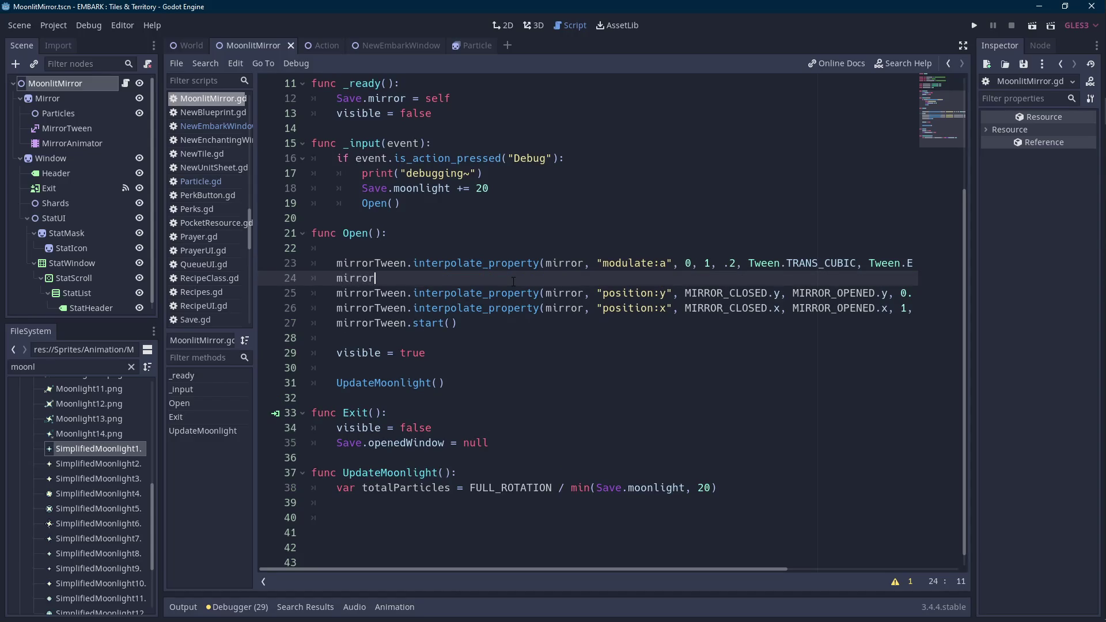
{"action": "key", "text": "Return"}
{"action": "type", "text": ".inter"}
{"action": "key", "text": "Up"}
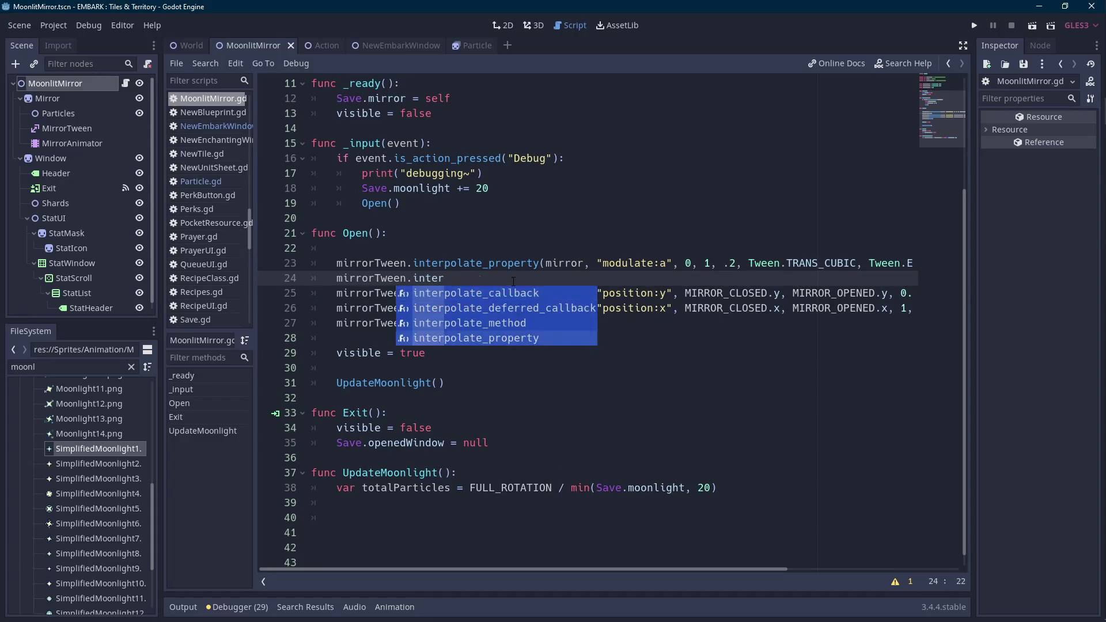
{"action": "key", "text": "Return"}
{"action": "type", "text": "mirror,"}
{"action": "type", "text": " \"roatio"}
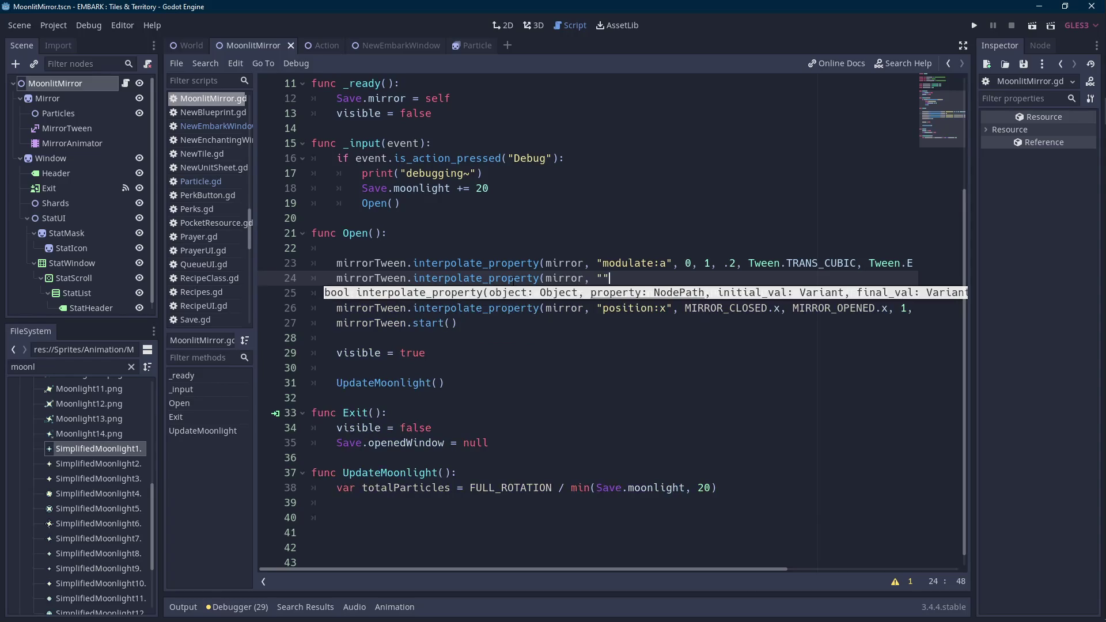
{"action": "key", "text": "ctrl+shift+Left"}
{"action": "type", "text": "rotation:x"}
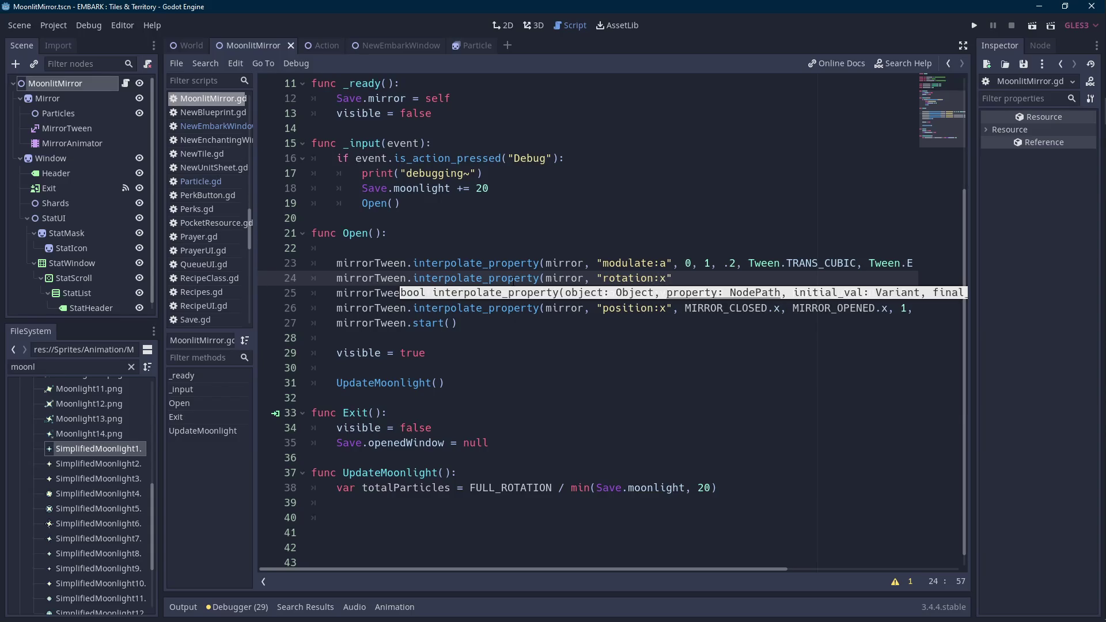
- Check the Mirror node's rotation in the 2D view, trying about -9° before resetting it to 0
{"action": "left_click", "coordinate": [74, 99]}
{"action": "scroll", "coordinate": [624, 388], "scroll_direction": "down", "scroll_amount": 5}
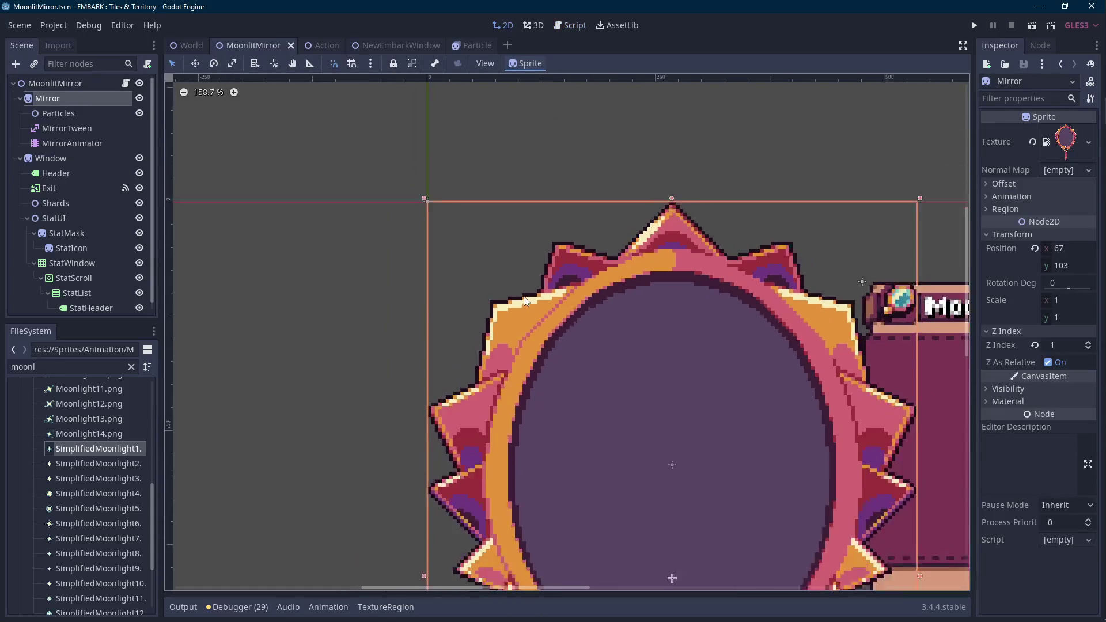
{"action": "scroll", "coordinate": [625, 388], "scroll_direction": "down", "scroll_amount": 1}
{"action": "mouse_move", "coordinate": [624, 387]}
{"action": "left_mouse_down"}
{"action": "mouse_move", "coordinate": [521, 285]}
{"action": "mouse_move", "coordinate": [511, 310]}
{"action": "mouse_move", "coordinate": [517, 284]}
{"action": "left_mouse_up"}
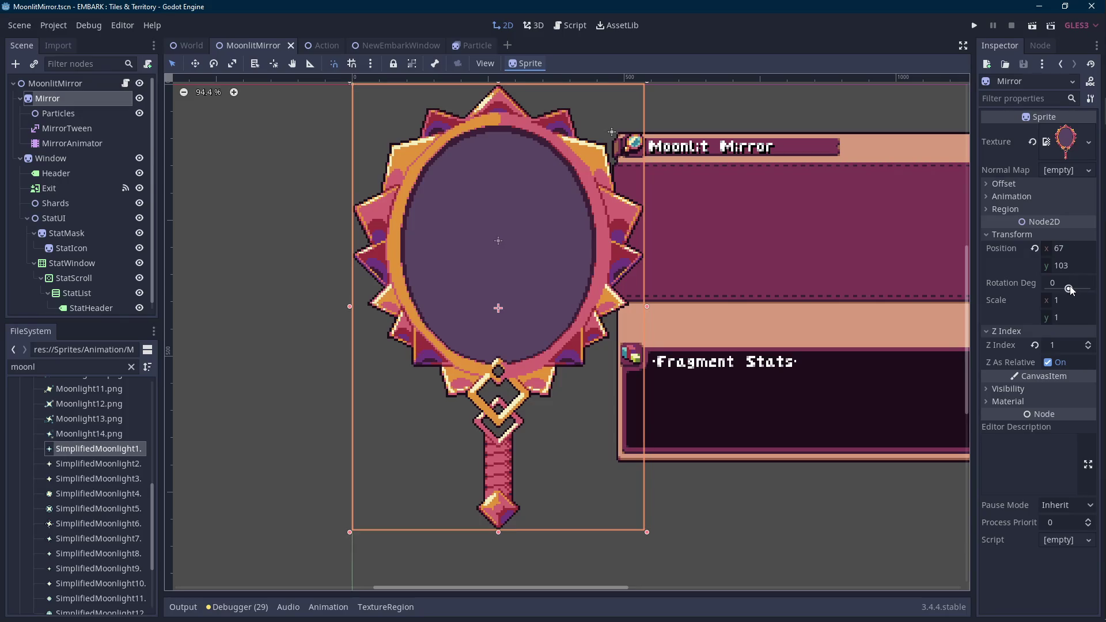
{"action": "left_click_drag", "start_coordinate": [1070, 290], "coordinate": [1070, 290]}
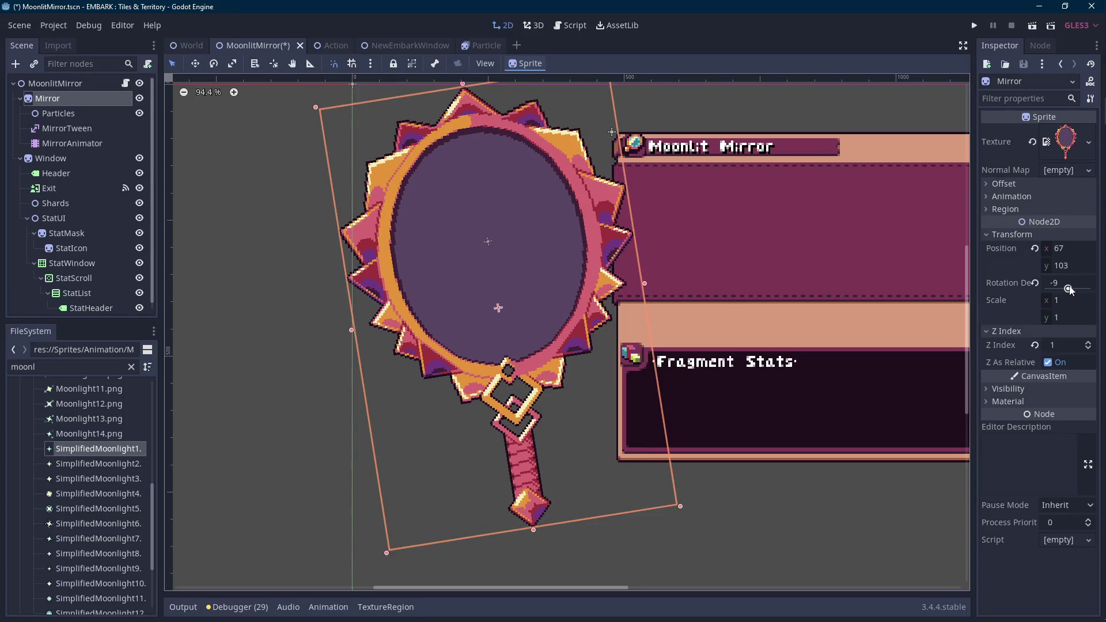
{"action": "left_click", "coordinate": [1062, 281]}
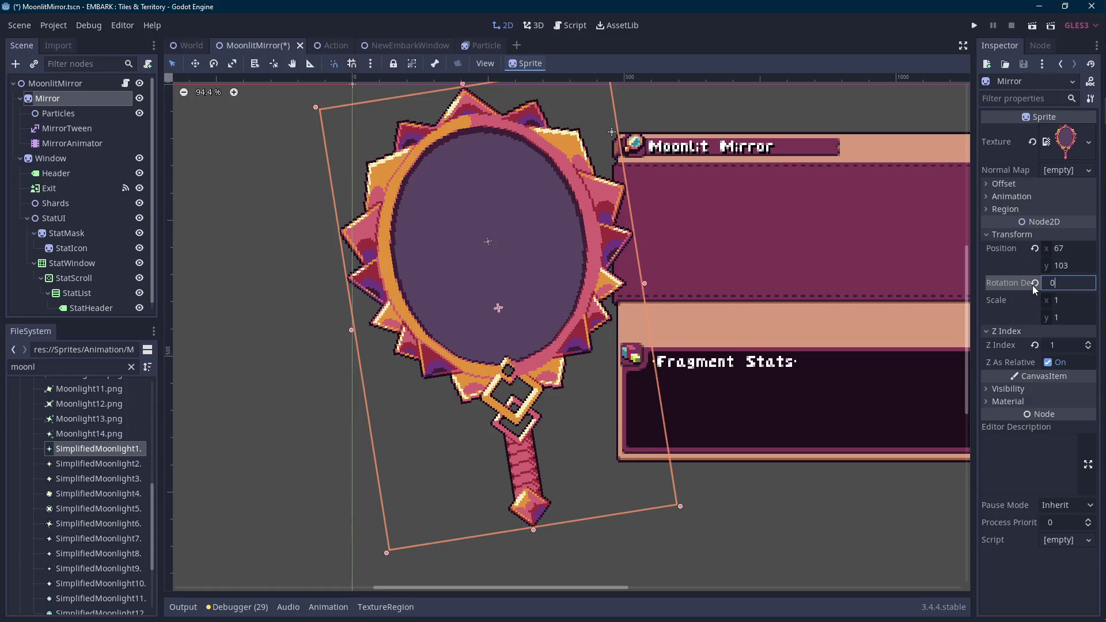
{"action": "left_click", "coordinate": [1033, 285]}
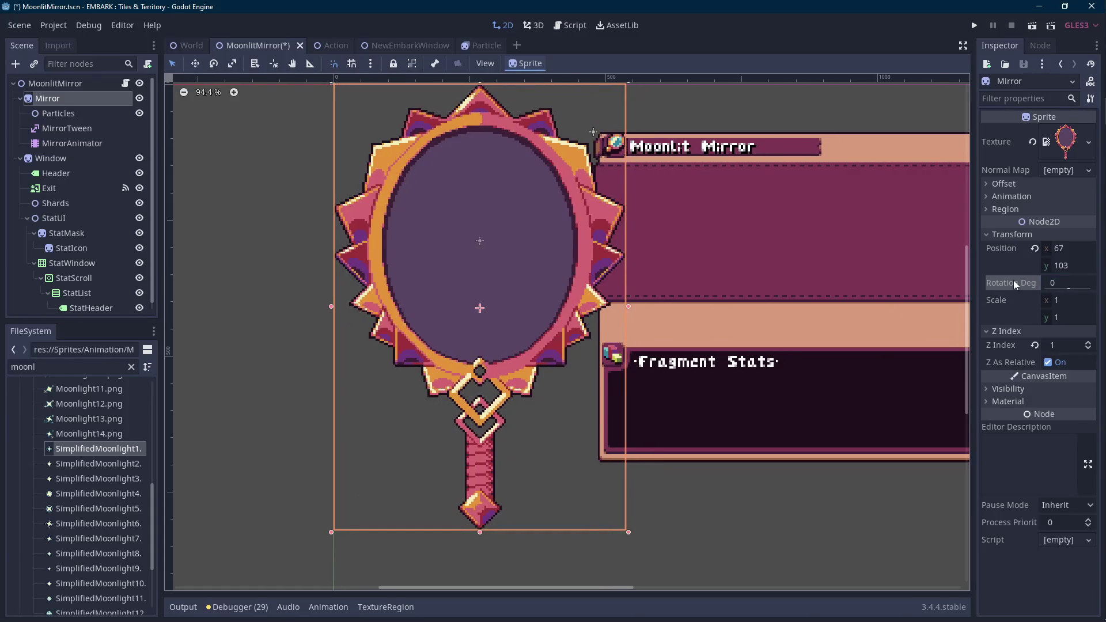
{"action": "left_click", "coordinate": [125, 83]}
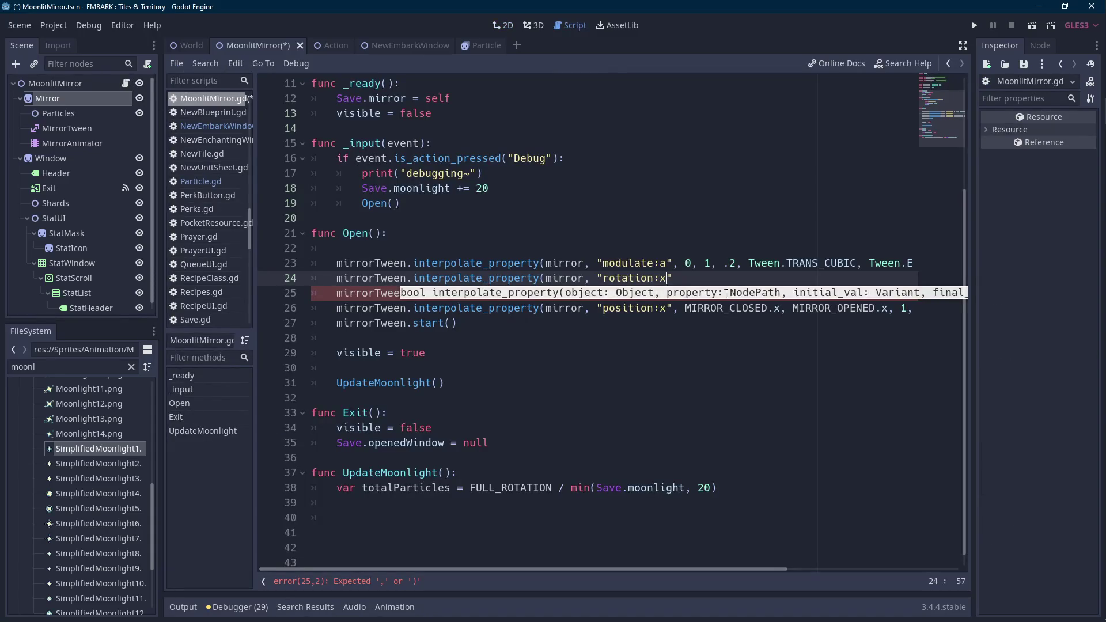
- Finish the tween as "rotation_degrees", -10, 0, .2, Tween.TRANS_CUBIC, Tween.EASE_IN
{"action": "key", "text": "BackSpace"}
{"action": "key", "text": "BackSpace"}
{"action": "key", "text": "ctrl+shift+Left"}
{"action": "type", "text": "rotation_degrees\","}
{"action": "type", "text": " -10,"}
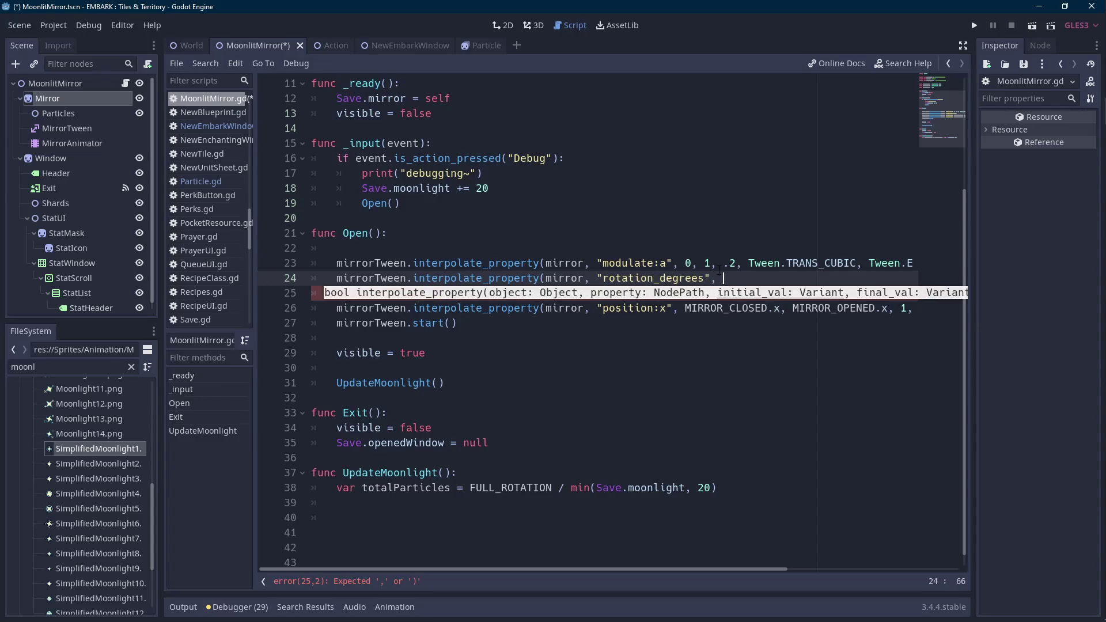
{"action": "type", "text": " 0, .2,"}
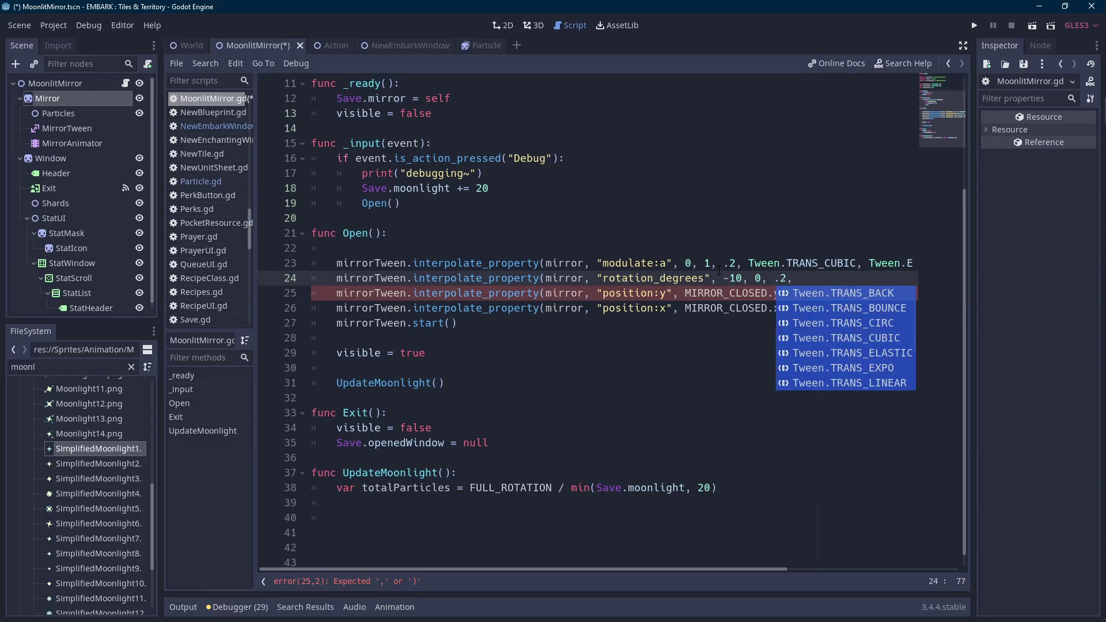
{"action": "key", "text": "Down"}
{"action": "key", "text": "Down"}
{"action": "key", "text": "Down"}
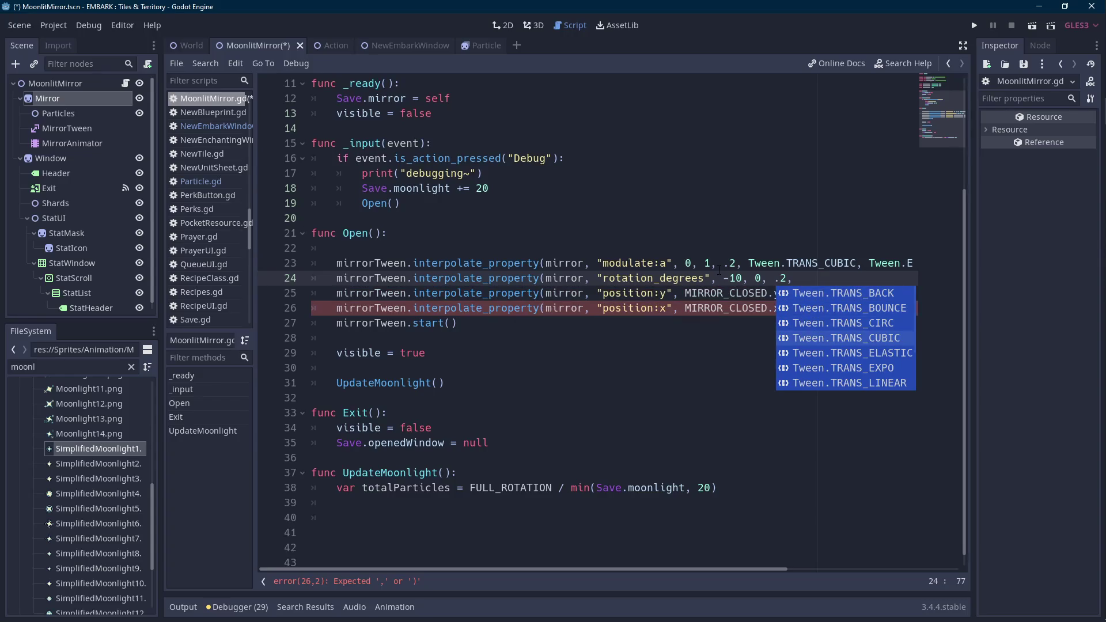
{"action": "key", "text": "Return"}
{"action": "type", "text": ","}
{"action": "key", "text": "Return"}
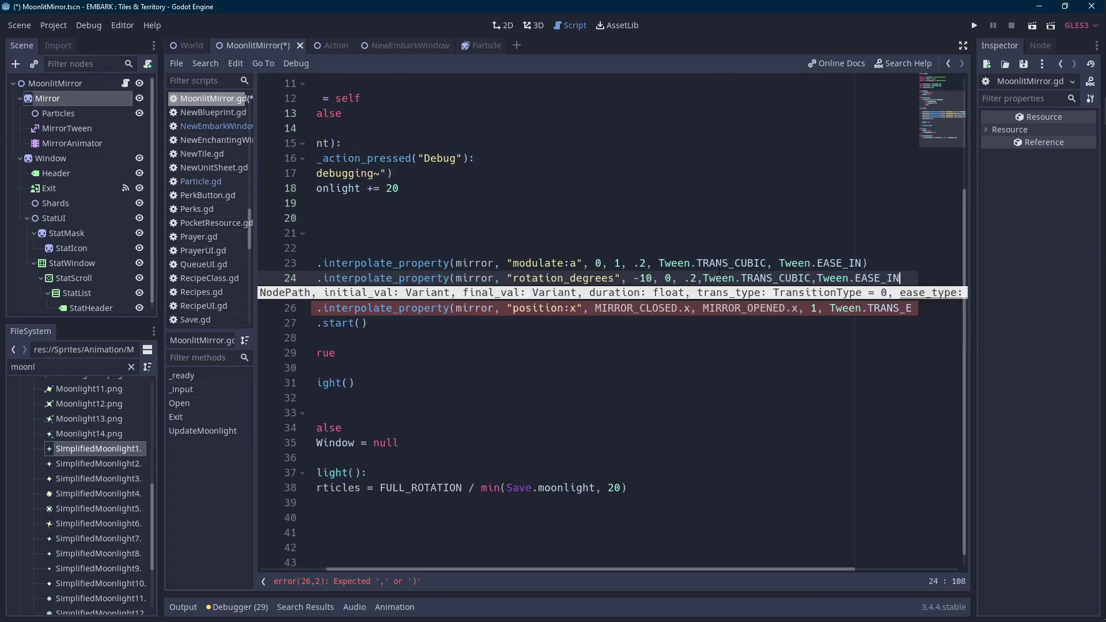
{"action": "type", "text": ")"}
{"action": "key", "text": "ctrl+Left"}
{"action": "key", "text": "ctrl+Left"}
{"action": "key", "text": "ctrl+Left"}
{"action": "key", "text": "ctrl+Left"}
{"action": "key", "text": "ctrl+Left"}
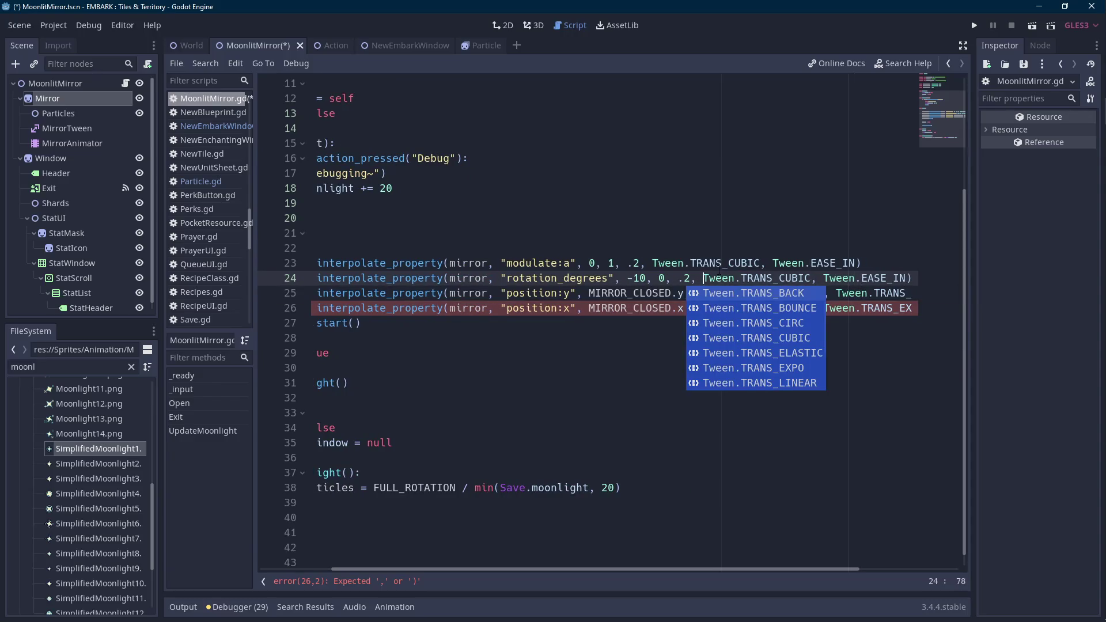
{"action": "left_click", "coordinate": [718, 264]}
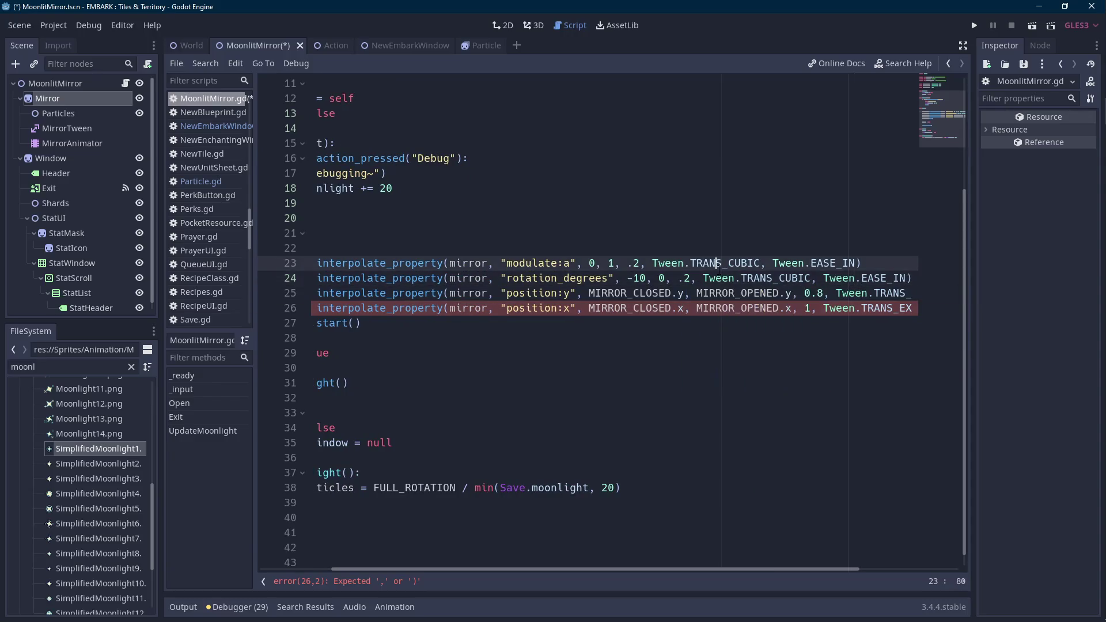
- Play the scene to watch the mirror rotate open, stop it, and select the MoonlitMirror root node
{"action": "left_click", "coordinate": [1033, 26]}
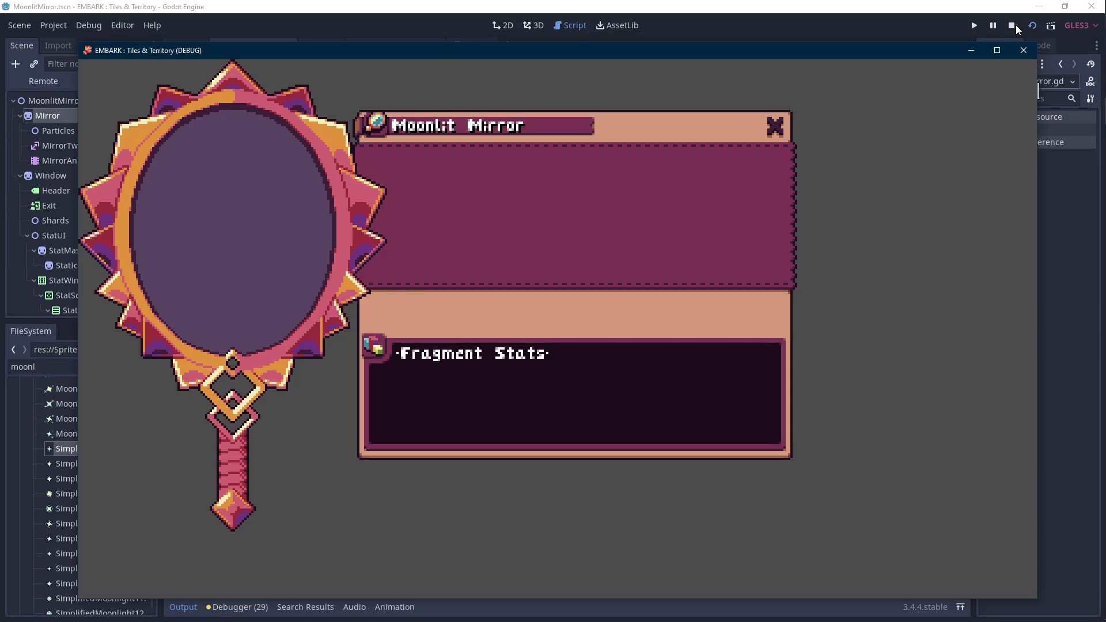
{"action": "left_click", "coordinate": [1013, 26]}
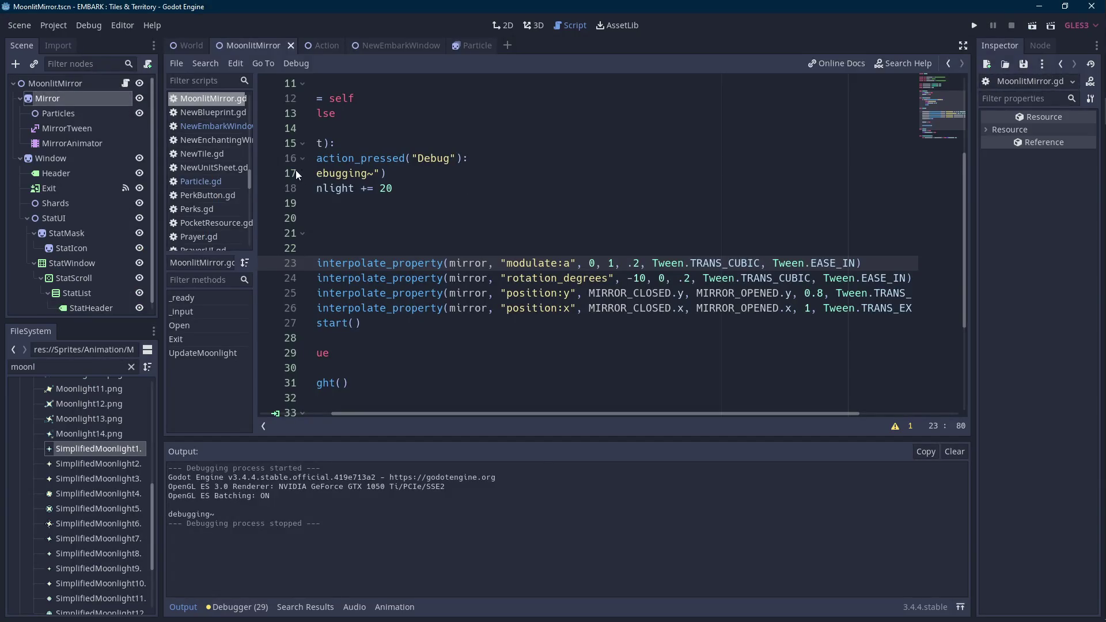
{"action": "left_click", "coordinate": [82, 84]}
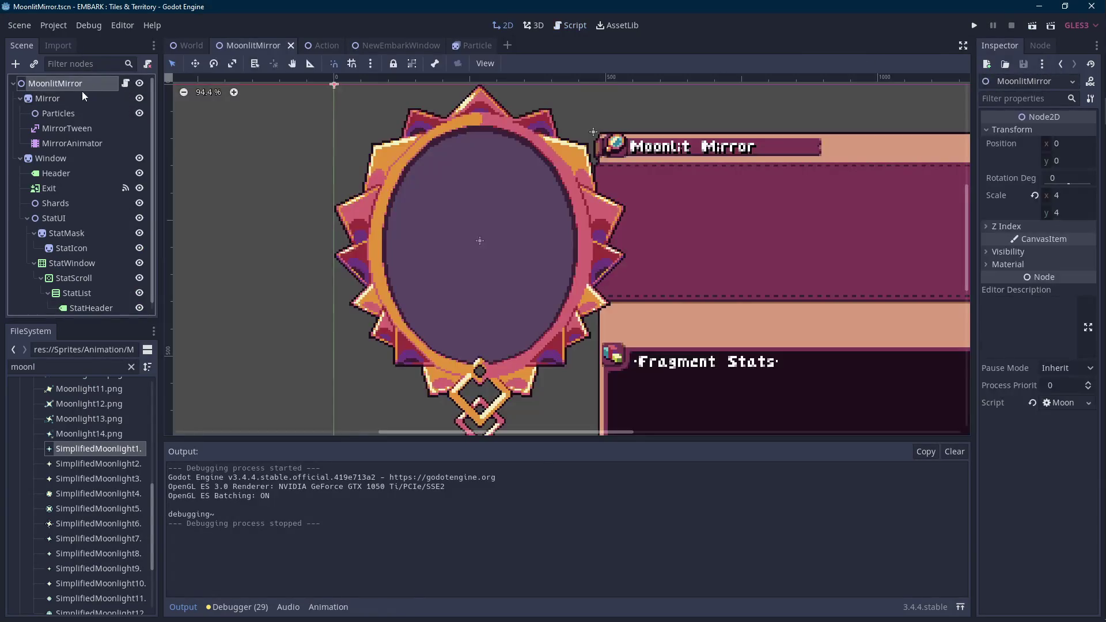
- Add a Node2D child under the MoonlitMirror root and rename it MirrorAnchor
{"action": "right_click", "coordinate": [82, 88]}
{"action": "left_click", "coordinate": [113, 121]}
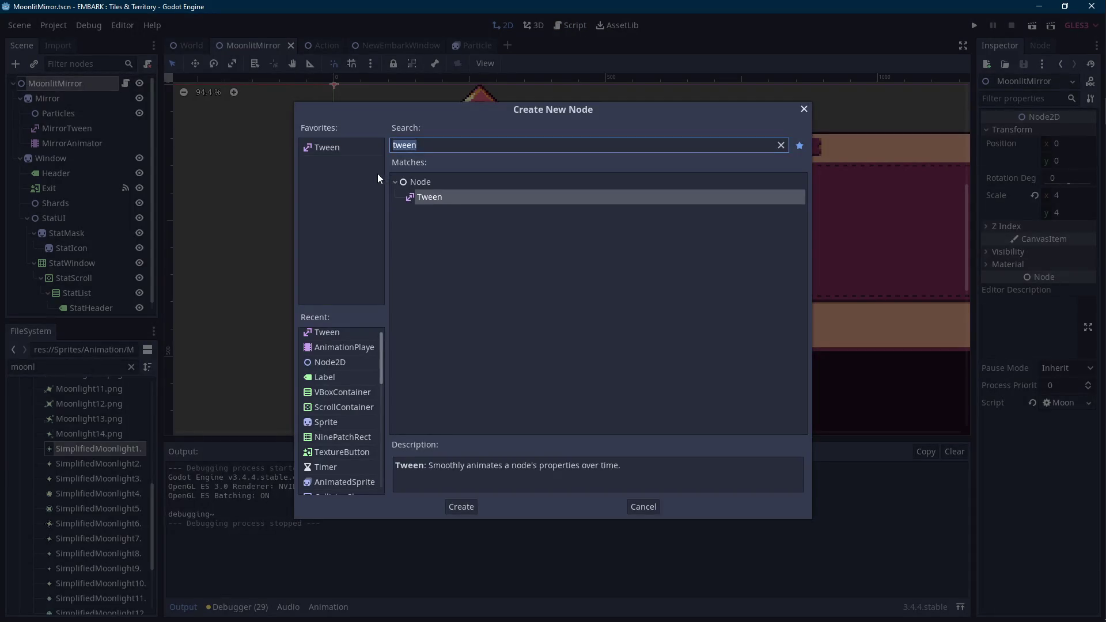
{"action": "type", "text": "node2d"}
{"action": "double_click", "coordinate": [427, 181]}
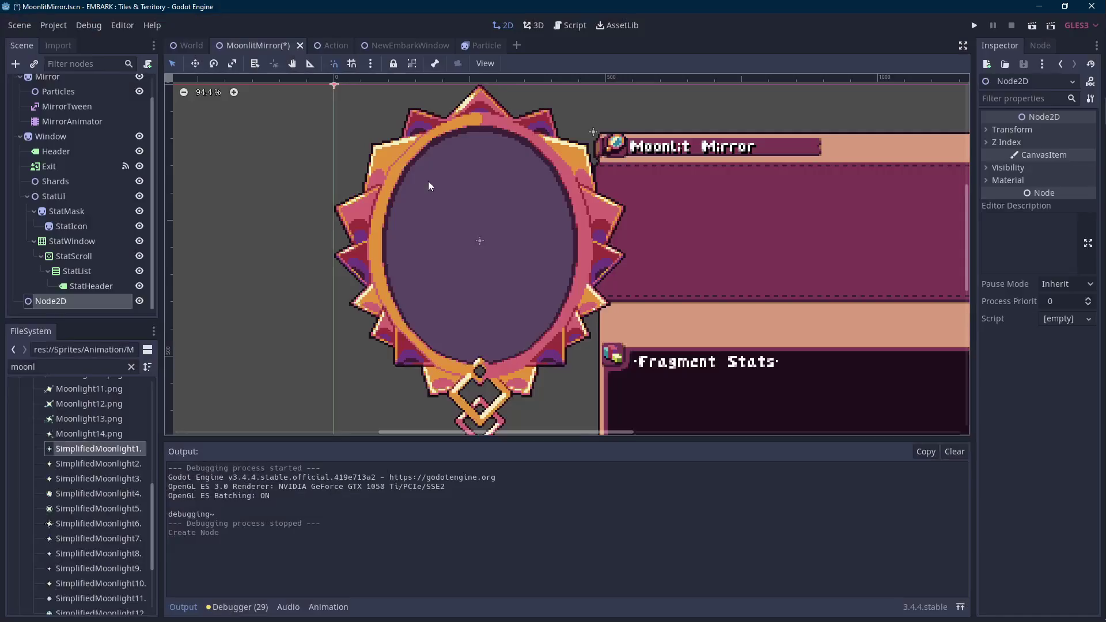
{"action": "left_click_drag", "start_coordinate": [63, 300], "coordinate": [64, 93]}
{"action": "left_click", "coordinate": [70, 98]}
{"action": "type", "text": "MirrorAnchor"}
{"action": "key", "text": "Return"}
- Parent the Mirror sprite under MirrorAnchor and open the root's MoonlitMirror script
{"action": "left_click_drag", "start_coordinate": [47, 113], "coordinate": [82, 98]}
{"action": "left_click", "coordinate": [104, 85]}
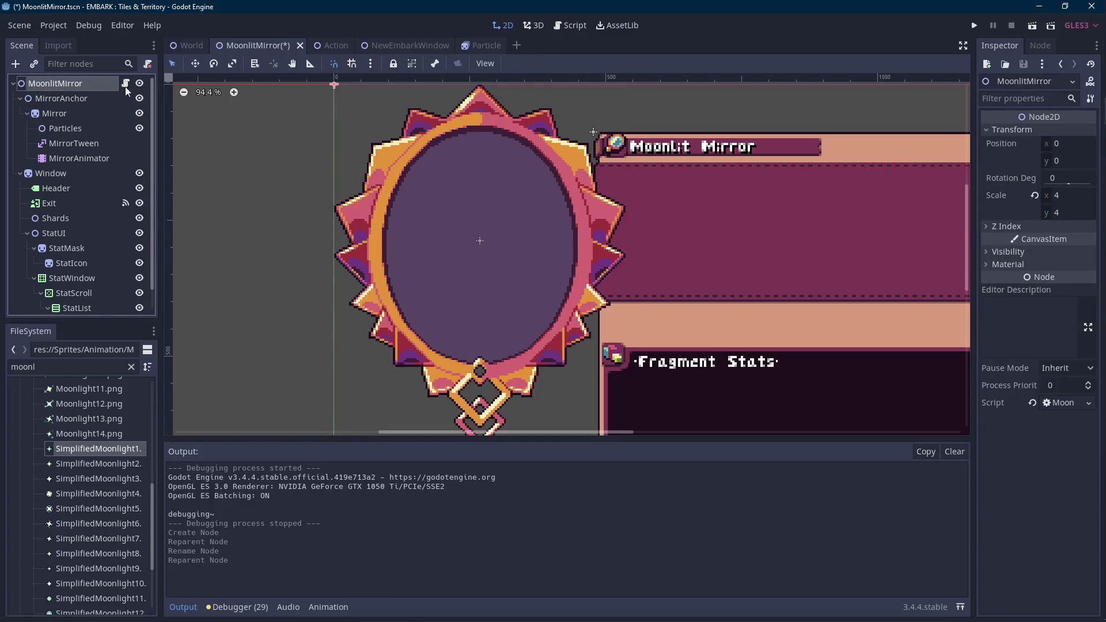
{"action": "left_click", "coordinate": [126, 84]}
{"action": "scroll", "coordinate": [439, 405], "scroll_direction": "left", "scroll_amount": 3}
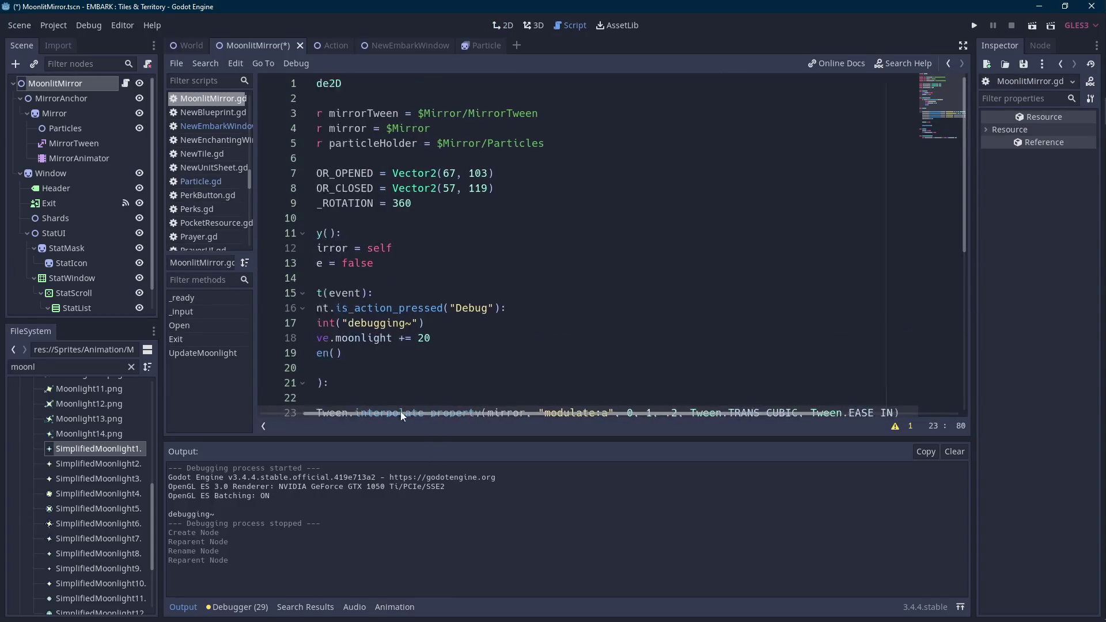
- Repoint the onready paths to $MirrorAnchor/Mirror, $MirrorAnchor/Mirror/MirrorTween and $MirrorAnchor/Mirror/Particles, then save
{"action": "left_click", "coordinate": [490, 128]}
{"action": "key", "text": "BackSpace"}
{"action": "type", "text": "r"}
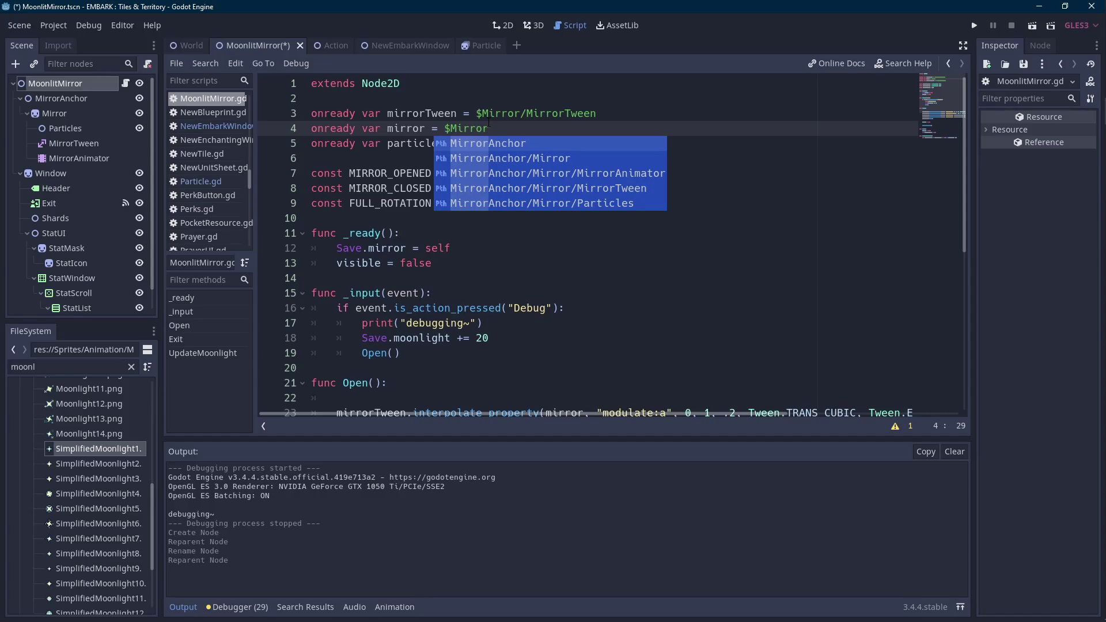
{"action": "key", "text": "Down"}
{"action": "key", "text": "Return"}
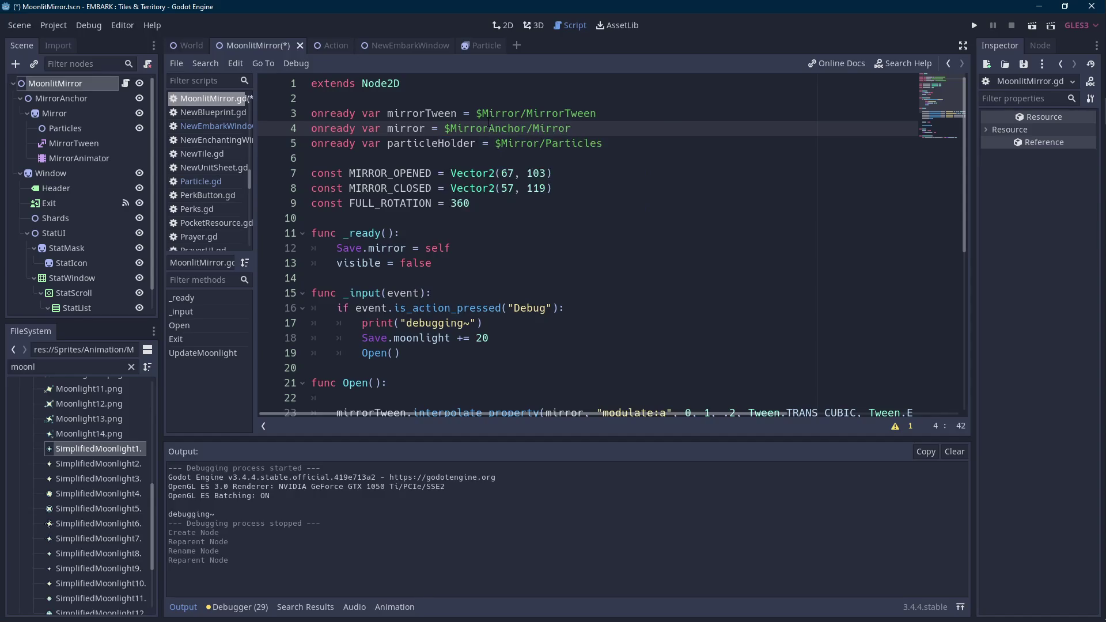
{"action": "left_click", "coordinate": [527, 113]}
{"action": "type", "text": "MirrorTw"}
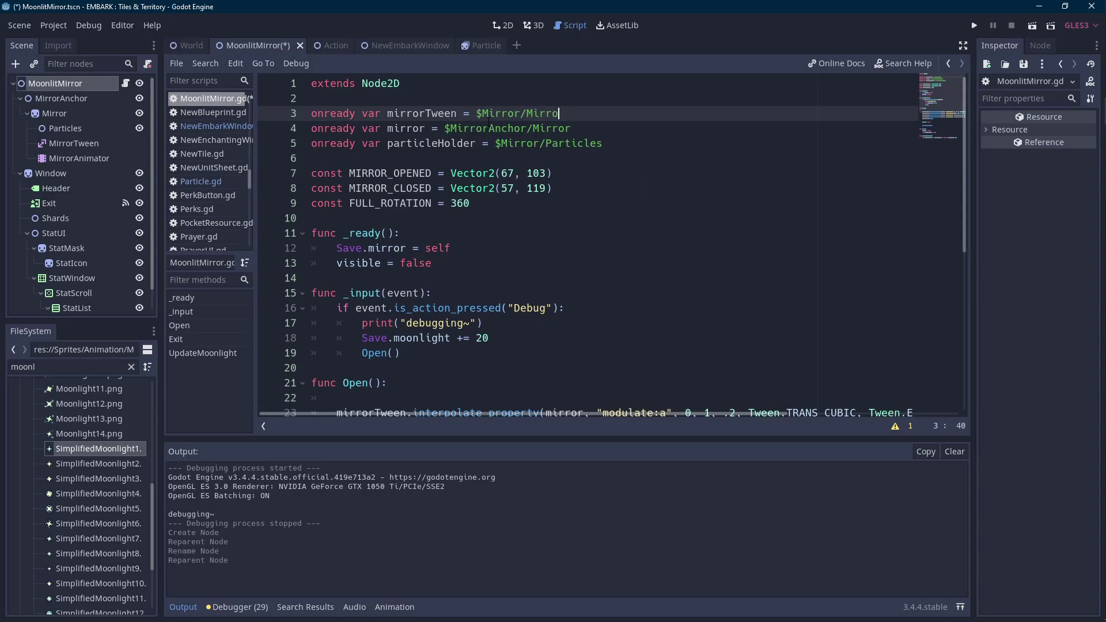
{"action": "key", "text": "Return"}
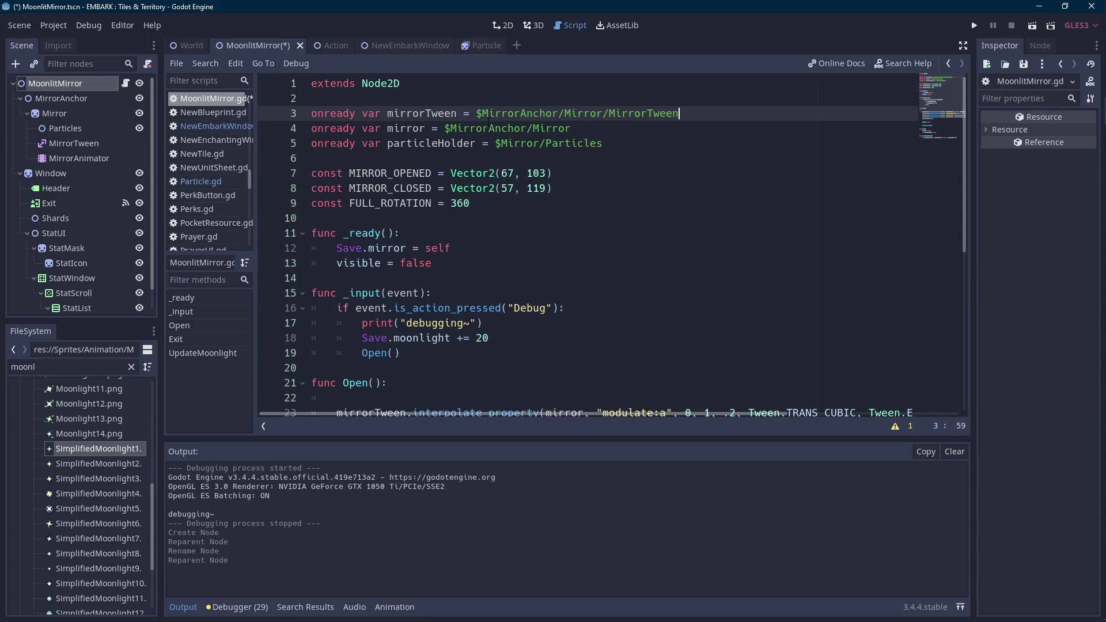
{"action": "double_click", "coordinate": [642, 147]}
{"action": "type", "text": "P"}
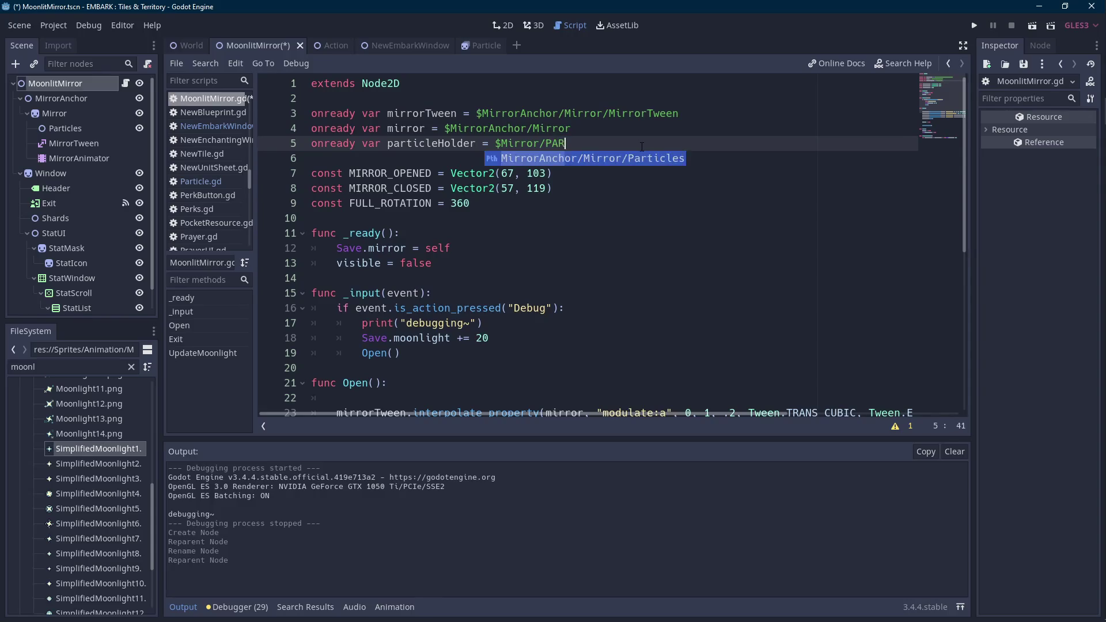
{"action": "key", "text": "Return"}
{"action": "key", "text": "ctrl+s"}
- Move the mirror variable declaration above the mirrorTween declaration
{"action": "scroll", "coordinate": [642, 147], "scroll_direction": "down", "scroll_amount": 6}
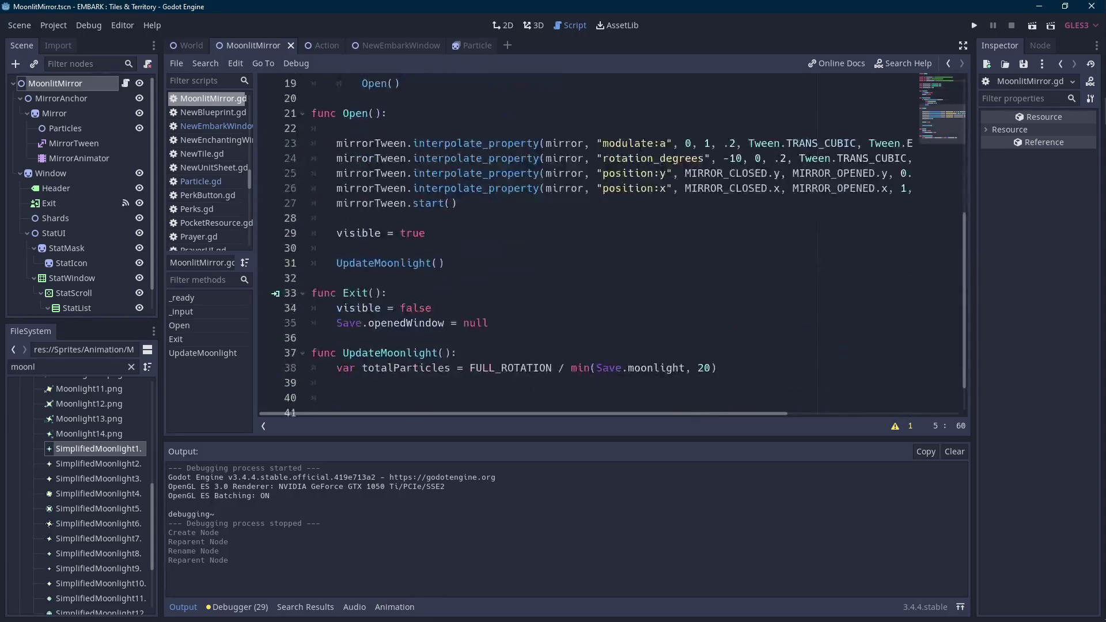
{"action": "scroll", "coordinate": [664, 194], "scroll_direction": "up", "scroll_amount": 1}
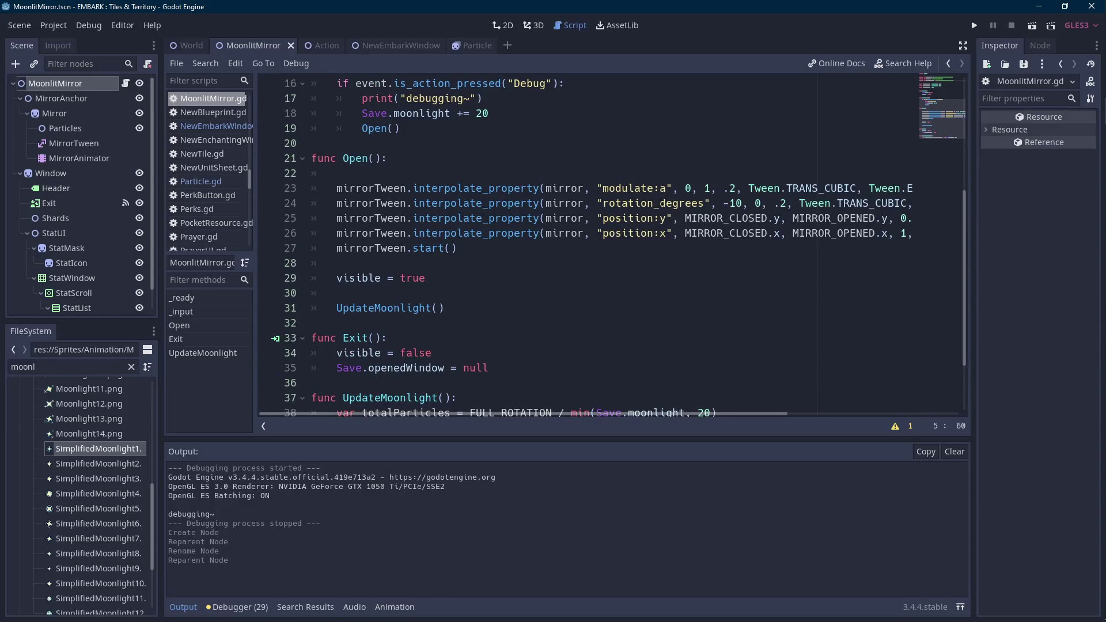
{"action": "left_click", "coordinate": [584, 204]}
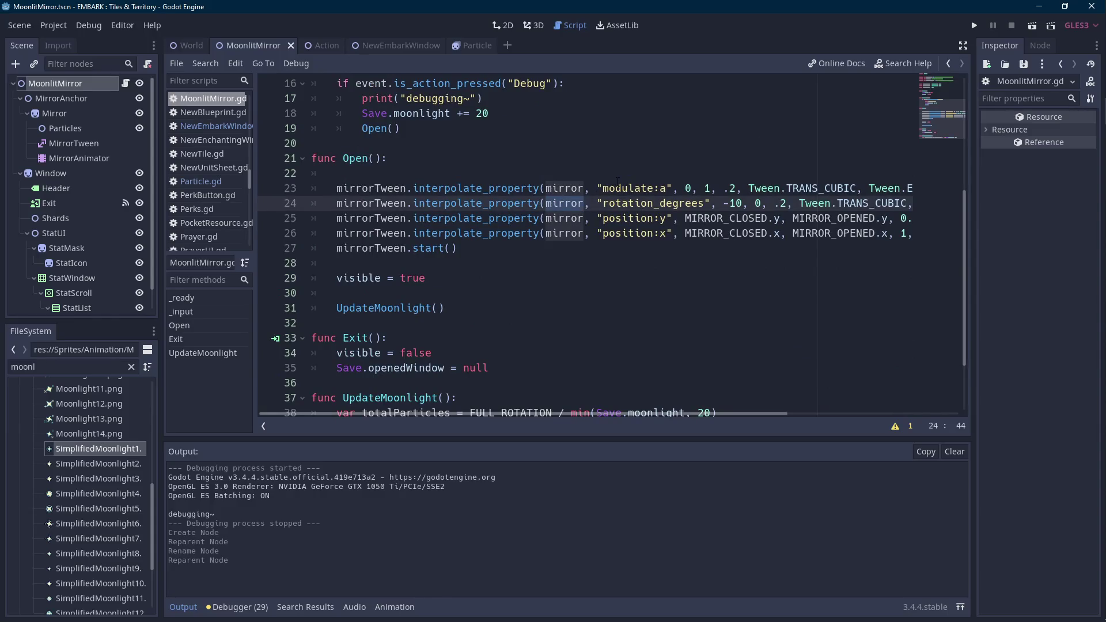
{"action": "scroll", "coordinate": [615, 182], "scroll_direction": "up", "scroll_amount": 3}
{"action": "scroll", "coordinate": [615, 182], "scroll_direction": "up", "scroll_amount": 2}
{"action": "left_click_drag", "start_coordinate": [573, 129], "coordinate": [279, 132]}
{"action": "key", "text": "BackSpace"}
{"action": "key", "text": "Up"}
{"action": "key", "text": "Up"}
{"action": "key", "text": "ctrl+v"}
- Add the line onready var mirrorAnchor = $MirrorAnchor near the top of the script
{"action": "key", "text": "Down"}
{"action": "key", "text": "Down"}
{"action": "key", "text": "BackSpace"}
{"action": "key", "text": "Up"}
{"action": "key", "text": "Up"}
{"action": "key", "text": "Return"}
{"action": "type", "text": "onready"}
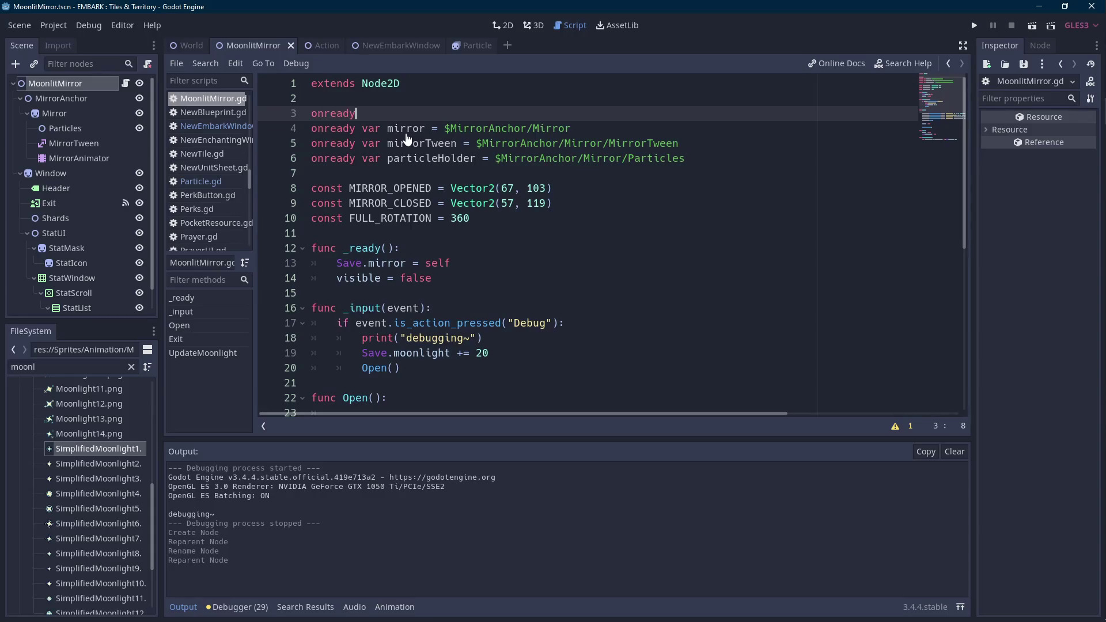
{"action": "type", "text": " var mirrorAnchor = $mirr"}
{"action": "key", "text": "Return"}
{"action": "key", "text": "ctrl+Left"}
{"action": "key", "text": "ctrl+Left"}
{"action": "key", "text": "ctrl+Left"}
{"action": "key", "text": "ctrl+shift+Right"}
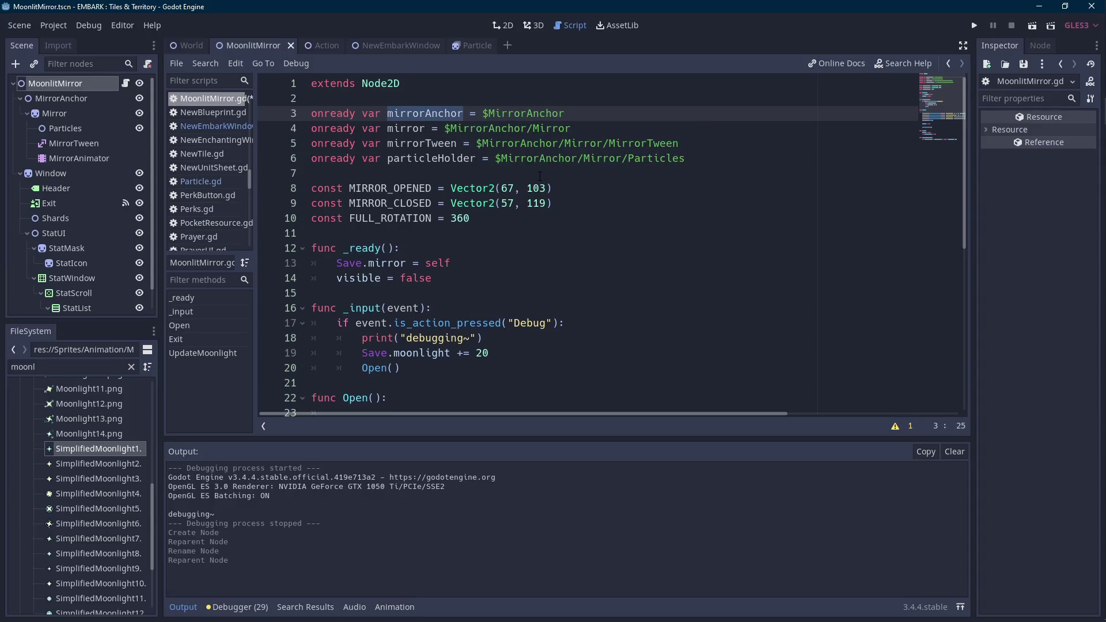
{"action": "scroll", "coordinate": [529, 179], "scroll_direction": "down", "scroll_amount": 3}
{"action": "scroll", "coordinate": [530, 179], "scroll_direction": "down", "scroll_amount": 4}
{"action": "scroll", "coordinate": [543, 194], "scroll_direction": "up", "scroll_amount": 3}
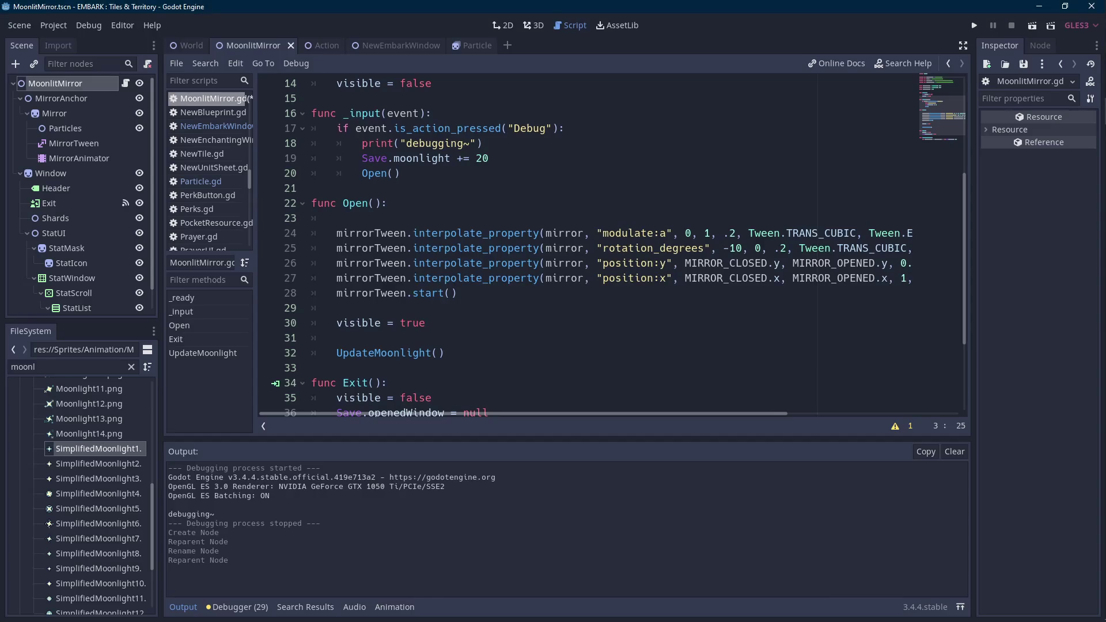
{"action": "left_click", "coordinate": [449, 302]}
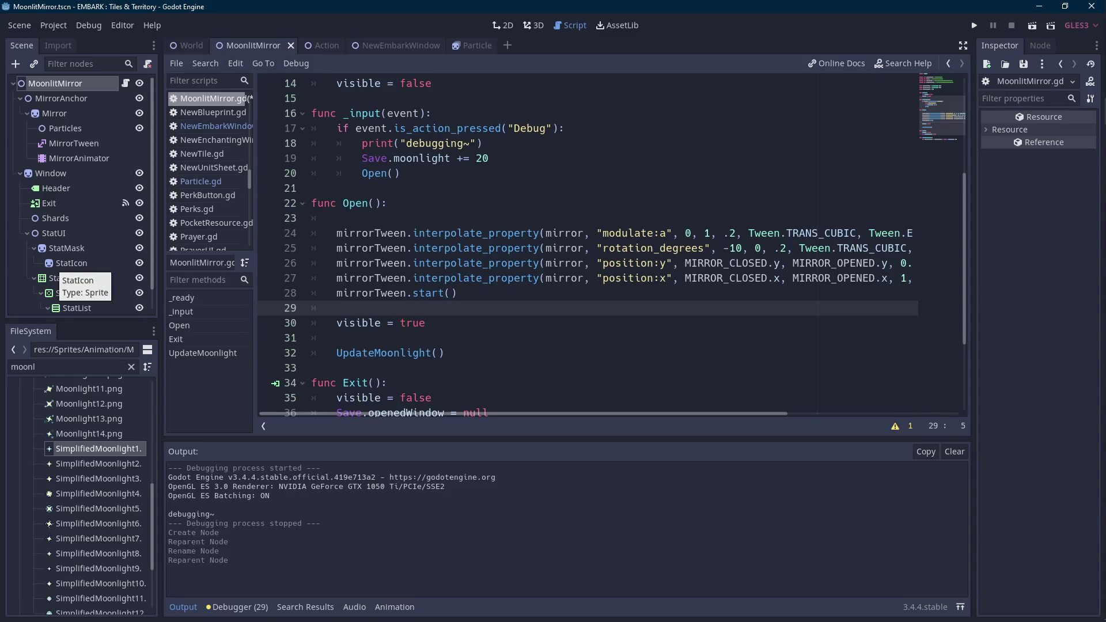
{"action": "left_click", "coordinate": [477, 286]}
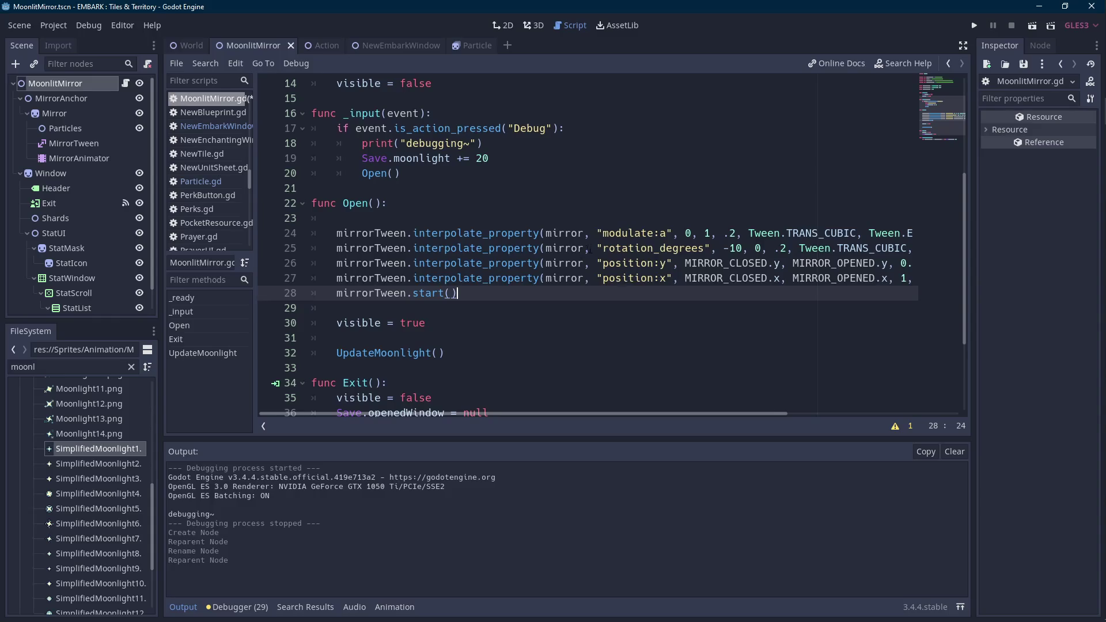
- Make the rotation_degrees tween target mirrorAnchor, save, and select MirrorAnchor in the scene tree
{"action": "double_click", "coordinate": [572, 249]}
{"action": "type", "text": "mirr"}
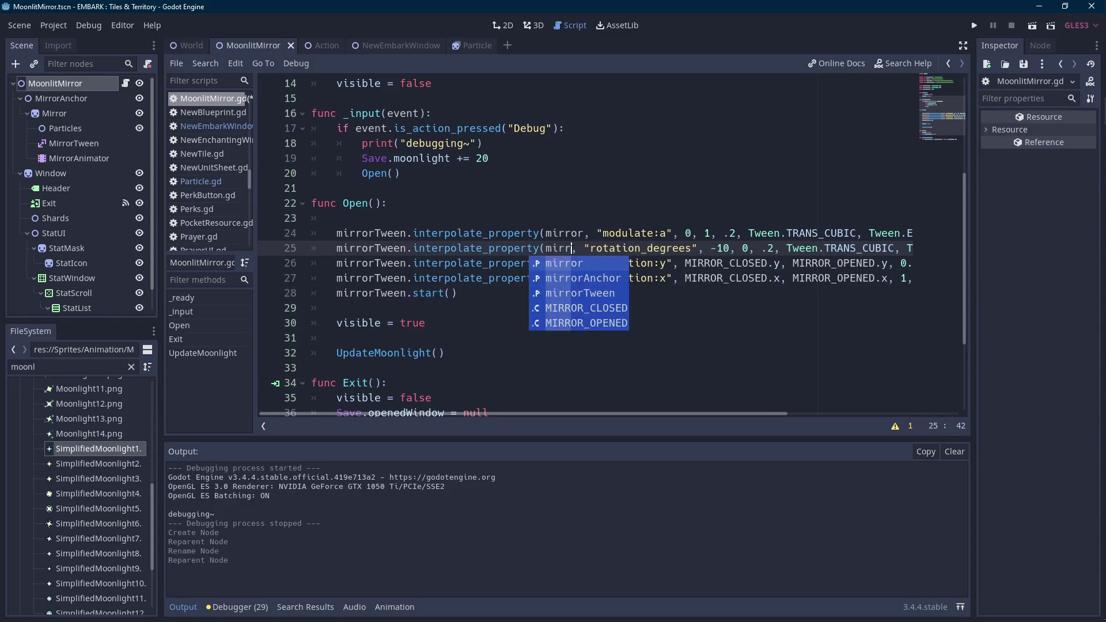
{"action": "key", "text": "Down"}
{"action": "key", "text": "Return"}
{"action": "key", "text": "ctrl+s"}
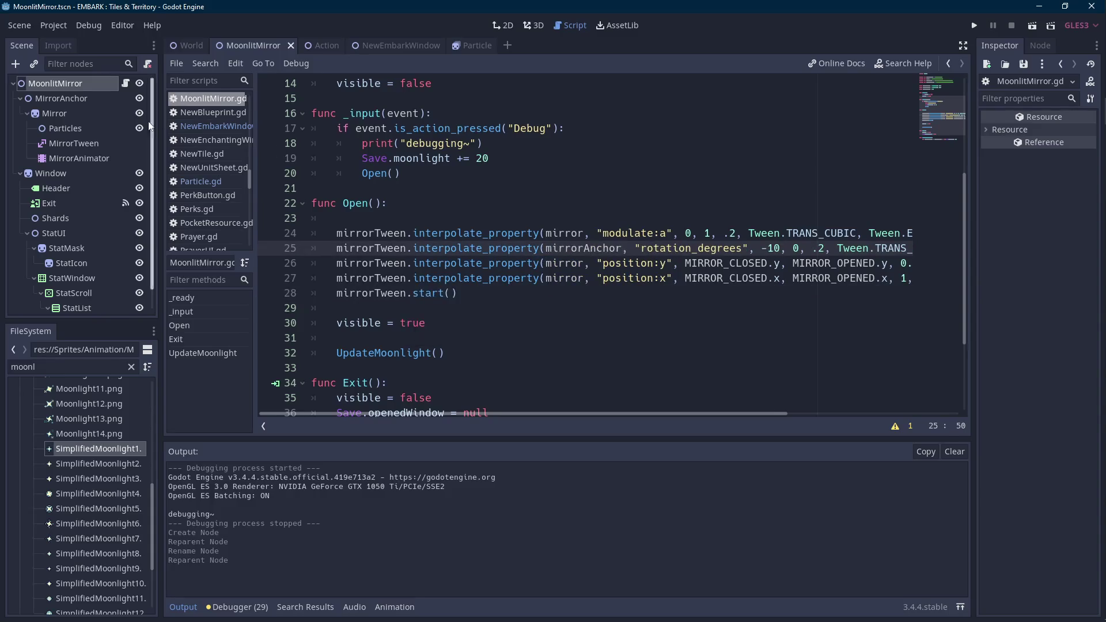
{"action": "left_click", "coordinate": [61, 98]}
{"action": "scroll", "coordinate": [467, 262], "scroll_direction": "down", "scroll_amount": 8}
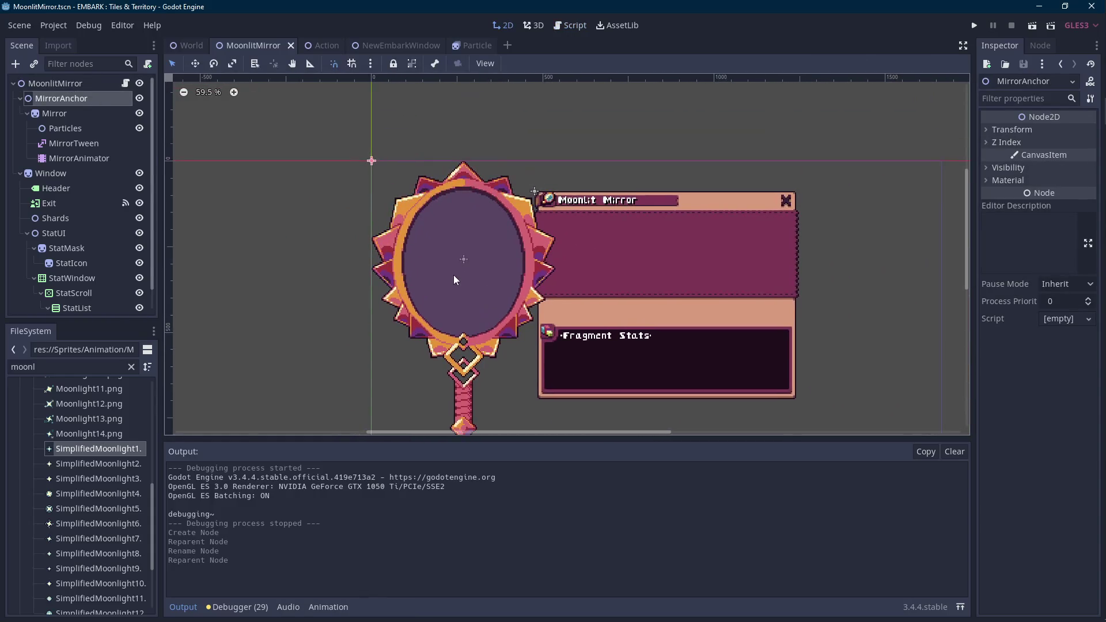
- Nudge the Mirror sprite with the arrow keys to position (0, -102)
{"action": "left_click", "coordinate": [446, 207]}
{"action": "left_click_drag", "start_coordinate": [446, 206], "coordinate": [472, 220]}
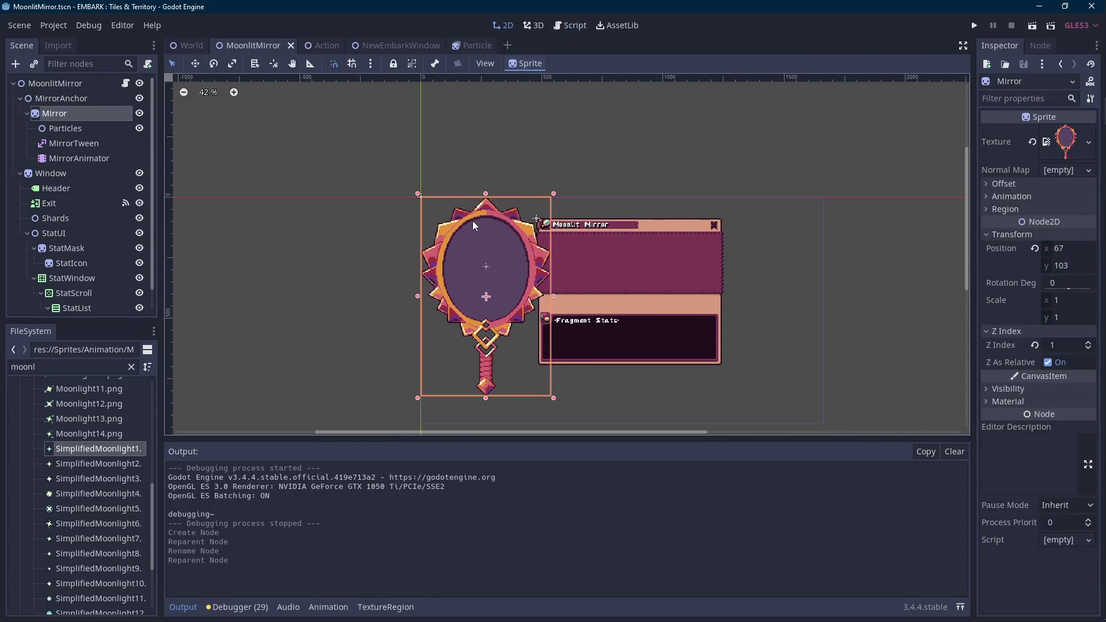
{"action": "key", "text": "Up"}
{"action": "key", "text": "Up"}
{"action": "key", "text": "Up"}
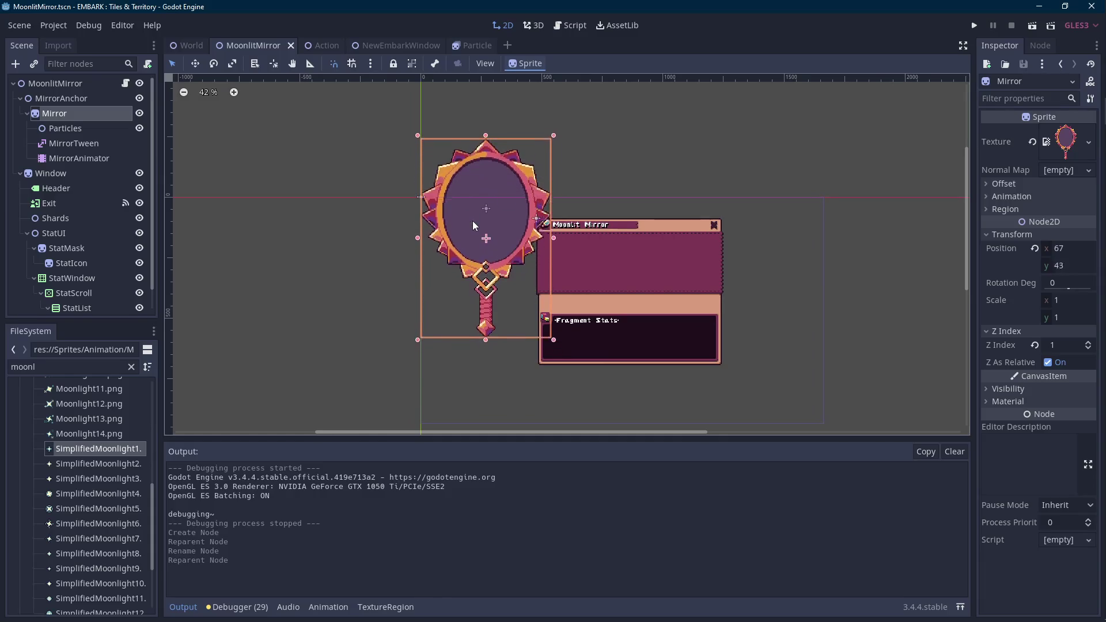
{"action": "key", "text": "Up"}
{"action": "key", "text": "Up"}
{"action": "key", "text": "Up"}
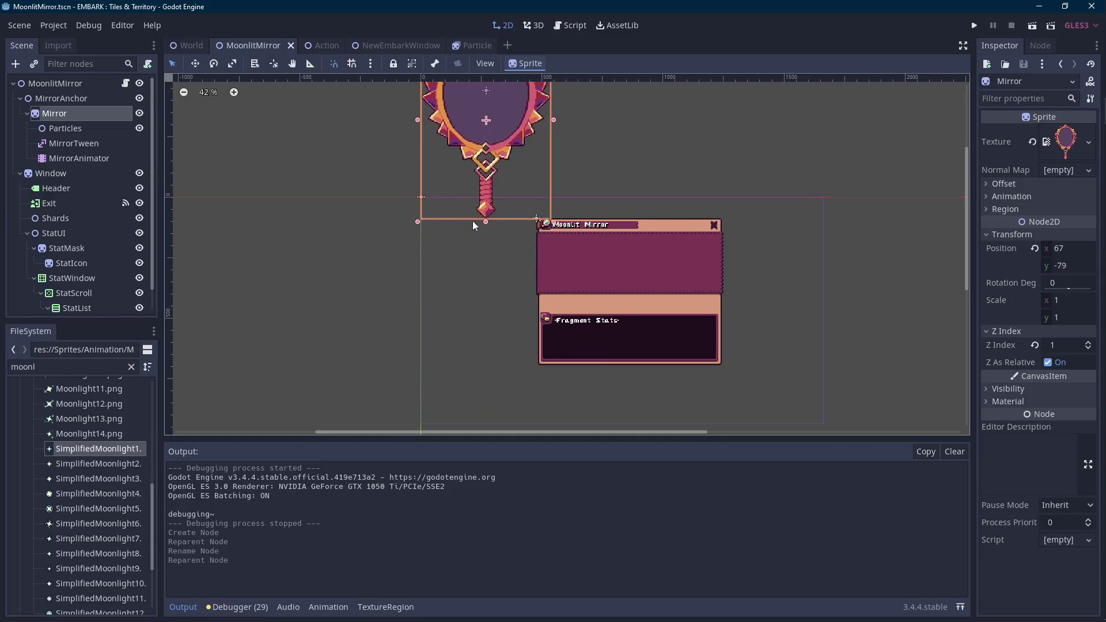
{"action": "key", "text": "Left"}
{"action": "key", "text": "Left"}
{"action": "key", "text": "Left"}
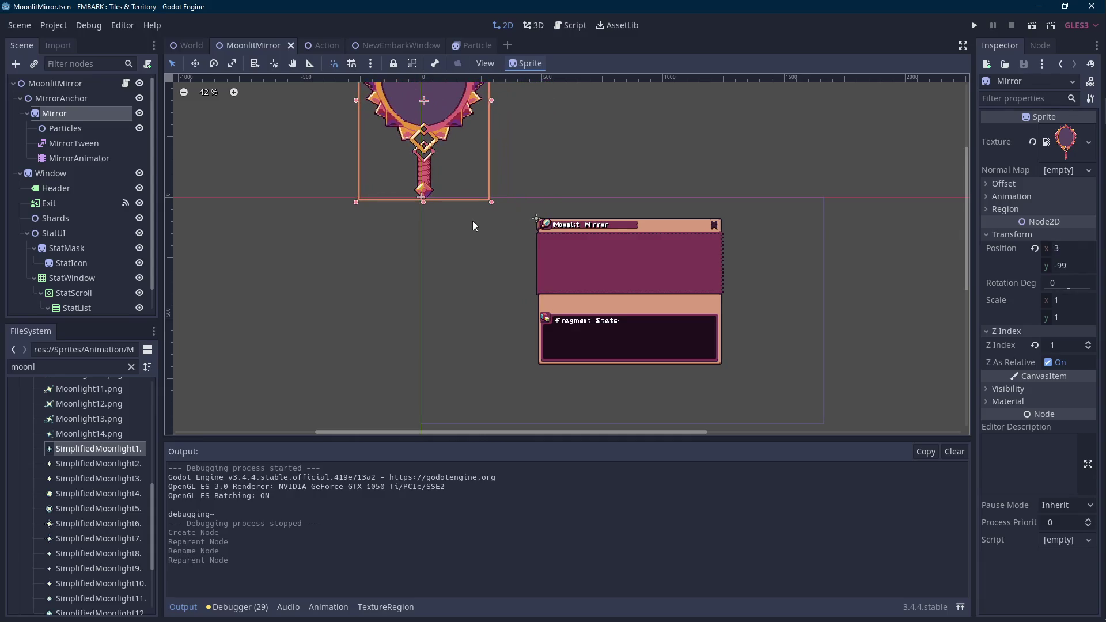
{"action": "key", "text": "Up"}
{"action": "key", "text": "Down"}
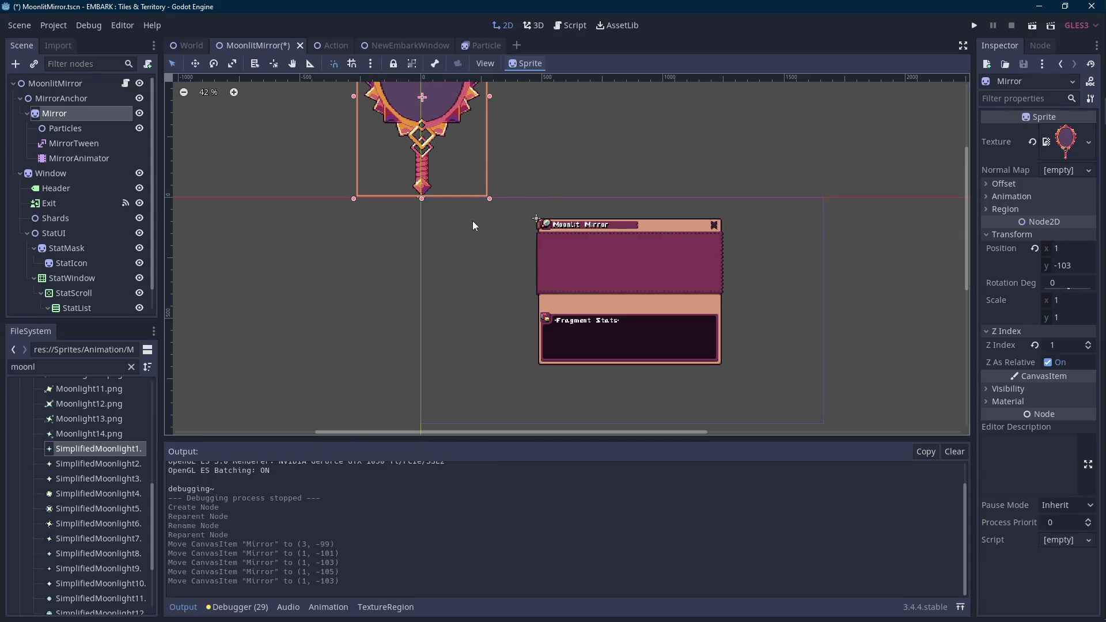
{"action": "scroll", "coordinate": [423, 181], "scroll_direction": "up", "scroll_amount": 2}
{"action": "scroll", "coordinate": [415, 214], "scroll_direction": "up", "scroll_amount": 7}
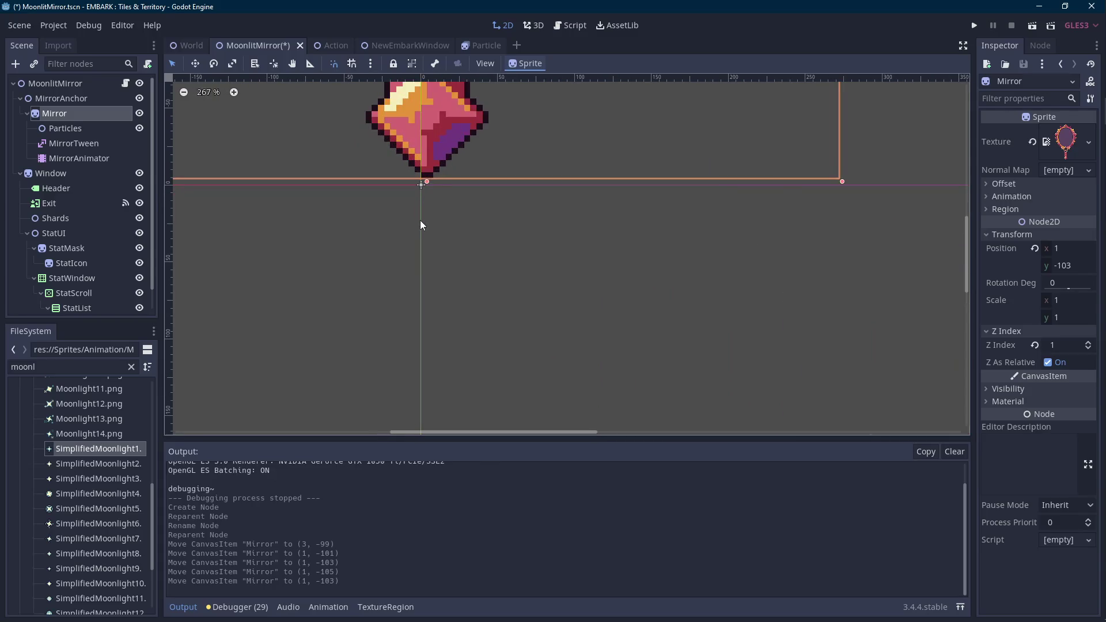
{"action": "key", "text": "Left"}
{"action": "key", "text": "Down"}
{"action": "scroll", "coordinate": [421, 228], "scroll_direction": "down", "scroll_amount": 2}
{"action": "scroll", "coordinate": [416, 230], "scroll_direction": "down", "scroll_amount": 6}
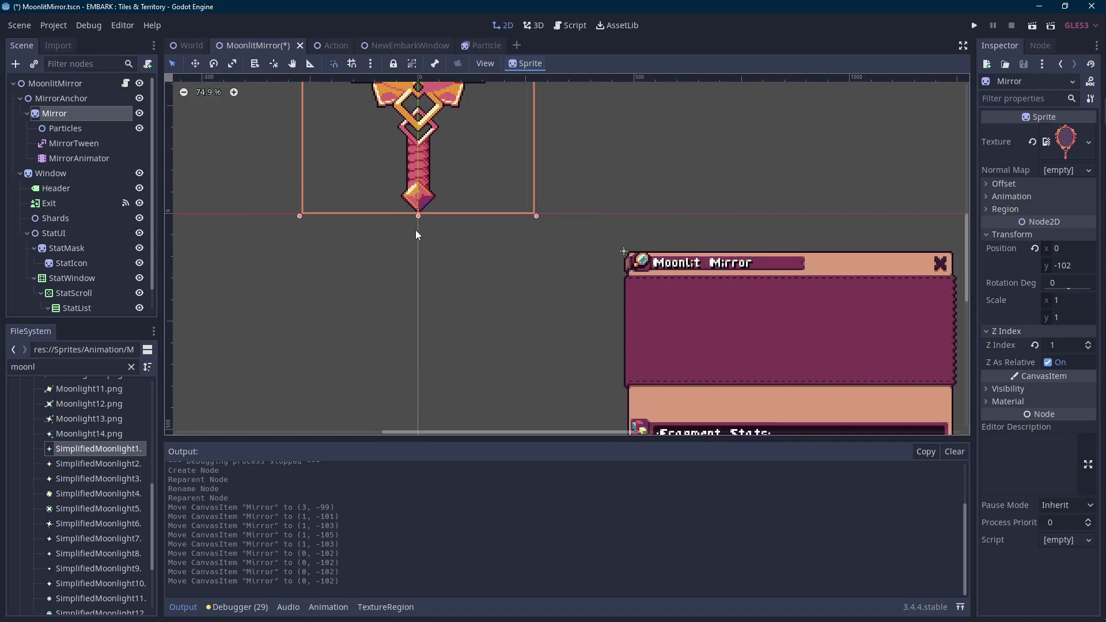
- Nudge MirrorAnchor to about (60, 172) and check its transform in the Inspector
{"action": "left_click", "coordinate": [101, 99]}
{"action": "key", "text": "Right"}
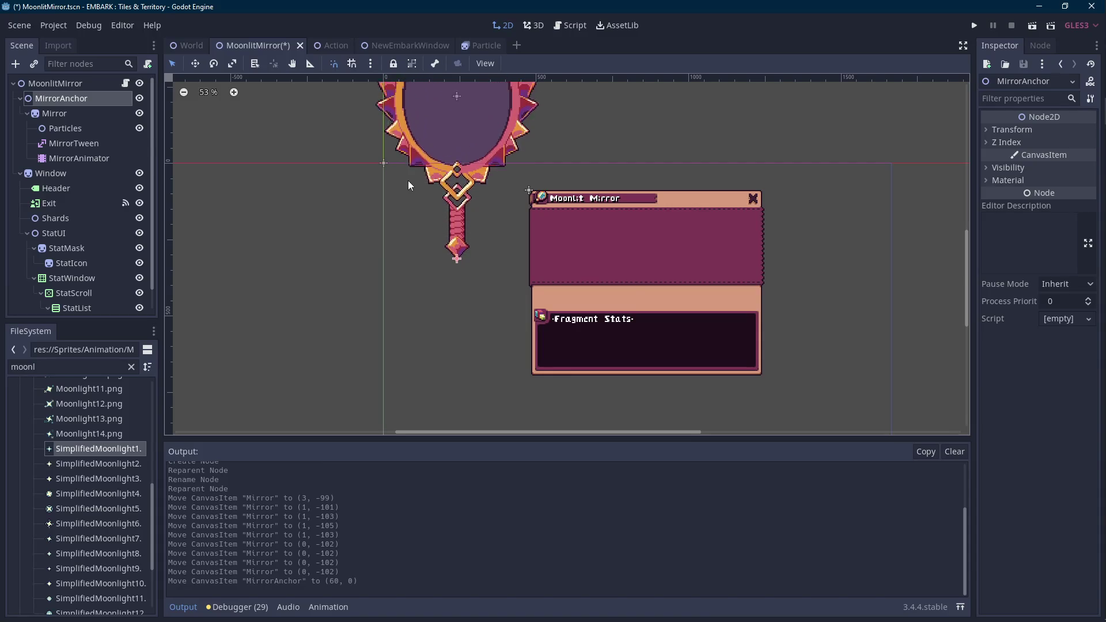
{"action": "key", "text": "Down"}
{"action": "key", "text": "Down"}
{"action": "key", "text": "Down"}
{"action": "key", "text": "Left"}
{"action": "key", "text": "Down"}
{"action": "key", "text": "Down"}
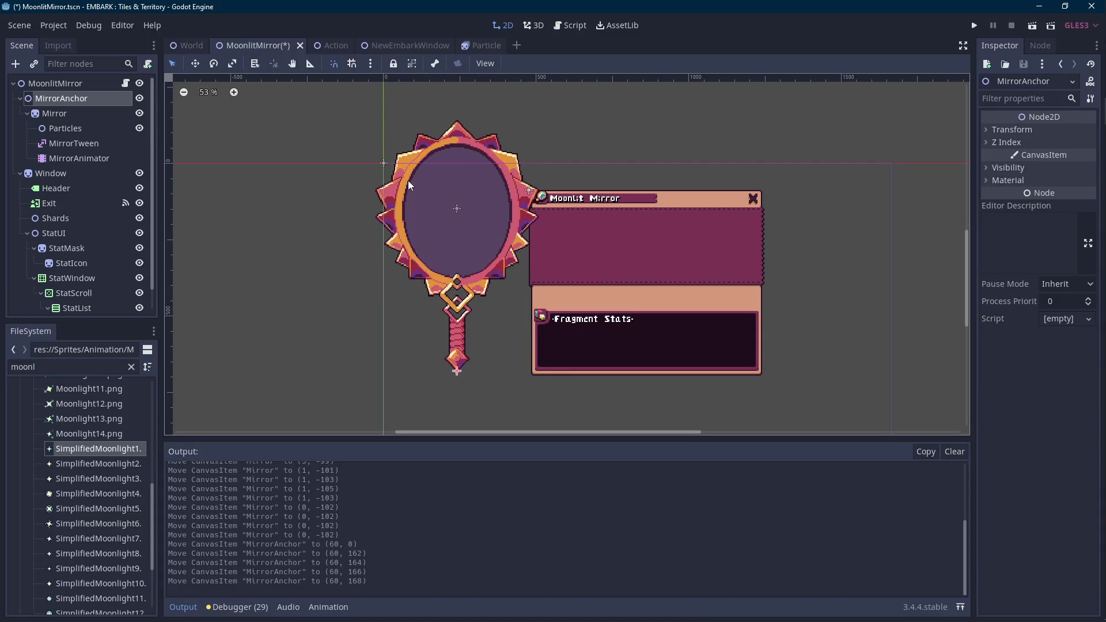
{"action": "key", "text": "Right"}
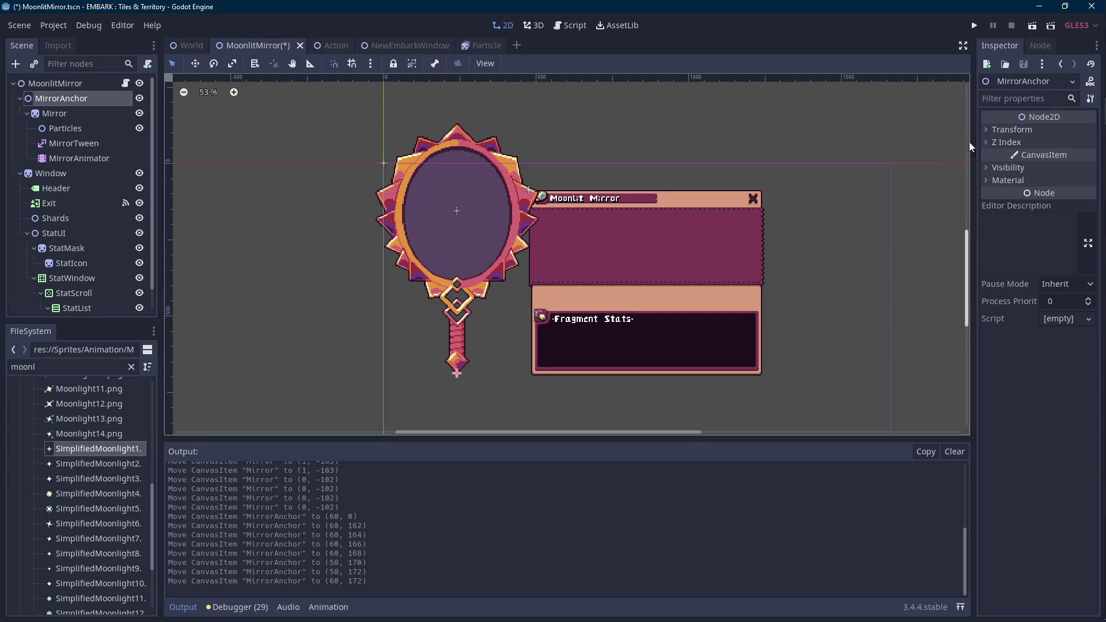
{"action": "left_click", "coordinate": [1012, 130]}
{"action": "left_click", "coordinate": [125, 84]}
{"action": "scroll", "coordinate": [442, 219], "scroll_direction": "up", "scroll_amount": 4}
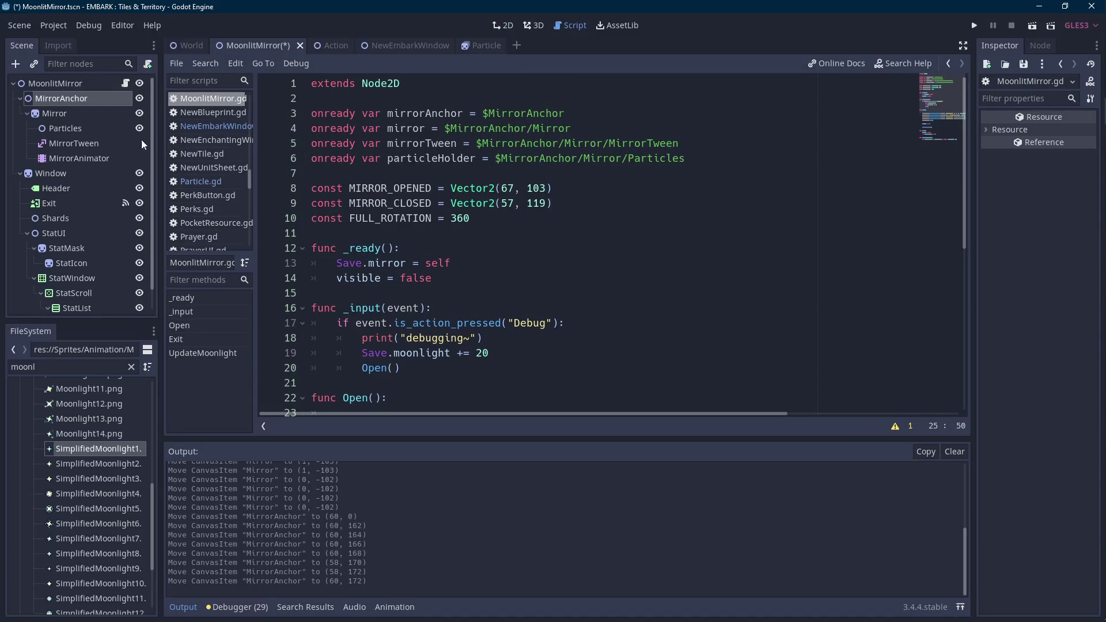
- Fine-tune the Mirror sprite to position (7, -69) beside the window
{"action": "left_click", "coordinate": [88, 113]}
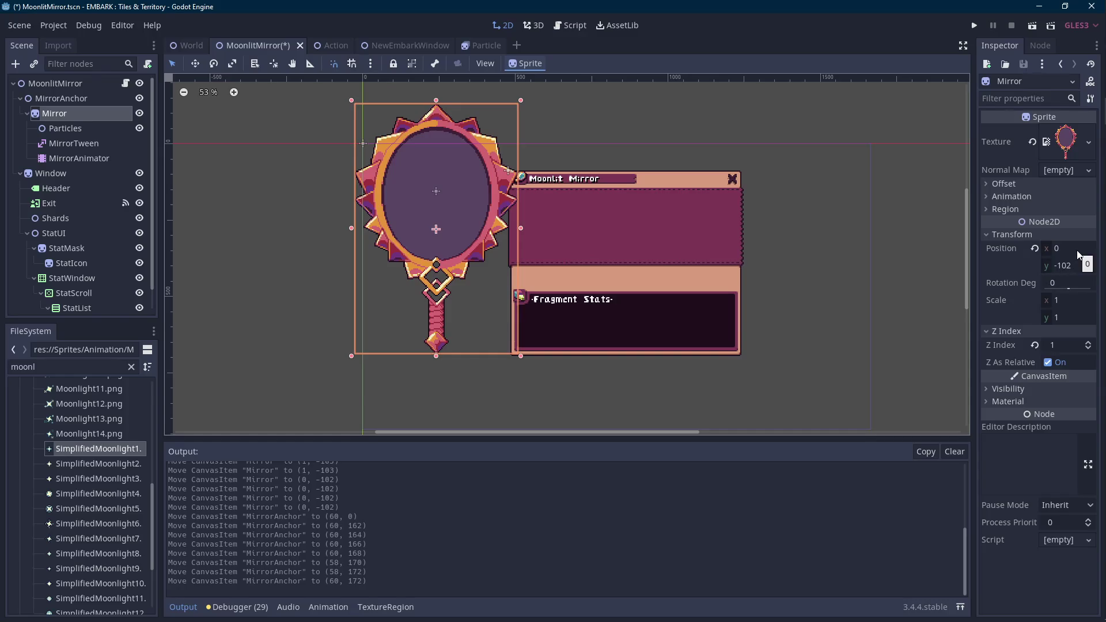
{"action": "scroll", "coordinate": [587, 288], "scroll_direction": "up", "scroll_amount": 2}
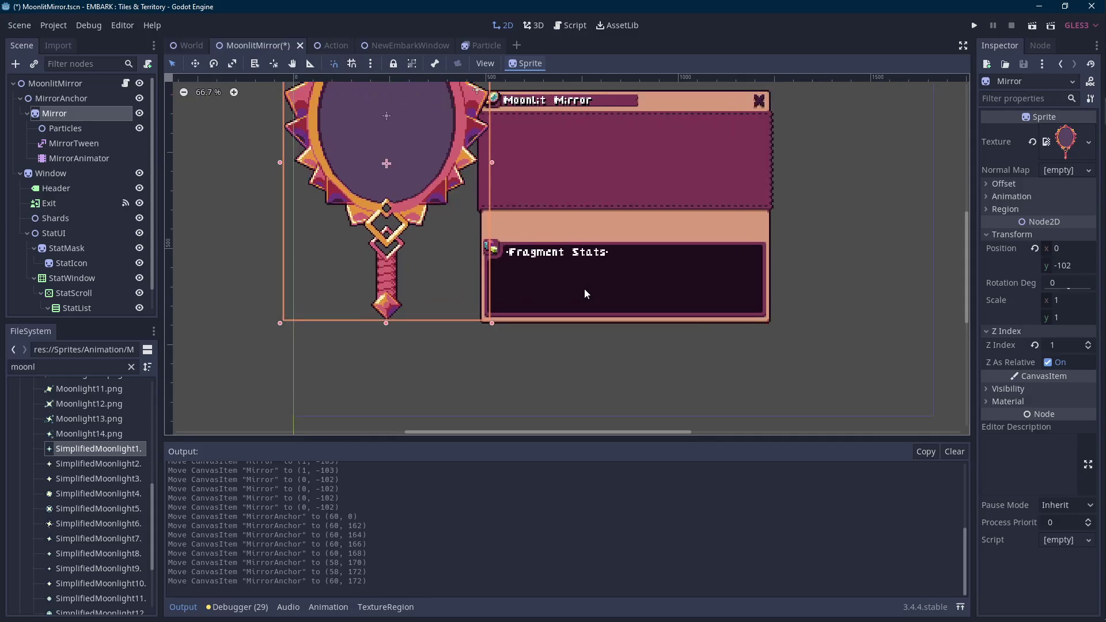
{"action": "key", "text": "Down"}
{"action": "key", "text": "Down"}
{"action": "key", "text": "Down"}
{"action": "key", "text": "Right"}
{"action": "key", "text": "Right"}
{"action": "key", "text": "Right"}
{"action": "key", "text": "Right"}
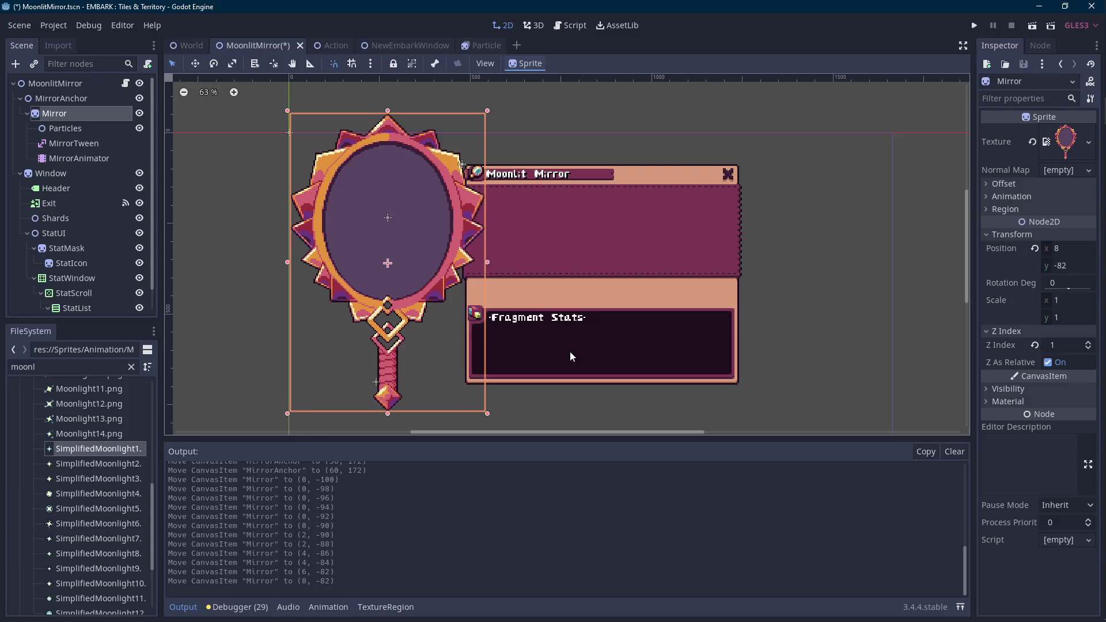
{"action": "key", "text": "Down"}
{"action": "key", "text": "Down"}
{"action": "key", "text": "Down"}
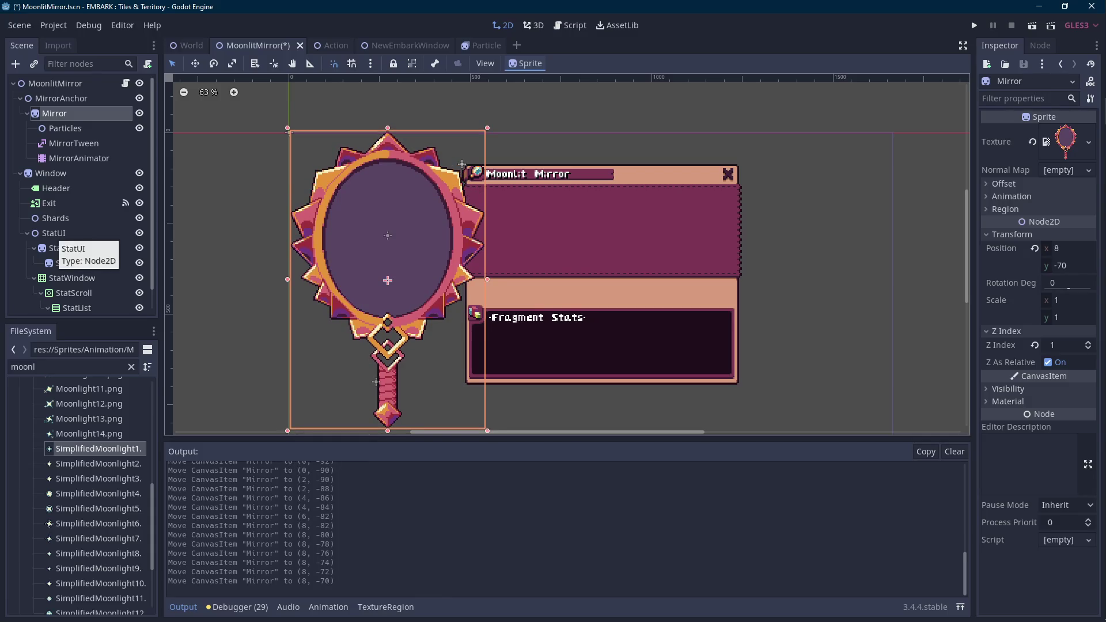
{"action": "scroll", "coordinate": [326, 173], "scroll_direction": "up", "scroll_amount": 8}
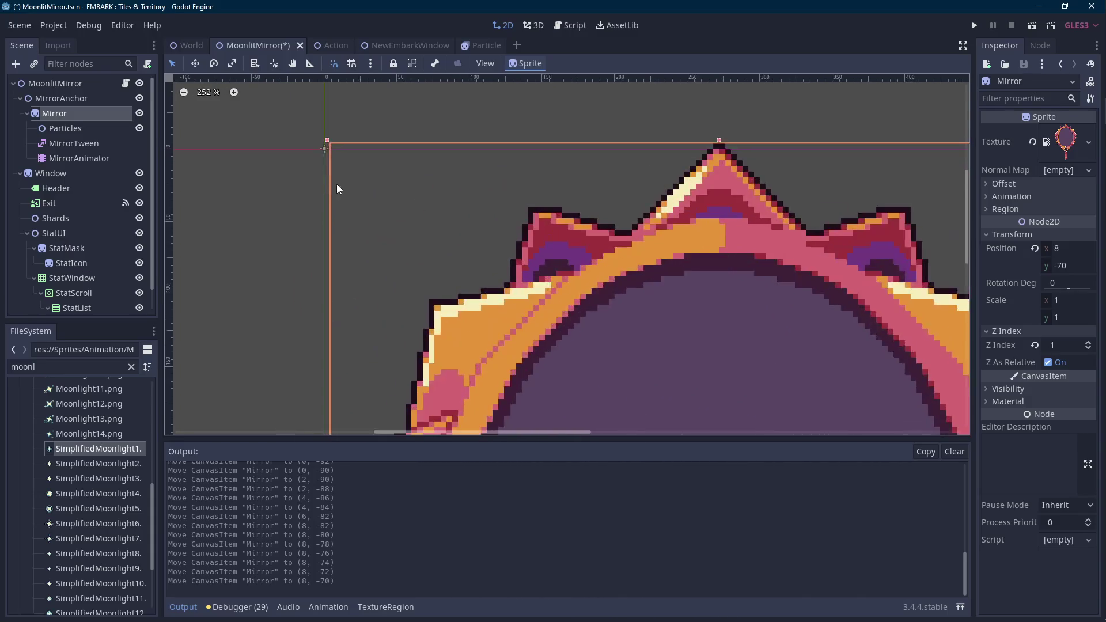
{"action": "scroll", "coordinate": [332, 185], "scroll_direction": "up", "scroll_amount": 1}
{"action": "key", "text": "Left"}
{"action": "key", "text": "Down"}
{"action": "key", "text": "Down"}
{"action": "key", "text": "Down"}
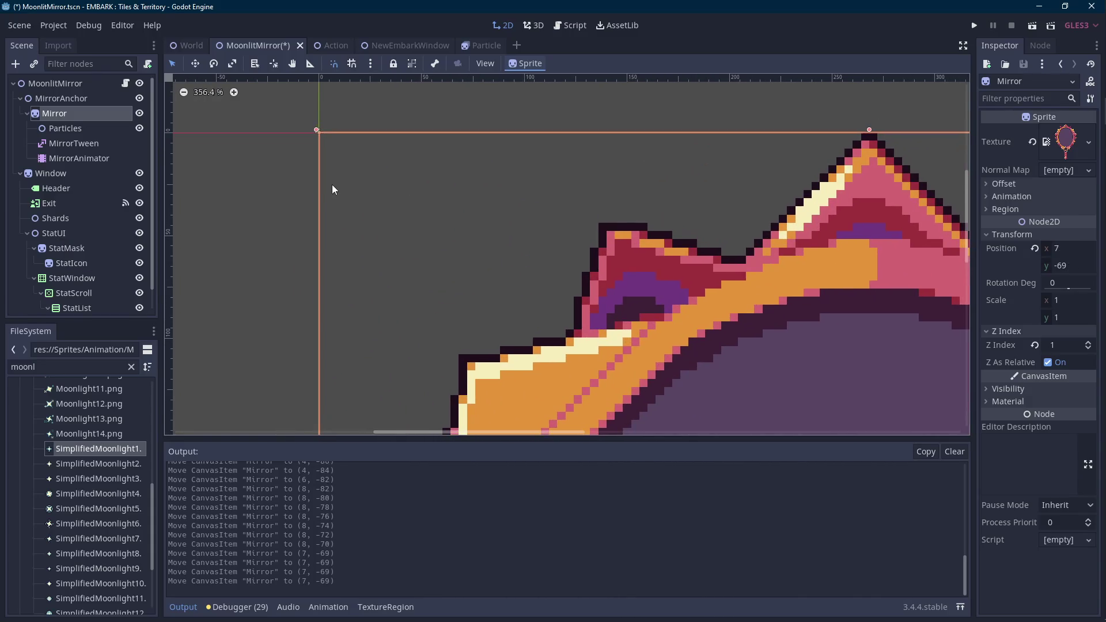
{"action": "scroll", "coordinate": [332, 185], "scroll_direction": "down", "scroll_amount": 5}
{"action": "scroll", "coordinate": [329, 197], "scroll_direction": "down", "scroll_amount": 1}
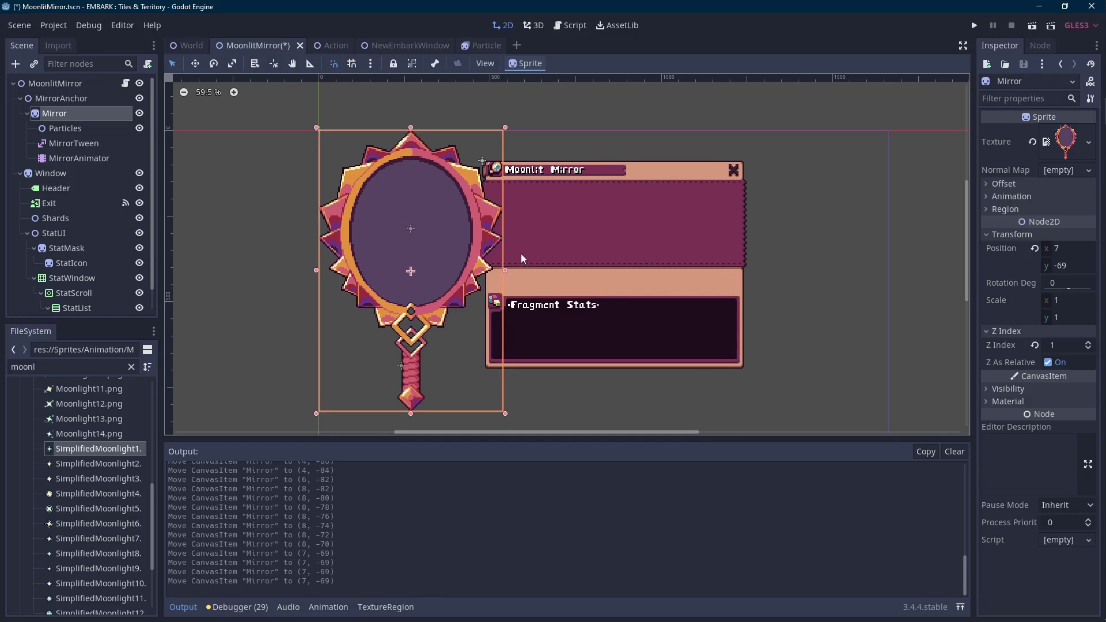
{"action": "scroll", "coordinate": [521, 253], "scroll_direction": "down", "scroll_amount": 1}
{"action": "scroll", "coordinate": [437, 240], "scroll_direction": "down", "scroll_amount": 1}
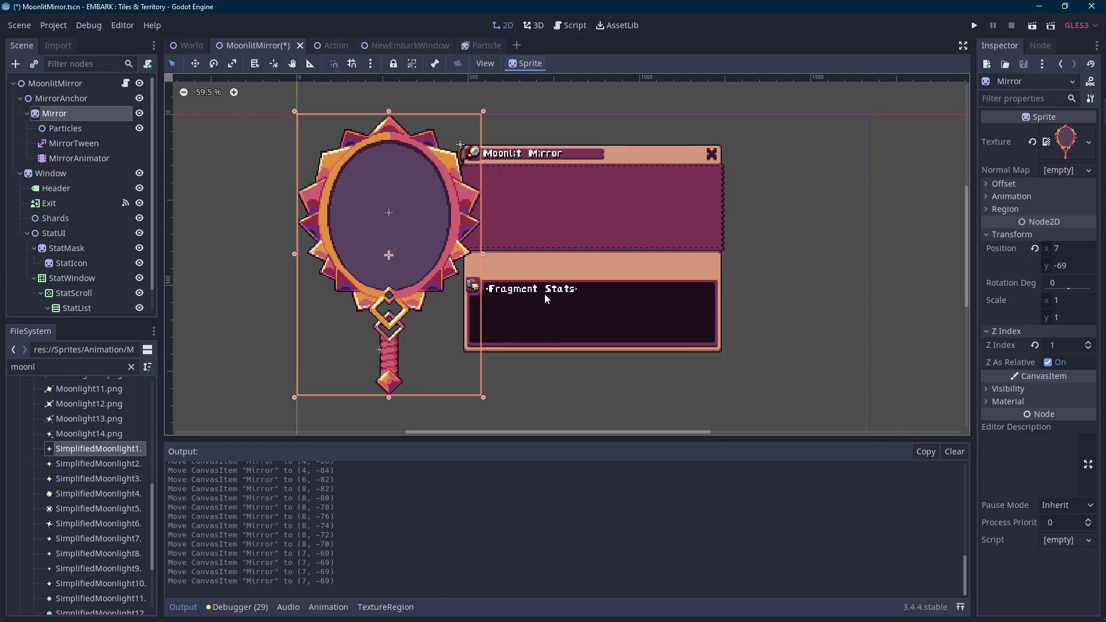
- Save the scene, collapse the Output panel, and reopen the MoonlitMirror script
{"action": "key", "text": "ctrl+s"}
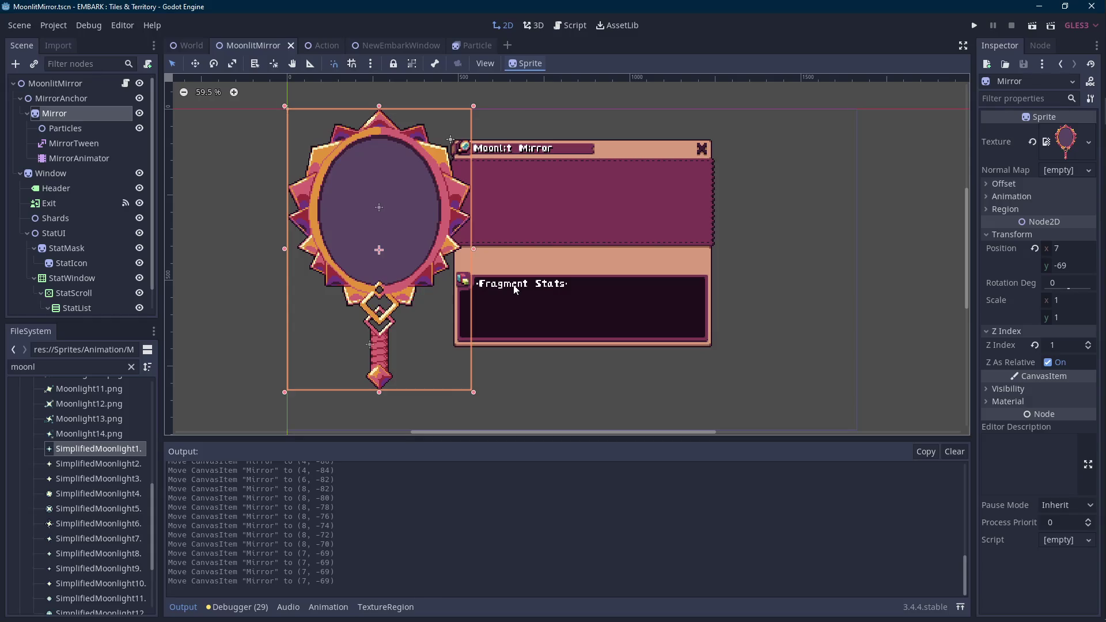
{"action": "left_click_drag", "start_coordinate": [580, 437], "coordinate": [570, 474]}
{"action": "left_click", "coordinate": [184, 608]}
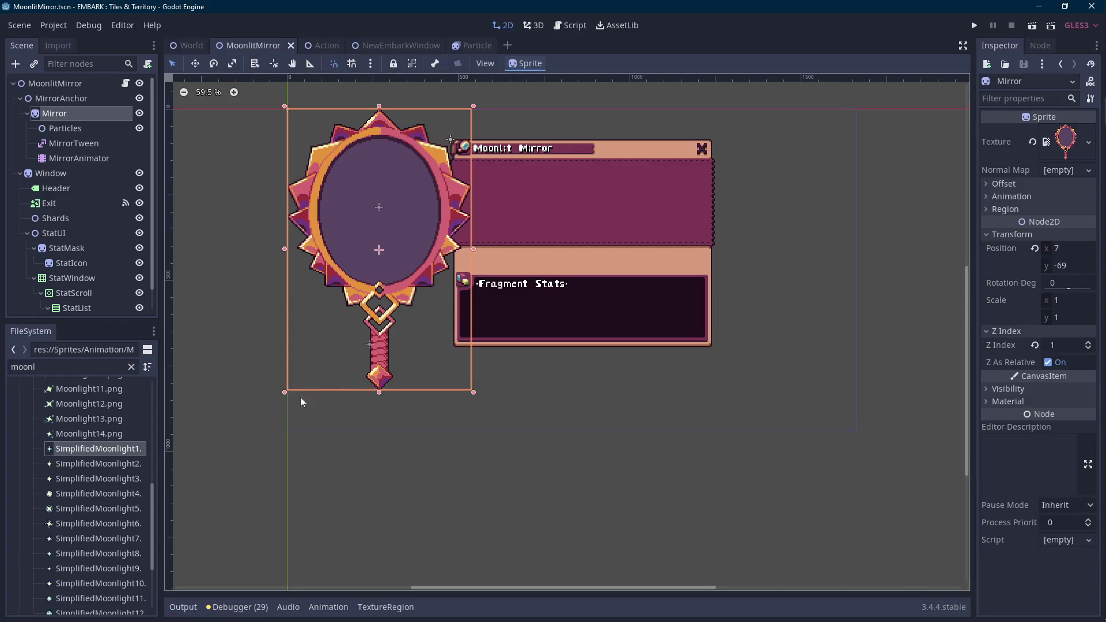
{"action": "scroll", "coordinate": [336, 382], "scroll_direction": "up", "scroll_amount": 3}
{"action": "left_click_drag", "start_coordinate": [403, 390], "coordinate": [400, 414]}
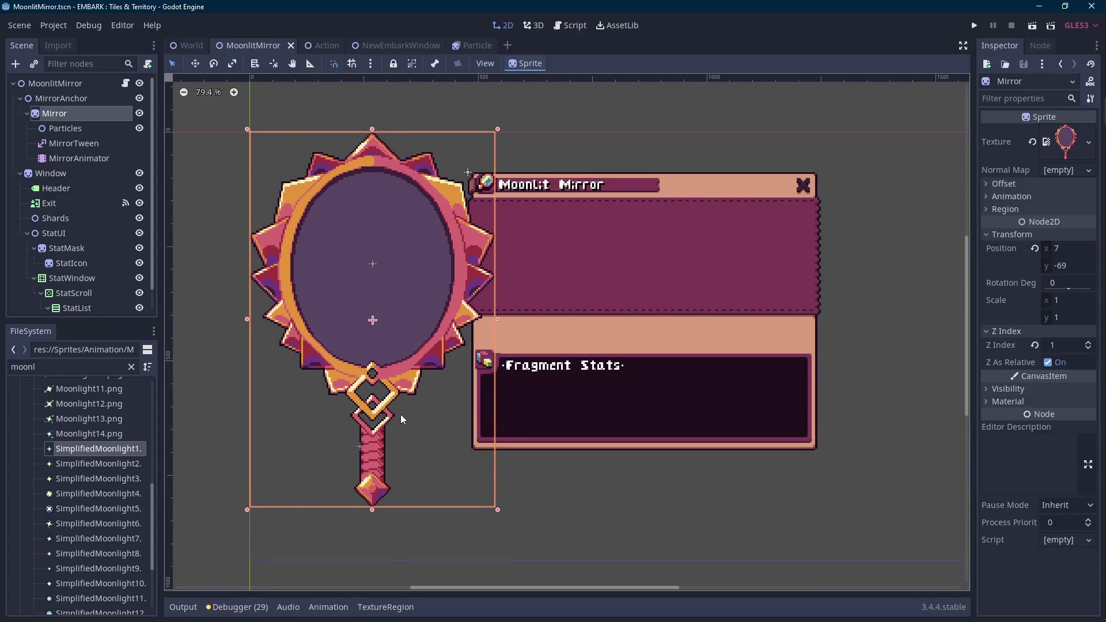
{"action": "left_click", "coordinate": [125, 83]}
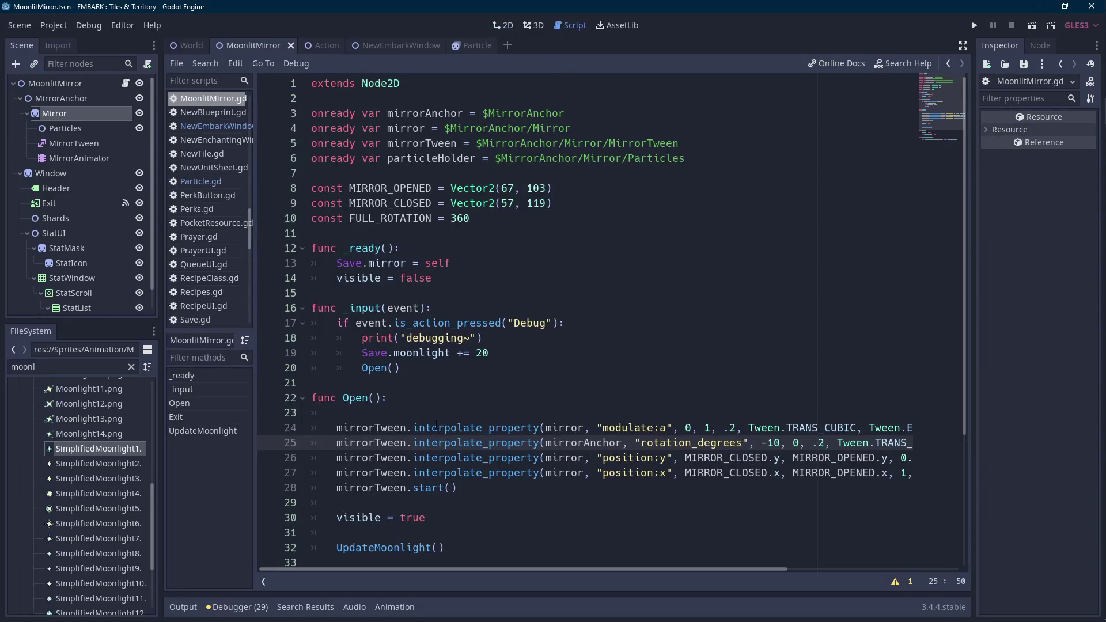
- Check the Inspector positions of MirrorAnchor and the Mirror sprite at (0, -102)
{"action": "double_click", "coordinate": [579, 442]}
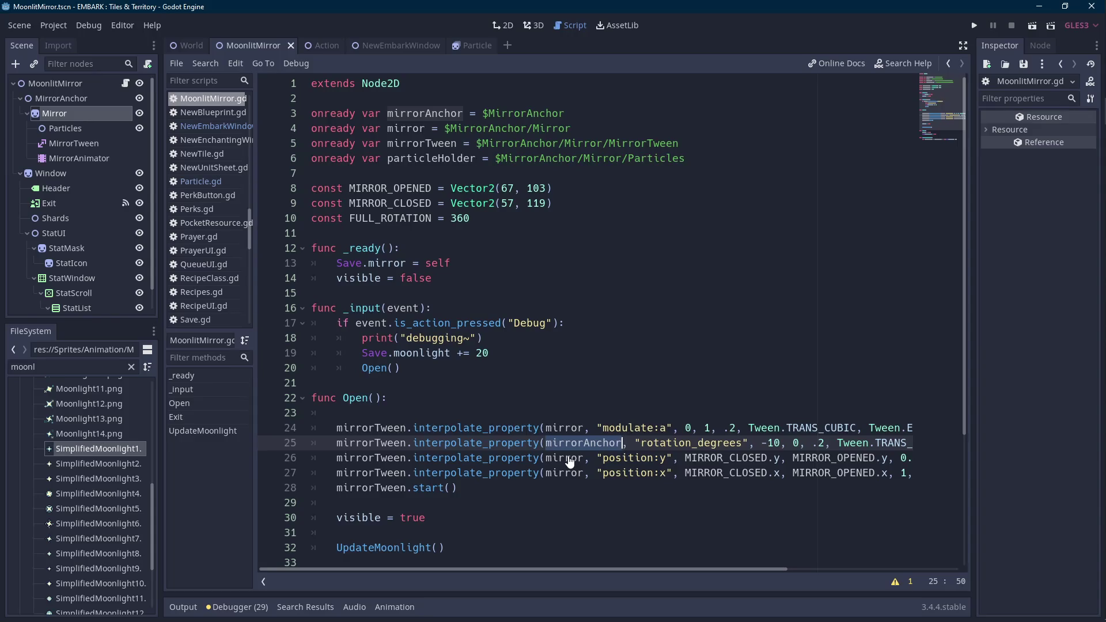
{"action": "left_click", "coordinate": [91, 129]}
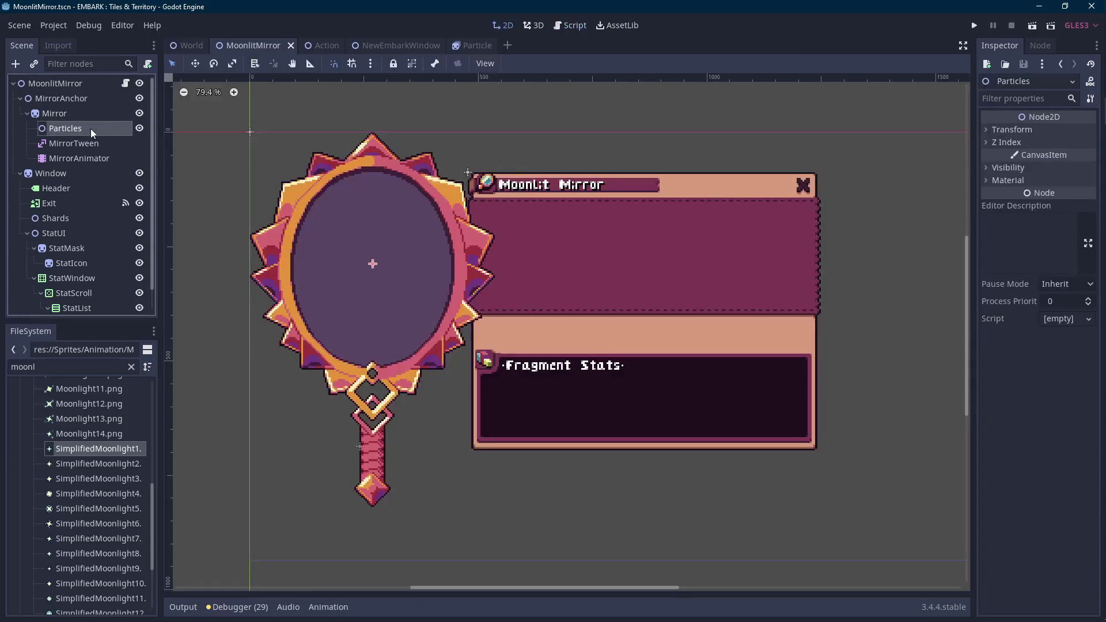
{"action": "left_click", "coordinate": [102, 98]}
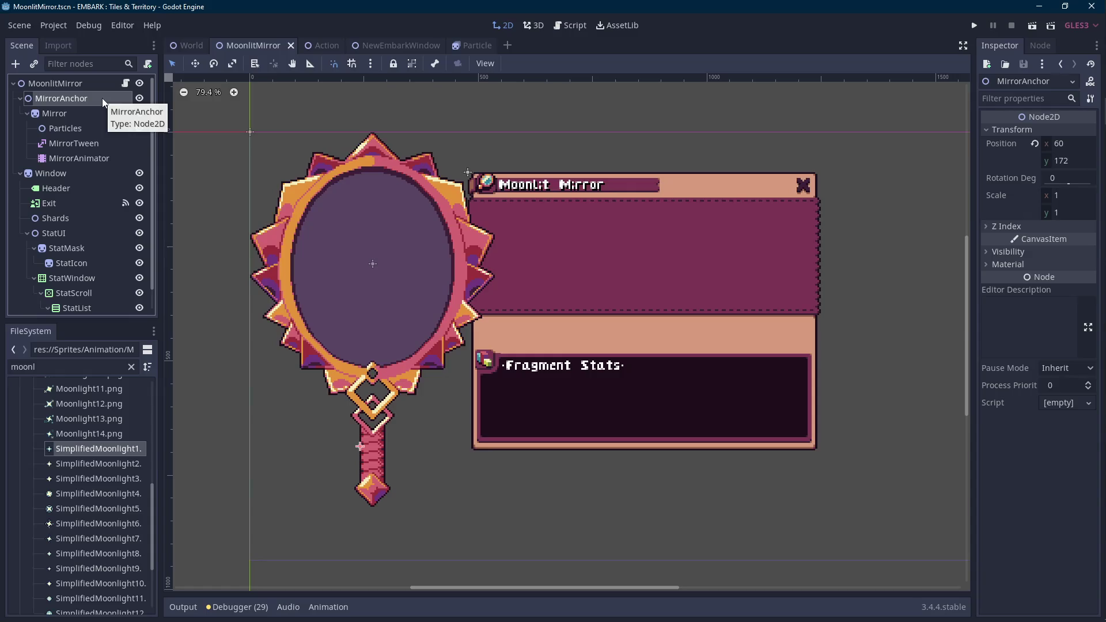
{"action": "scroll", "coordinate": [245, 223], "scroll_direction": "left", "scroll_amount": 2}
{"action": "left_click", "coordinate": [71, 113]}
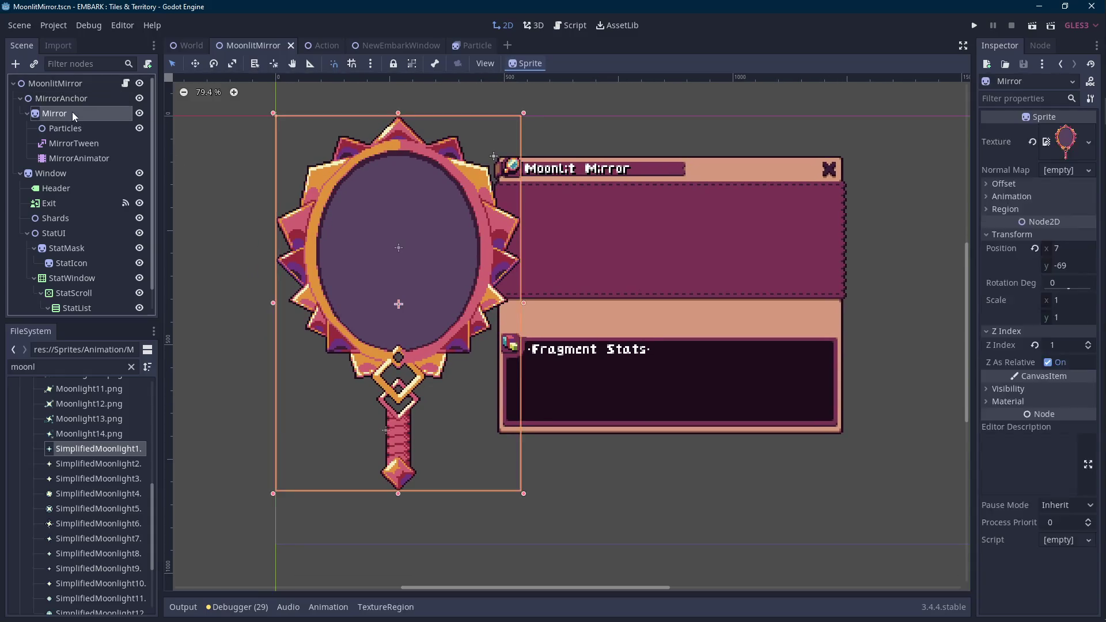
{"action": "scroll", "coordinate": [434, 286], "scroll_direction": "left", "scroll_amount": 3}
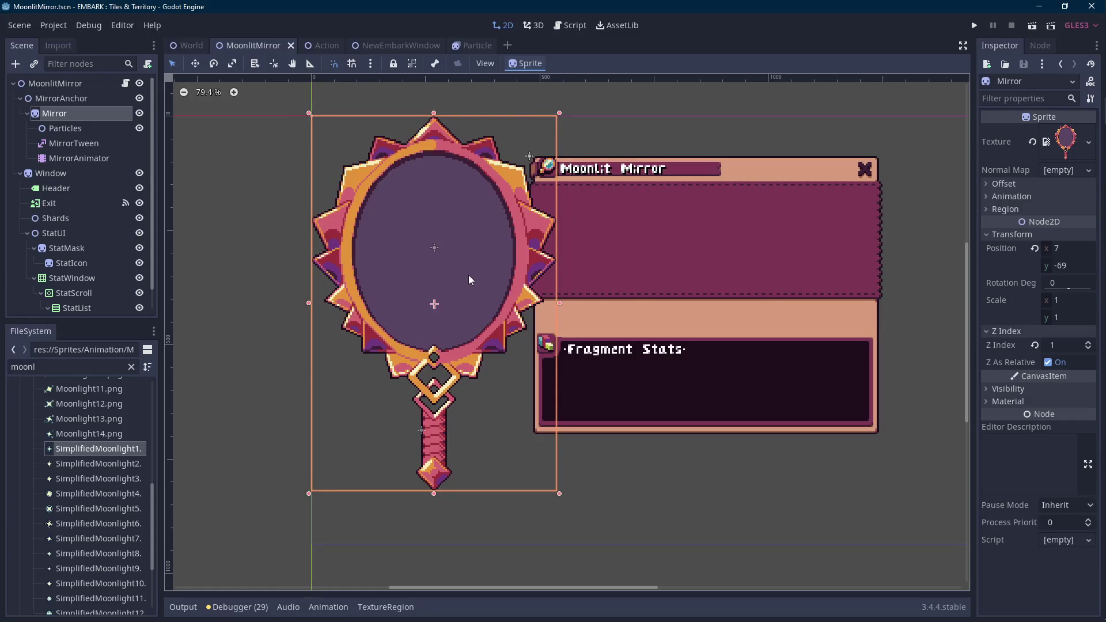
{"action": "left_click", "coordinate": [62, 103]}
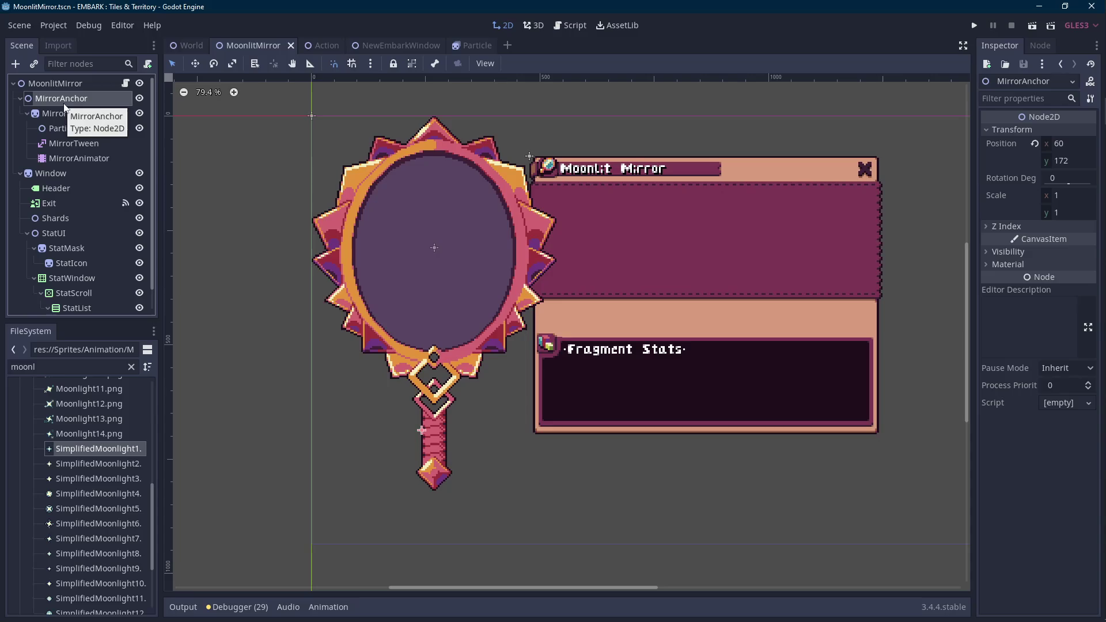
{"action": "left_click", "coordinate": [420, 248]}
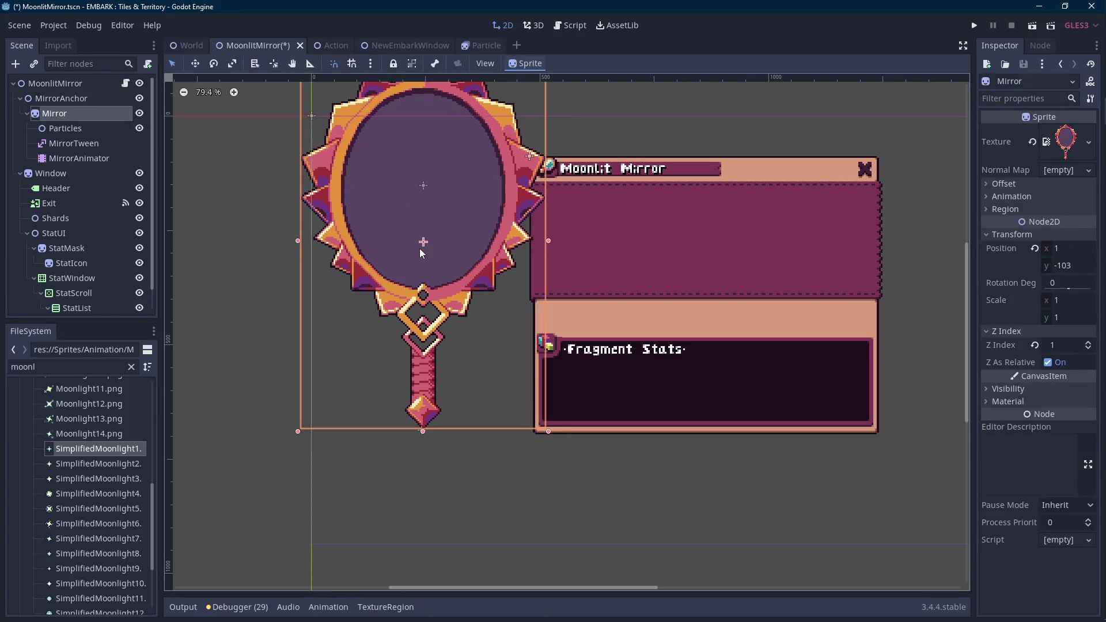
{"action": "scroll", "coordinate": [434, 467], "scroll_direction": "up", "scroll_amount": 4}
{"action": "scroll", "coordinate": [358, 394], "scroll_direction": "up", "scroll_amount": 11}
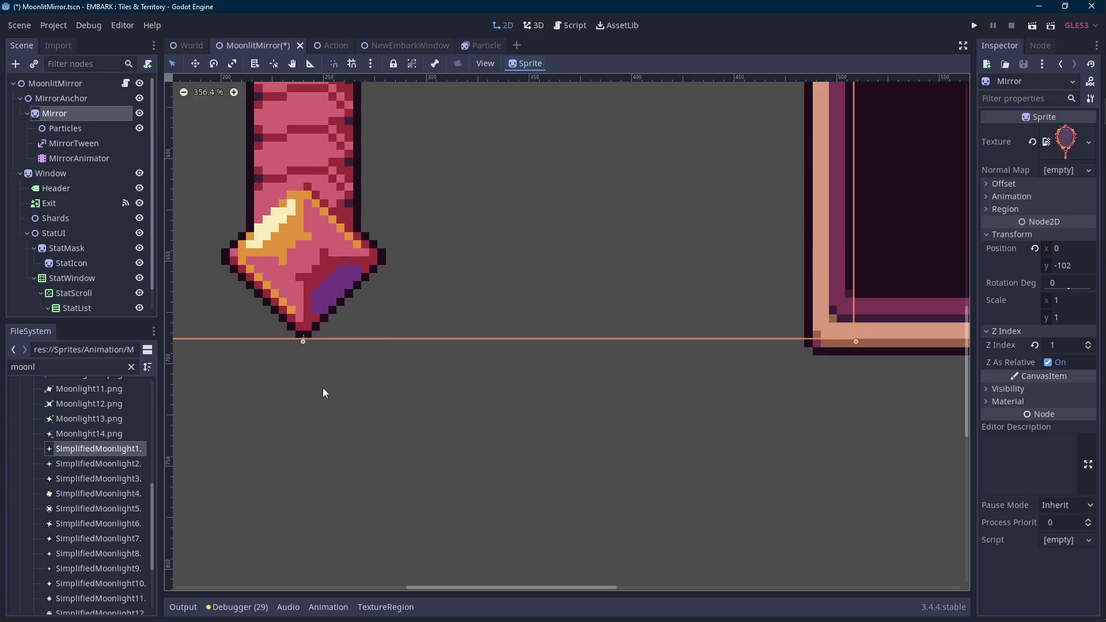
{"action": "scroll", "coordinate": [324, 386], "scroll_direction": "down", "scroll_amount": 7}
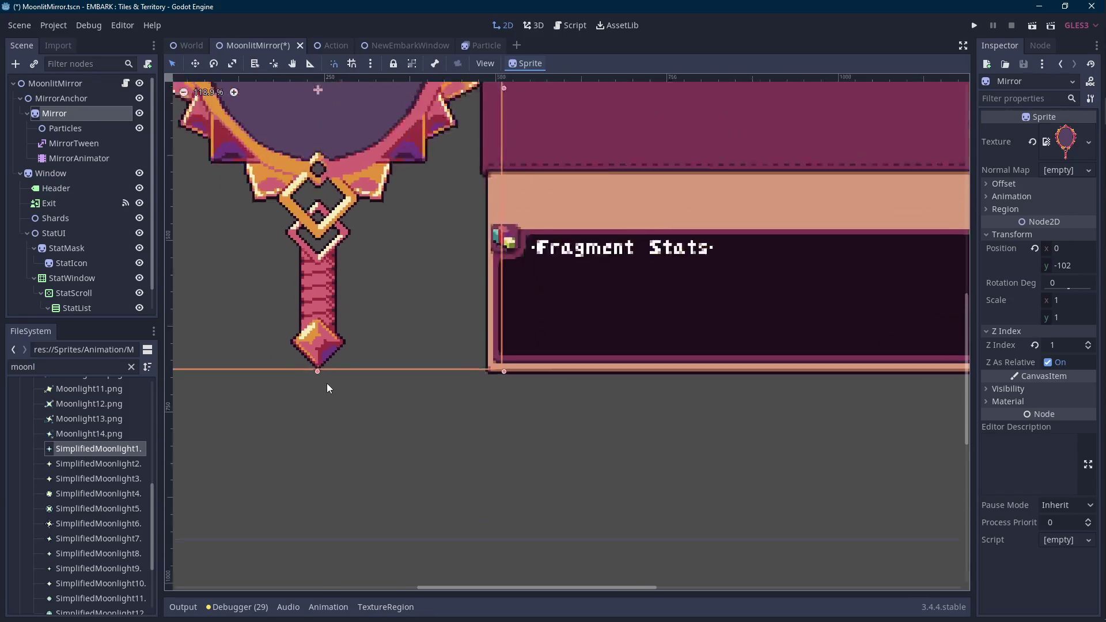
- Confirm MirrorAnchor sits at (67, 205), save the scene, and return to the script
{"action": "left_click", "coordinate": [85, 99]}
{"action": "scroll", "coordinate": [421, 331], "scroll_direction": "up", "scroll_amount": 1}
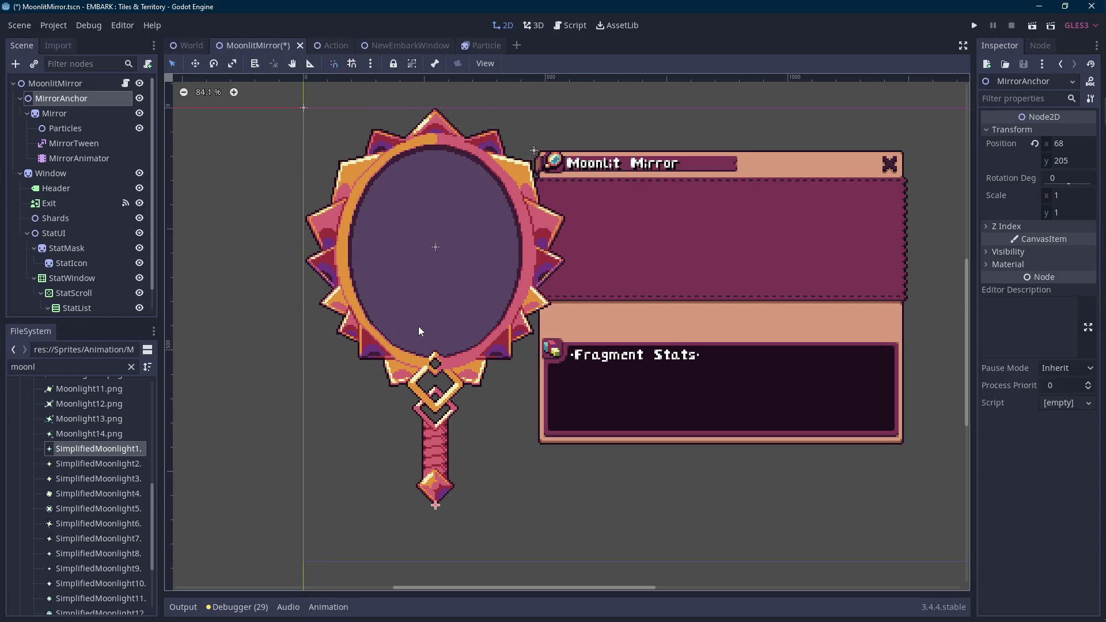
{"action": "scroll", "coordinate": [334, 252], "scroll_direction": "up", "scroll_amount": 4}
{"action": "scroll", "coordinate": [327, 254], "scroll_direction": "up", "scroll_amount": 1}
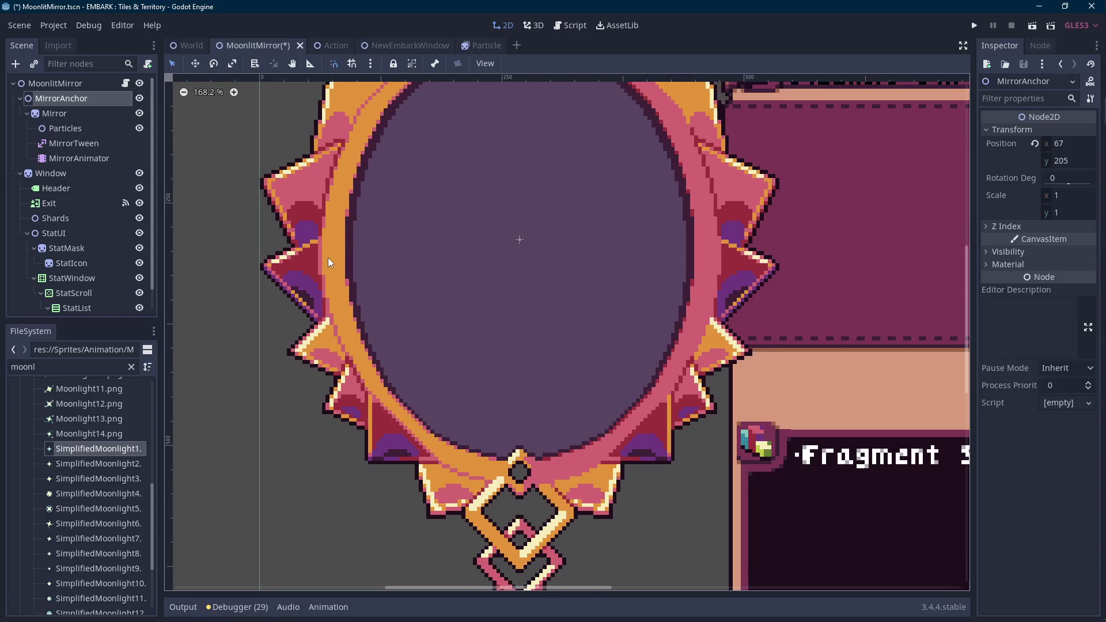
{"action": "scroll", "coordinate": [327, 258], "scroll_direction": "down", "scroll_amount": 2}
{"action": "scroll", "coordinate": [329, 271], "scroll_direction": "down", "scroll_amount": 3}
{"action": "key", "text": "ctrl+s"}
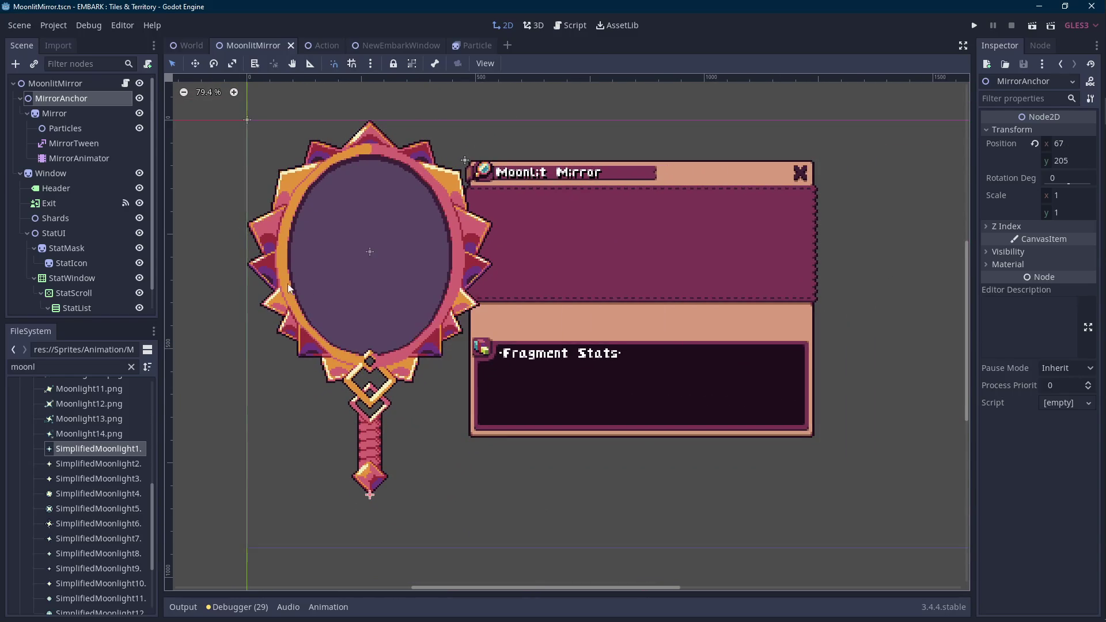
{"action": "left_click", "coordinate": [125, 84]}
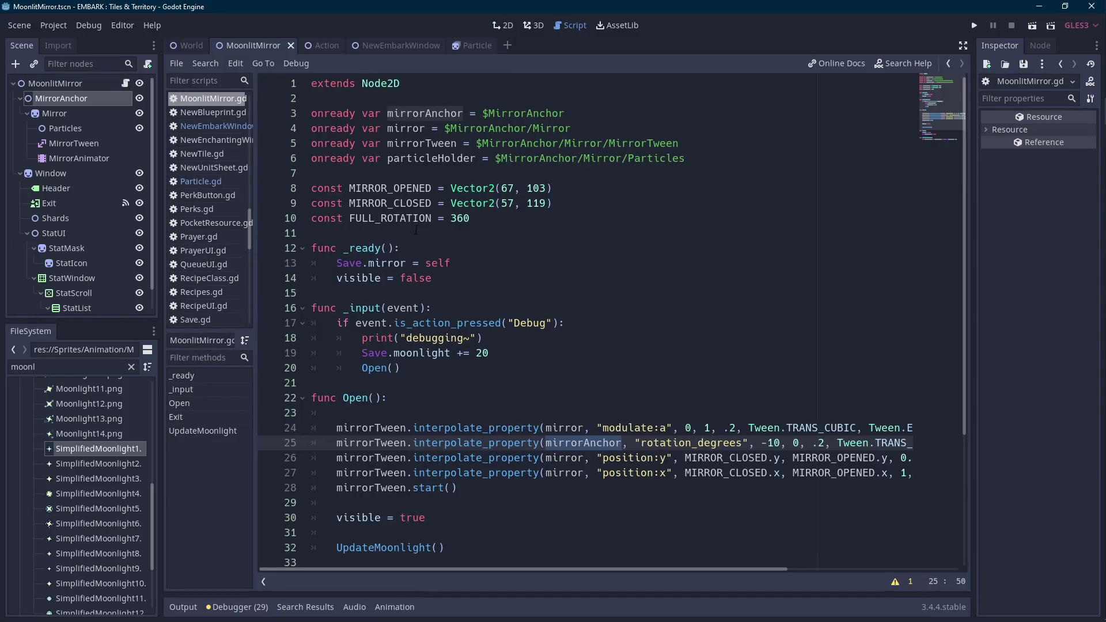
- Change the position:y and position:x tweens on lines 26–27 to target mirrorAnchor
{"action": "scroll", "coordinate": [324, 287], "scroll_direction": "down", "scroll_amount": 1}
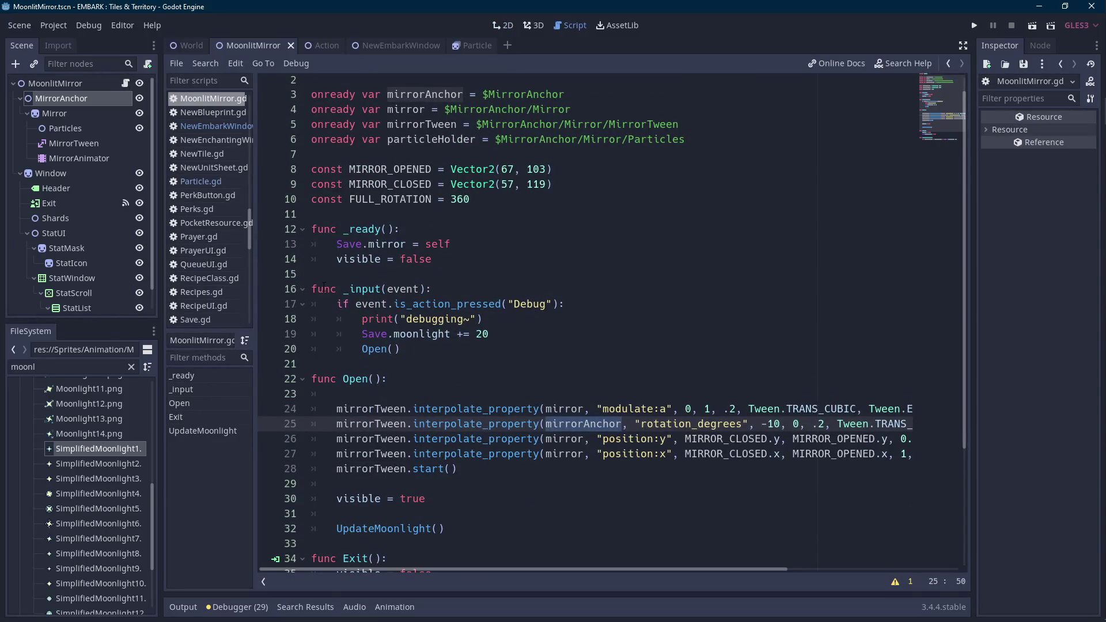
{"action": "key", "text": "XF86AudioRaiseVolume"}
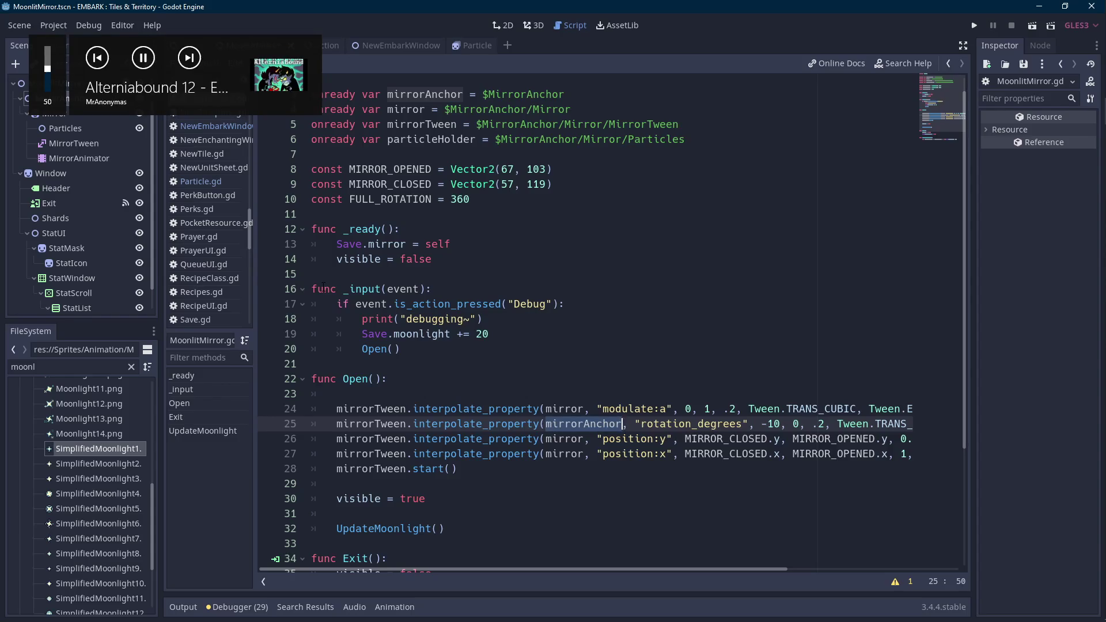
{"action": "scroll", "coordinate": [574, 381], "scroll_direction": "down", "scroll_amount": 2}
{"action": "double_click", "coordinate": [583, 334]}
{"action": "key", "text": "ctrl+c"}
{"action": "double_click", "coordinate": [564, 348]}
{"action": "key", "text": "ctrl+v"}
{"action": "left_click", "coordinate": [566, 364]}
{"action": "double_click", "coordinate": [566, 363]}
{"action": "key", "text": "ctrl+v"}
{"action": "scroll", "coordinate": [566, 364], "scroll_direction": "up", "scroll_amount": 2}
- Move the MIRROR_CLOSED constant above MIRROR_OPENED and save the script
{"action": "double_click", "coordinate": [376, 170]}
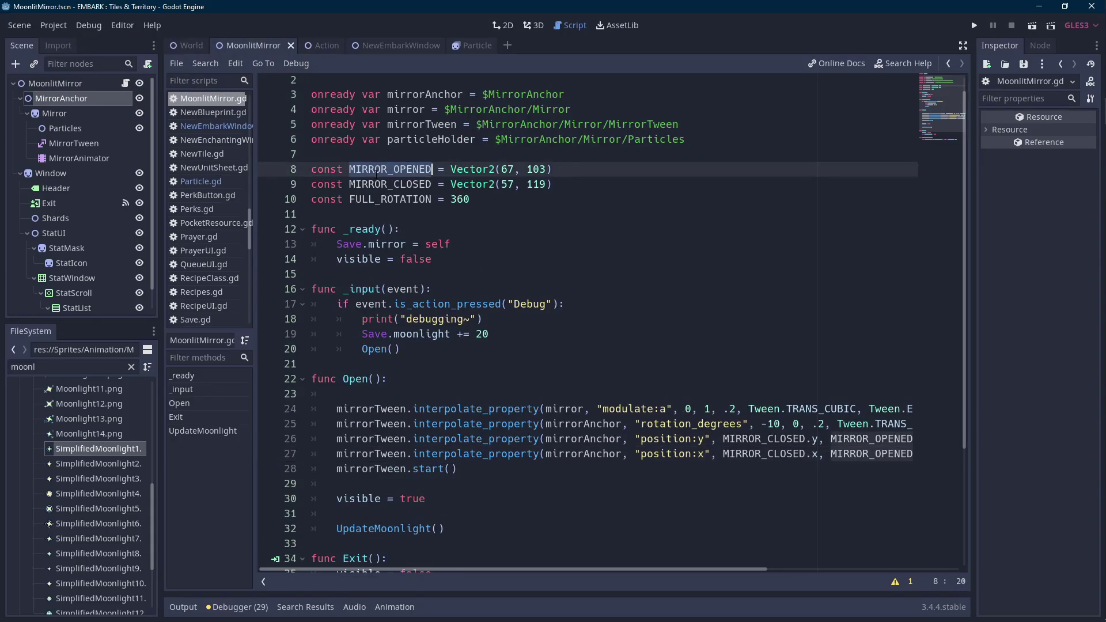
{"action": "left_click_drag", "start_coordinate": [552, 185], "coordinate": [295, 182]}
{"action": "key", "text": "ctrl+x"}
{"action": "key", "text": "Up"}
{"action": "key", "text": "Return"}
{"action": "key", "text": "Up"}
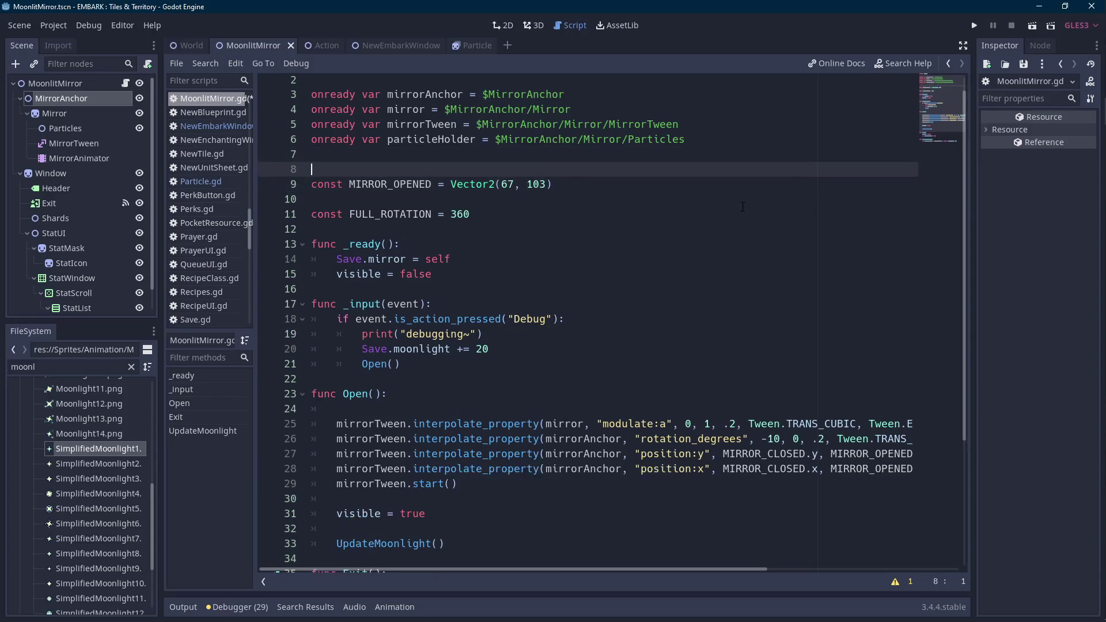
{"action": "key", "text": "ctrl+v"}
{"action": "key", "text": "Down"}
{"action": "key", "text": "Down"}
{"action": "key", "text": "ctrl+s"}
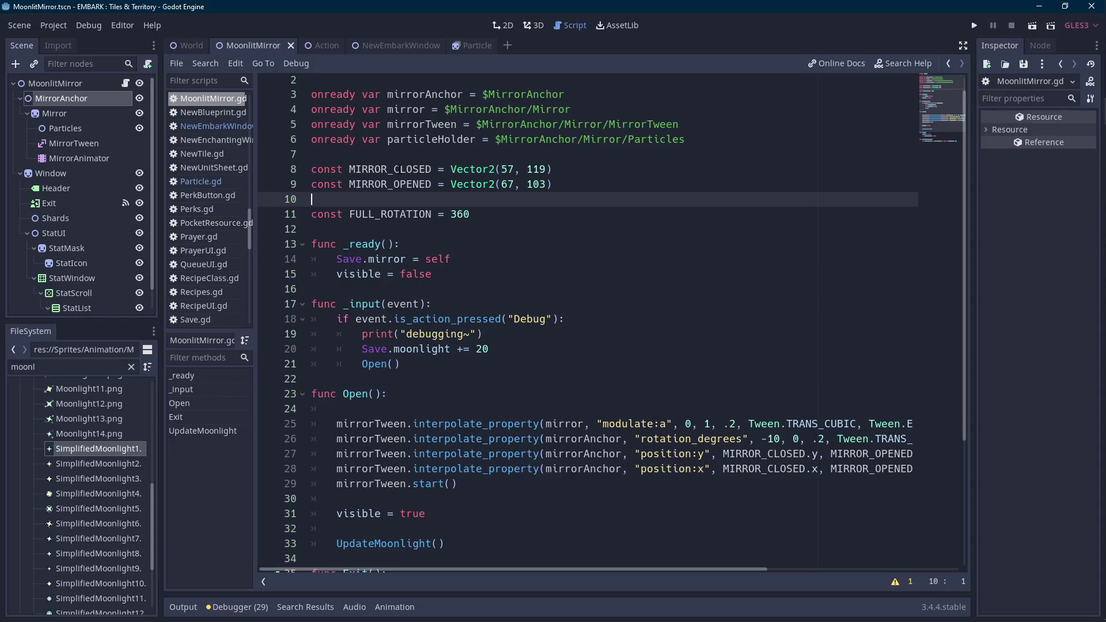
{"action": "double_click", "coordinate": [392, 170]}
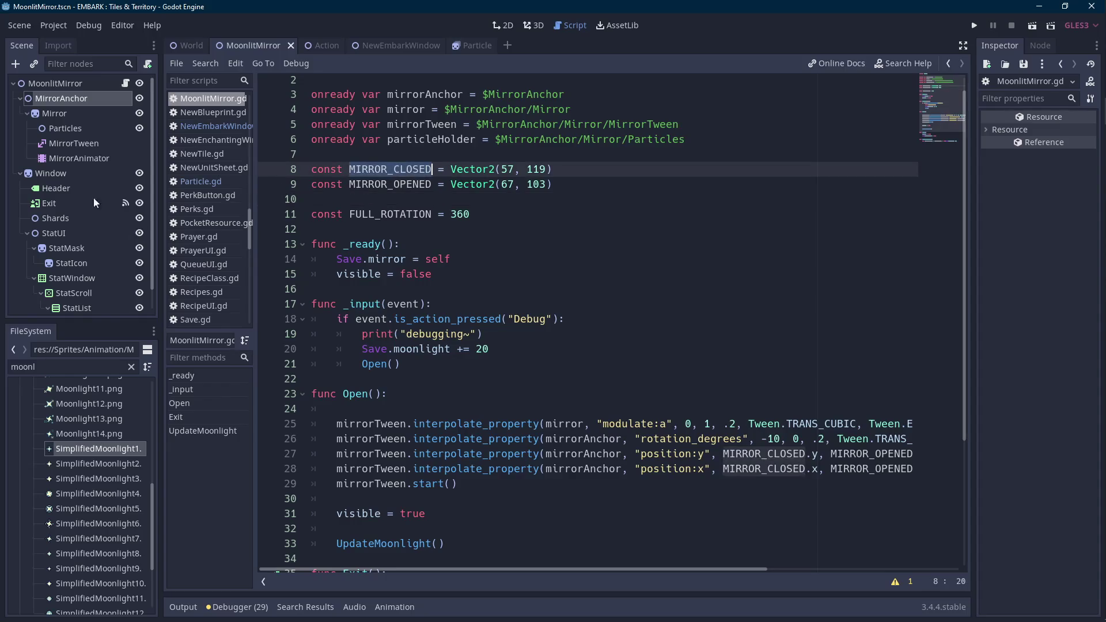
{"action": "left_click", "coordinate": [78, 98]}
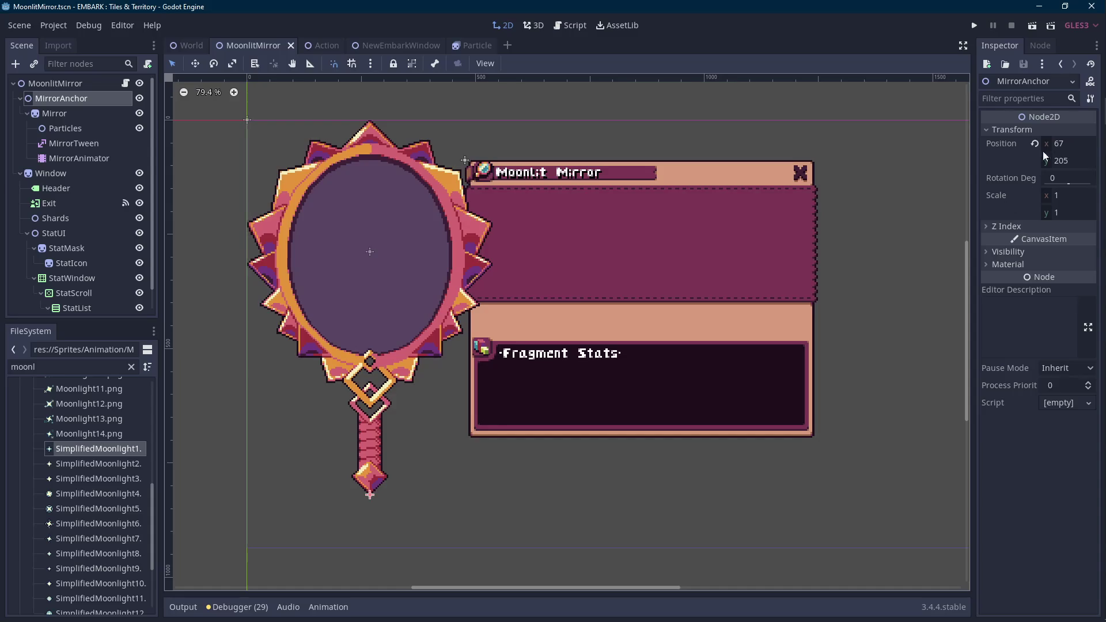
- Change MIRROR_OPENED's y value to 205 in MoonlitMirror.gd
{"action": "left_click", "coordinate": [1082, 151]}
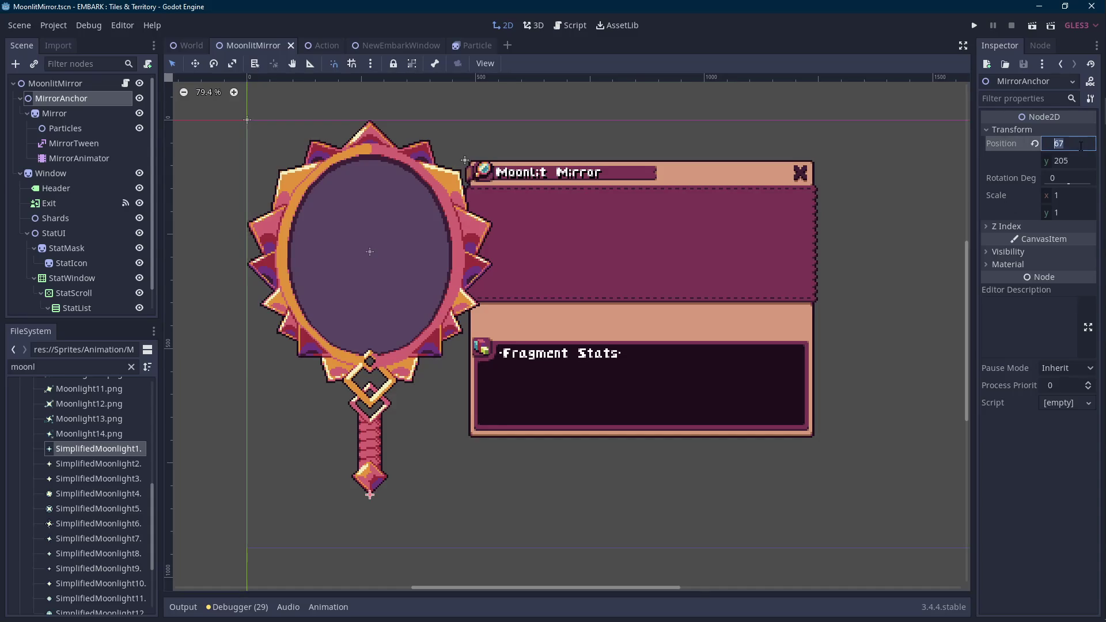
{"action": "left_click", "coordinate": [125, 84]}
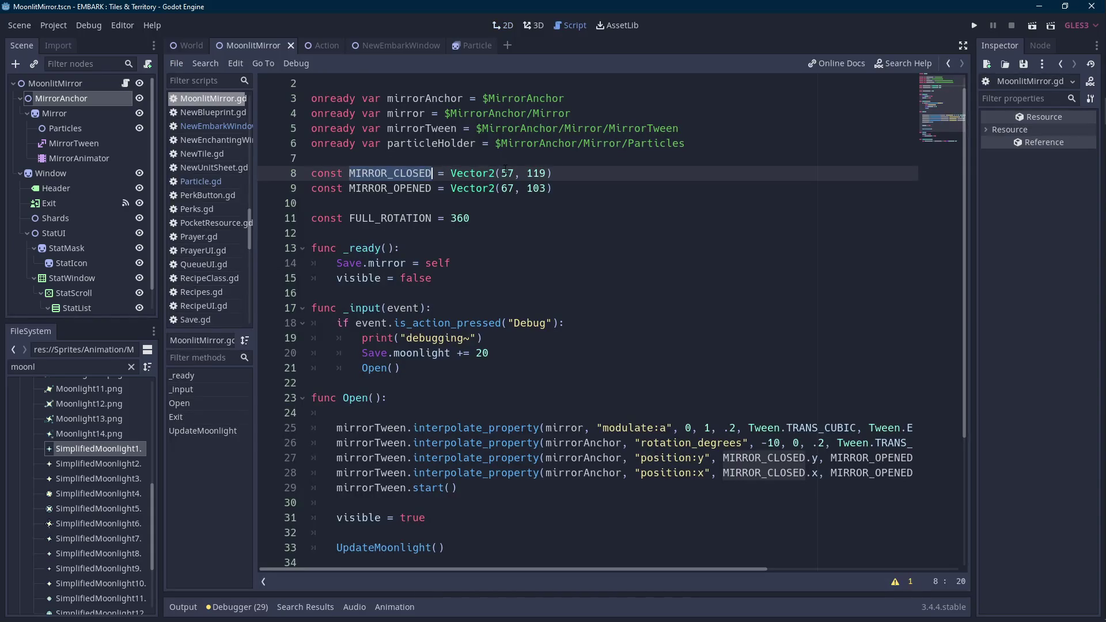
{"action": "left_click", "coordinate": [506, 189]}
{"action": "double_click", "coordinate": [536, 188]}
{"action": "type", "text": "205"}
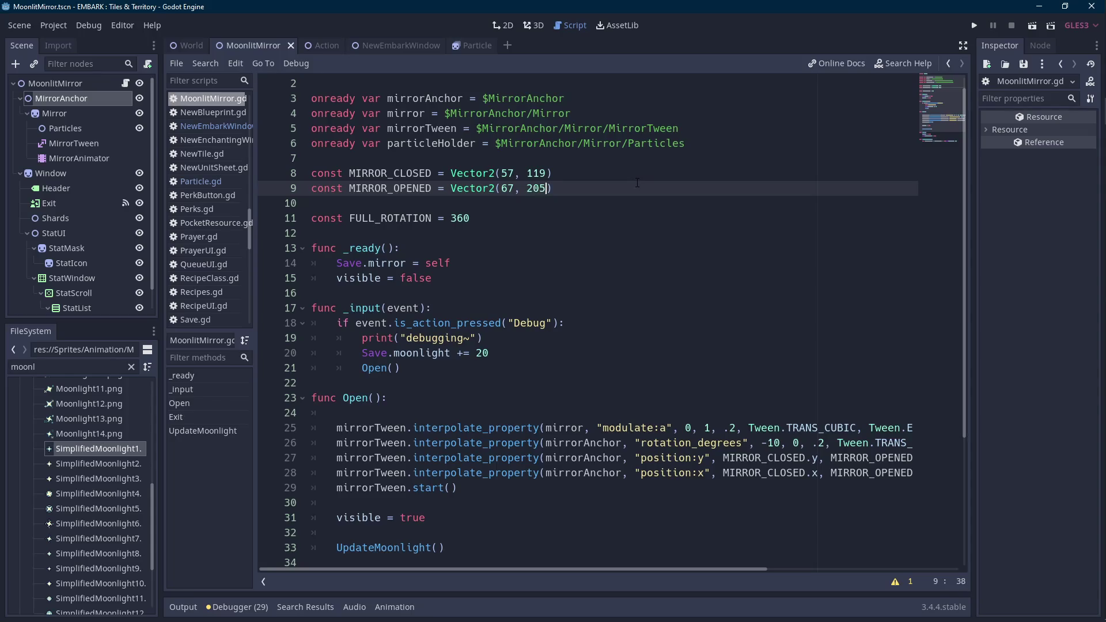
- Nudge MirrorAnchor left and down toward its closed spot in the 2D scene
{"action": "left_click", "coordinate": [87, 98]}
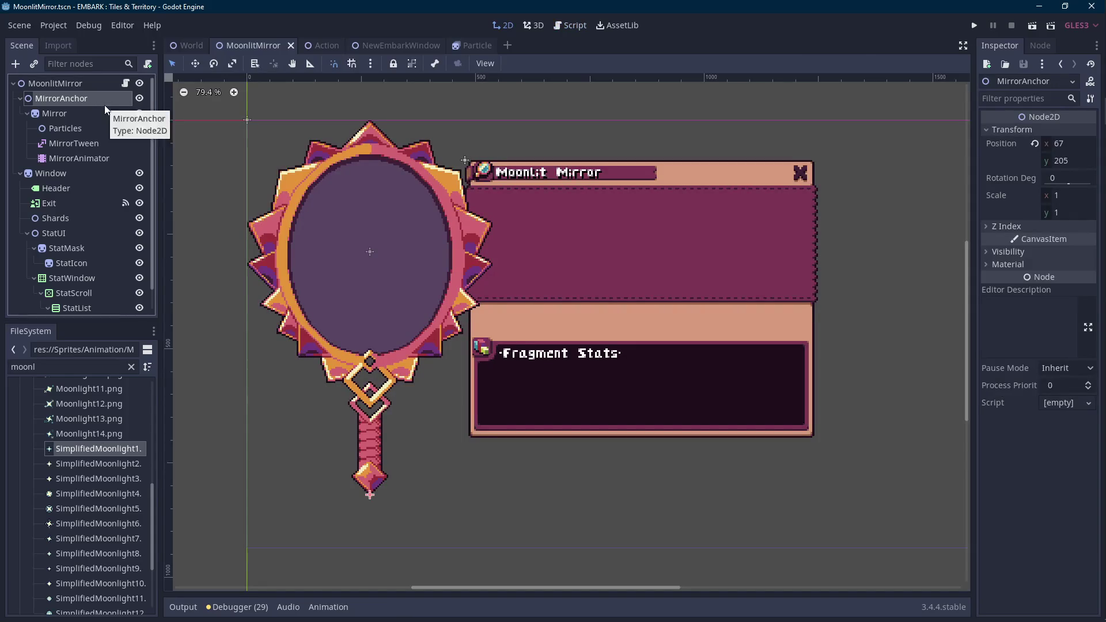
{"action": "key", "text": "Left"}
{"action": "key", "text": "Left"}
{"action": "key", "text": "Left"}
{"action": "key", "text": "Down"}
{"action": "key", "text": "Down"}
{"action": "key", "text": "Down"}
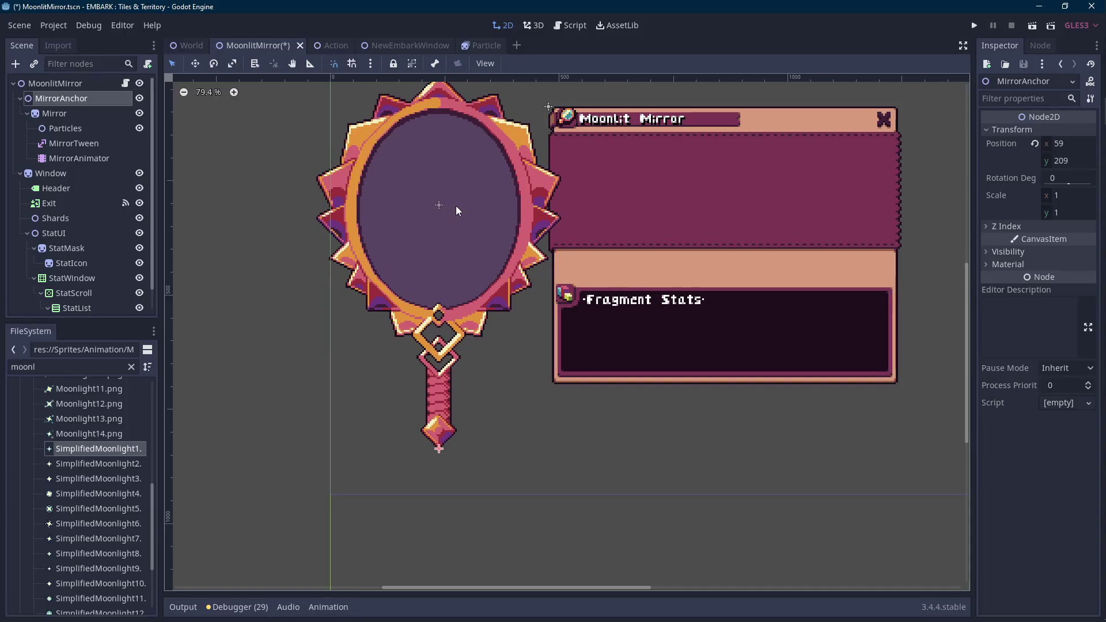
{"action": "scroll", "coordinate": [556, 221], "scroll_direction": "right", "scroll_amount": 1}
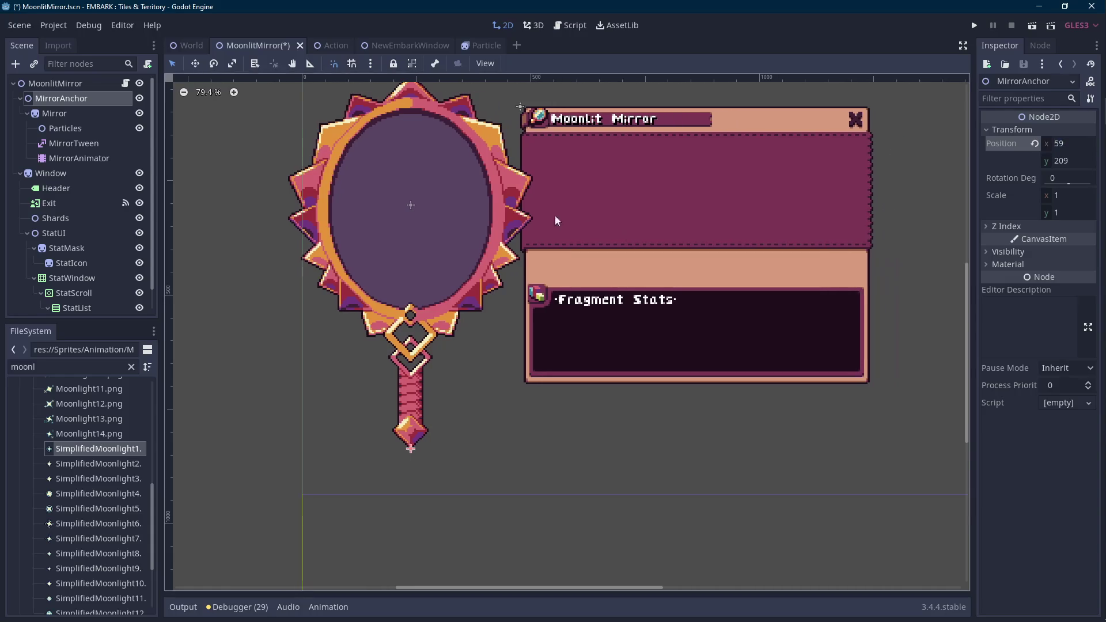
- Change MIRROR_CLOSED to Vector2(59, 213) and save the script
{"action": "left_click", "coordinate": [125, 83]}
{"action": "left_click", "coordinate": [514, 173]}
{"action": "key", "text": "BackSpace"}
{"action": "type", "text": "9, 119)"}
{"action": "double_click", "coordinate": [536, 173]}
{"action": "type", "text": "209"}
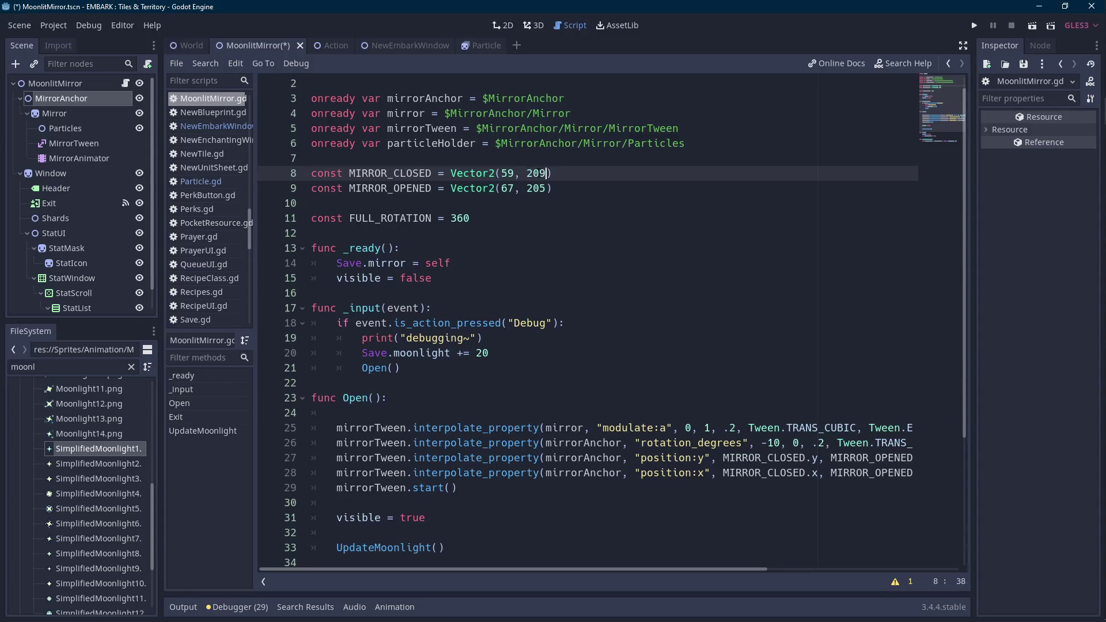
{"action": "key", "text": "Left"}
{"action": "key", "text": "Left"}
{"action": "key", "text": "shift+Right"}
{"action": "key", "text": "shift+Right"}
{"action": "type", "text": "13"}
{"action": "key", "text": "ctrl+s"}
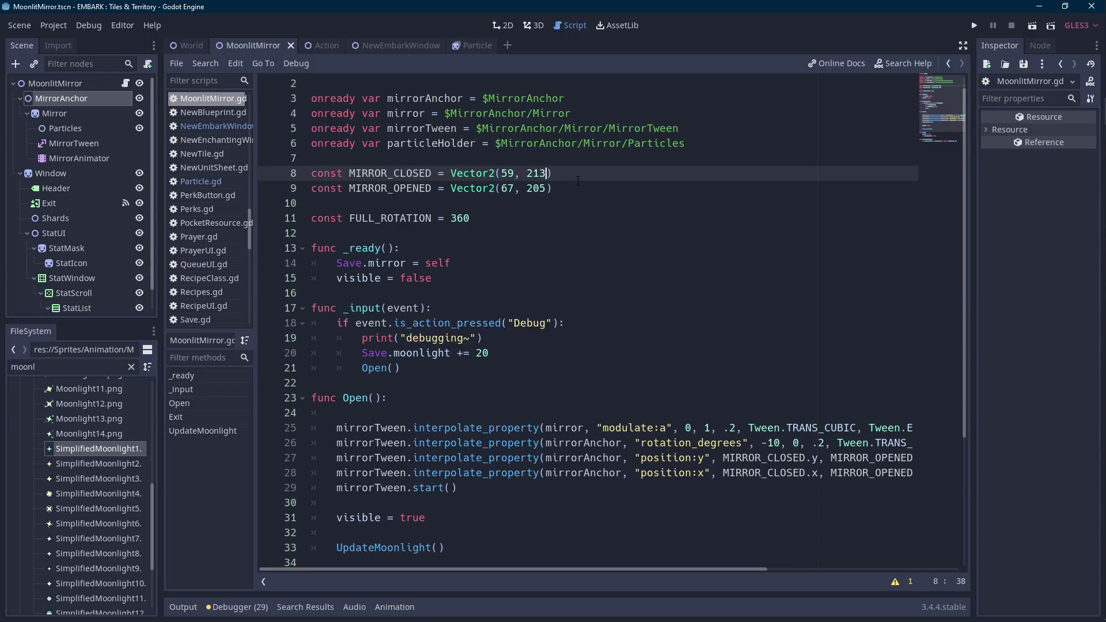
- Nudge MirrorAnchor back to 67, 205 and save the scene
{"action": "left_click", "coordinate": [84, 98]}
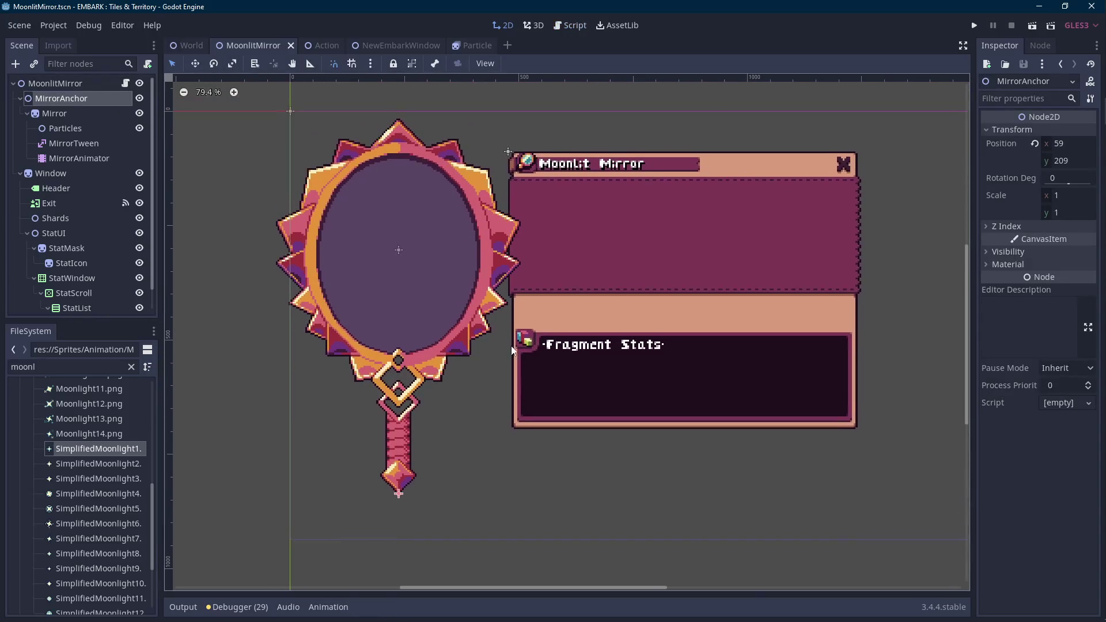
{"action": "key", "text": "Right"}
{"action": "key", "text": "Right"}
{"action": "key", "text": "Right"}
{"action": "key", "text": "Up"}
{"action": "key", "text": "Up"}
{"action": "key", "text": "Up"}
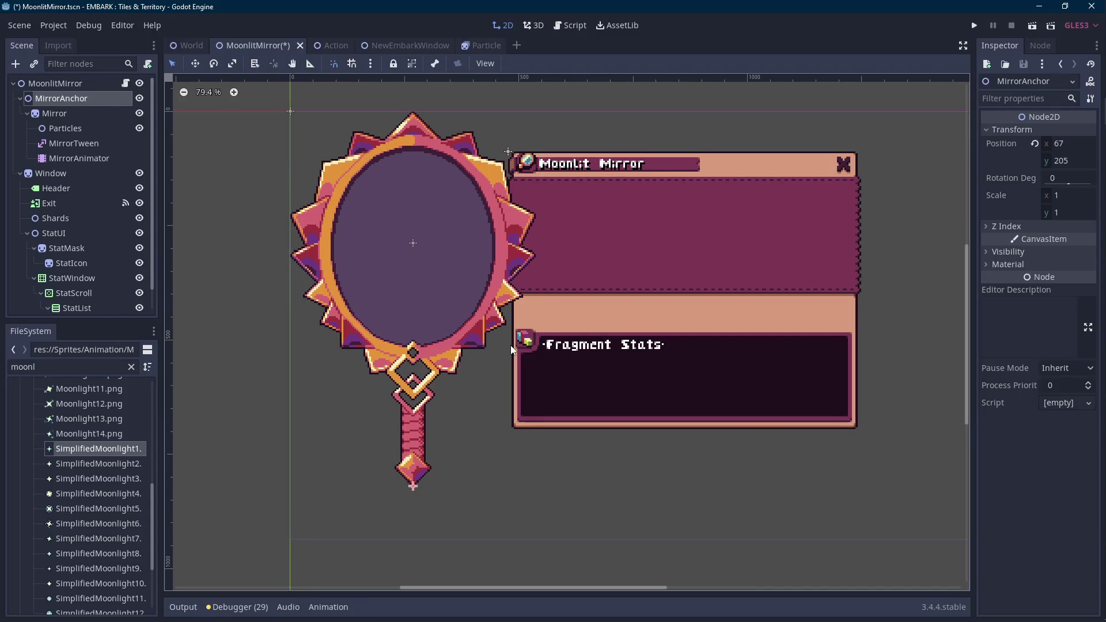
{"action": "key", "text": "ctrl+s"}
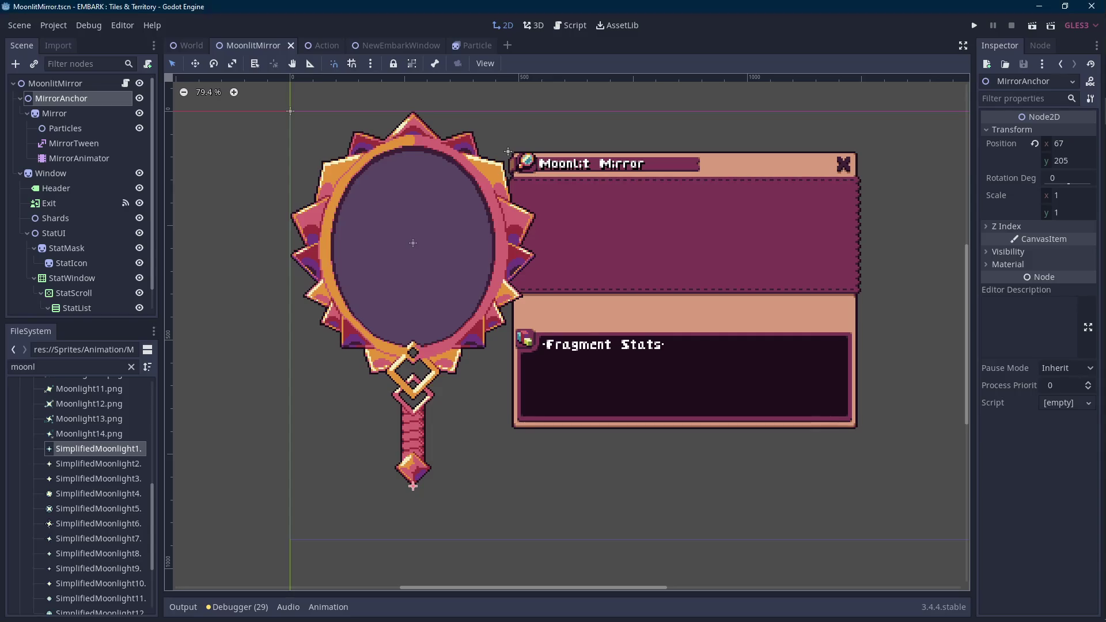
- Pan the canvas, deselect all nodes, and stretch the scene tree down to StatHeader
{"action": "left_click_drag", "start_coordinate": [394, 282], "coordinate": [354, 321]}
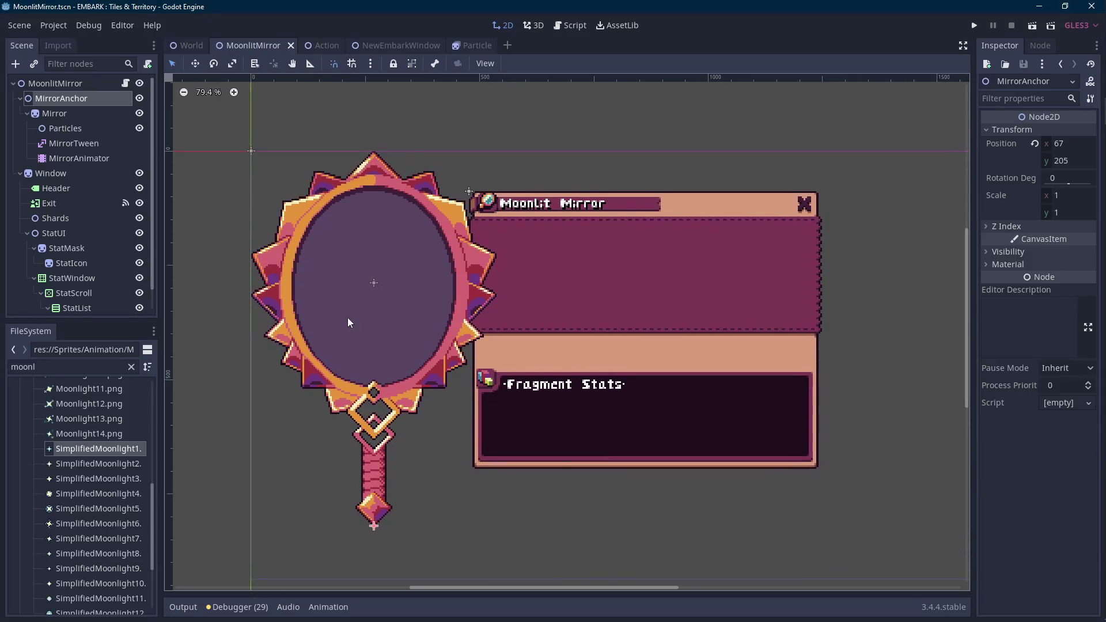
{"action": "left_click", "coordinate": [202, 242]}
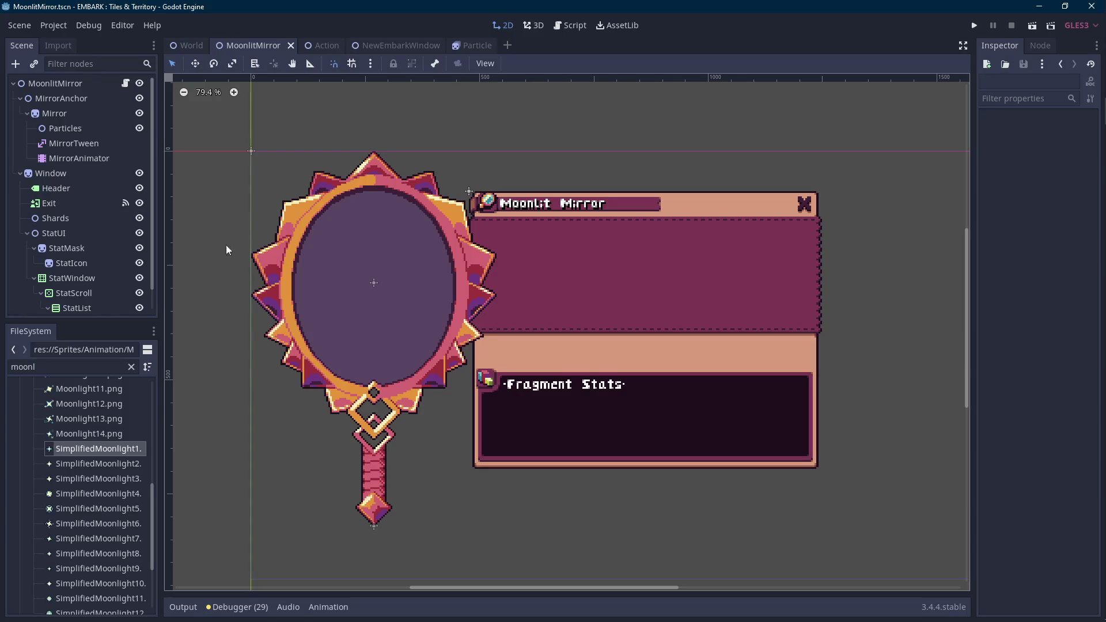
{"action": "scroll", "coordinate": [233, 254], "scroll_direction": "right", "scroll_amount": 2}
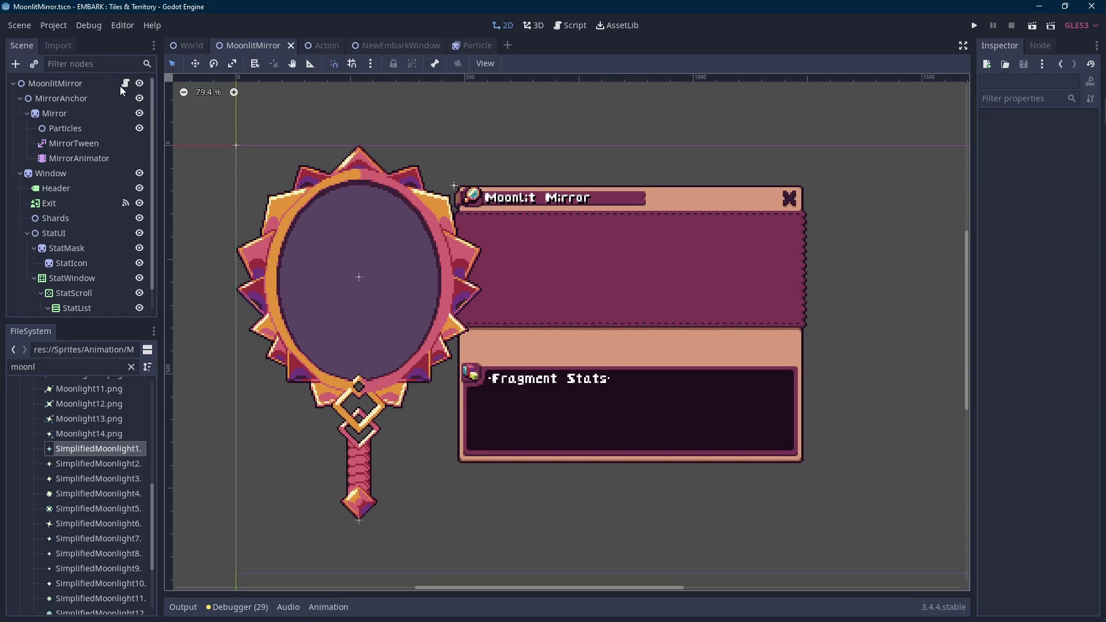
{"action": "left_click_drag", "start_coordinate": [76, 320], "coordinate": [75, 413]}
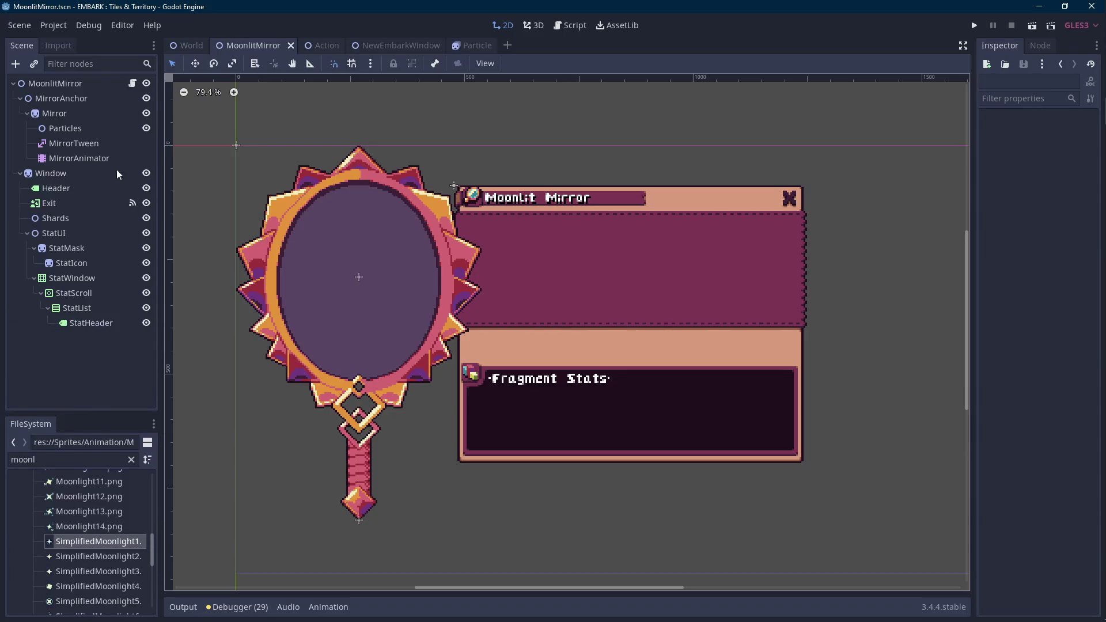
- Review the opened and closed position constants in MoonlitMirror.gd, then launch a test run
{"action": "left_click", "coordinate": [132, 84]}
{"action": "left_click", "coordinate": [563, 175]}
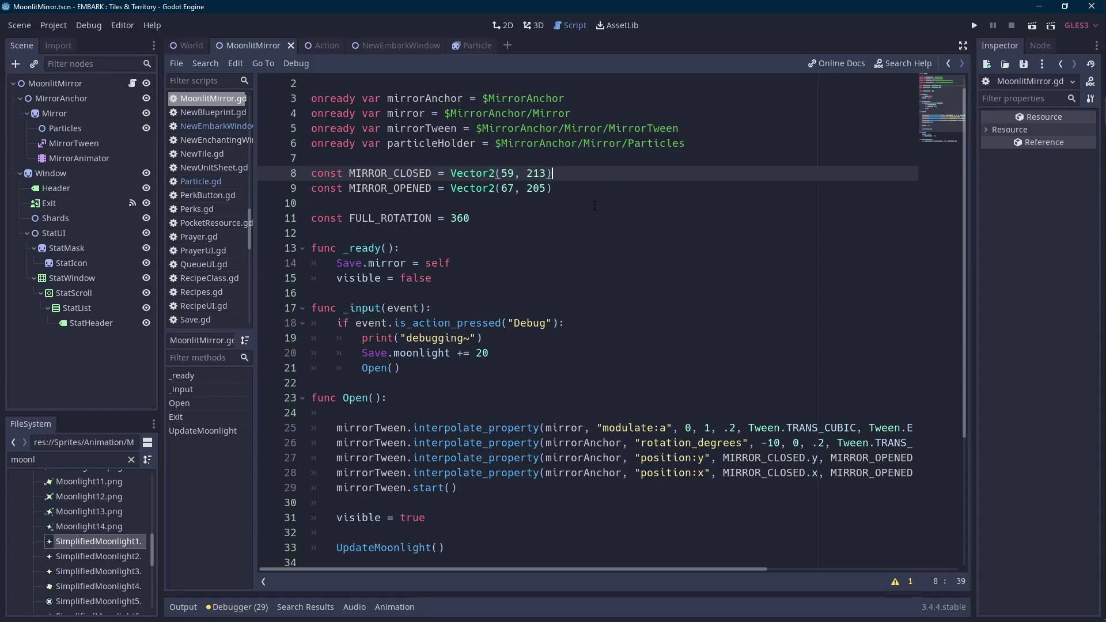
{"action": "scroll", "coordinate": [453, 235], "scroll_direction": "down", "scroll_amount": 1}
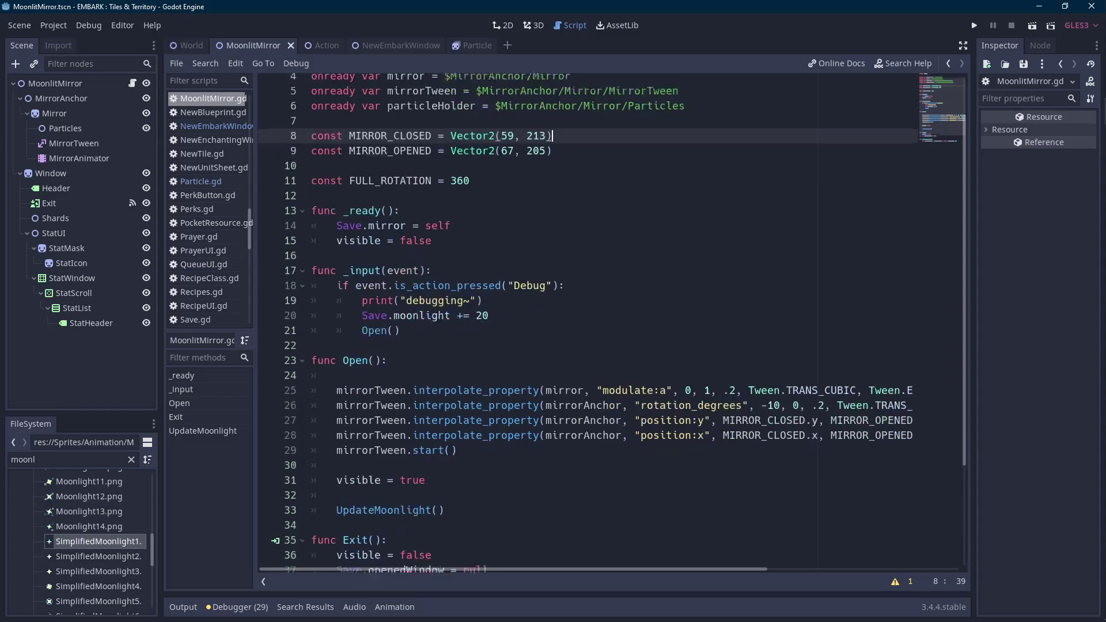
{"action": "scroll", "coordinate": [611, 323], "scroll_direction": "up", "scroll_amount": 2}
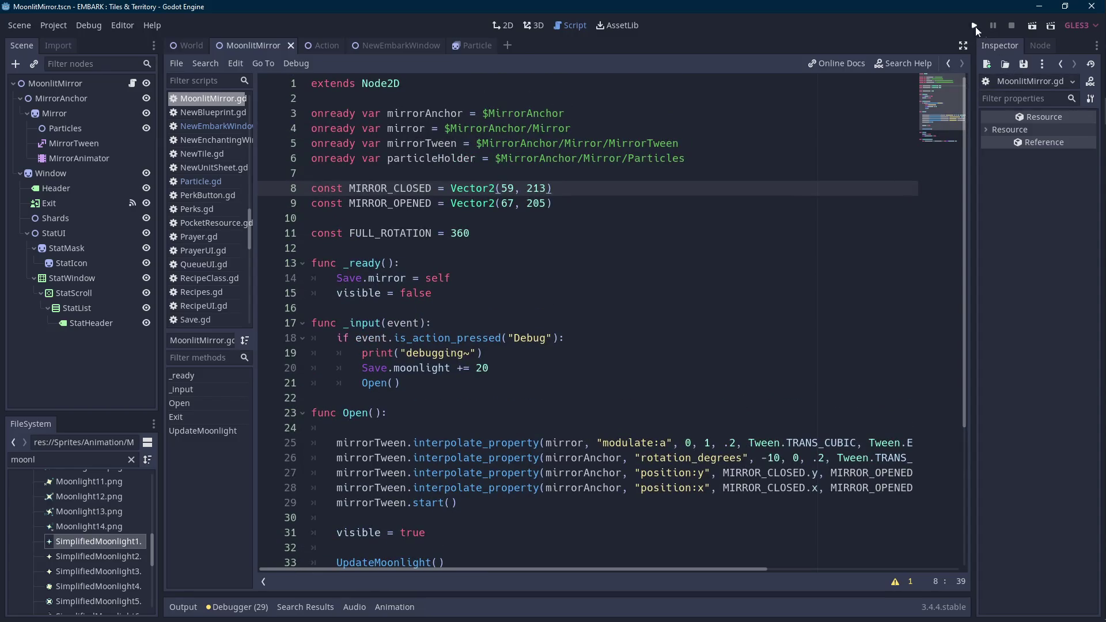
{"action": "left_click", "coordinate": [1033, 26]}
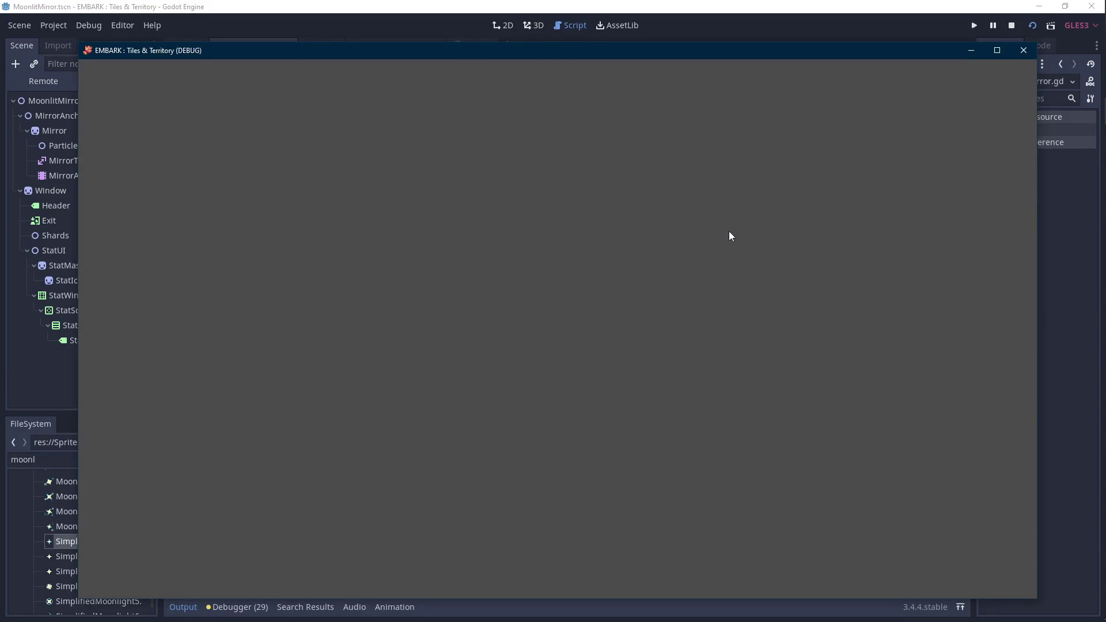
- Change the rotation tween duration from .2 to 0.8 and preview the scene
{"action": "left_click", "coordinate": [1023, 51]}
{"action": "scroll", "coordinate": [713, 404], "scroll_direction": "down", "scroll_amount": 5}
{"action": "scroll", "coordinate": [714, 445], "scroll_direction": "right", "scroll_amount": 2}
{"action": "left_click_drag", "start_coordinate": [713, 445], "coordinate": [842, 444]}
{"action": "left_click", "coordinate": [622, 233]}
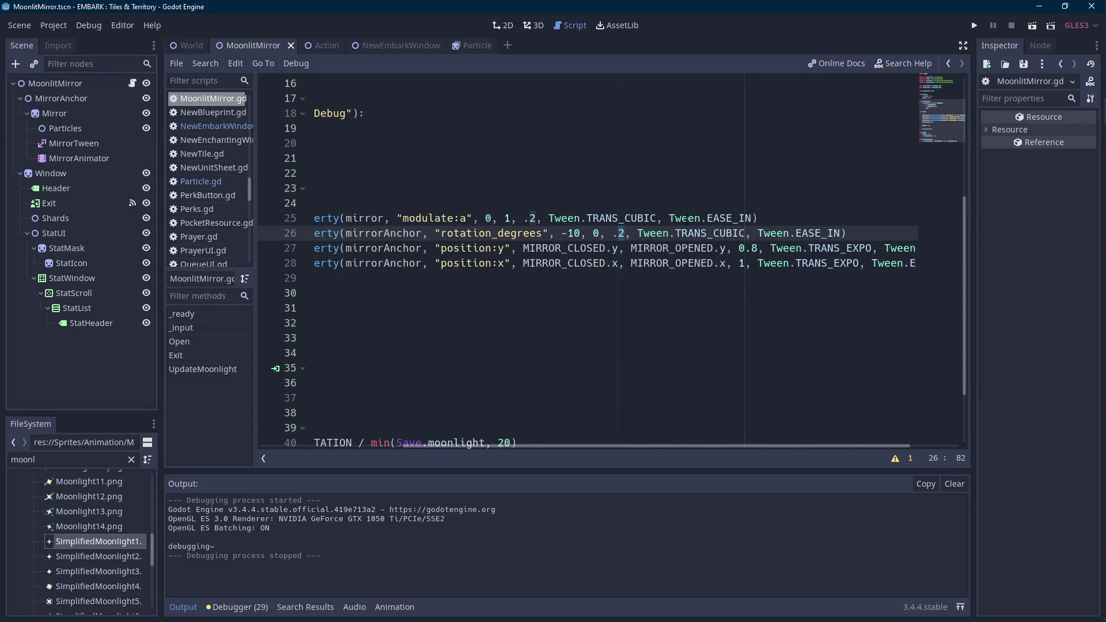
{"action": "key", "text": "BackSpace"}
{"action": "type", "text": "8"}
{"action": "key", "text": "Left"}
{"action": "key", "text": "Left"}
{"action": "type", "text": "0"}
{"action": "left_click", "coordinate": [1030, 28]}
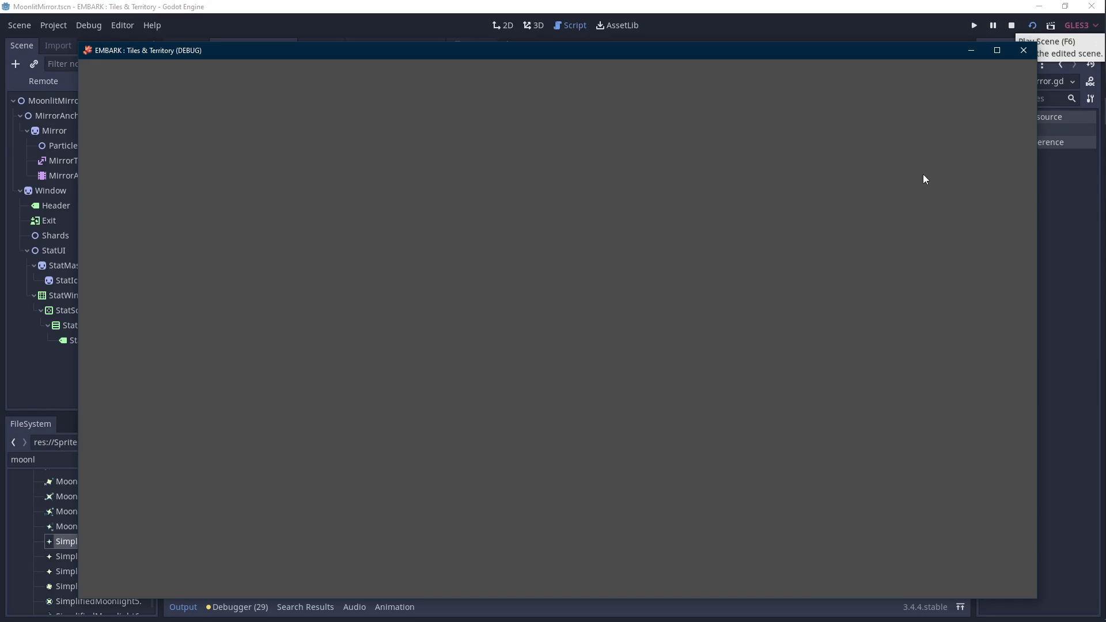
- Shorten the rotation duration to 0.4 and preview again
{"action": "left_click", "coordinate": [1012, 26]}
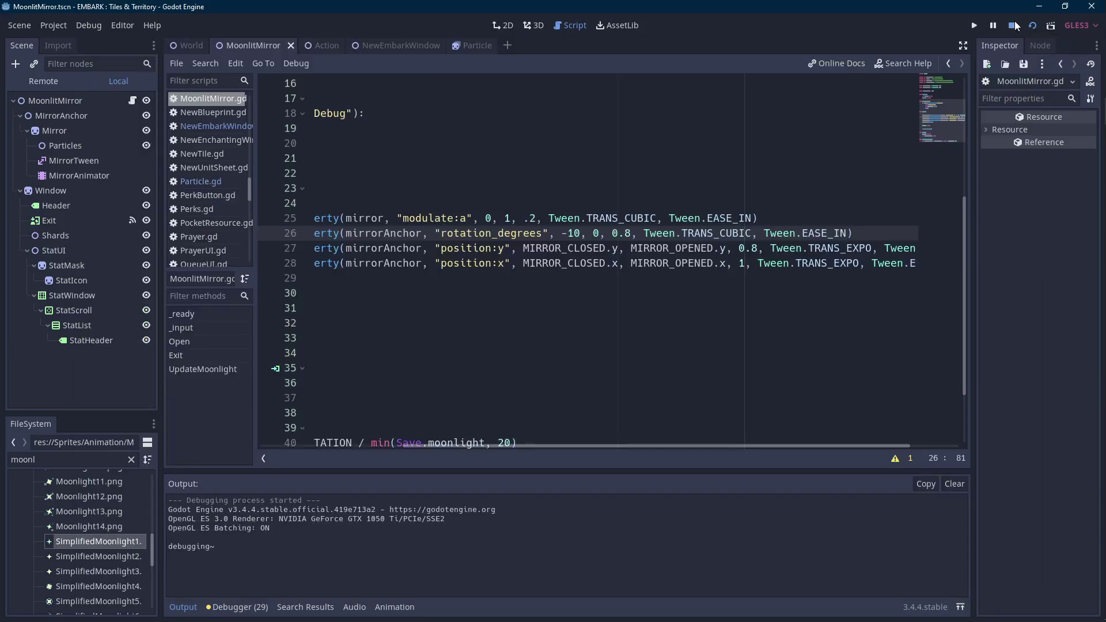
{"action": "left_click", "coordinate": [632, 233]}
{"action": "key", "text": "BackSpace"}
{"action": "type", "text": "4"}
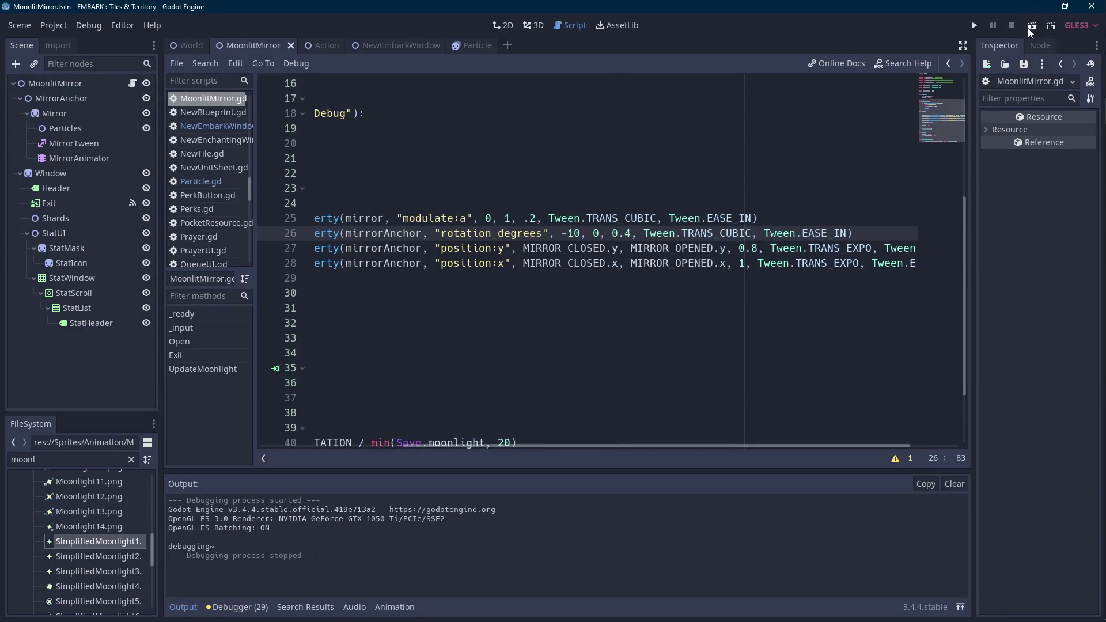
{"action": "left_click", "coordinate": [1035, 23]}
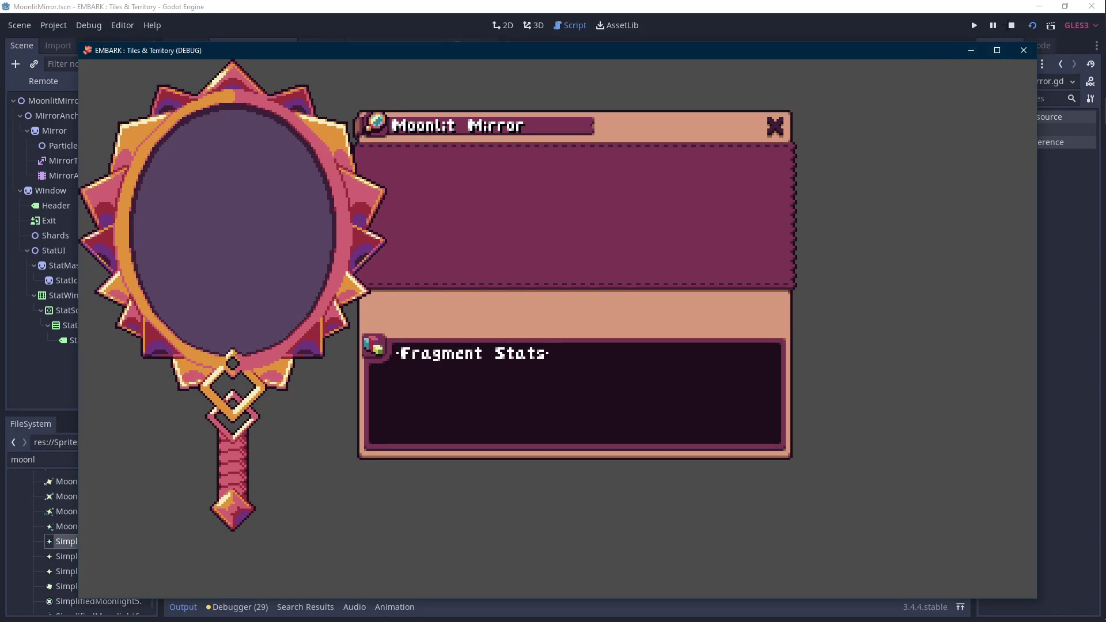
- Set rotation to 0.3, vertical slide to 0.6, horizontal slide to 0.8, then preview
{"action": "key", "text": "F8"}
{"action": "key", "text": "BackSpace"}
{"action": "type", "text": "3"}
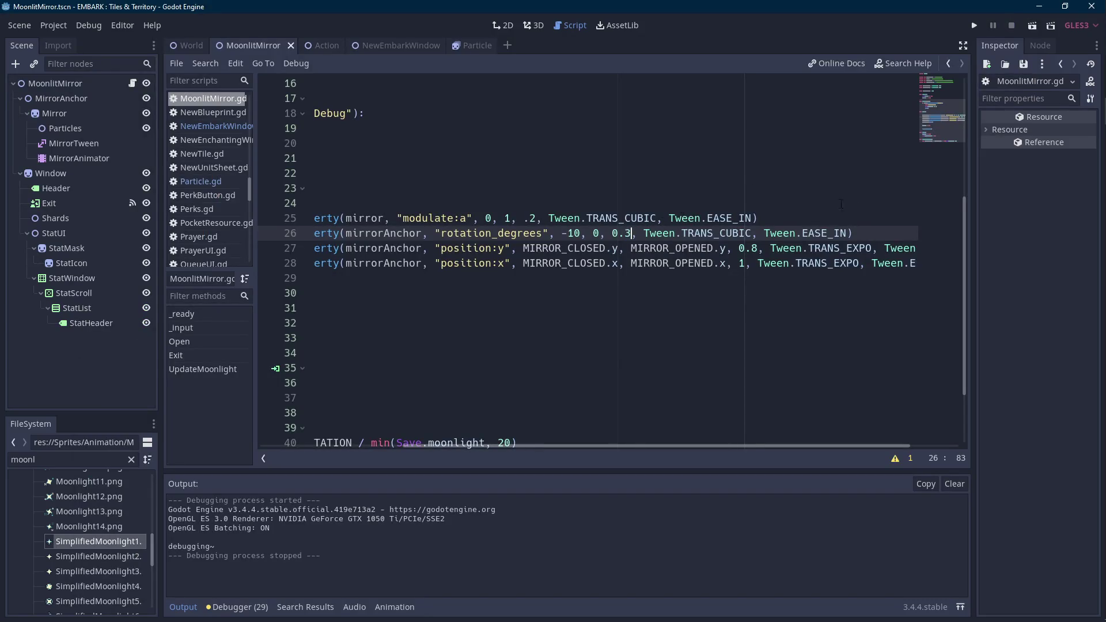
{"action": "left_click", "coordinate": [753, 248]}
{"action": "key", "text": "Delete"}
{"action": "type", "text": "6"}
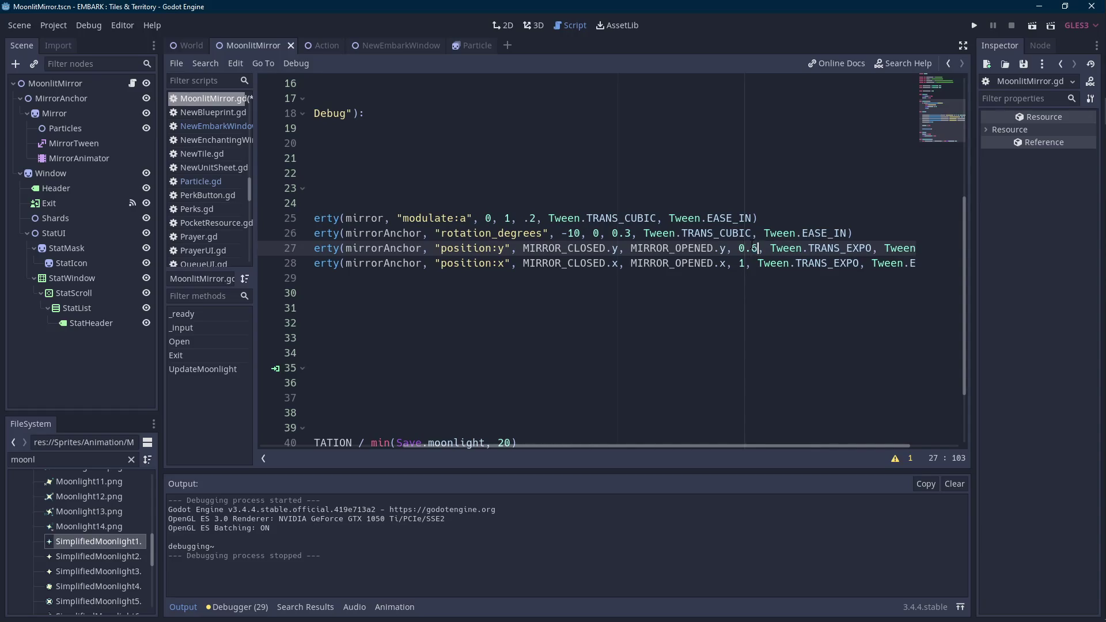
{"action": "left_click", "coordinate": [744, 263]}
{"action": "key", "text": "shift+Right"}
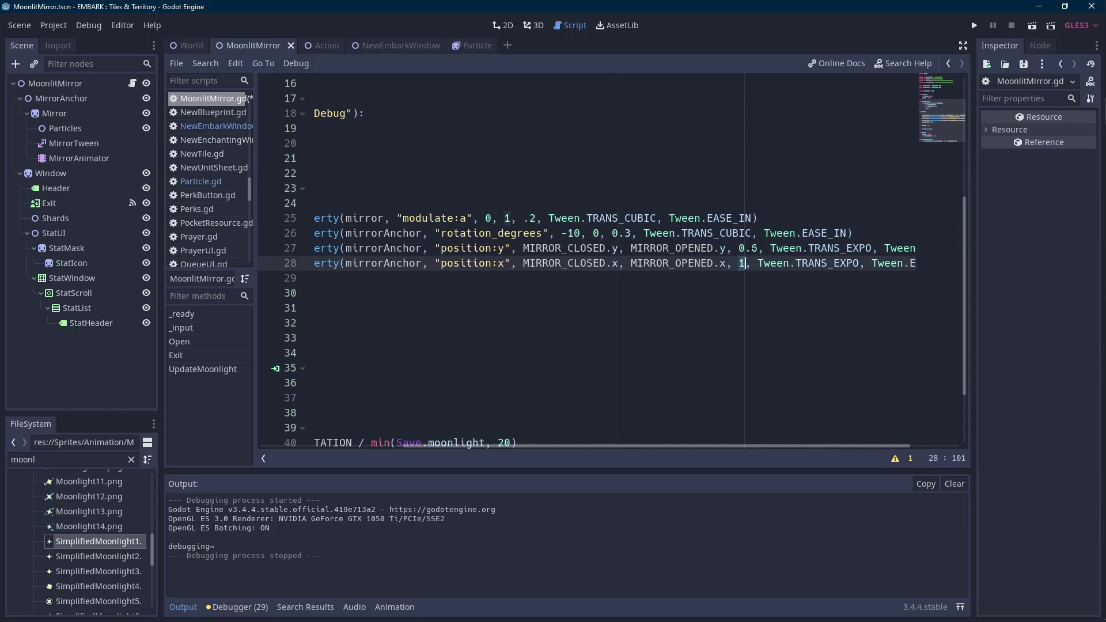
{"action": "type", "text": ".8"}
{"action": "type", "text": "0"}
{"action": "left_click", "coordinate": [1030, 26]}
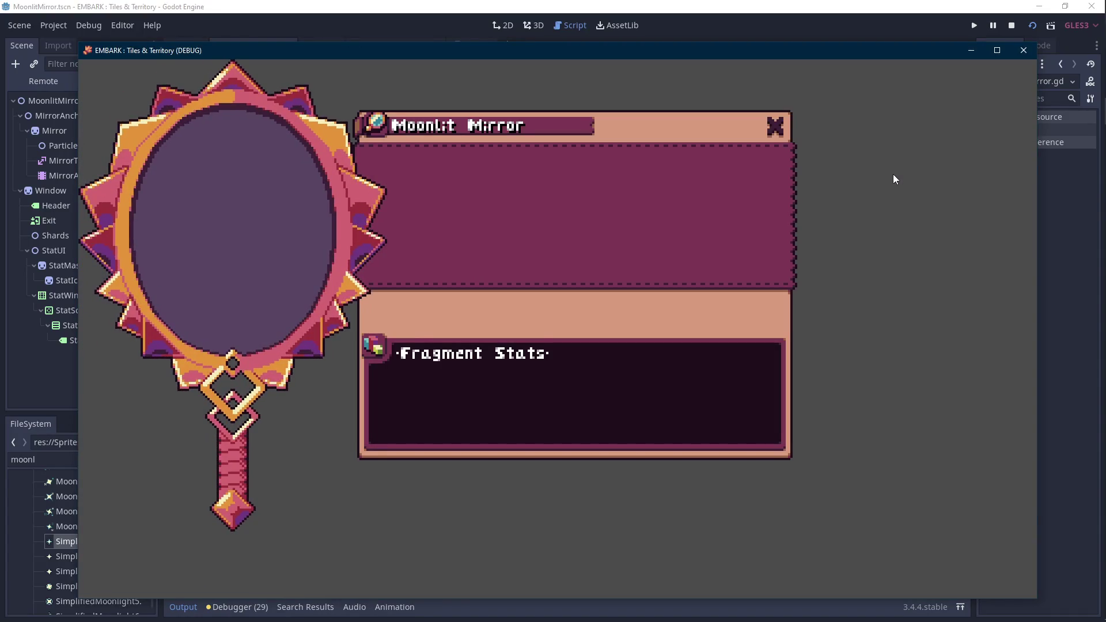
- Set rotation to 0.25, vertical slide to 0.5, horizontal slide to 0.65, then save and run
{"action": "left_click", "coordinate": [1015, 25]}
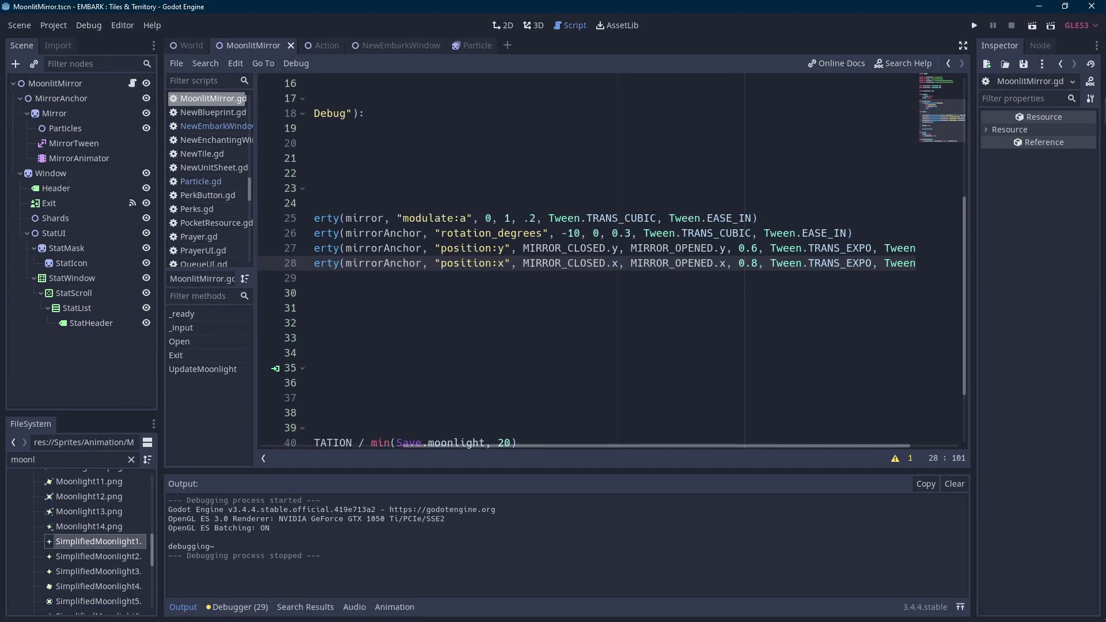
{"action": "left_click", "coordinate": [628, 234]}
{"action": "key", "text": "BackSpace"}
{"action": "type", "text": "25"}
{"action": "left_click", "coordinate": [759, 248]}
{"action": "key", "text": "BackSpace"}
{"action": "type", "text": "5"}
{"action": "key", "text": "Down"}
{"action": "key", "text": "BackSpace"}
{"action": "type", "text": "6"}
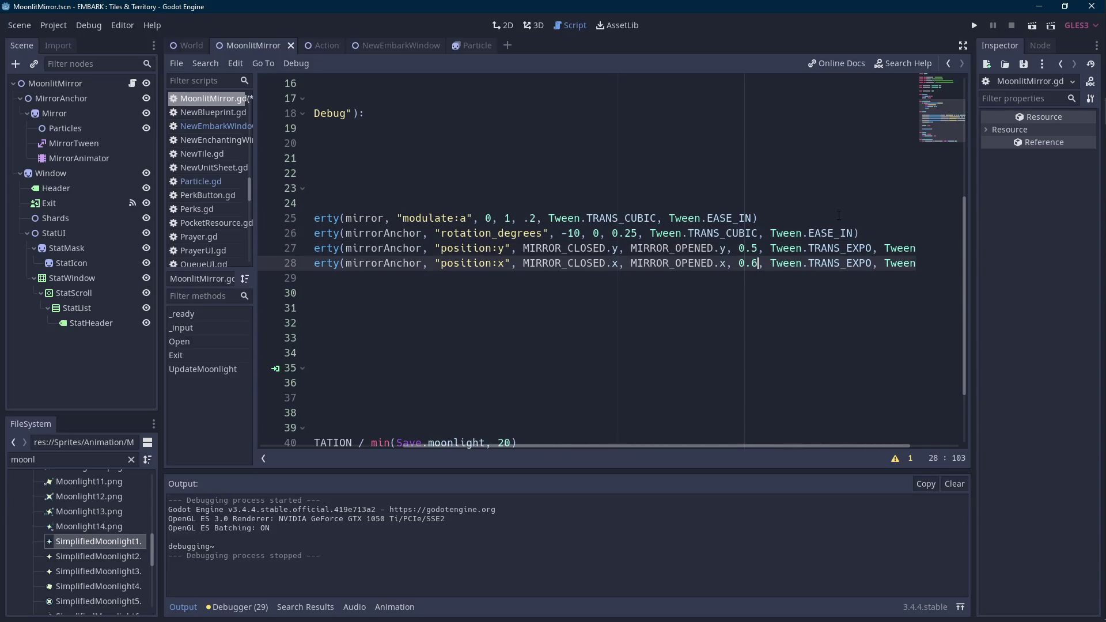
{"action": "type", "text": "5"}
{"action": "left_click", "coordinate": [1033, 26]}
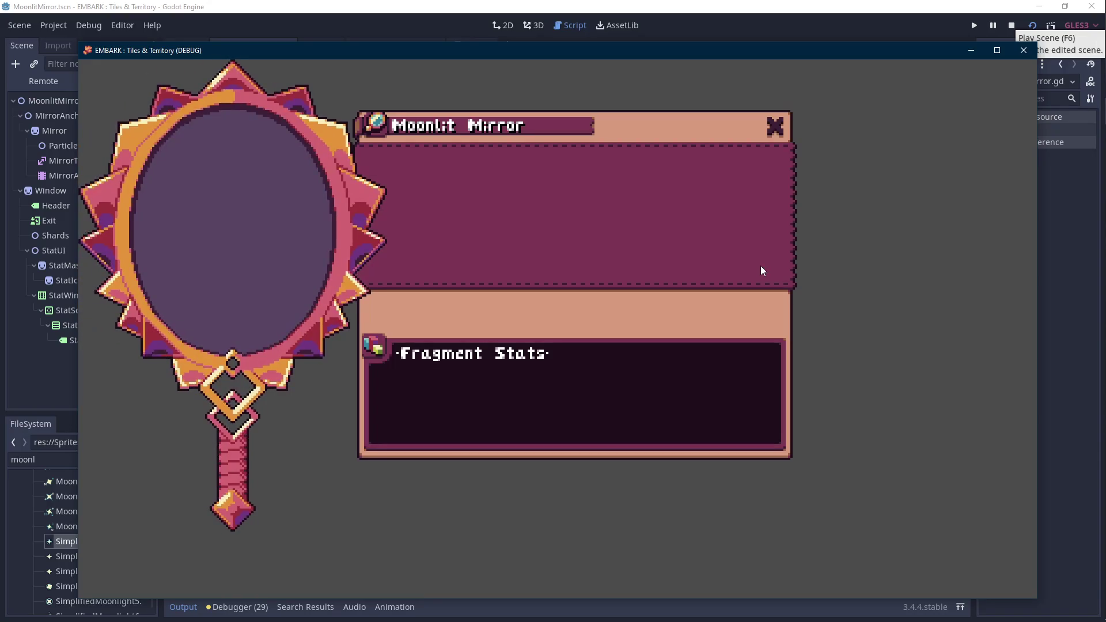
- Change the starting rotation on line 26 to -5 and save
{"action": "left_click", "coordinate": [1011, 26]}
{"action": "double_click", "coordinate": [573, 233]}
{"action": "type", "text": "5"}
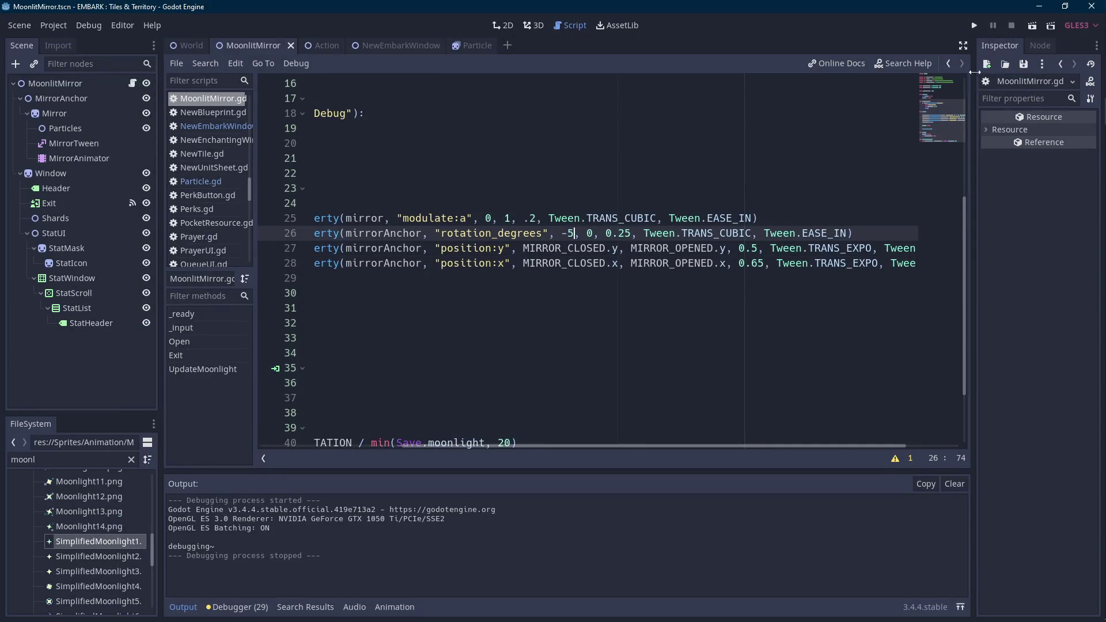
{"action": "key", "text": "ctrl+s"}
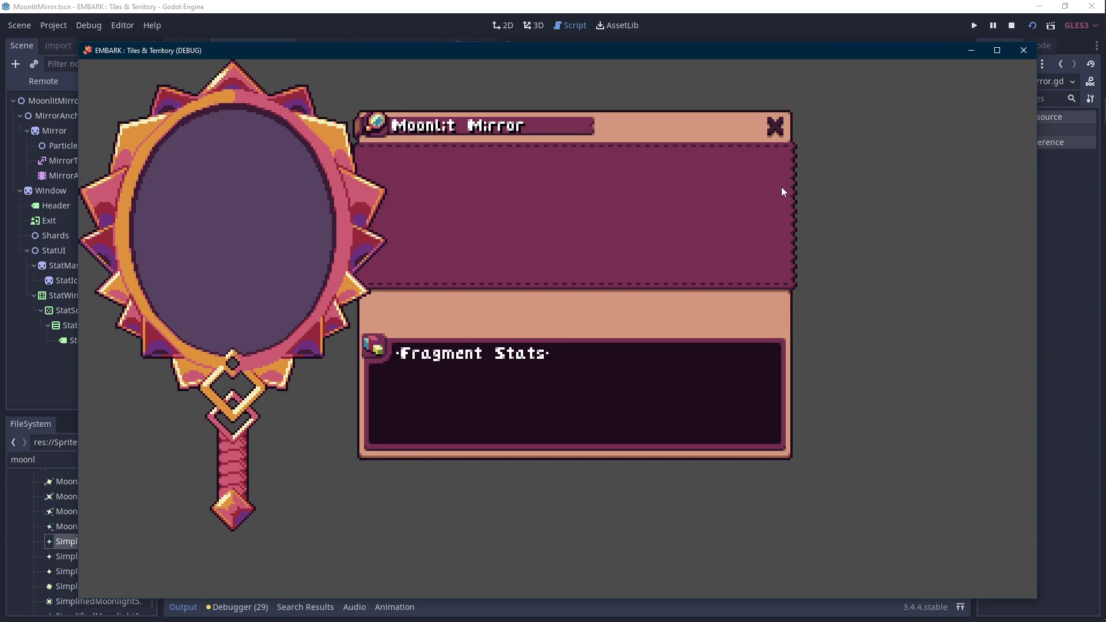
- Try a -7 starting rotation and run the scene
{"action": "left_click", "coordinate": [1025, 50]}
{"action": "left_click", "coordinate": [1012, 25]}
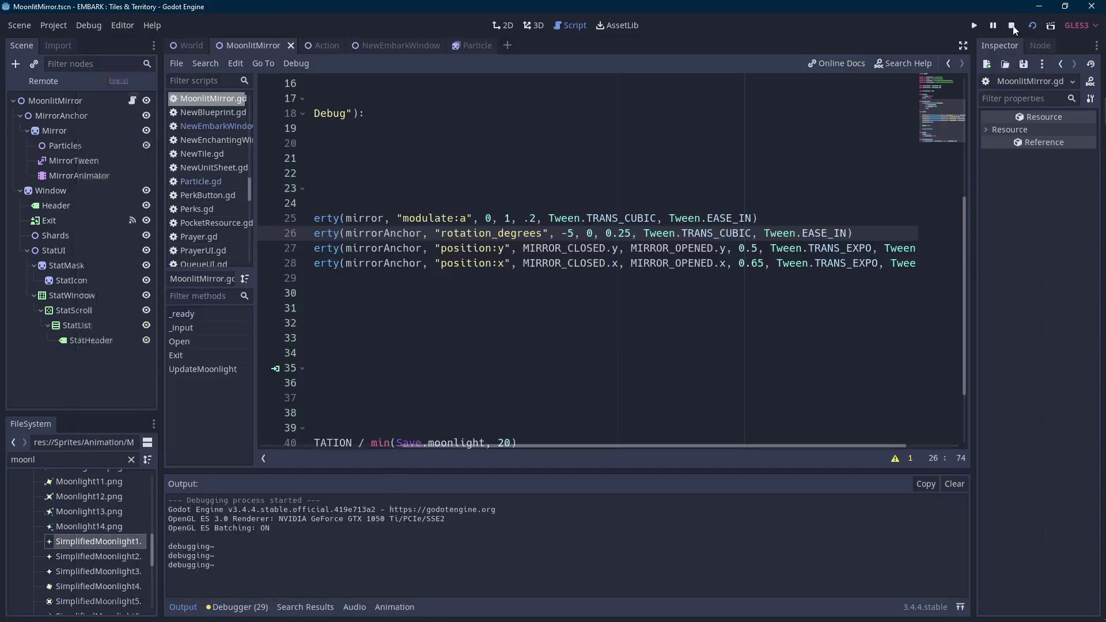
{"action": "left_click", "coordinate": [569, 233]}
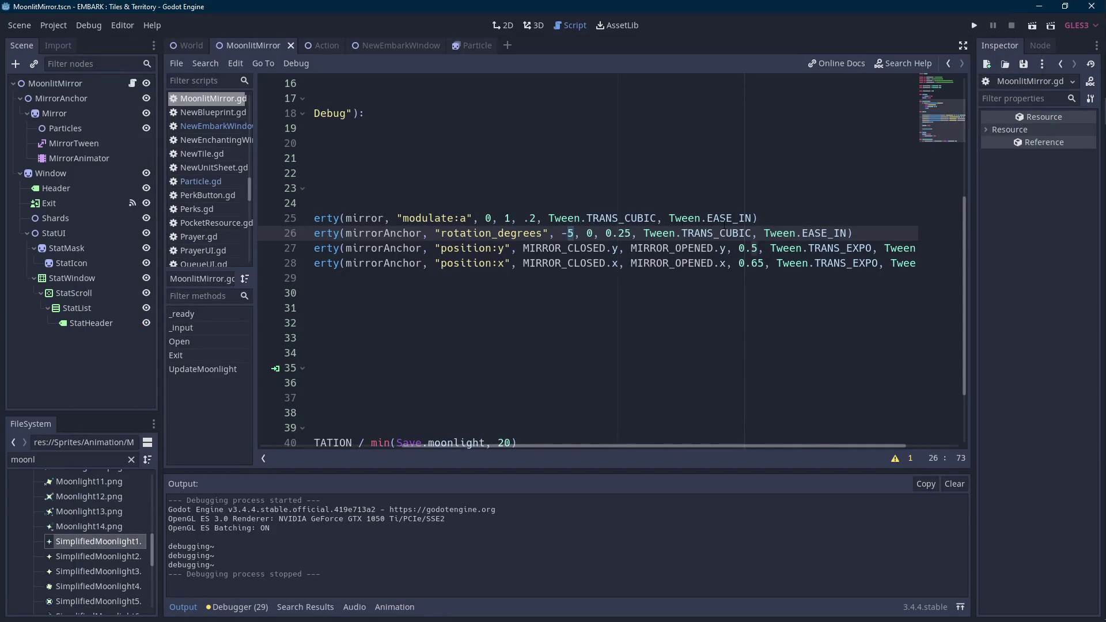
{"action": "type", "text": "7"}
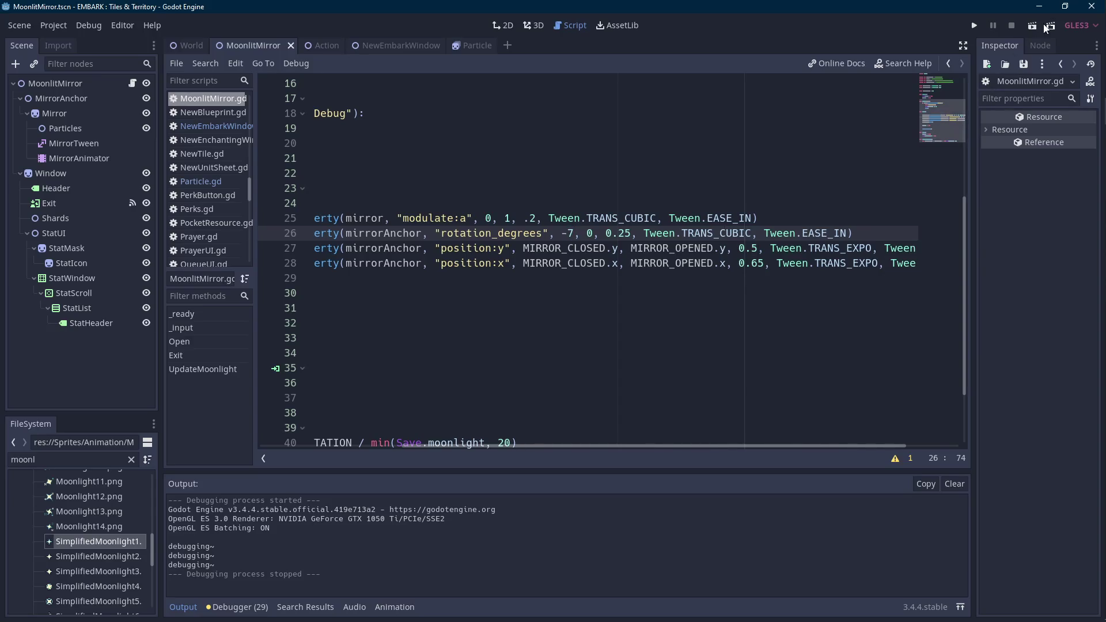
{"action": "left_click", "coordinate": [1032, 26]}
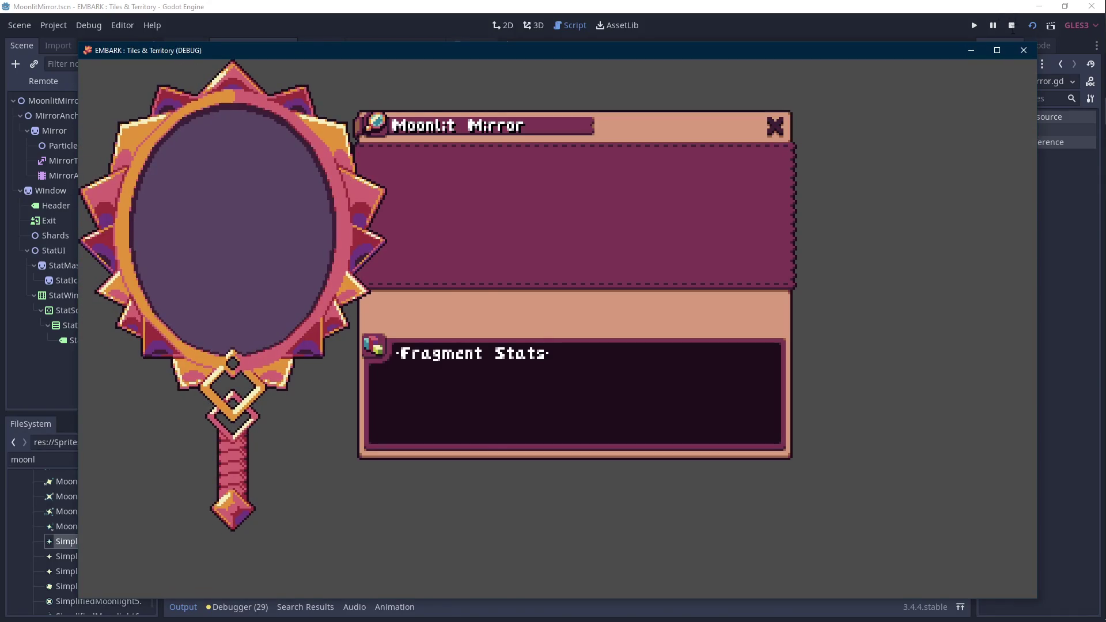
- Settle on a -6 starting rotation and preview the opening once more
{"action": "left_click", "coordinate": [772, 132]}
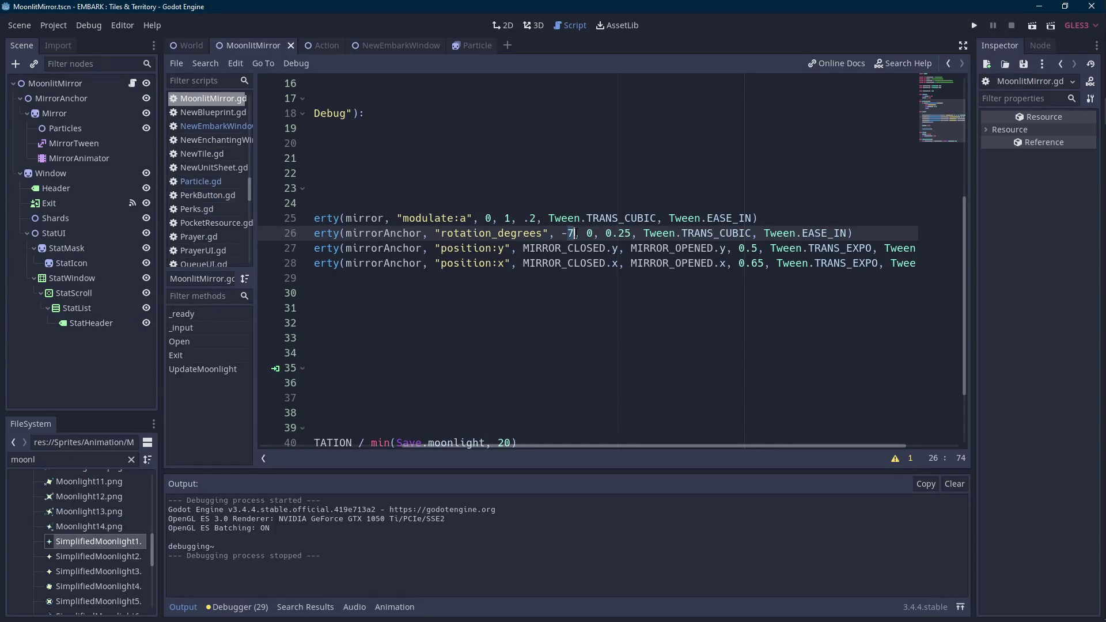
{"action": "type", "text": "6"}
{"action": "left_click", "coordinate": [1031, 26]}
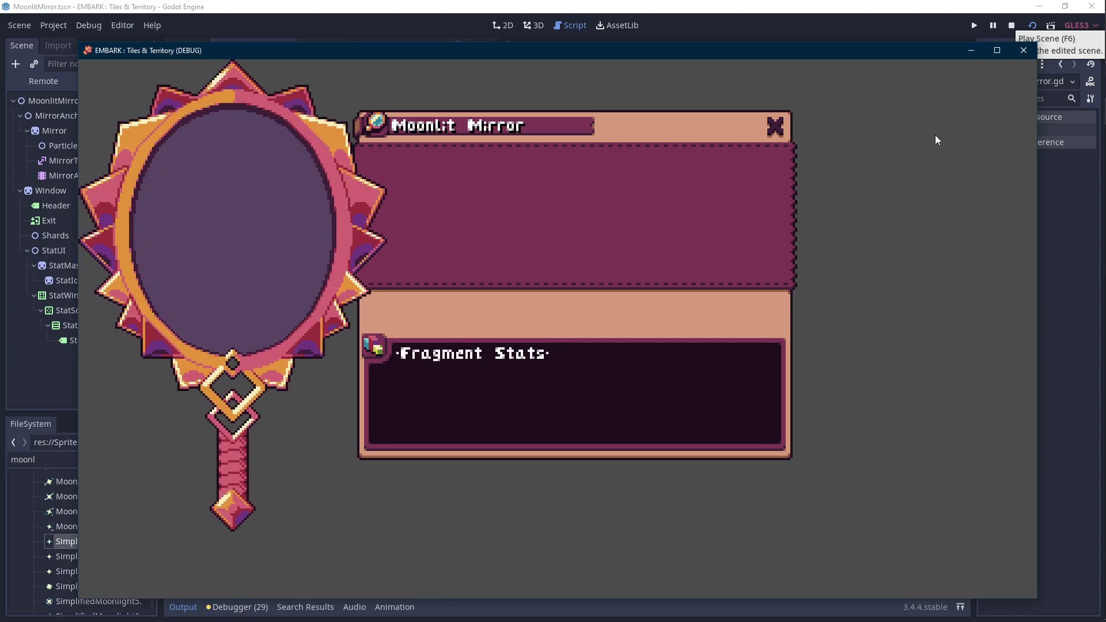
{"action": "left_click", "coordinate": [1013, 26]}
{"action": "left_click_drag", "start_coordinate": [606, 445], "coordinate": [426, 443]}
{"action": "scroll", "coordinate": [441, 345], "scroll_direction": "up", "scroll_amount": 3}
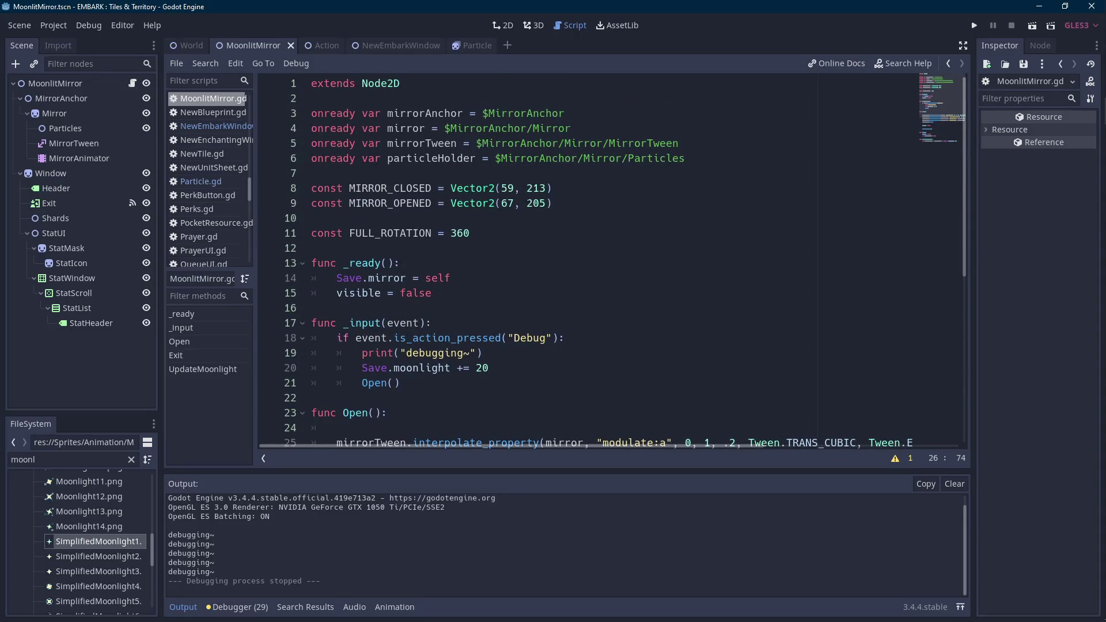
- Set MIRROR_CLOSED's x to 51 and test the scene
{"action": "left_click", "coordinate": [509, 189]}
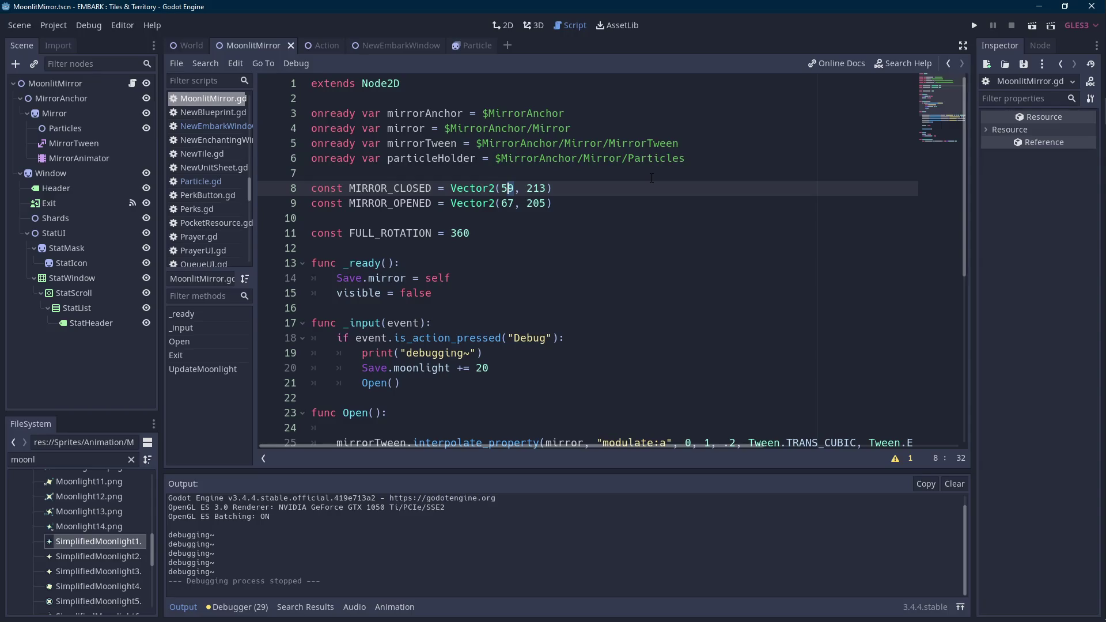
{"action": "key", "text": "Delete"}
{"action": "type", "text": "1"}
{"action": "left_click", "coordinate": [1036, 22]}
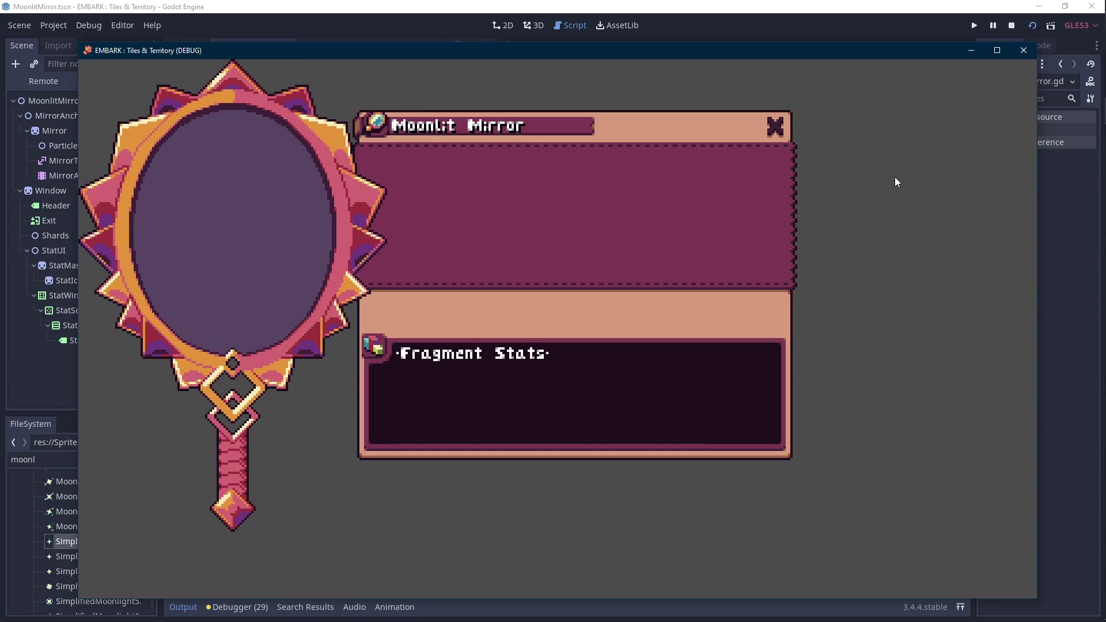
{"action": "left_click", "coordinate": [1012, 29]}
- Try slower slide durations of 0.7 and 0.9 on lines 27 and 28, then run
{"action": "scroll", "coordinate": [710, 425], "scroll_direction": "down", "scroll_amount": 5}
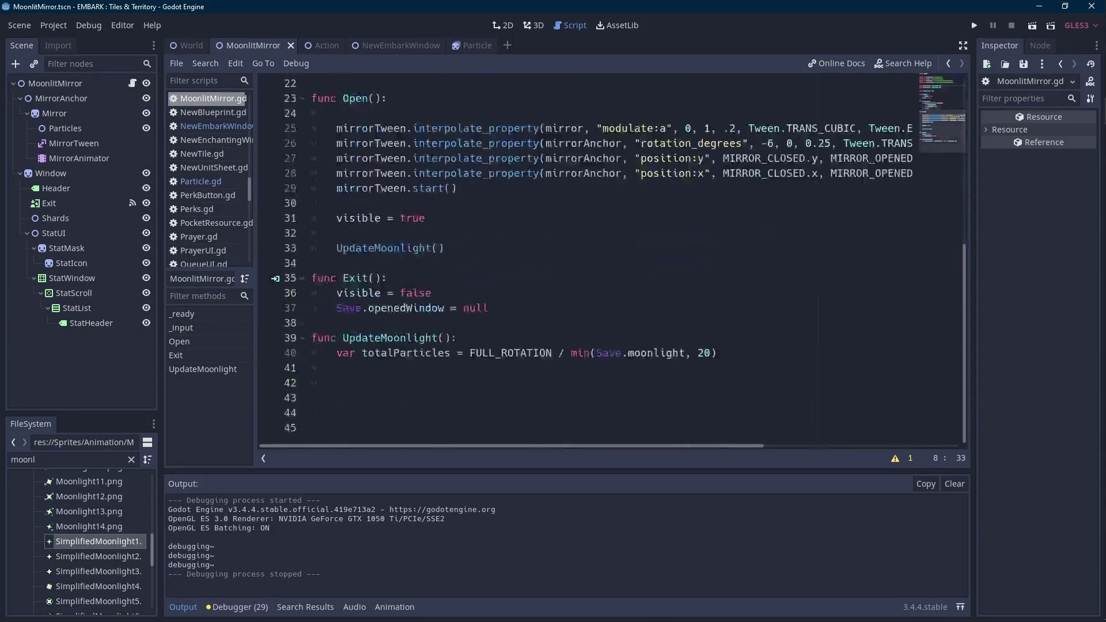
{"action": "left_click_drag", "start_coordinate": [716, 446], "coordinate": [842, 446]}
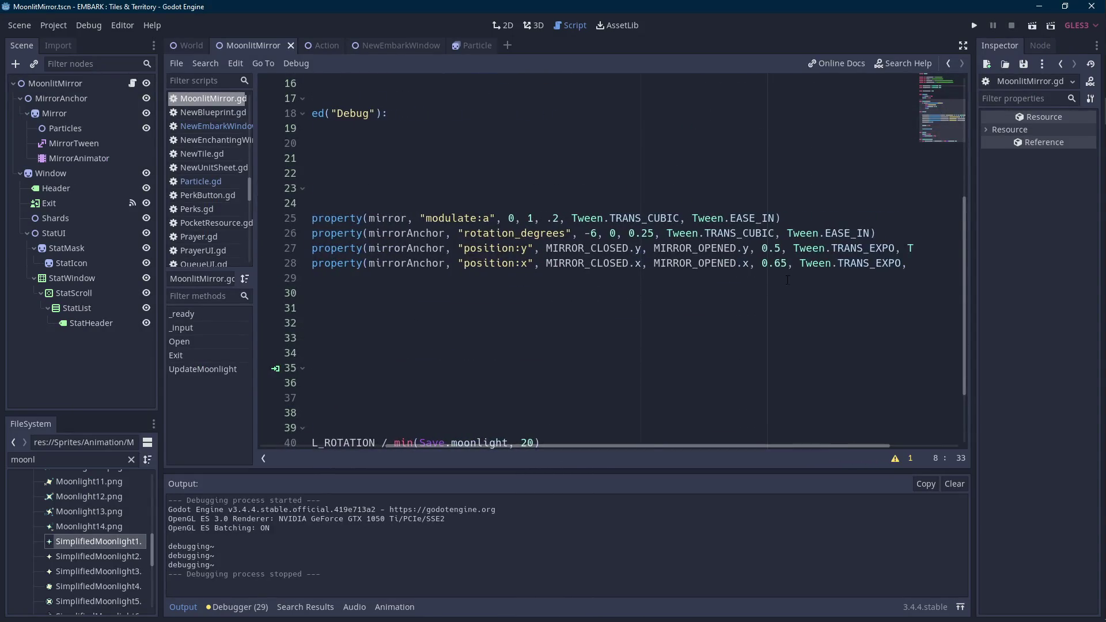
{"action": "left_click", "coordinate": [775, 248]}
{"action": "key", "text": "Delete"}
{"action": "type", "text": "7"}
{"action": "key", "text": "Down"}
{"action": "key", "text": "Delete"}
{"action": "type", "text": "9"}
{"action": "key", "text": "Delete"}
{"action": "left_click", "coordinate": [1032, 26]}
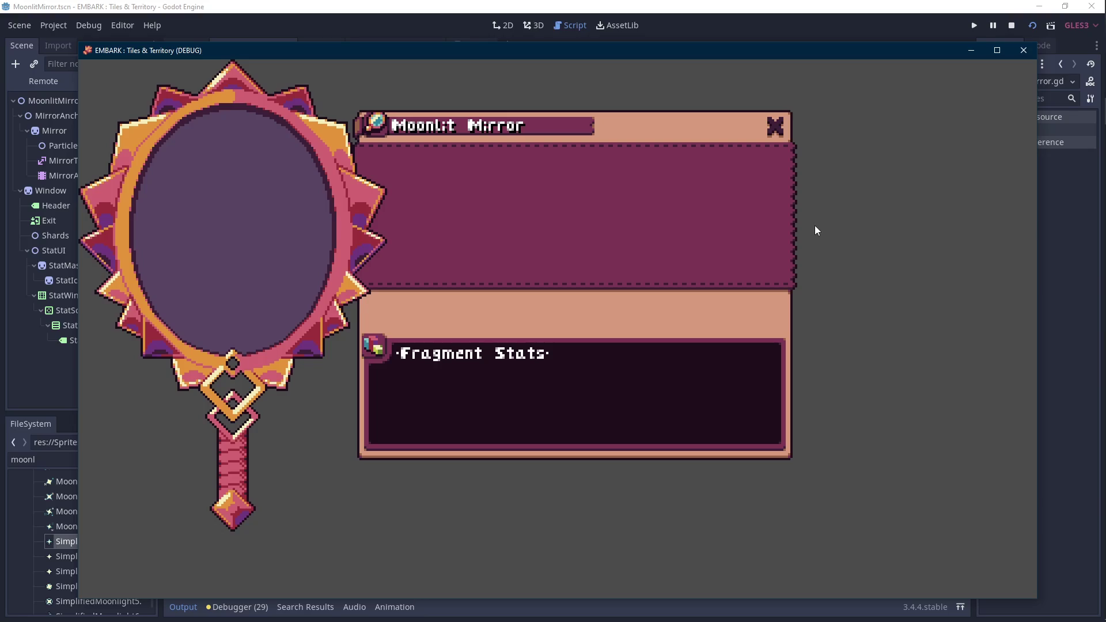
- Revert the slide durations to 0.65 and 0.5 and save the script
{"action": "left_click", "coordinate": [1012, 26]}
{"action": "key", "text": "Down"}
{"action": "key", "text": "Down"}
{"action": "key", "text": "BackSpace"}
{"action": "type", "text": "65"}
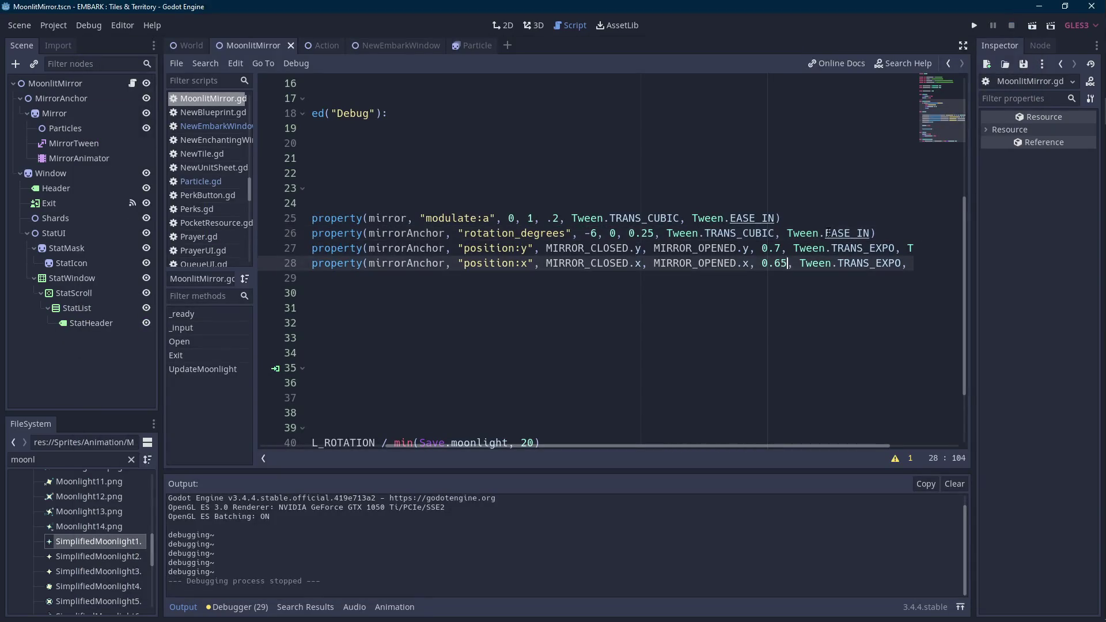
{"action": "key", "text": "Up"}
{"action": "key", "text": "BackSpace"}
{"action": "type", "text": "5"}
{"action": "key", "text": "ctrl+s"}
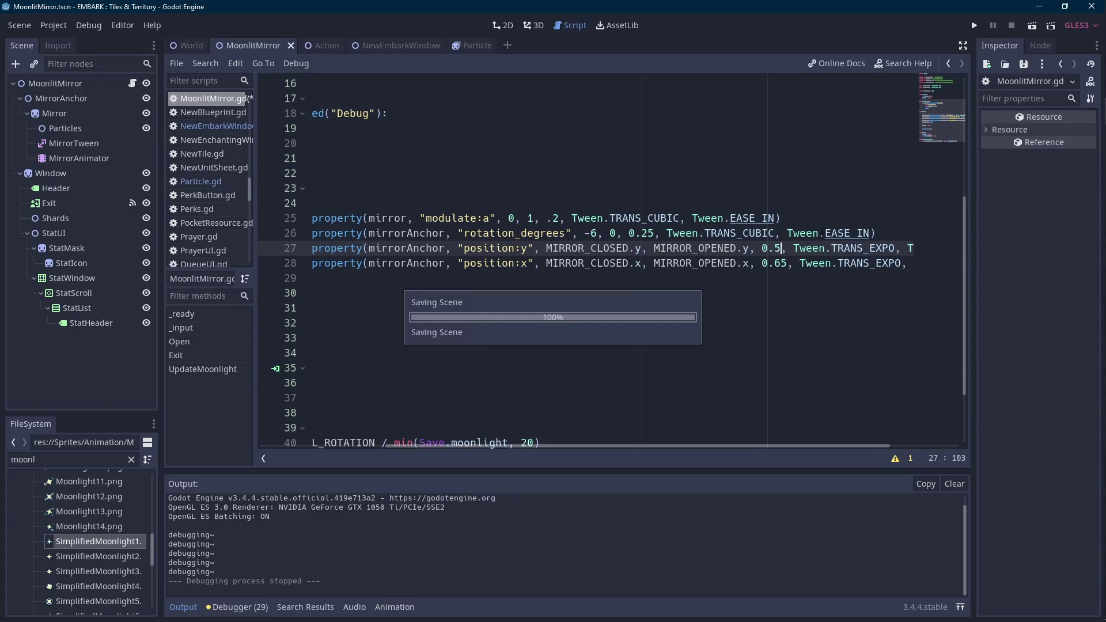
- Shorten line 25's fade duration to .15 and replay the mirror opening in the game
{"action": "left_click", "coordinate": [560, 218]}
{"action": "key", "text": "BackSpace"}
{"action": "type", "text": "15"}
{"action": "left_click", "coordinate": [1033, 26]}
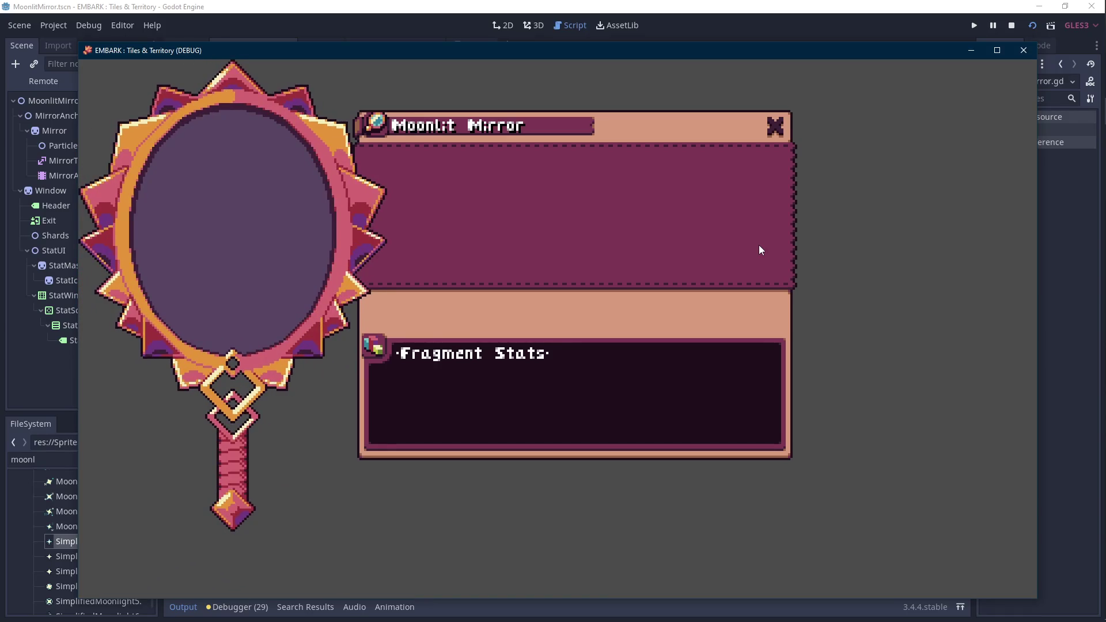
{"action": "left_click", "coordinate": [779, 125]}
{"action": "left_click", "coordinate": [779, 124]}
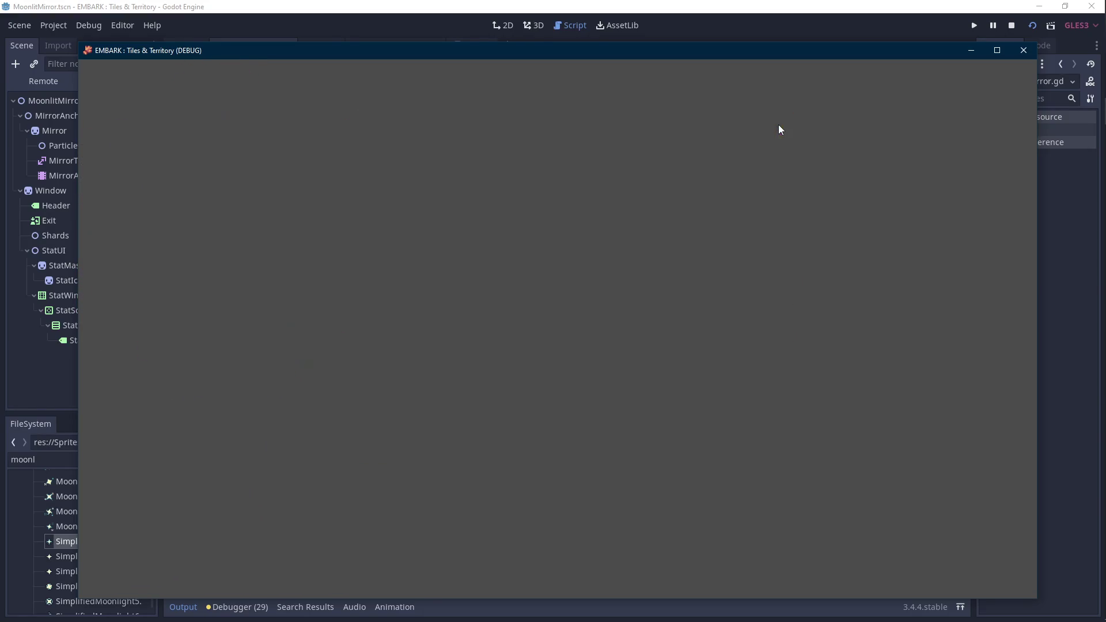
{"action": "left_click", "coordinate": [779, 124]}
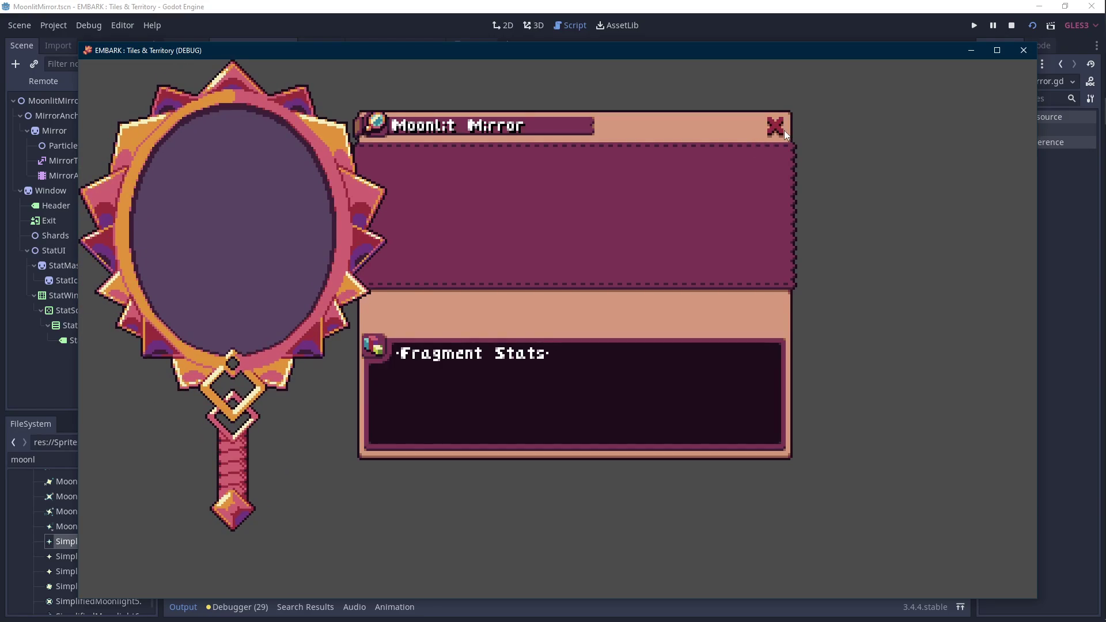
{"action": "left_click", "coordinate": [778, 127]}
- Inspect the moonlight_window sprite's top-right corner in Aseprite, save it, and return to Godot
{"action": "left_click", "coordinate": [1024, 50]}
{"action": "left_click", "coordinate": [1088, 219]}
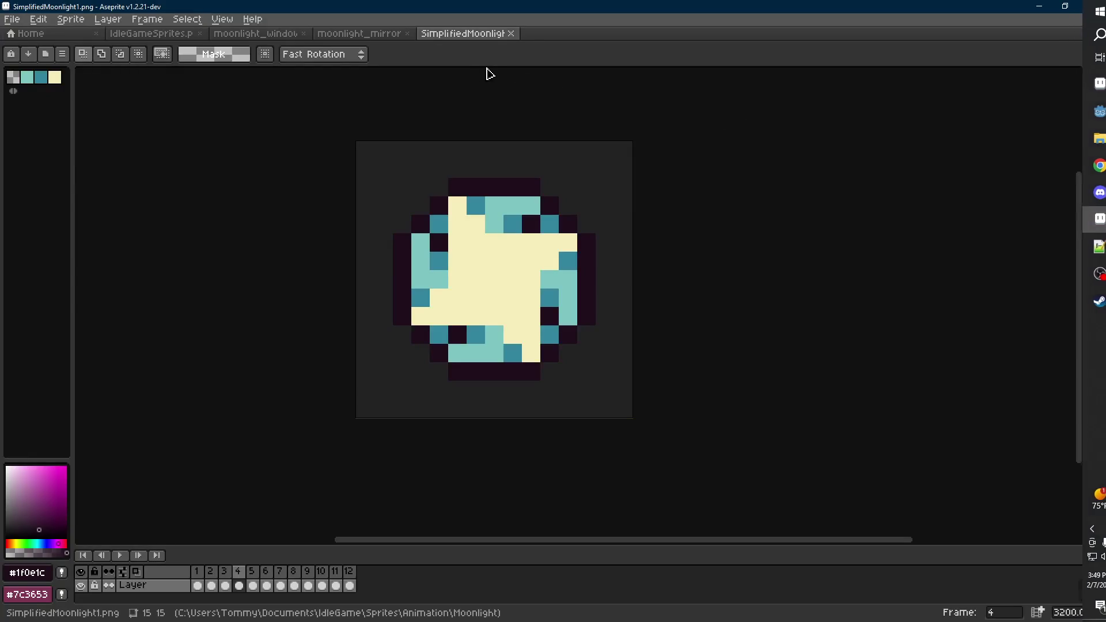
{"action": "key", "text": "ctrl+shift+Tab"}
{"action": "key", "text": "ctrl+shift+Tab"}
{"action": "scroll", "coordinate": [709, 156], "scroll_direction": "up", "scroll_amount": 6}
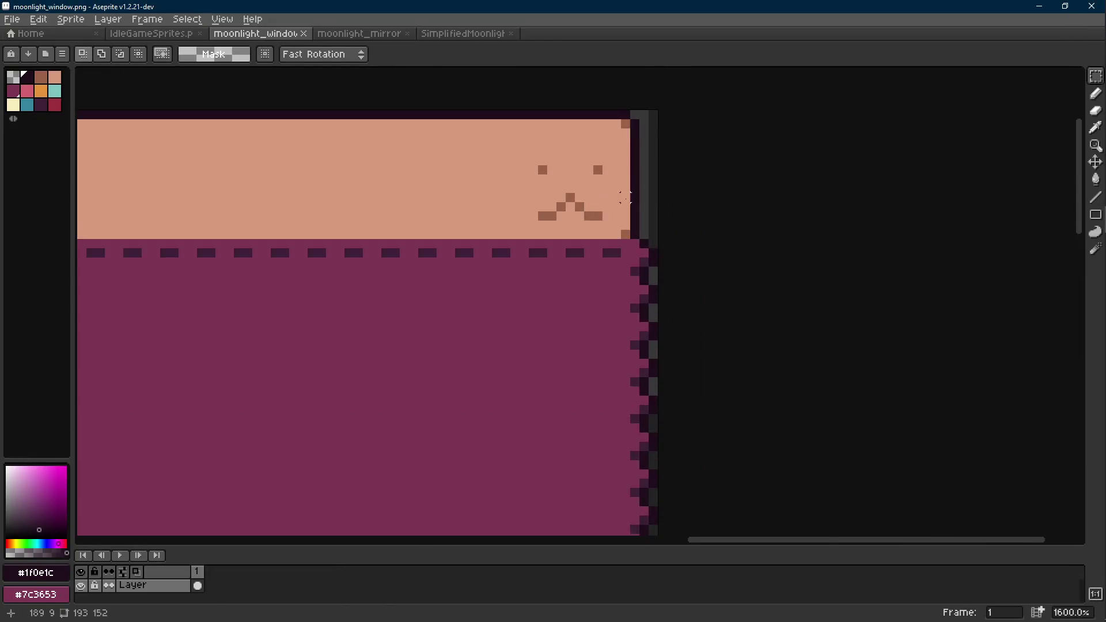
{"action": "key", "text": "b"}
{"action": "left_click", "coordinate": [564, 233], "text": "alt"}
{"action": "key", "text": "l"}
{"action": "scroll", "coordinate": [457, 228], "scroll_direction": "down", "scroll_amount": 6}
{"action": "key", "text": "ctrl+s"}
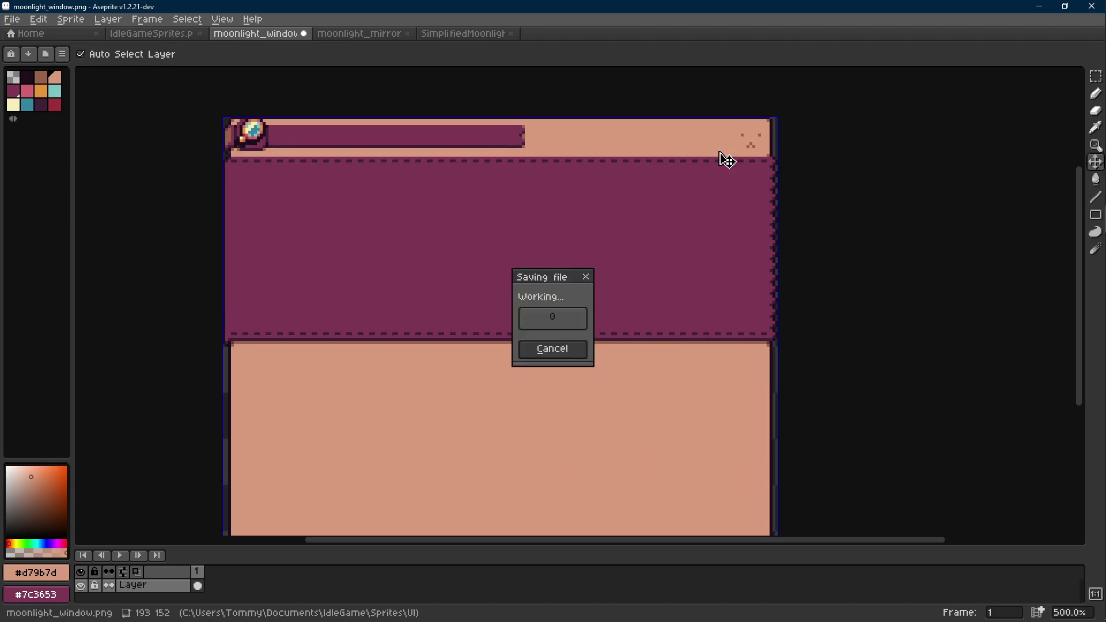
{"action": "left_click", "coordinate": [1041, 6]}
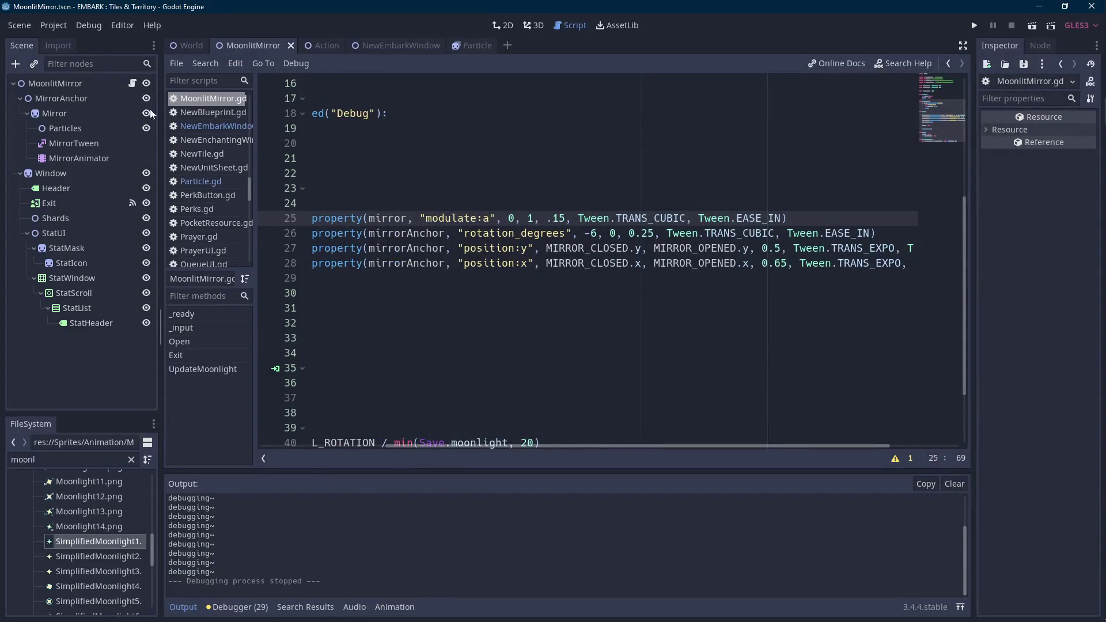
- Show the 2D MoonlitMirror scene, select Particles, and frame the mirror beside its stats window
{"action": "left_click", "coordinate": [84, 88]}
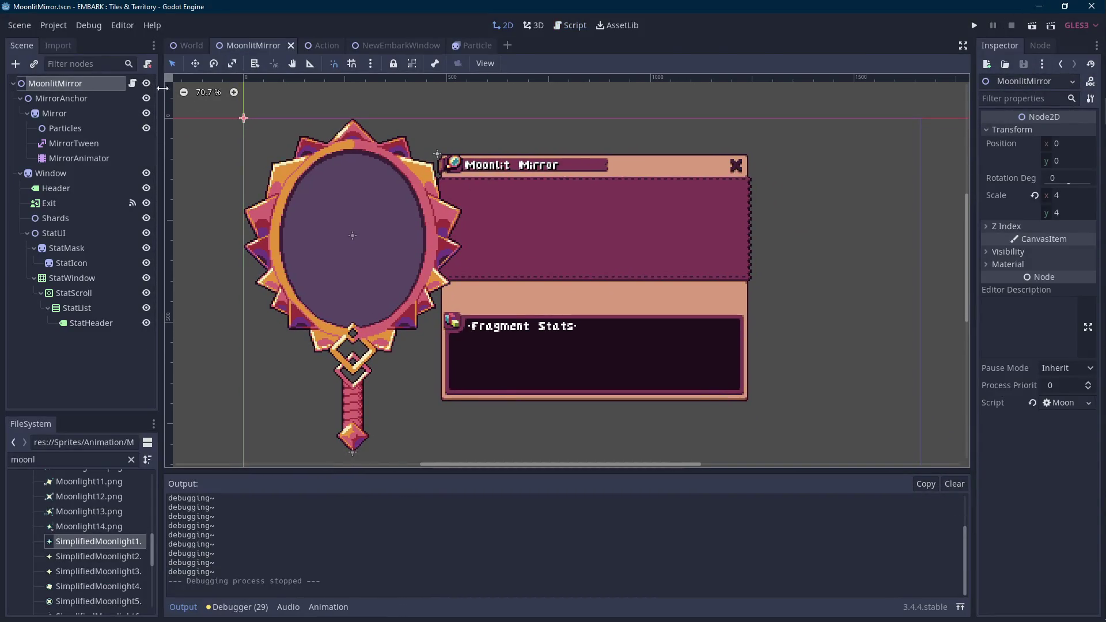
{"action": "left_click", "coordinate": [134, 84]}
{"action": "left_click_drag", "start_coordinate": [443, 448], "coordinate": [311, 447]}
{"action": "left_click", "coordinate": [95, 127]}
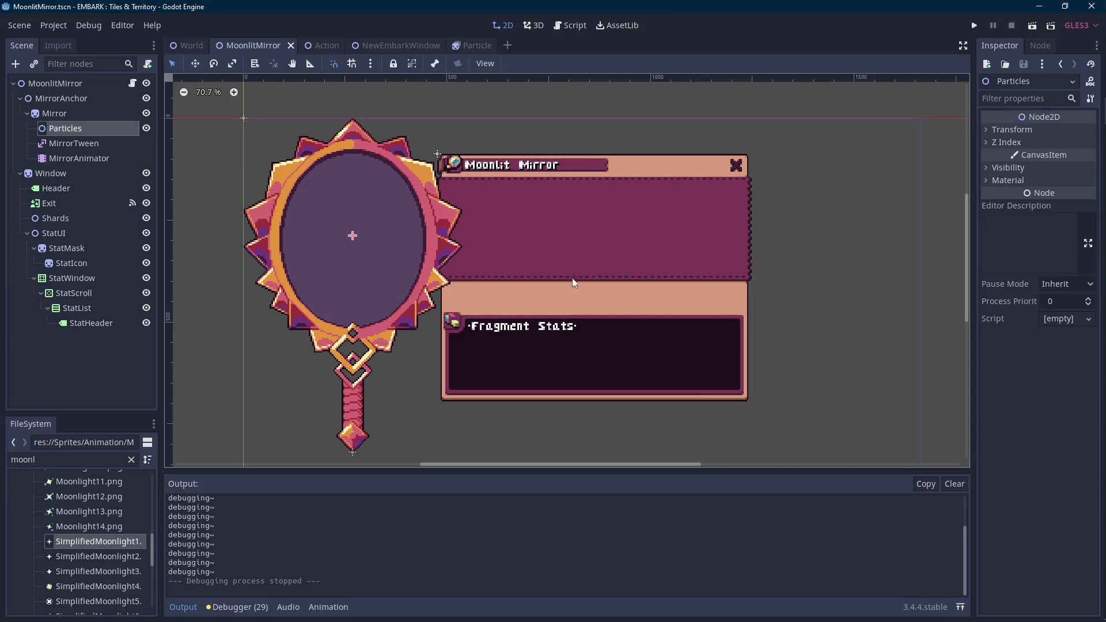
{"action": "left_click_drag", "start_coordinate": [546, 279], "coordinate": [592, 296]}
{"action": "left_click_drag", "start_coordinate": [517, 284], "coordinate": [574, 296]}
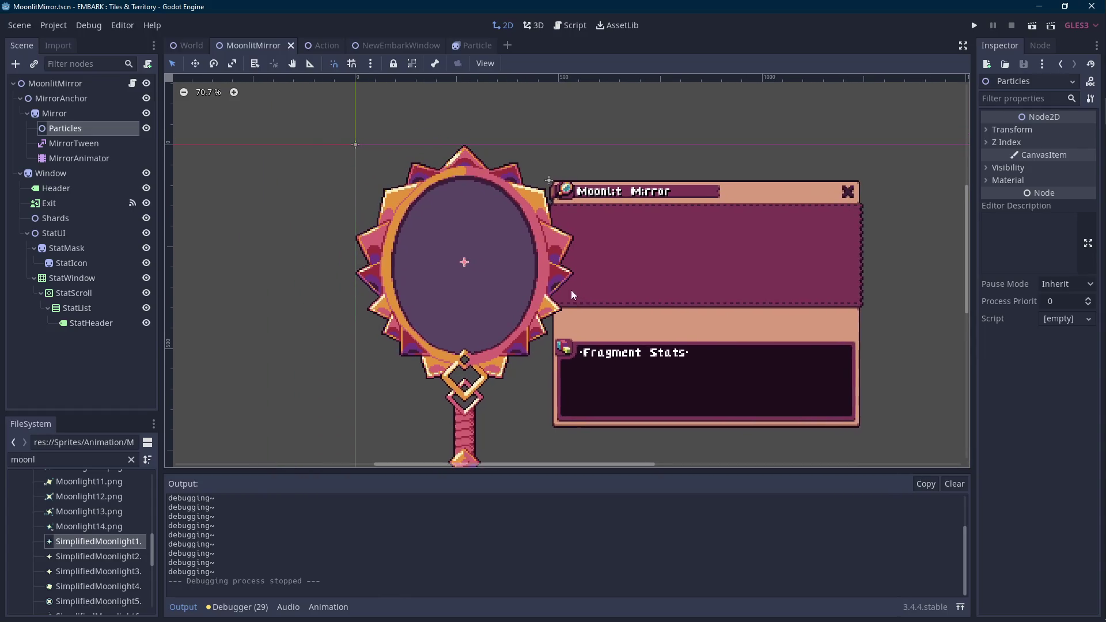
{"action": "scroll", "coordinate": [419, 258], "scroll_direction": "up", "scroll_amount": 2}
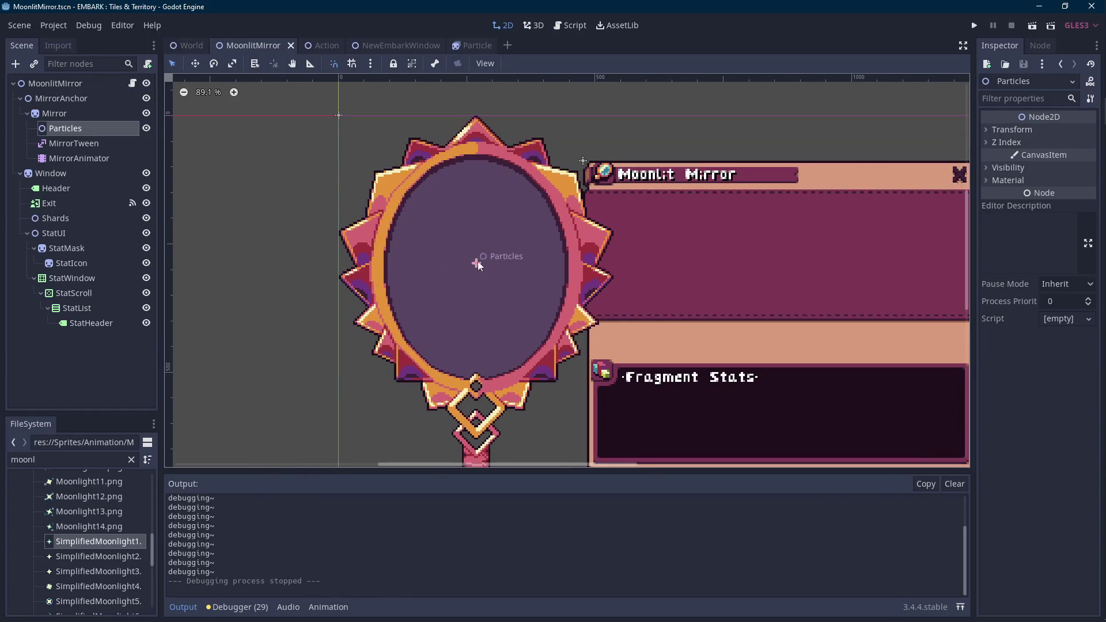
{"action": "scroll", "coordinate": [479, 263], "scroll_direction": "down", "scroll_amount": 2}
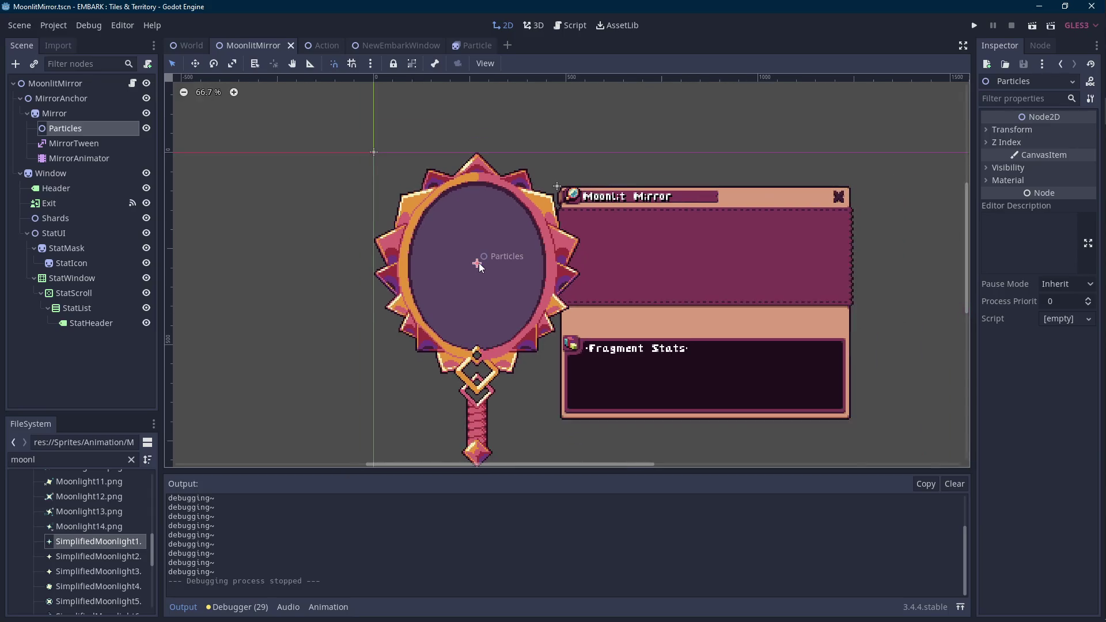
{"action": "scroll", "coordinate": [479, 263], "scroll_direction": "up", "scroll_amount": 1}
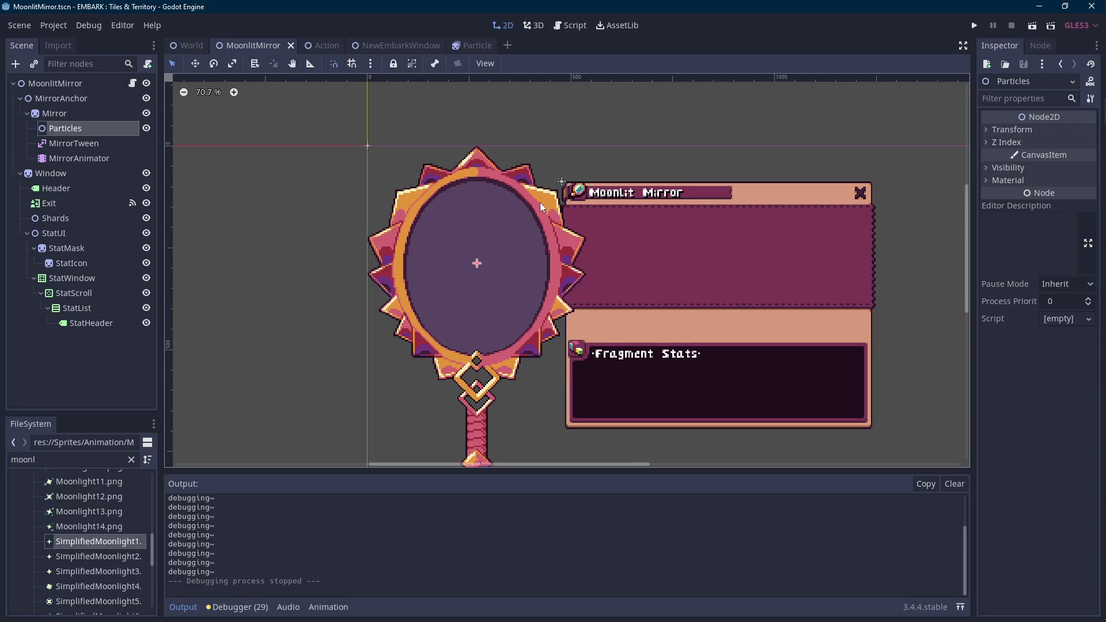
- Pan and zoom the 2D canvas to bring the mirror window's title bar into view
{"action": "left_click_drag", "start_coordinate": [578, 307], "coordinate": [511, 284]}
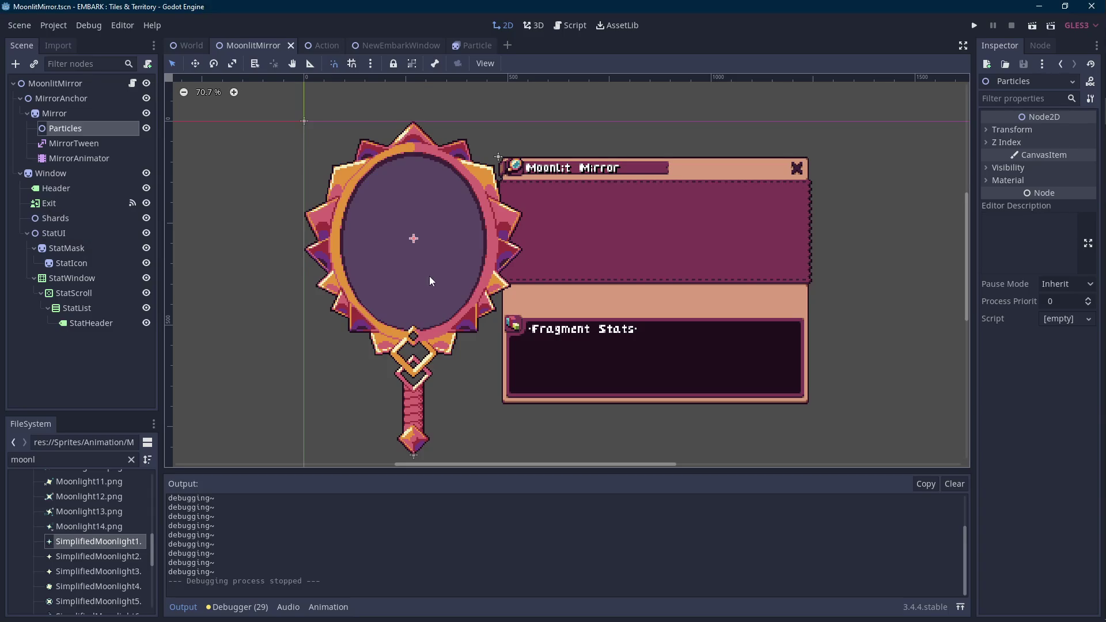
{"action": "left_click_drag", "start_coordinate": [430, 278], "coordinate": [438, 281]}
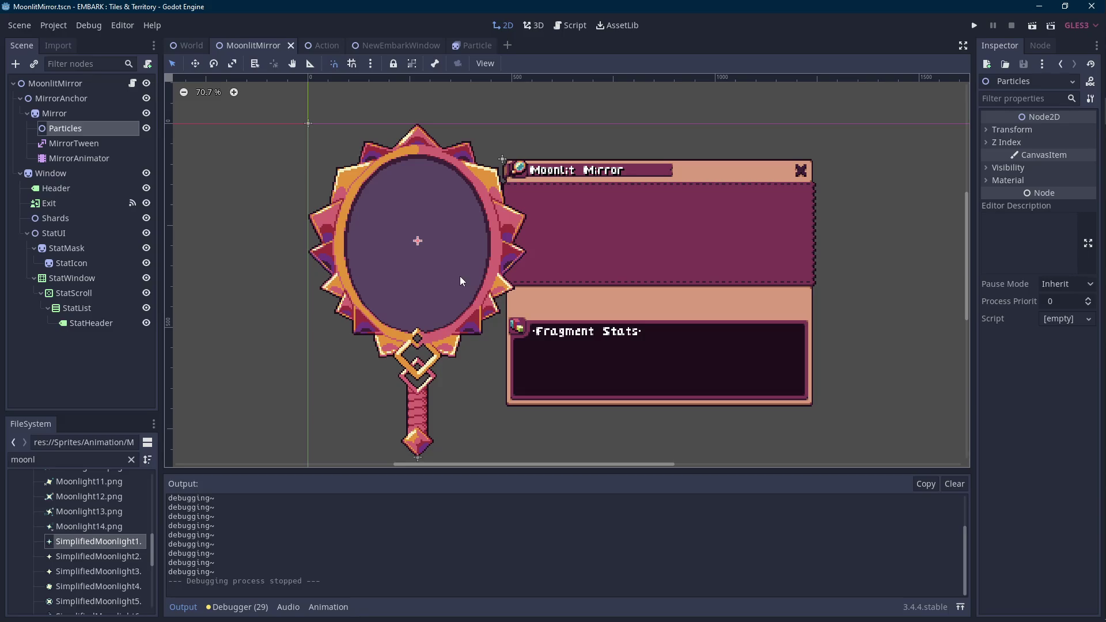
{"action": "left_click_drag", "start_coordinate": [459, 276], "coordinate": [443, 278]}
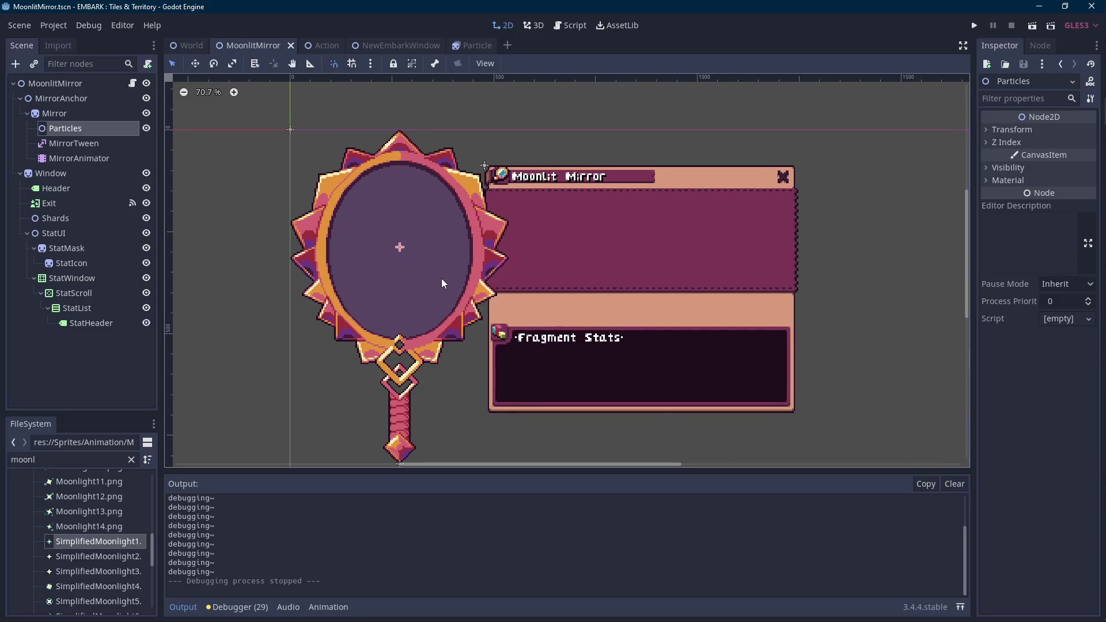
{"action": "scroll", "coordinate": [442, 278], "scroll_direction": "up", "scroll_amount": 1}
{"action": "mouse_move", "coordinate": [441, 278]}
{"action": "left_mouse_down"}
{"action": "mouse_move", "coordinate": [409, 312]}
{"action": "mouse_move", "coordinate": [420, 303]}
{"action": "left_mouse_up"}
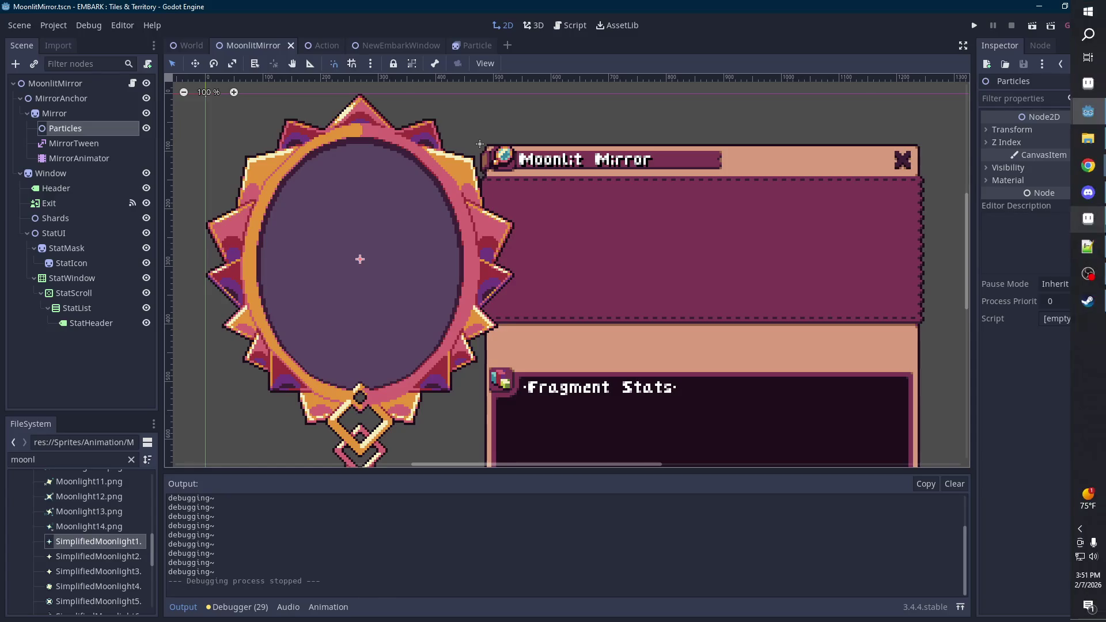
- In Aseprite, select the title bar's right end in moonlight_window.png and nudge it left
{"action": "left_click", "coordinate": [1097, 219]}
{"action": "key", "text": "m"}
{"action": "left_click_drag", "start_coordinate": [586, 121], "coordinate": [455, 175]}
{"action": "key", "text": "Left"}
{"action": "key", "text": "Left"}
{"action": "key", "text": "Left"}
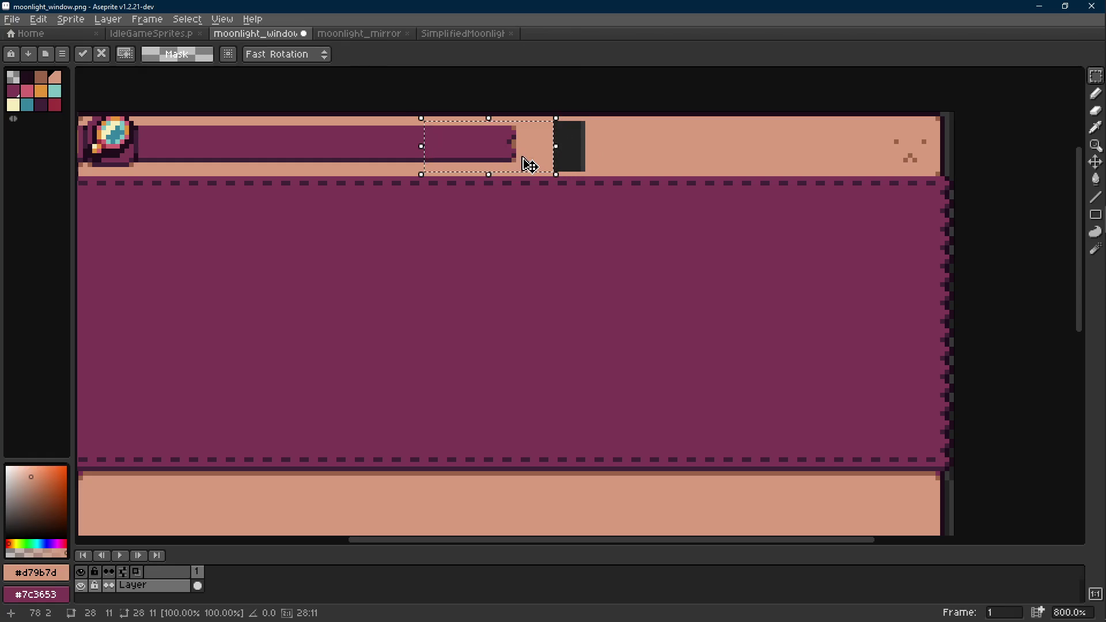
- Commit the move, fill the leftover title-bar gap with peach, and check it in Godot
{"action": "key", "text": "g"}
{"action": "left_click", "coordinate": [568, 148]}
{"action": "key", "text": "alt+Tab"}
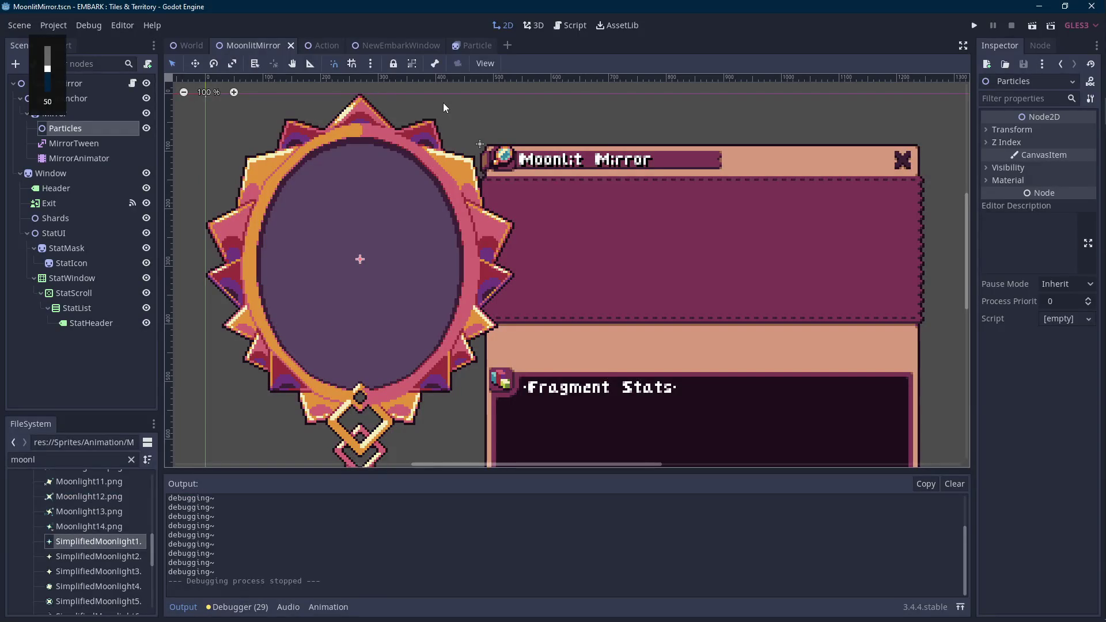
{"action": "scroll", "coordinate": [498, 115], "scroll_direction": "down", "scroll_amount": 2}
{"action": "left_click_drag", "start_coordinate": [498, 116], "coordinate": [499, 138]}
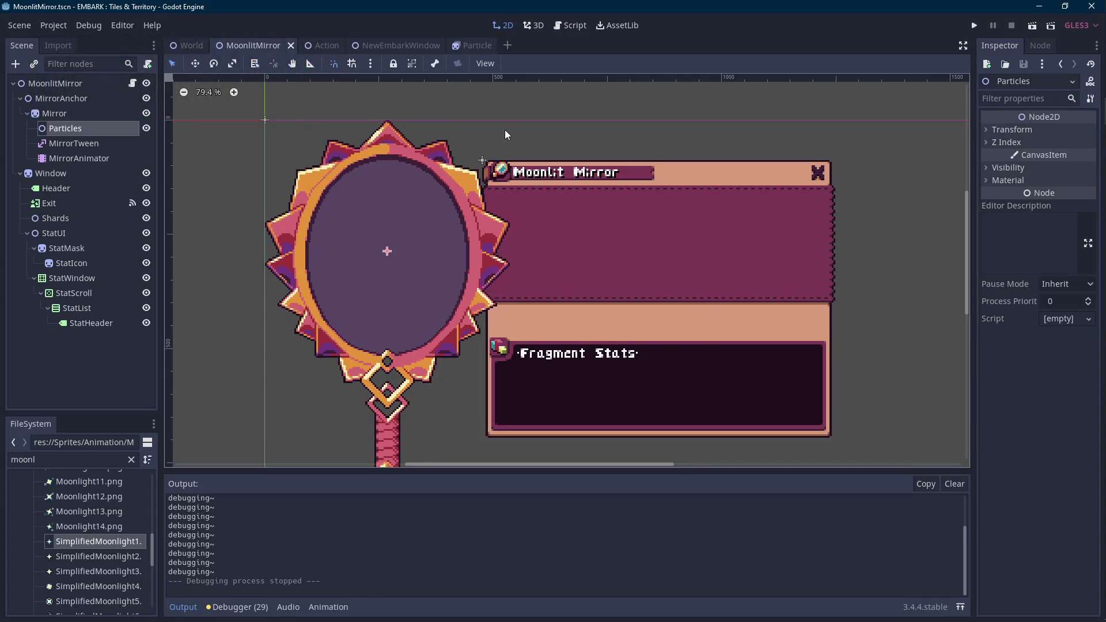
- Move the bar's right end further left, fill the vacated hole peach, and save the sprite
{"action": "key", "text": "alt+Tab"}
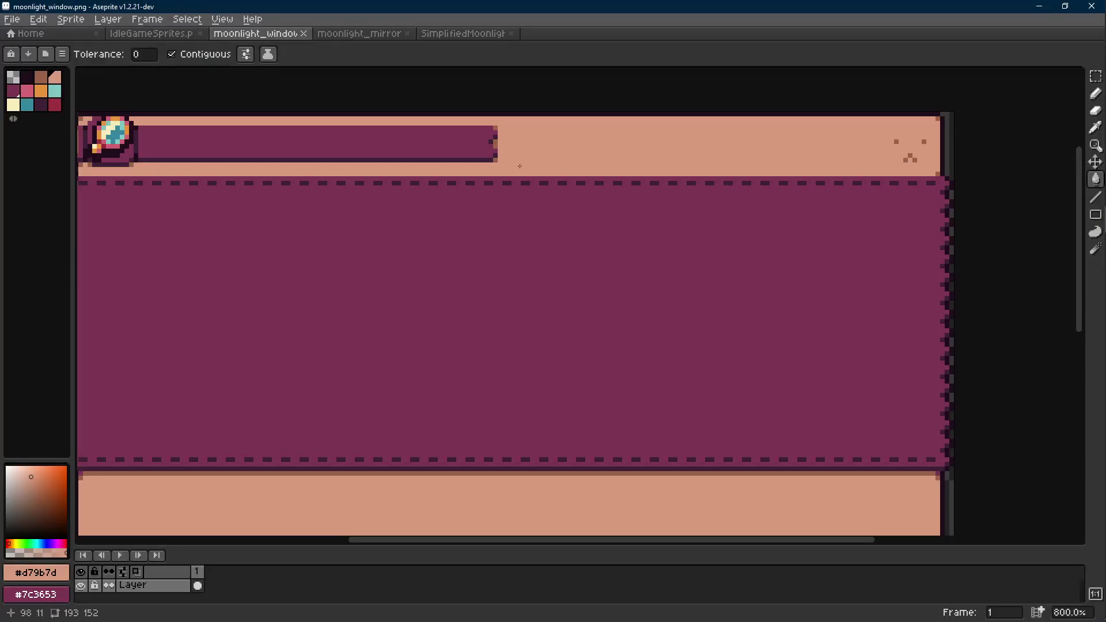
{"action": "left_click_drag", "start_coordinate": [567, 127], "coordinate": [482, 154]}
{"action": "left_click_drag", "start_coordinate": [466, 168], "coordinate": [403, 167]}
{"action": "key", "text": "ctrl+d"}
{"action": "key", "text": "g"}
{"action": "left_click", "coordinate": [555, 146]}
{"action": "key", "text": "ctrl+s"}
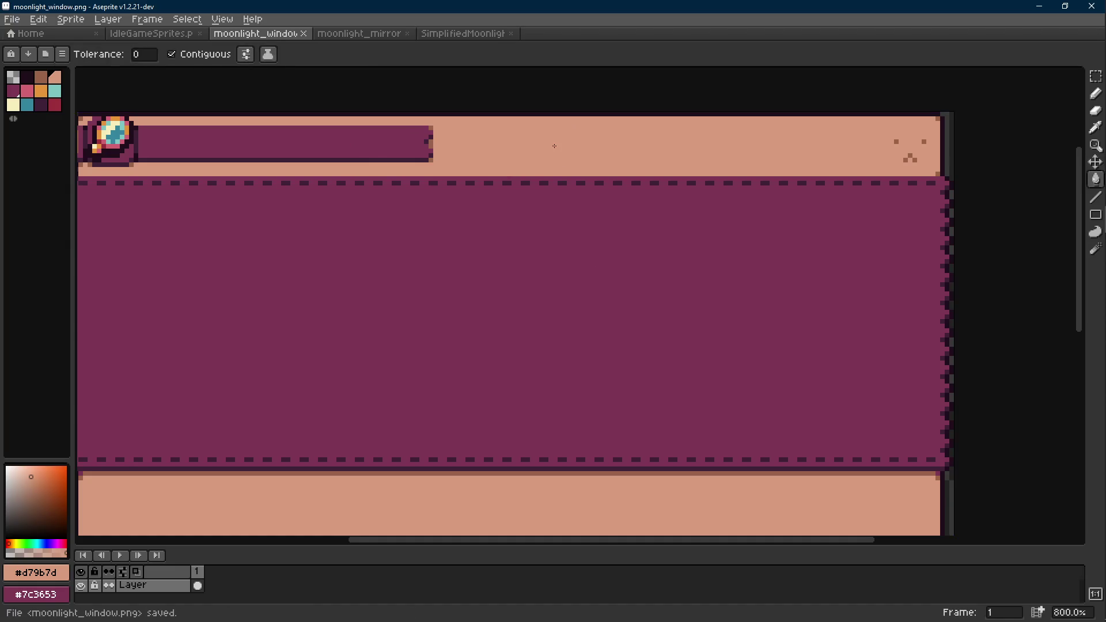
{"action": "key", "text": "alt+Tab"}
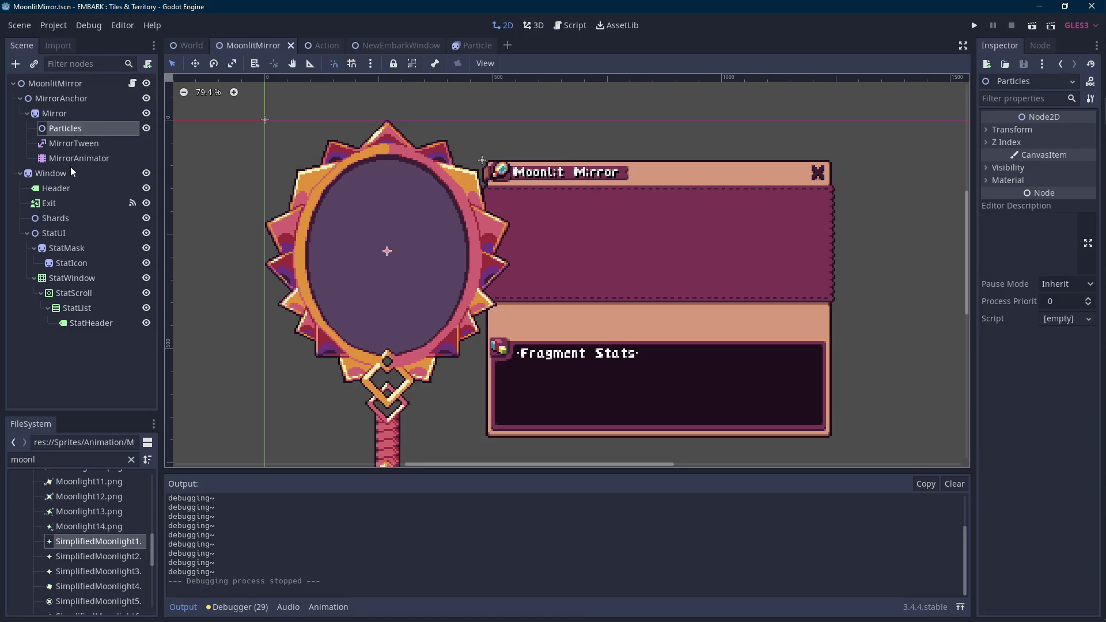
- Nudge the Header label to x 18, narrow it from 328 to 239 wide, and save the scene
{"action": "left_click", "coordinate": [68, 188]}
{"action": "key", "text": "Right"}
{"action": "key", "text": "Right"}
{"action": "key", "text": "Right"}
{"action": "scroll", "coordinate": [655, 182], "scroll_direction": "up", "scroll_amount": 3}
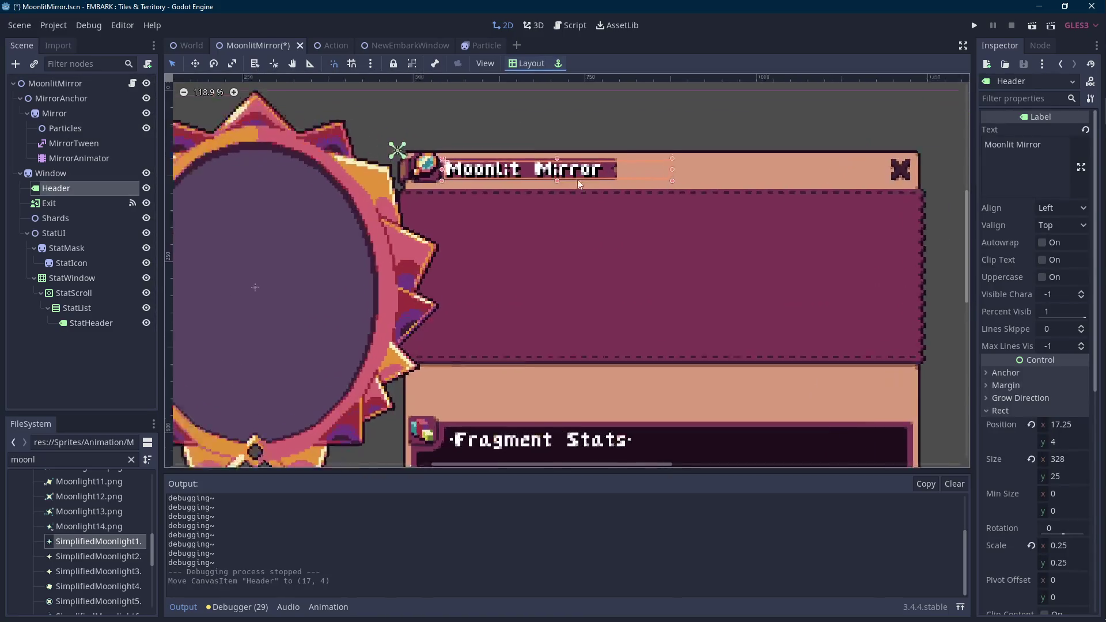
{"action": "scroll", "coordinate": [610, 175], "scroll_direction": "up", "scroll_amount": 2}
{"action": "left_click_drag", "start_coordinate": [728, 165], "coordinate": [625, 170]}
{"action": "scroll", "coordinate": [625, 170], "scroll_direction": "down", "scroll_amount": 4}
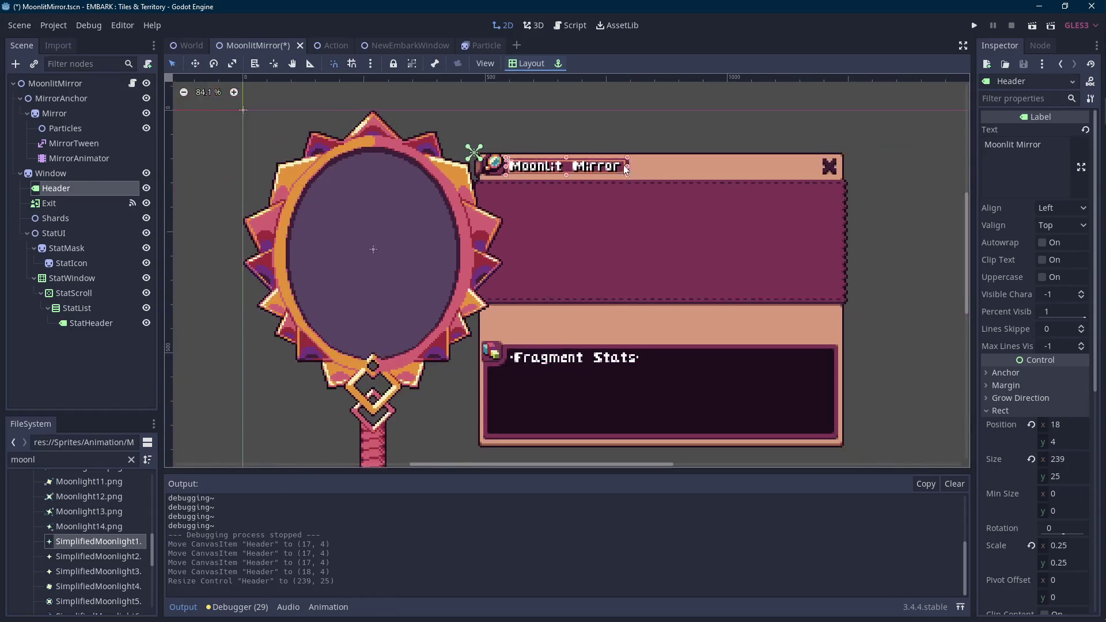
{"action": "left_click", "coordinate": [629, 121]}
{"action": "key", "text": "ctrl+s"}
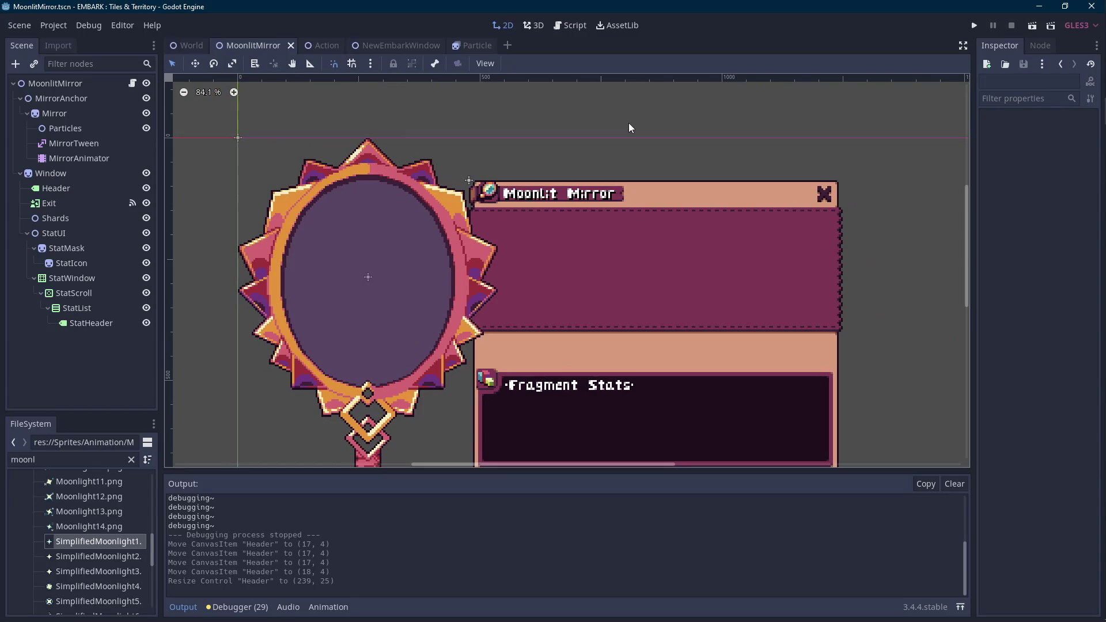
{"action": "left_click_drag", "start_coordinate": [631, 258], "coordinate": [658, 248]}
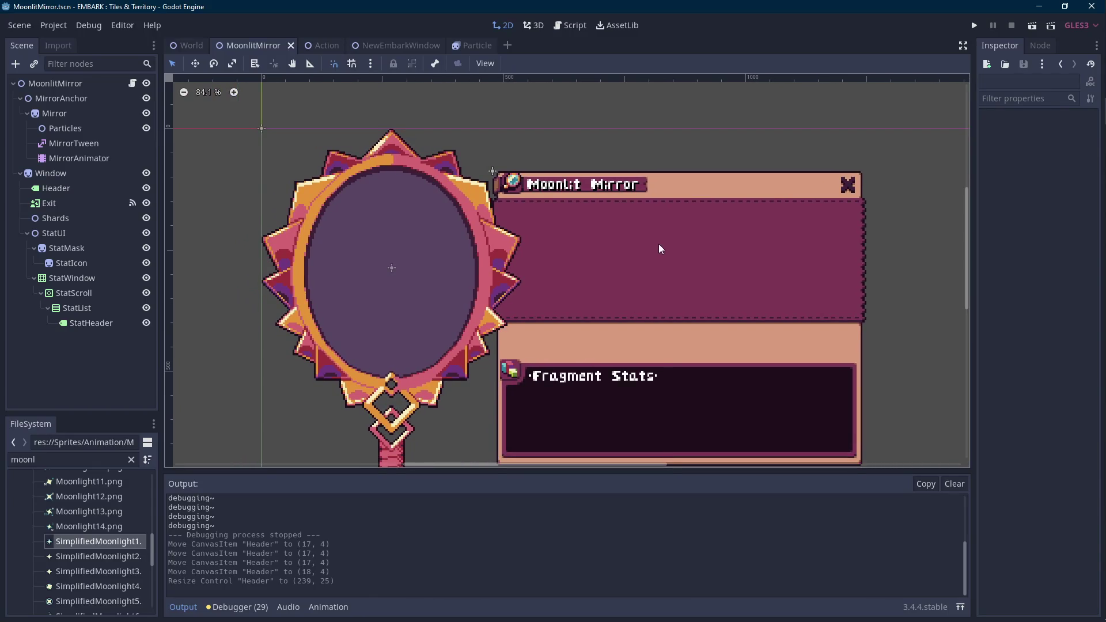
- Shift the window sprite's right end one pixel right in Aseprite, save, and open MoonlitMirror.gd
{"action": "key", "text": "alt+Tab"}
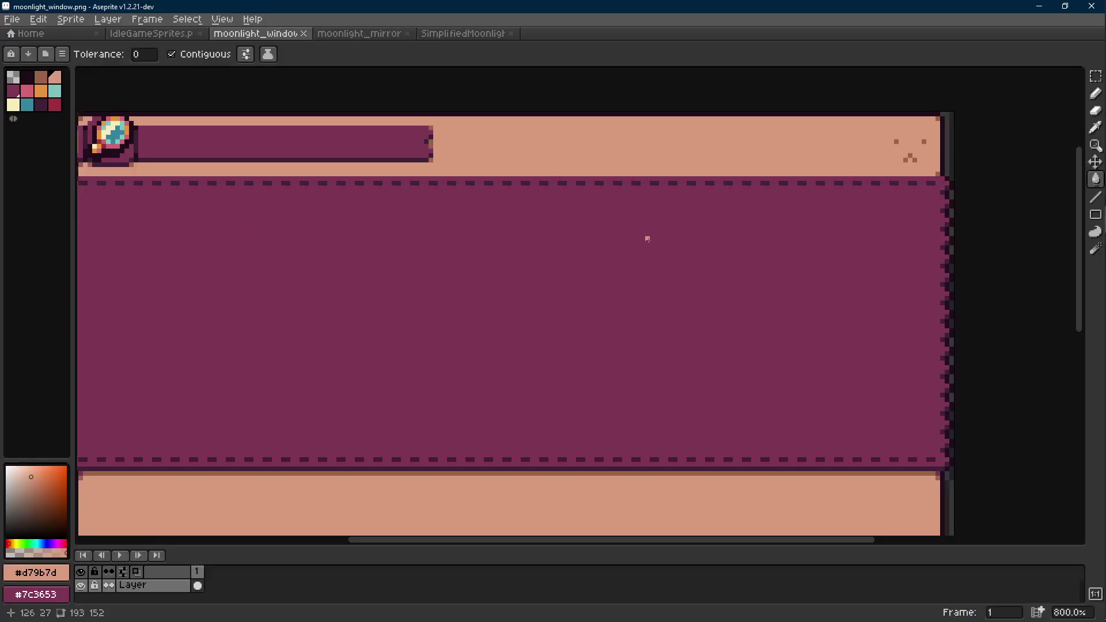
{"action": "scroll", "coordinate": [647, 237], "scroll_direction": "up", "scroll_amount": 2}
{"action": "key", "text": "r"}
{"action": "mouse_move", "coordinate": [378, 126]}
{"action": "left_mouse_down"}
{"action": "mouse_move", "coordinate": [431, 201]}
{"action": "mouse_move", "coordinate": [316, 192]}
{"action": "mouse_move", "coordinate": [221, 237]}
{"action": "left_mouse_up"}
{"action": "left_click_drag", "start_coordinate": [303, 217], "coordinate": [322, 217]}
{"action": "key", "text": "Return"}
{"action": "scroll", "coordinate": [478, 190], "scroll_direction": "down", "scroll_amount": 4}
{"action": "key", "text": "ctrl+s"}
{"action": "key", "text": "alt+Tab"}
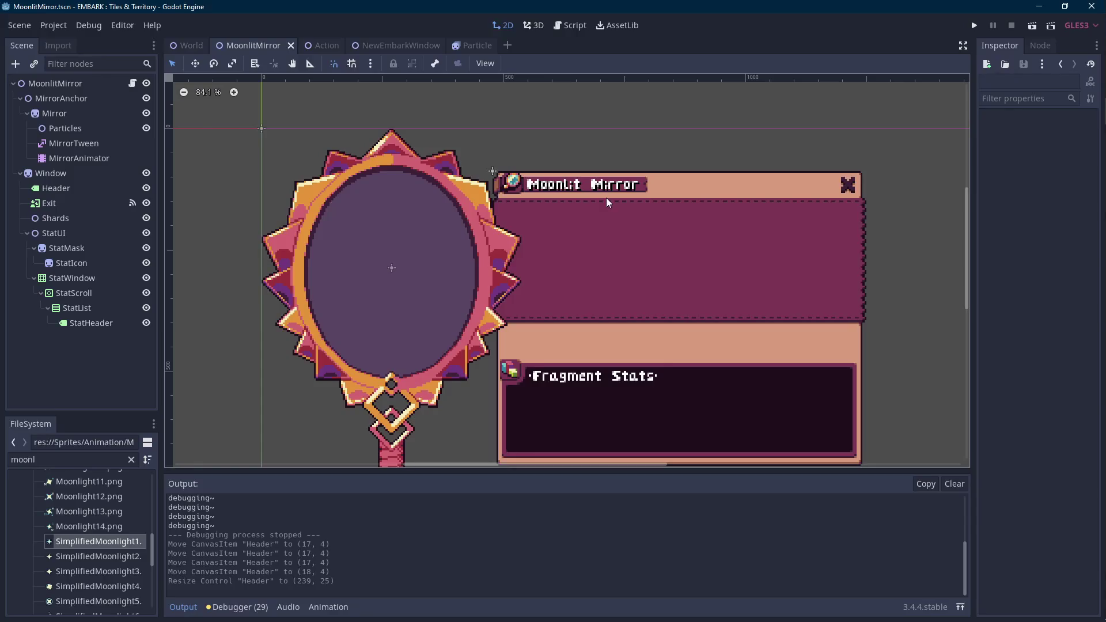
{"action": "scroll", "coordinate": [511, 205], "scroll_direction": "down", "scroll_amount": 2}
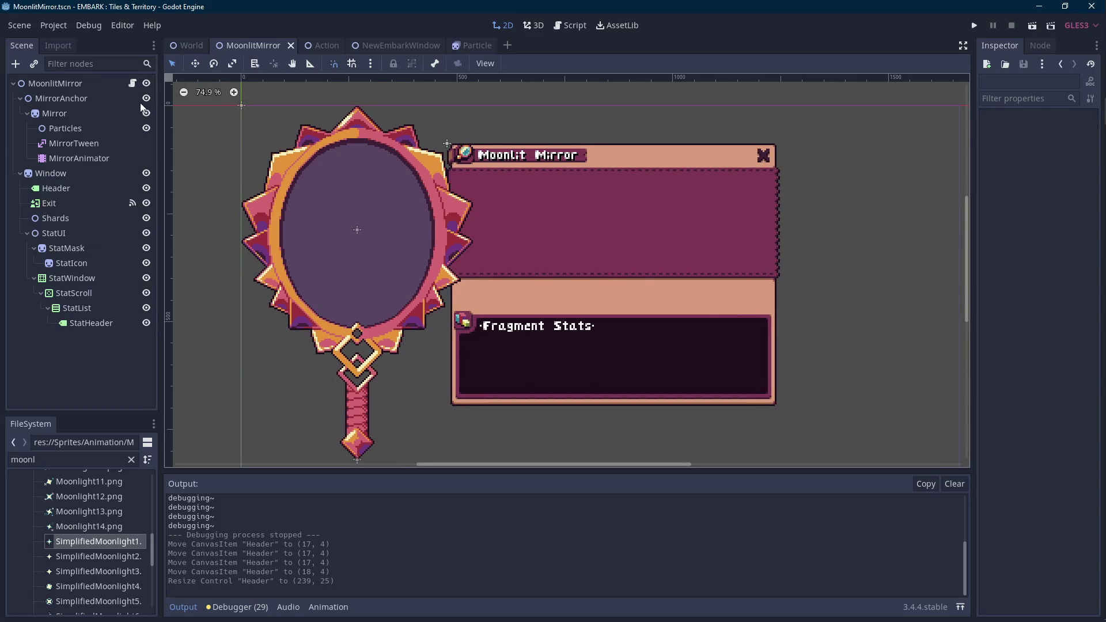
{"action": "left_click", "coordinate": [134, 84]}
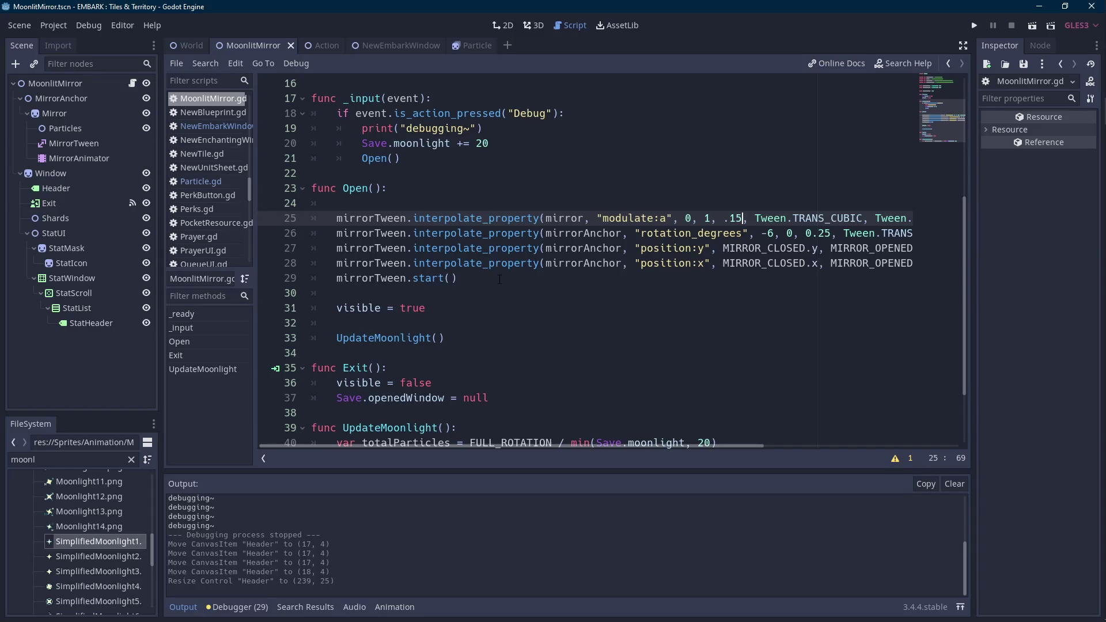
{"action": "left_click", "coordinate": [67, 99]}
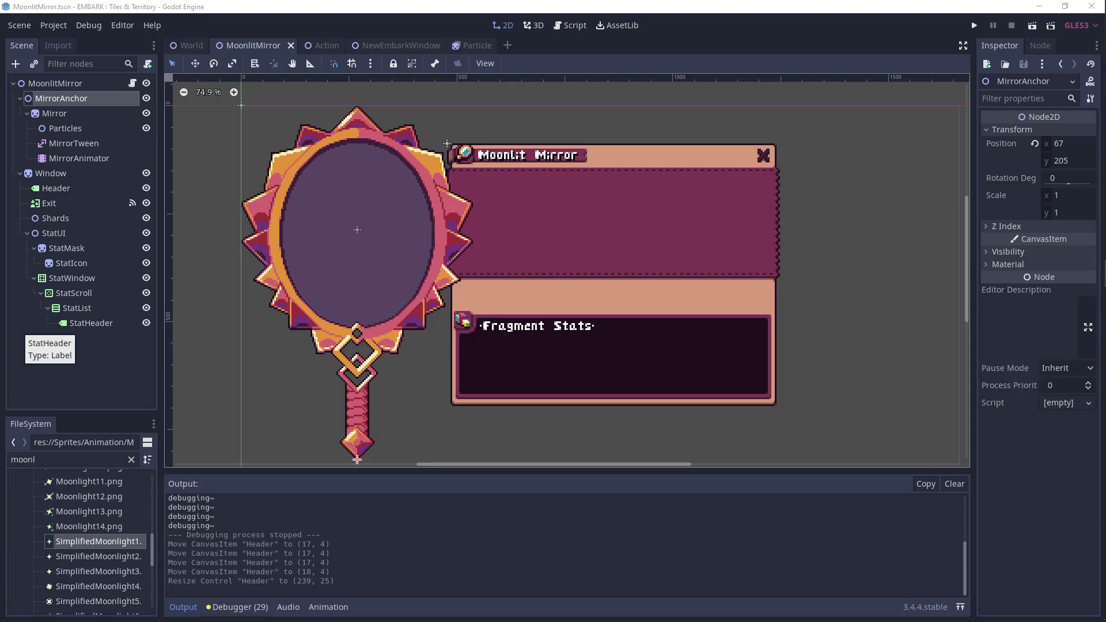
{"action": "left_click", "coordinate": [357, 281]}
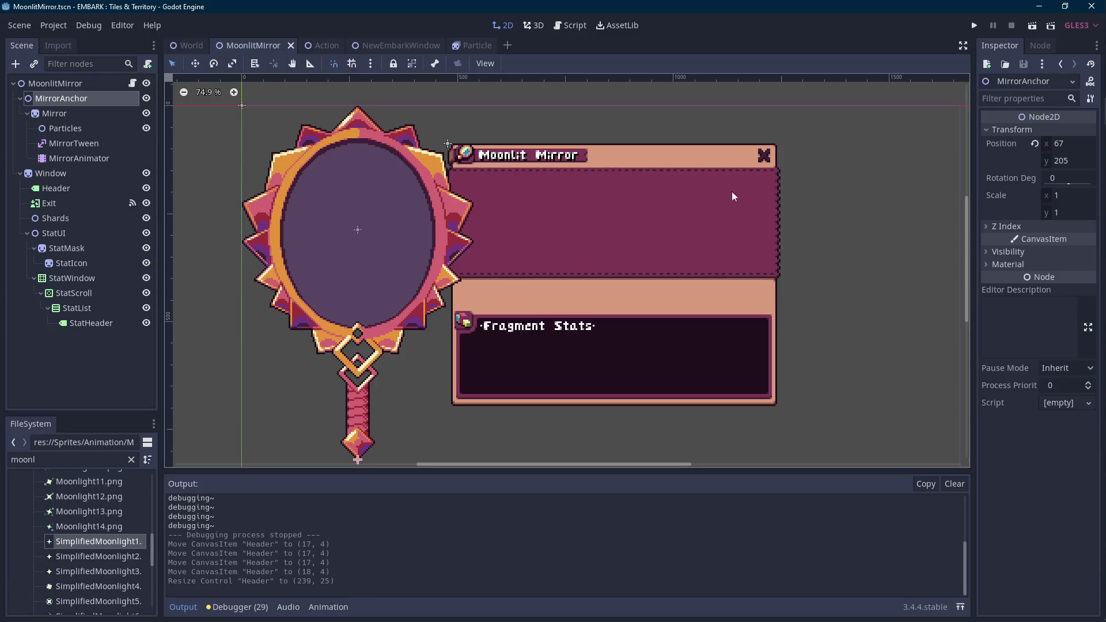
{"action": "scroll", "coordinate": [784, 182], "scroll_direction": "up", "scroll_amount": 3}
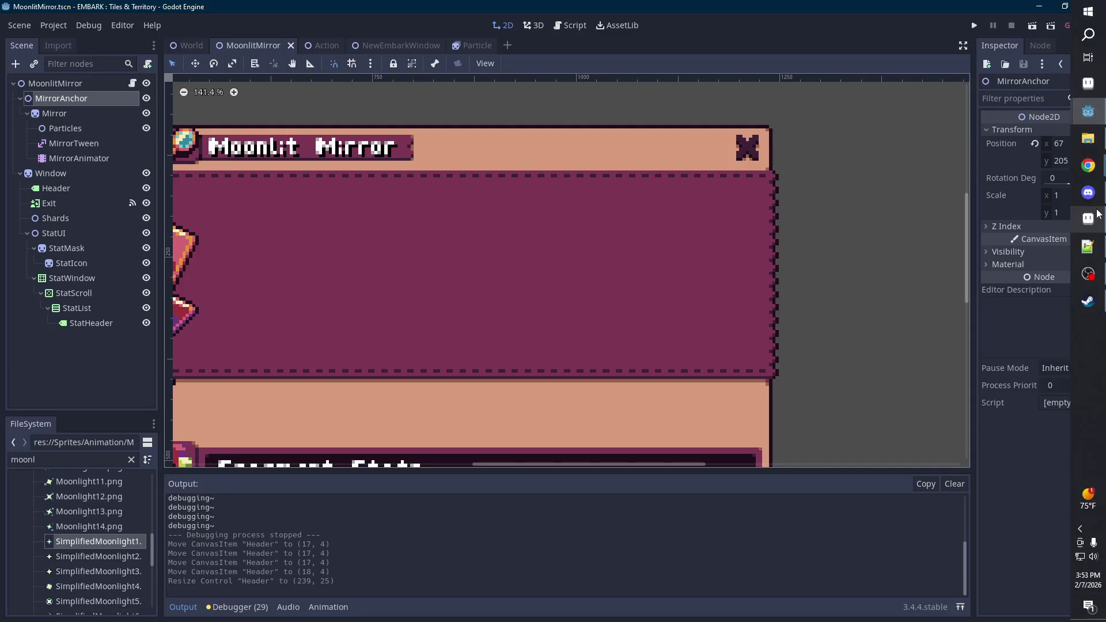
- Paint the lower panel's corner pixel peach with the Pencil in moonlight_window.png
{"action": "left_click", "coordinate": [1099, 218]}
{"action": "left_click", "coordinate": [685, 194]}
{"action": "scroll", "coordinate": [727, 199], "scroll_direction": "down", "scroll_amount": 4}
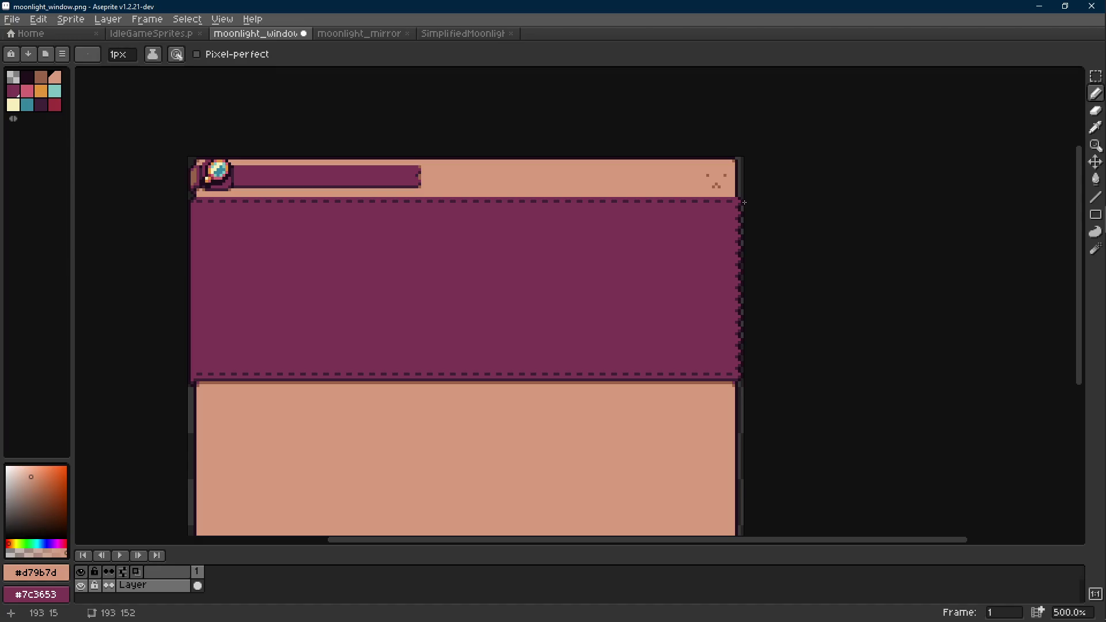
{"action": "scroll", "coordinate": [769, 262], "scroll_direction": "down", "scroll_amount": 3}
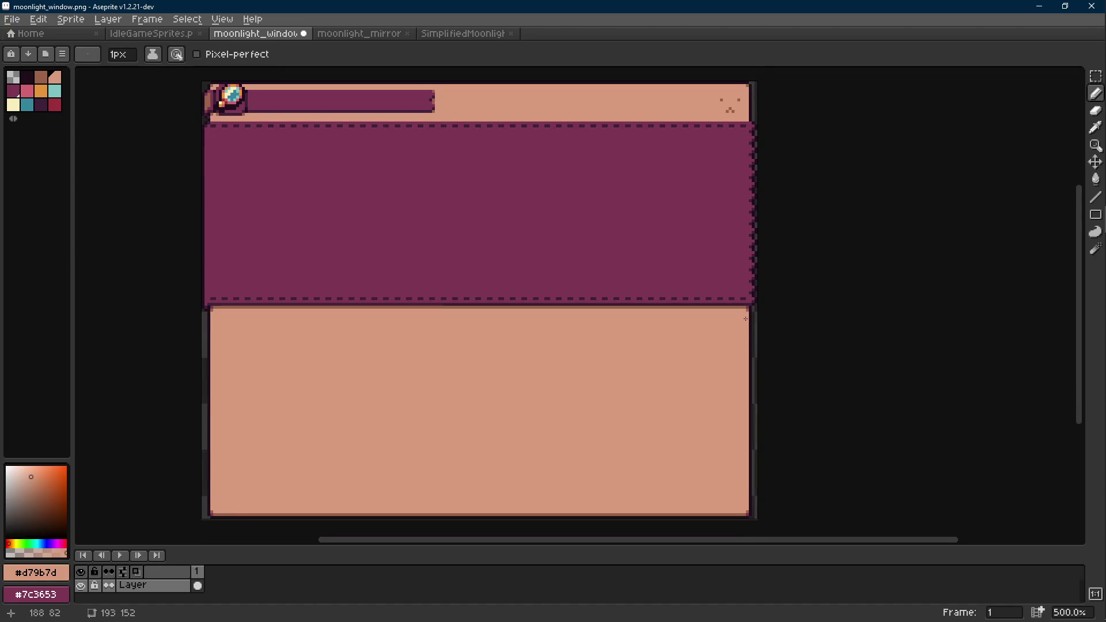
{"action": "scroll", "coordinate": [746, 319], "scroll_direction": "up", "scroll_amount": 7}
{"action": "key", "text": "alt"}
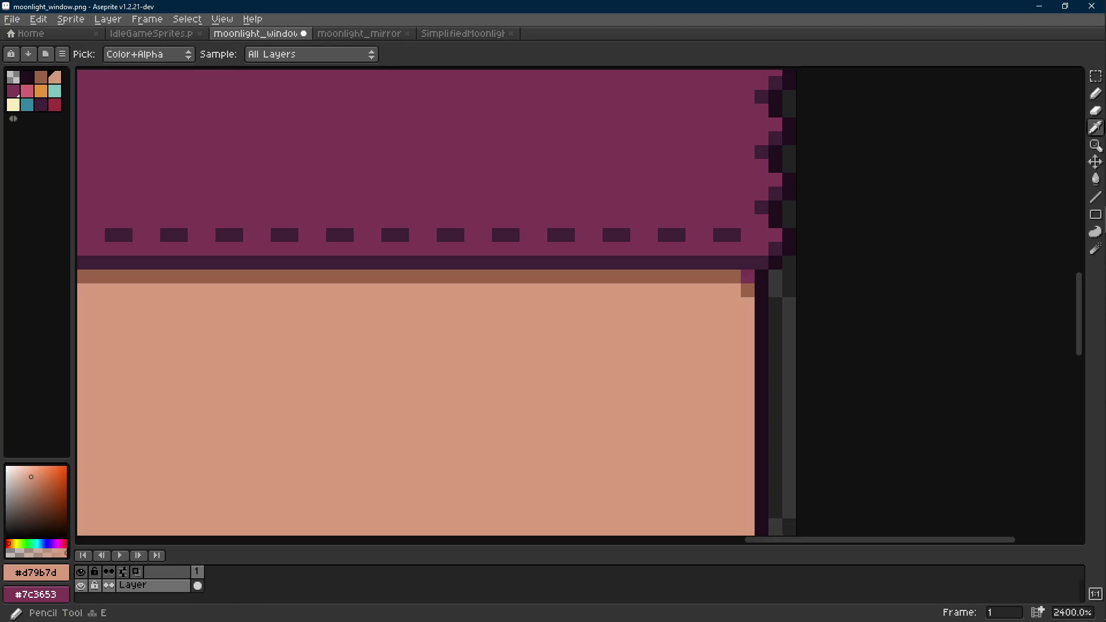
{"action": "scroll", "coordinate": [749, 276], "scroll_direction": "down", "scroll_amount": 7}
{"action": "scroll", "coordinate": [254, 271], "scroll_direction": "up", "scroll_amount": 5}
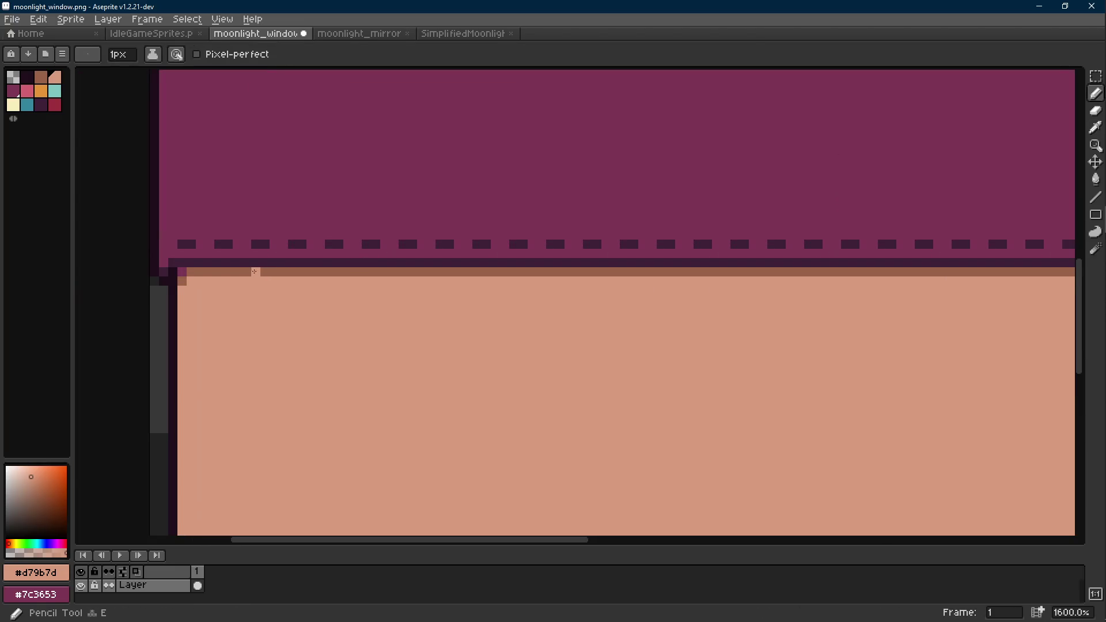
{"action": "scroll", "coordinate": [354, 300], "scroll_direction": "down", "scroll_amount": 6}
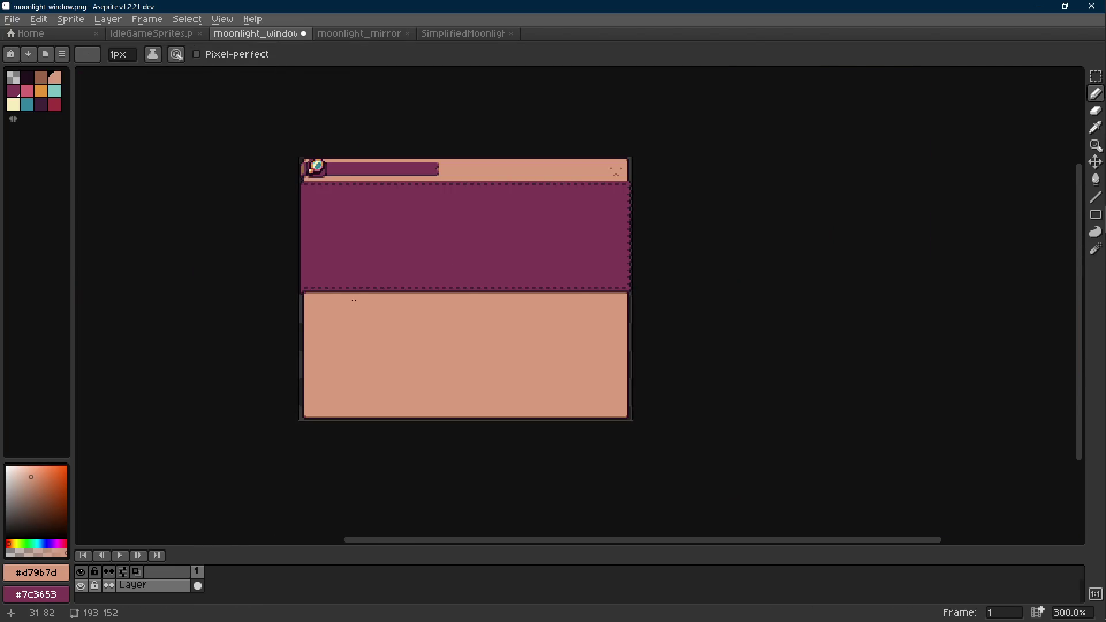
- Undo and redo the pencil touch-up, save the sprite, and minimize Aseprite
{"action": "key", "text": "ctrl+z"}
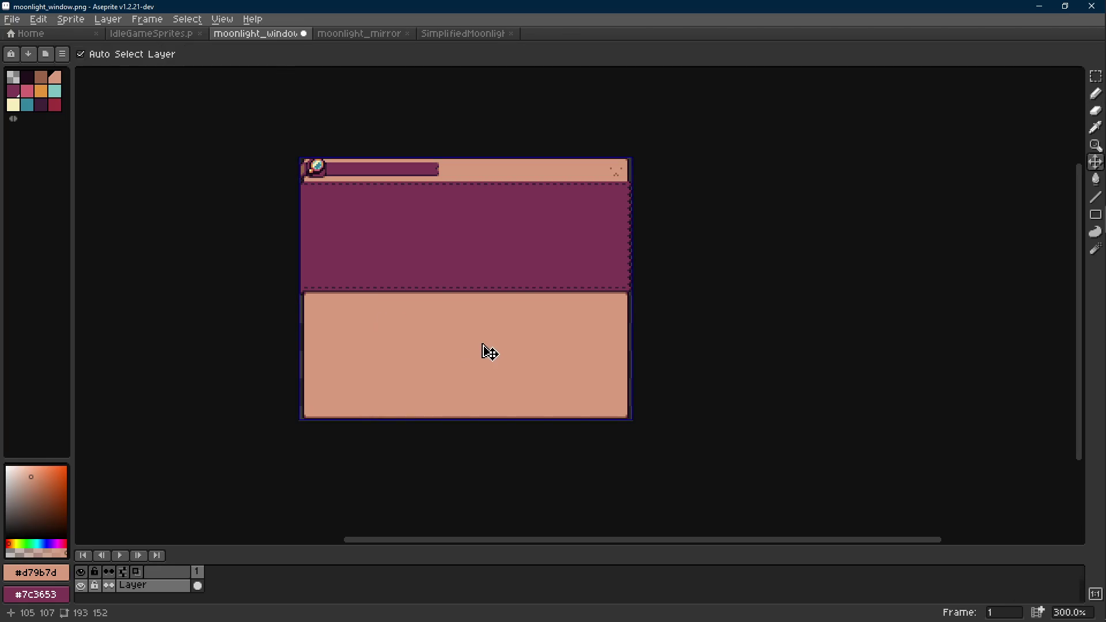
{"action": "key", "text": "ctrl+y"}
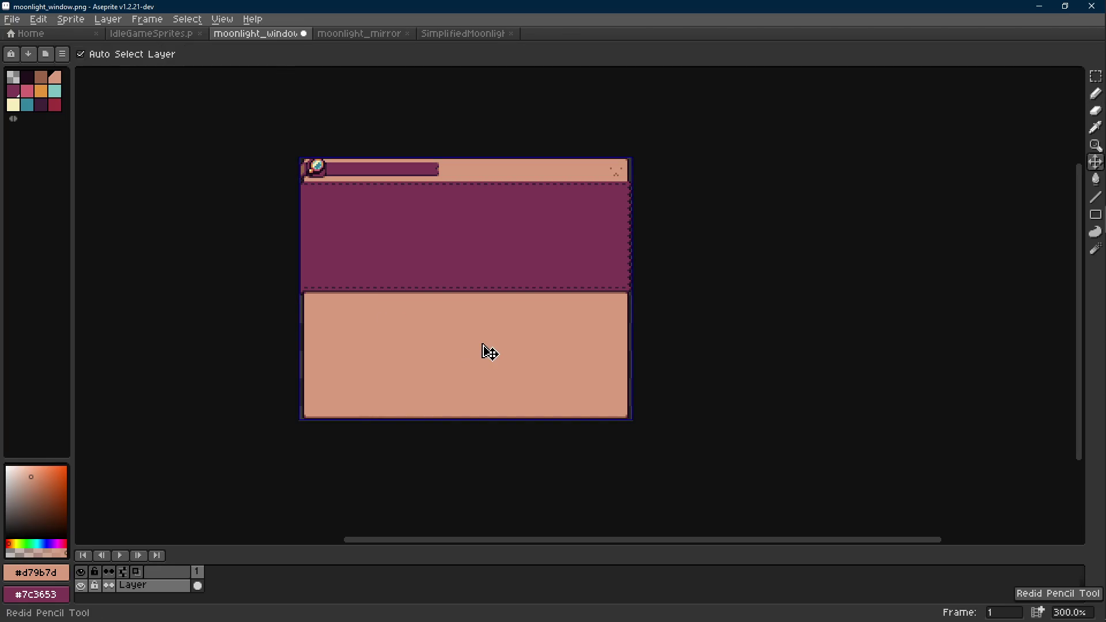
{"action": "key", "text": "ctrl+s"}
{"action": "left_click", "coordinate": [1040, 7]}
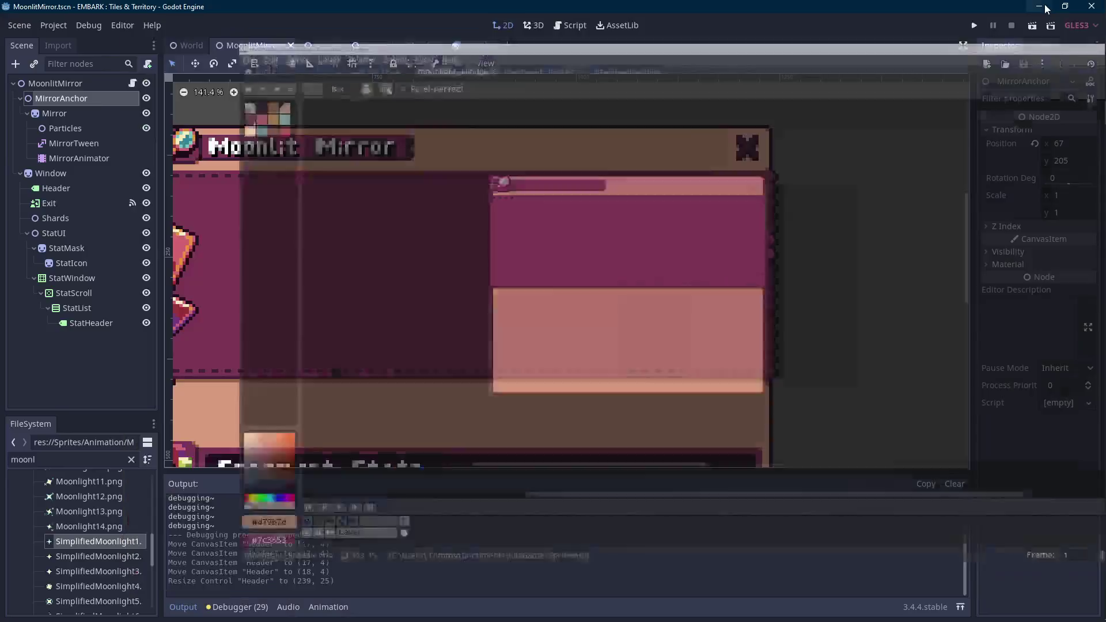
- Open MoonlitMirror.gd and put the cursor on blank line 41 inside UpdateMoonlight()
{"action": "scroll", "coordinate": [695, 213], "scroll_direction": "down", "scroll_amount": 3}
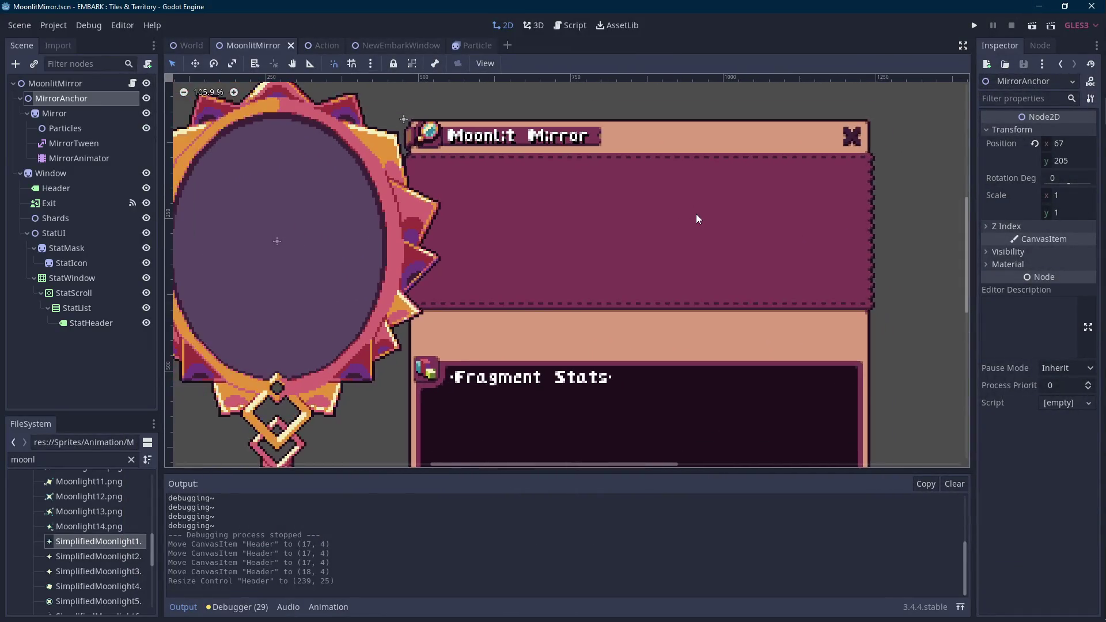
{"action": "scroll", "coordinate": [562, 228], "scroll_direction": "down", "scroll_amount": 1}
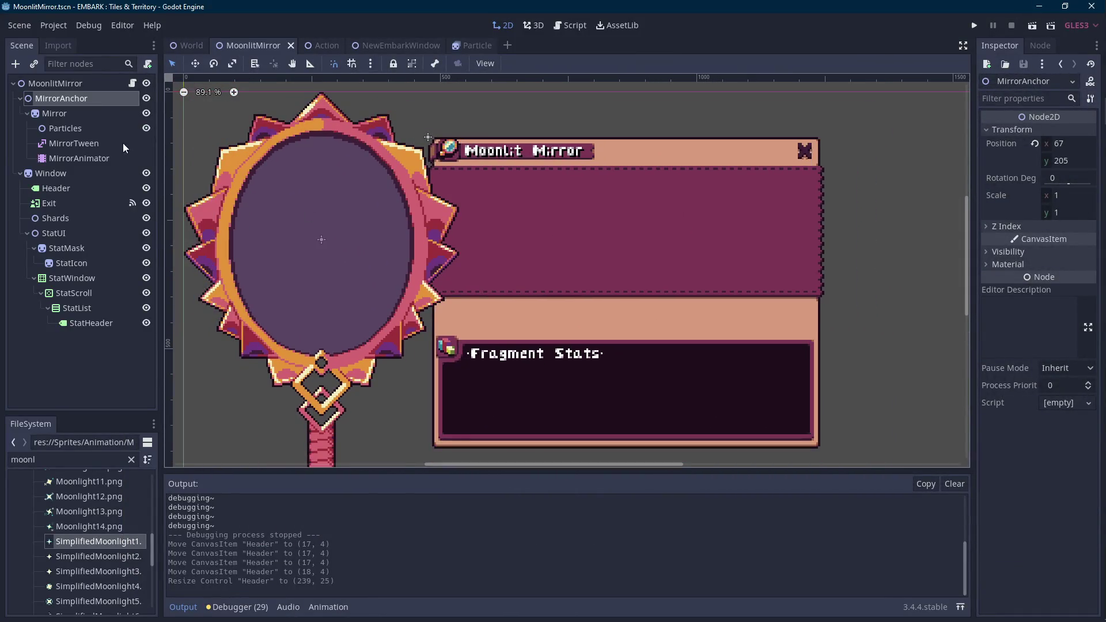
{"action": "left_click", "coordinate": [133, 84]}
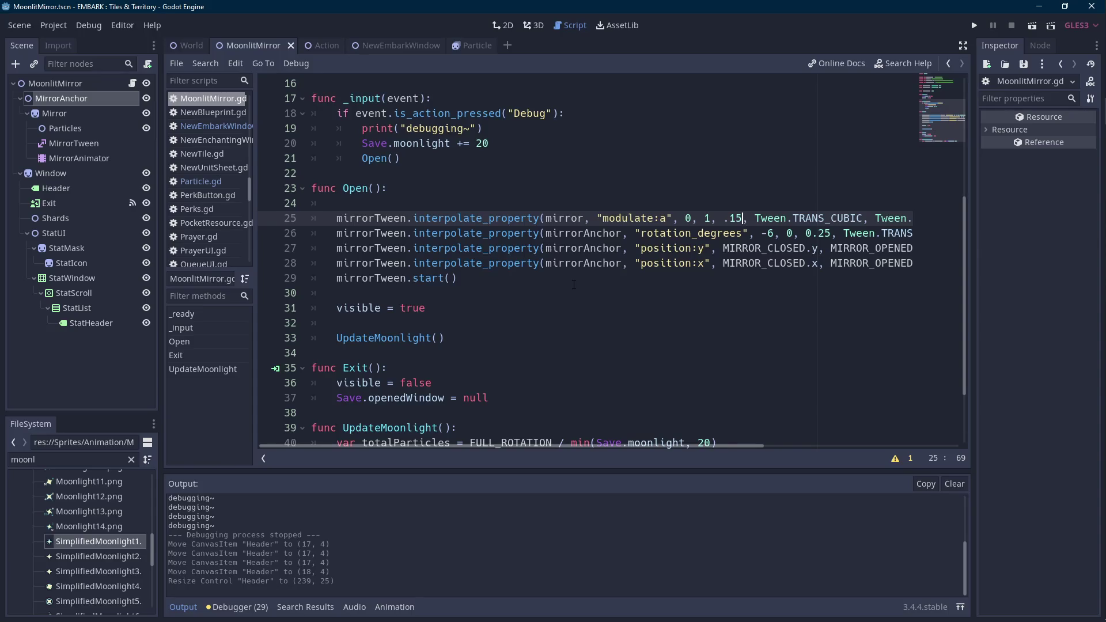
{"action": "double_click", "coordinate": [404, 339]}
{"action": "scroll", "coordinate": [463, 317], "scroll_direction": "down", "scroll_amount": 2}
{"action": "left_click", "coordinate": [582, 383]}
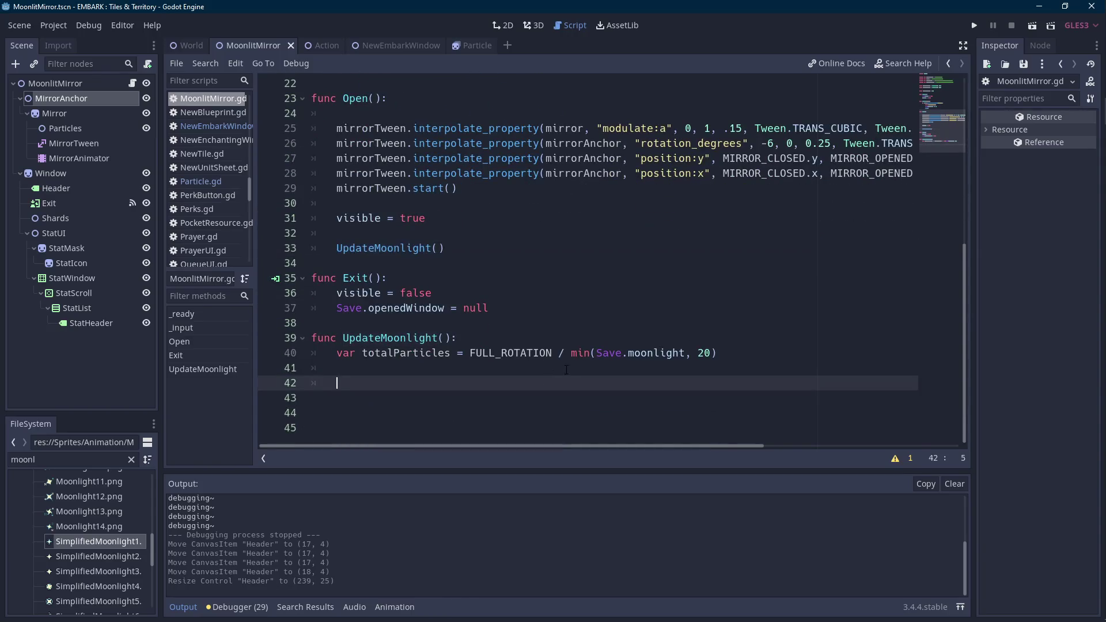
{"action": "left_click", "coordinate": [567, 370]}
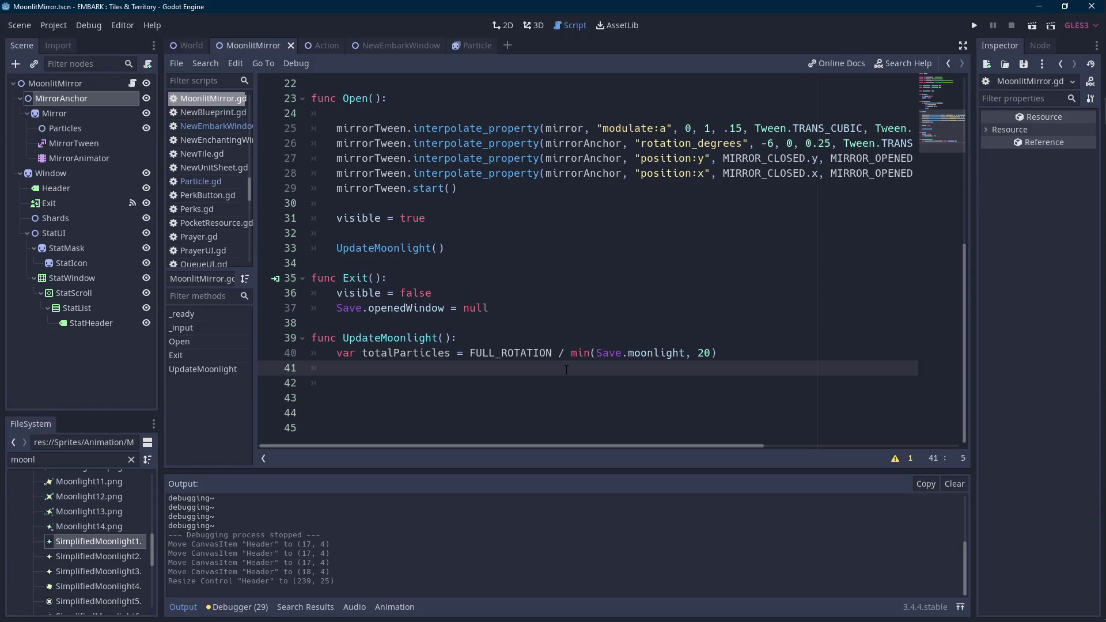
{"action": "left_click", "coordinate": [92, 130]}
- Add a Node2D child under Particles and rename it 'anchor'
{"action": "right_click", "coordinate": [94, 132]}
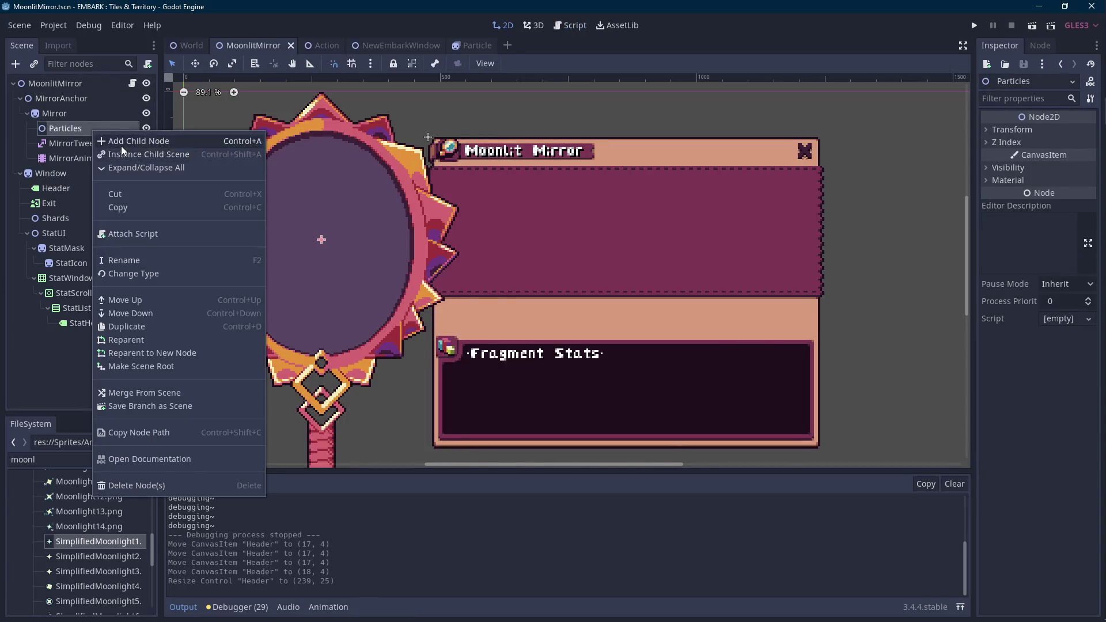
{"action": "left_click", "coordinate": [121, 143]}
{"action": "double_click", "coordinate": [448, 186]}
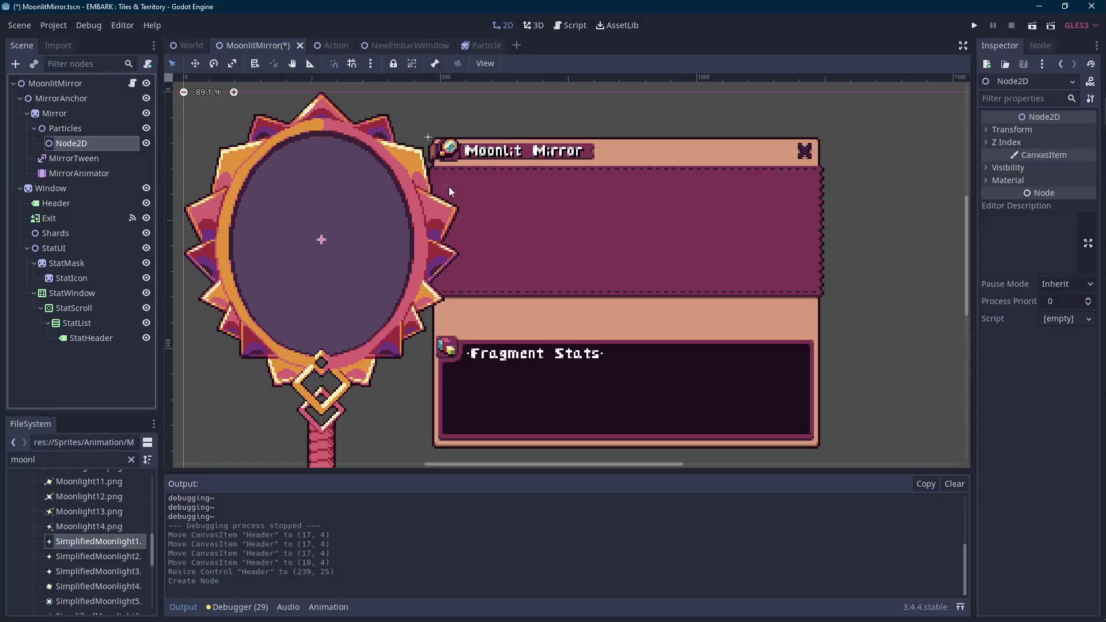
{"action": "double_click", "coordinate": [119, 143]}
{"action": "type", "text": "anchor"}
{"action": "key", "text": "Return"}
- Move the anchor node up to about (0, -66), near the mirror frame's top
{"action": "left_click_drag", "start_coordinate": [377, 238], "coordinate": [481, 278]}
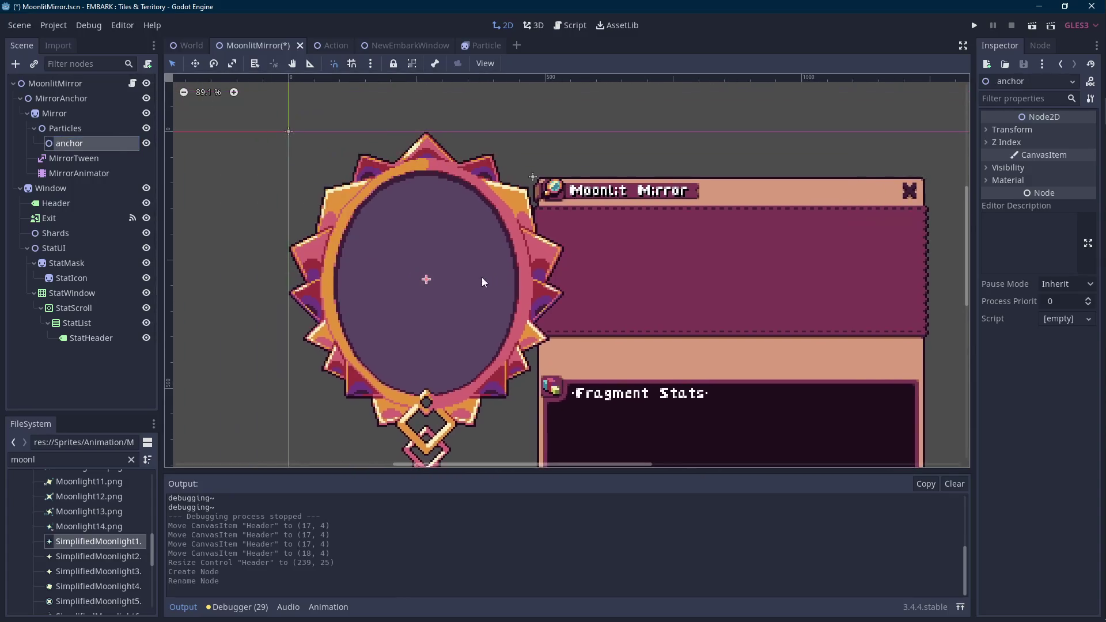
{"action": "key", "text": "Up"}
{"action": "key", "text": "Up"}
{"action": "key", "text": "Up"}
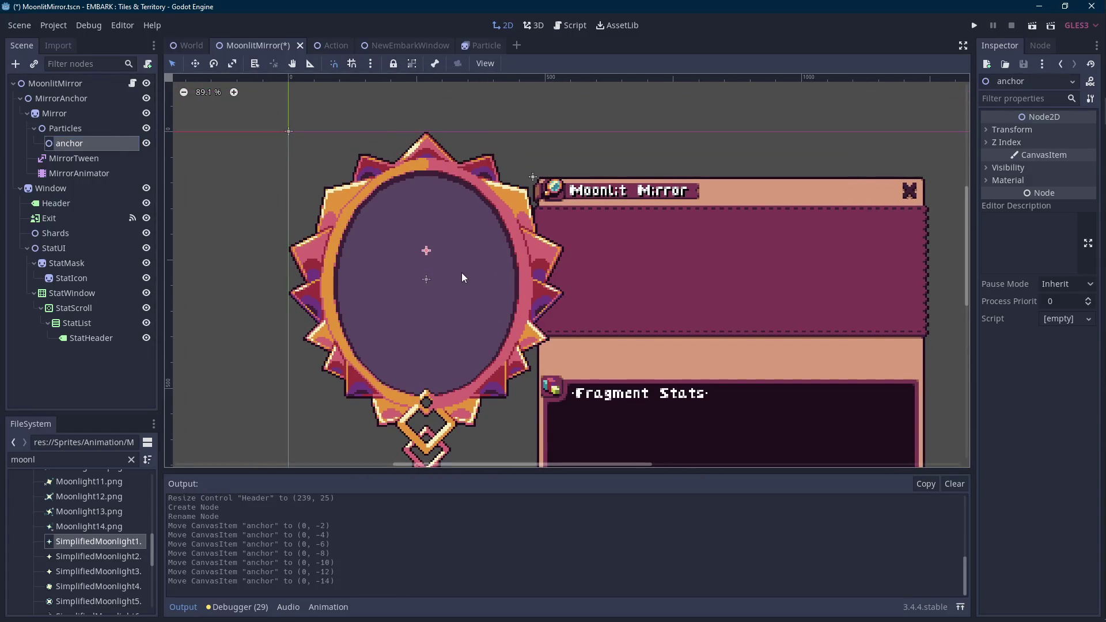
{"action": "key", "text": "Up"}
{"action": "key", "text": "Up"}
{"action": "key", "text": "Up"}
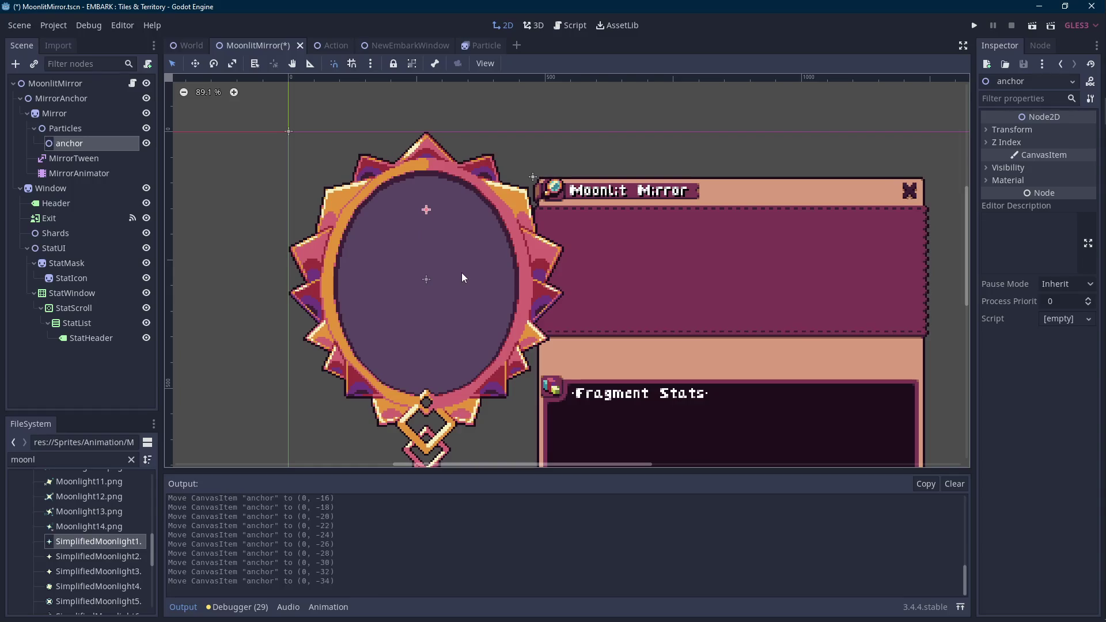
{"action": "key", "text": "Up"}
{"action": "key", "text": "Up"}
{"action": "key", "text": "Up"}
{"action": "key", "text": "Up"}
{"action": "key", "text": "Up"}
{"action": "key", "text": "Up"}
{"action": "left_click", "coordinate": [91, 115]}
- Set the Mirror node's Z Index to 2
{"action": "scroll", "coordinate": [738, 277], "scroll_direction": "down", "scroll_amount": 2}
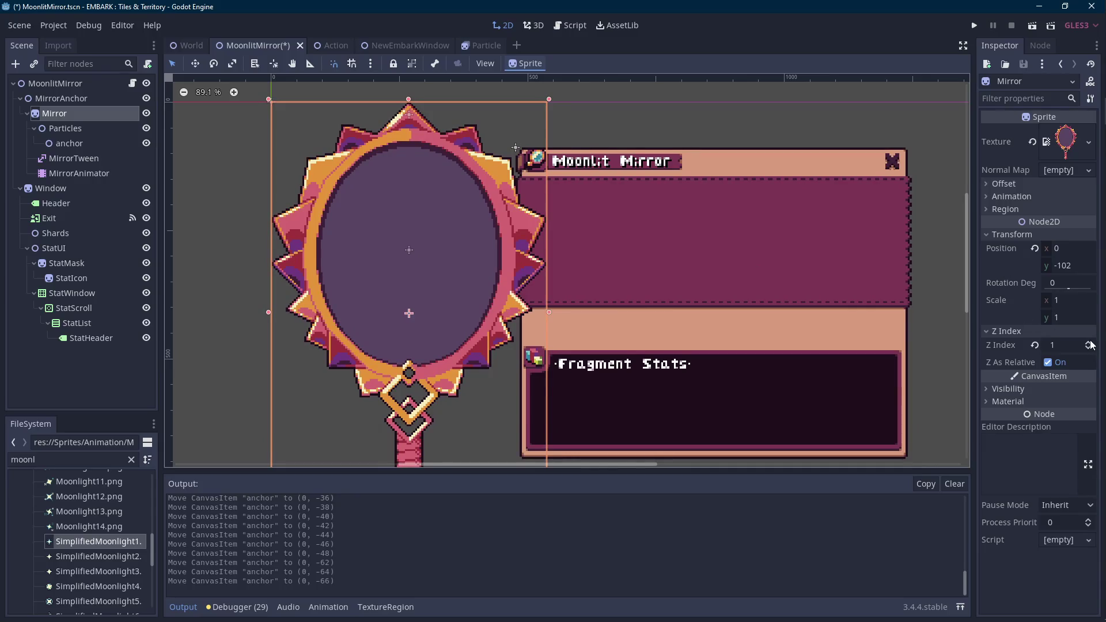
{"action": "left_click", "coordinate": [111, 190]}
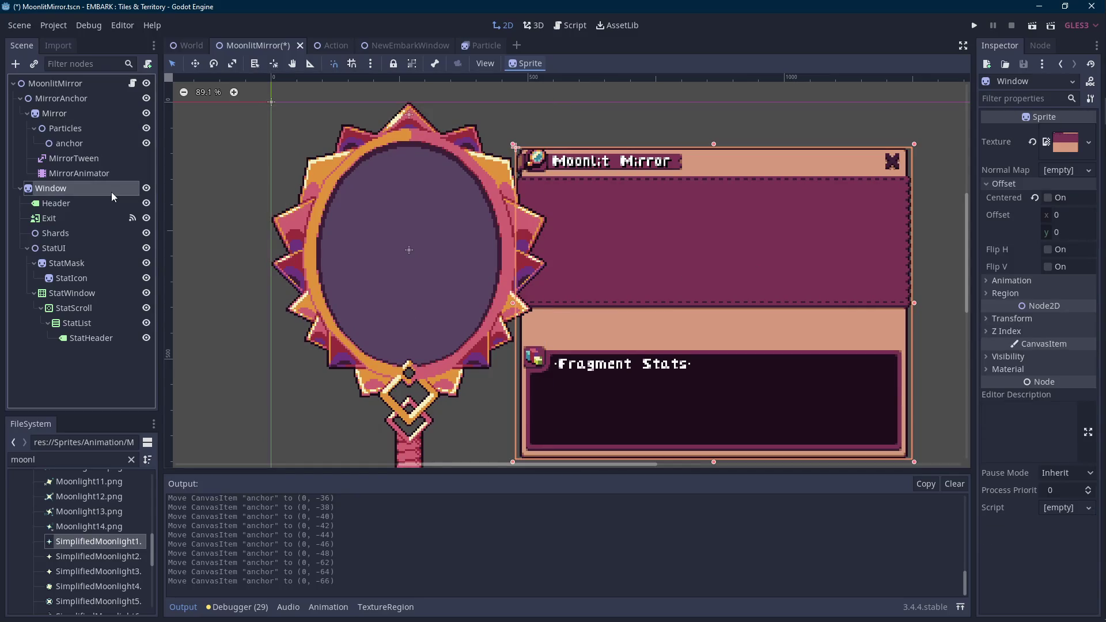
{"action": "left_click", "coordinate": [102, 113]}
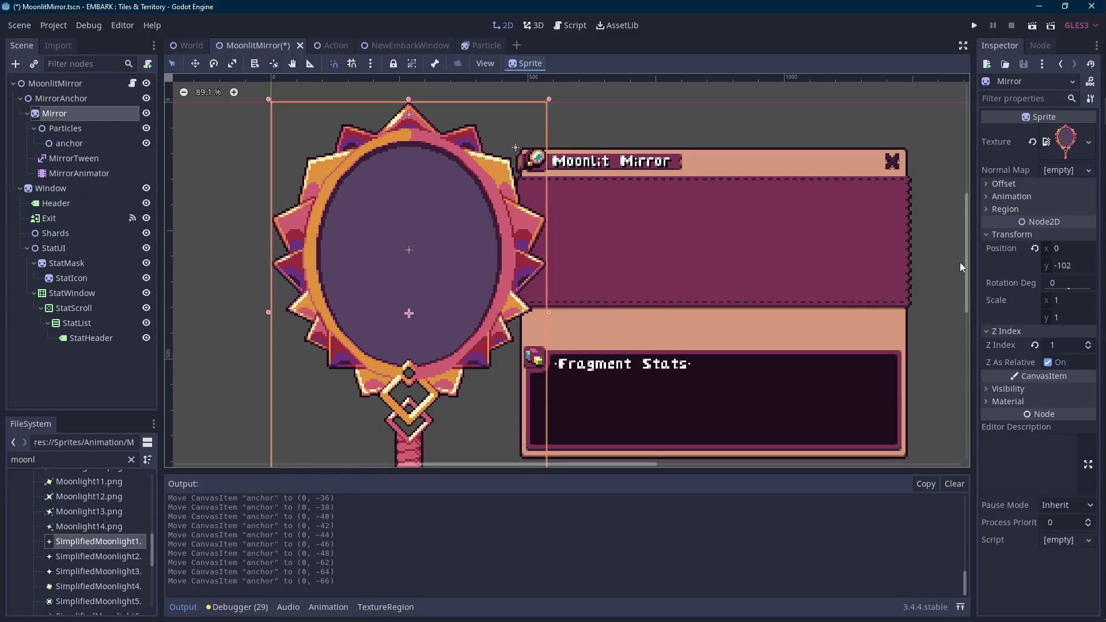
{"action": "left_click", "coordinate": [1089, 342]}
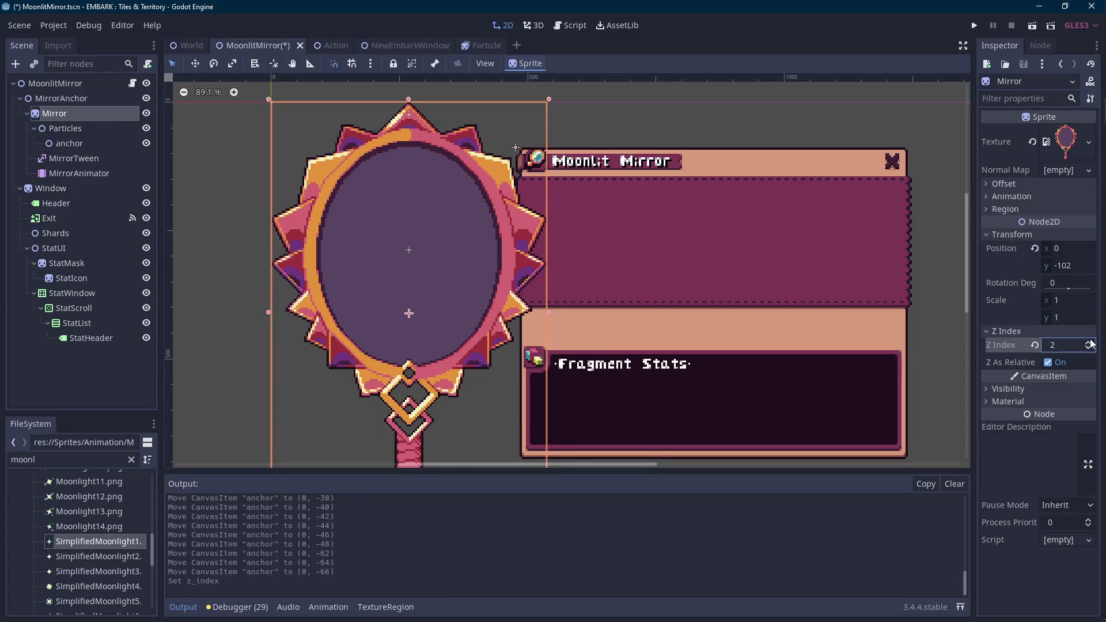
- Set the Particles node's Z Index to -1 and save the scene
{"action": "left_click", "coordinate": [116, 129]}
{"action": "left_click", "coordinate": [1066, 146]}
{"action": "left_click", "coordinate": [1088, 159]}
{"action": "scroll", "coordinate": [604, 216], "scroll_direction": "down", "scroll_amount": 1}
{"action": "key", "text": "ctrl+s"}
- Open the Create New Node dialog for a child under anchor
{"action": "left_click", "coordinate": [119, 146]}
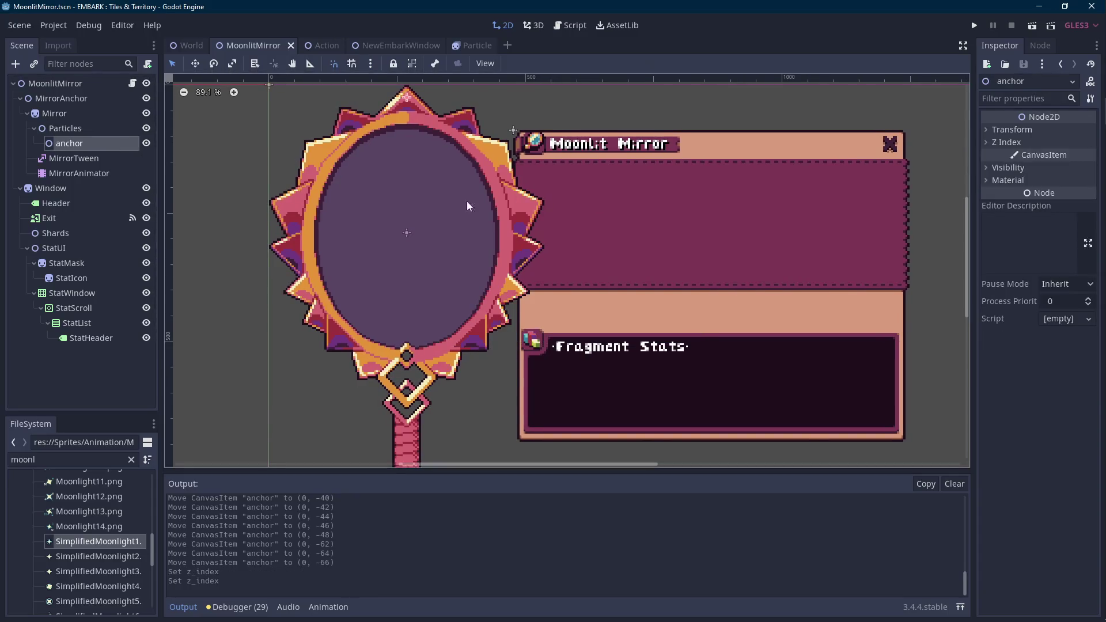
{"action": "scroll", "coordinate": [467, 202], "scroll_direction": "up", "scroll_amount": 1}
{"action": "right_click", "coordinate": [87, 145]}
{"action": "left_click", "coordinate": [98, 153]}
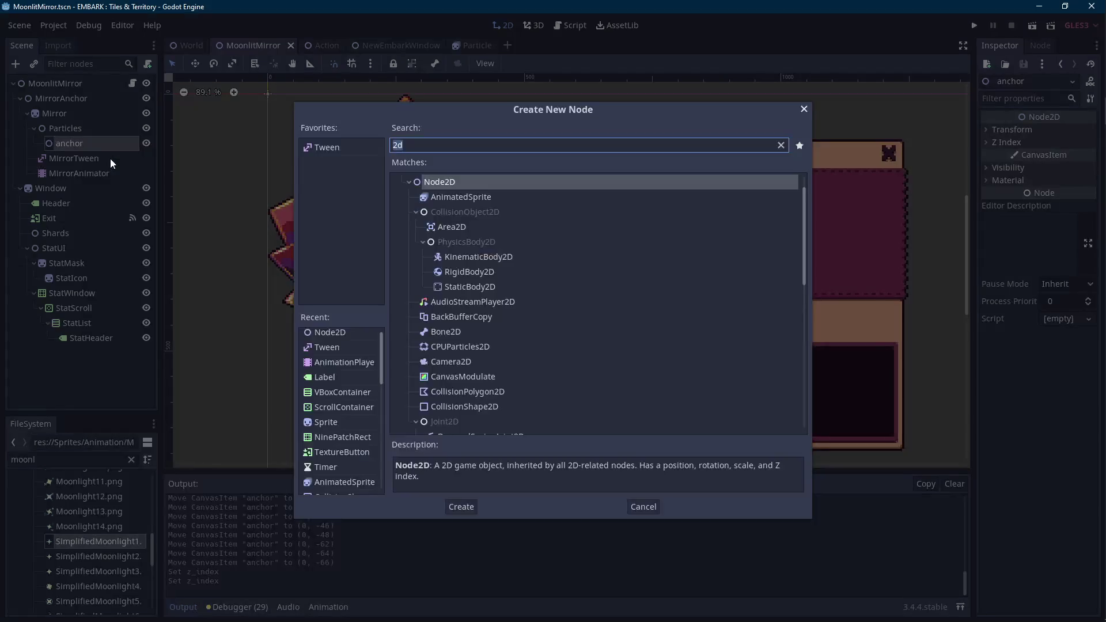
- Clear the 'parti' search and cancel the Create New Node dialog
{"action": "type", "text": "parti"}
{"action": "key", "text": "BackSpace"}
{"action": "key", "text": "BackSpace"}
{"action": "key", "text": "BackSpace"}
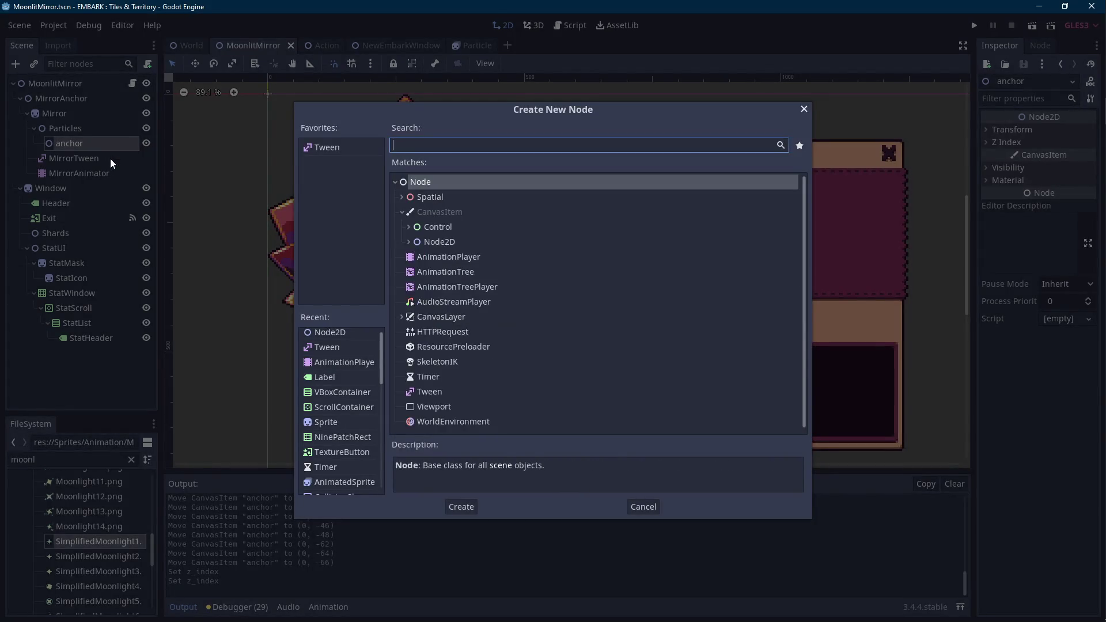
{"action": "left_click", "coordinate": [804, 108]}
{"action": "scroll", "coordinate": [136, 502], "scroll_direction": "up", "scroll_amount": 10}
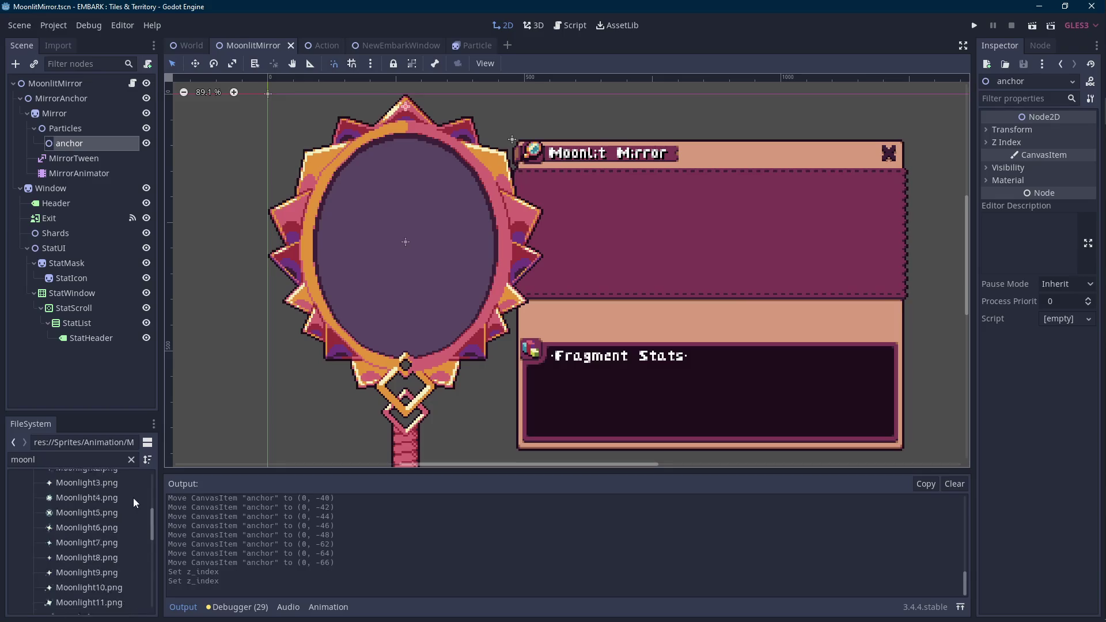
{"action": "scroll", "coordinate": [369, 248], "scroll_direction": "up", "scroll_amount": 2}
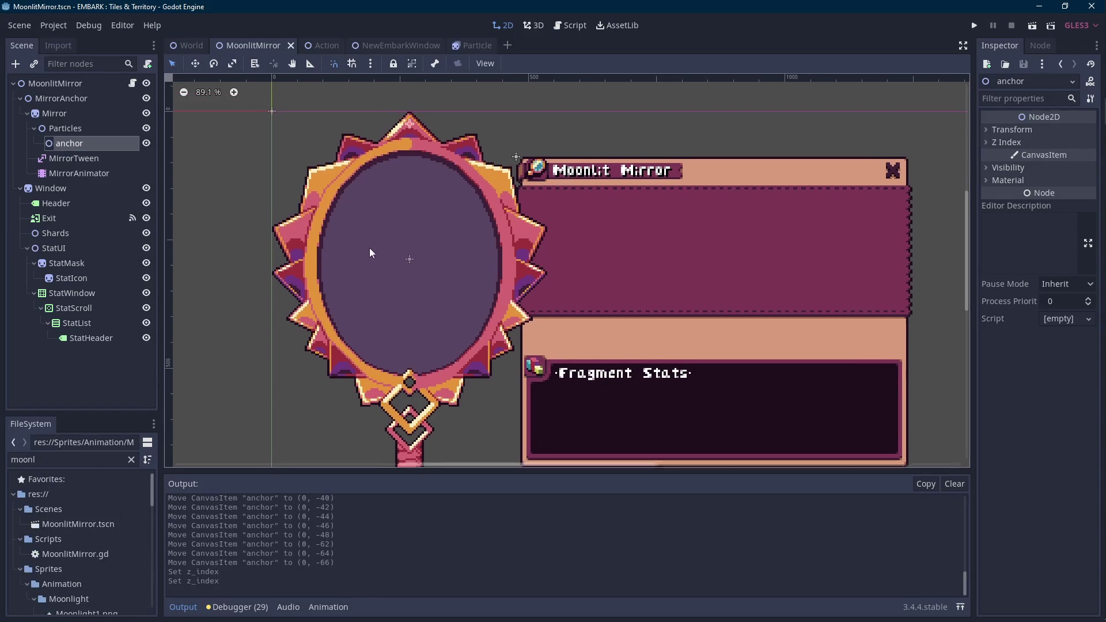
- Add an AnimatedSprite child under anchor
{"action": "right_click", "coordinate": [91, 144]}
{"action": "key", "text": "Escape"}
{"action": "right_click", "coordinate": [98, 148]}
{"action": "left_click", "coordinate": [108, 155]}
{"action": "type", "text": "animated"}
{"action": "key", "text": "Return"}
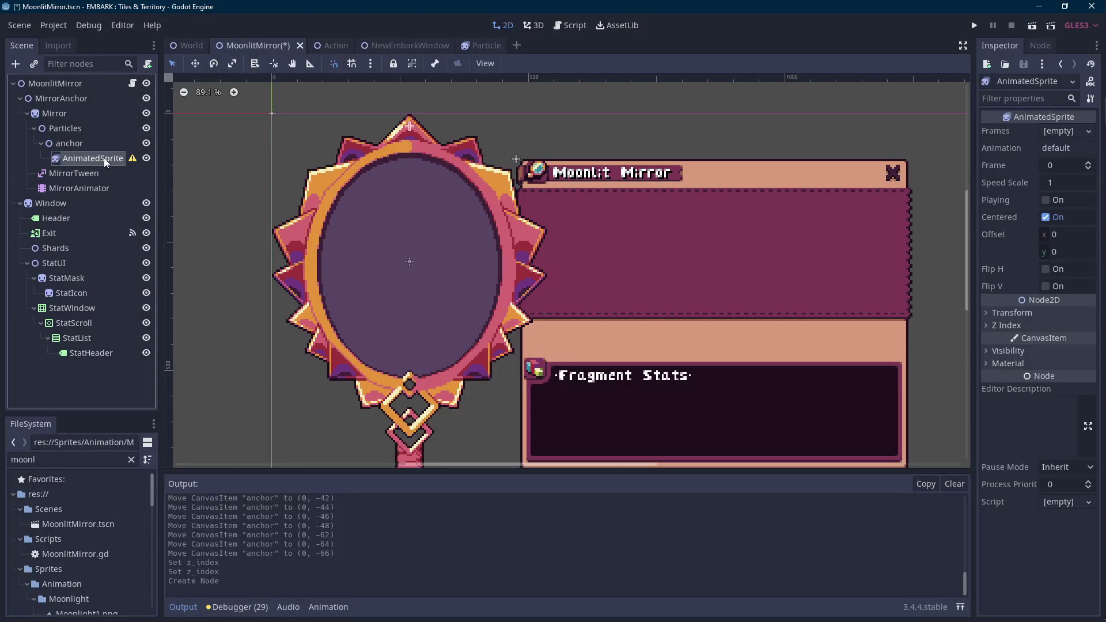
- Rename the new AnimatedSprite to 'test'
{"action": "left_click", "coordinate": [103, 159]}
{"action": "type", "text": "mo"}
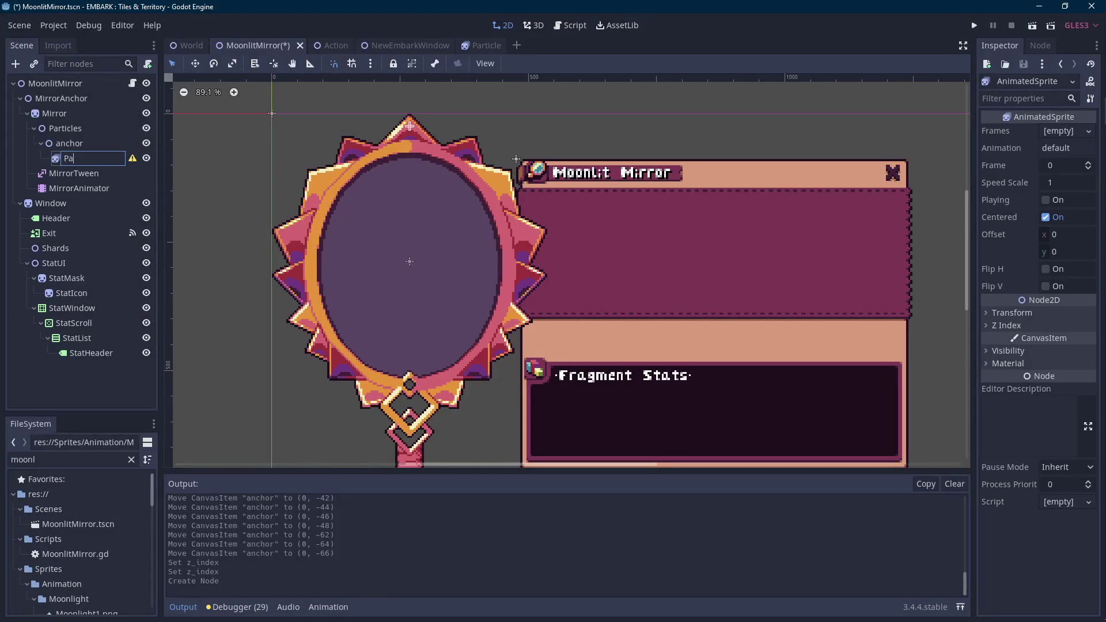
{"action": "type", "text": "on"}
{"action": "key", "text": "ctrl+a"}
{"action": "type", "text": "test"}
{"action": "key", "text": "Return"}
- Give test a new SpriteFrames resource and browse the SimplifiedMoonlight images
{"action": "left_click", "coordinate": [1055, 131]}
{"action": "left_click", "coordinate": [1045, 158]}
{"action": "left_click", "coordinate": [1059, 131]}
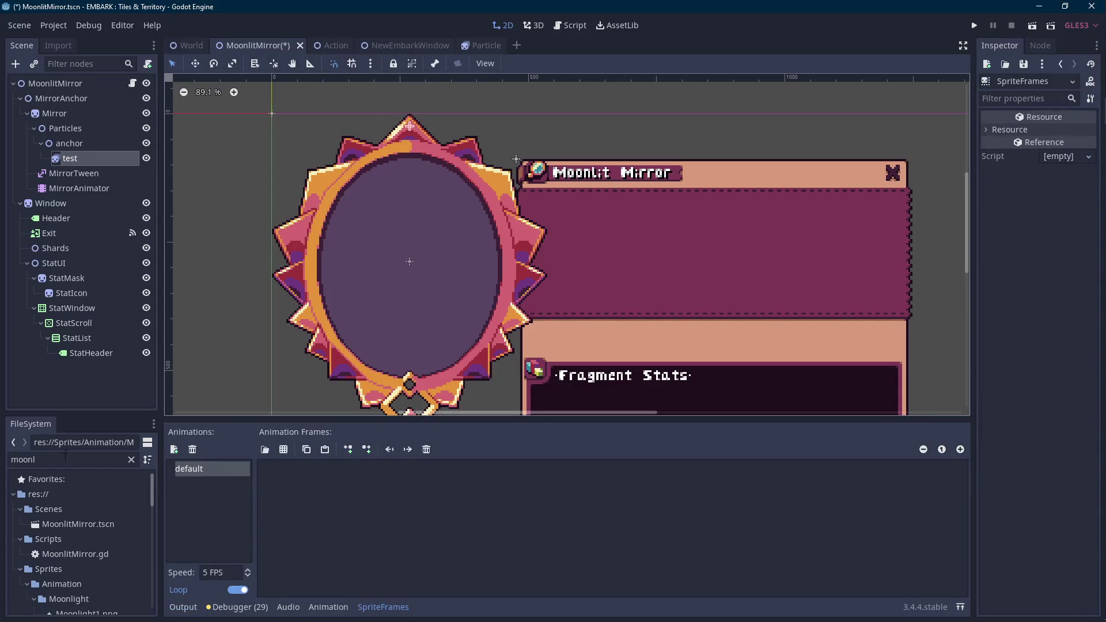
{"action": "scroll", "coordinate": [74, 562], "scroll_direction": "down", "scroll_amount": 5}
{"action": "scroll", "coordinate": [79, 565], "scroll_direction": "down", "scroll_amount": 4}
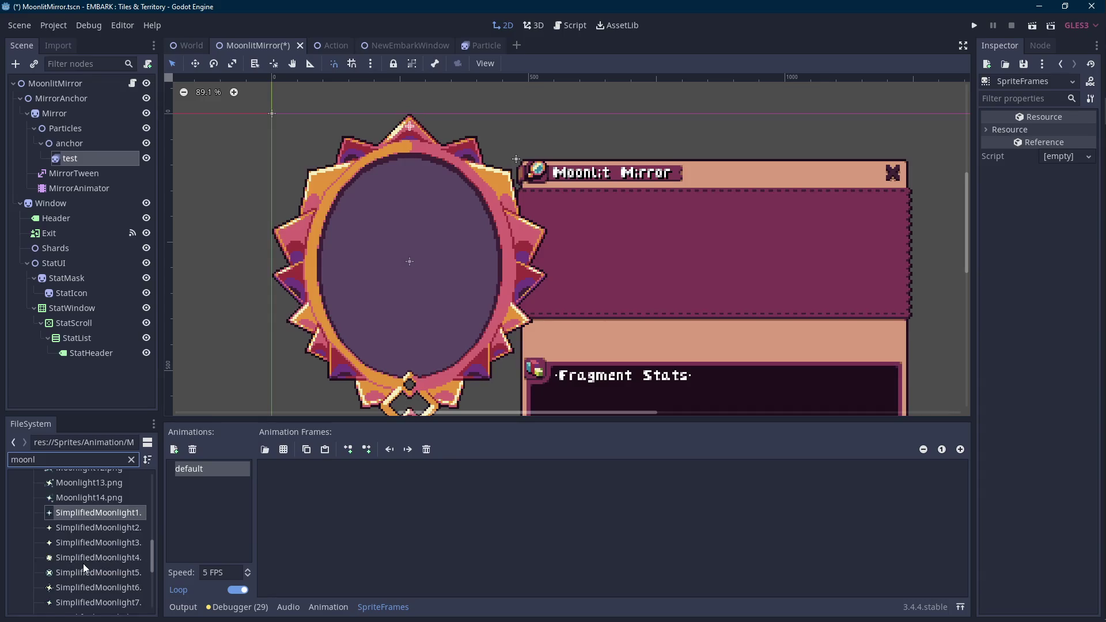
{"action": "left_click", "coordinate": [94, 542]}
{"action": "left_click", "coordinate": [109, 510]}
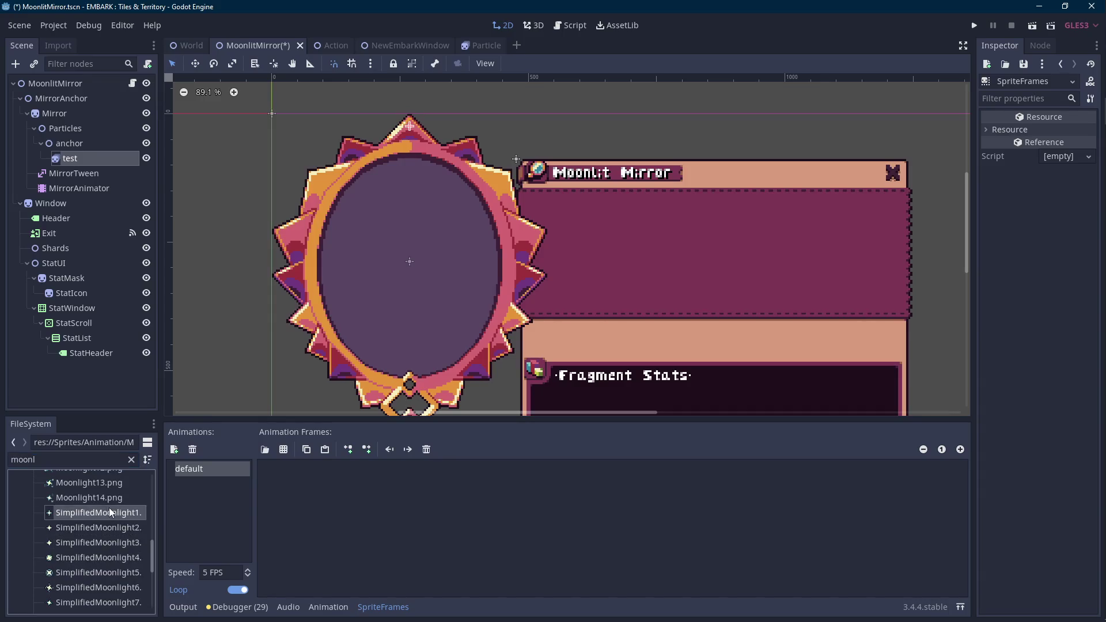
- Delete the test node, confirming the deletion
{"action": "left_click", "coordinate": [86, 157]}
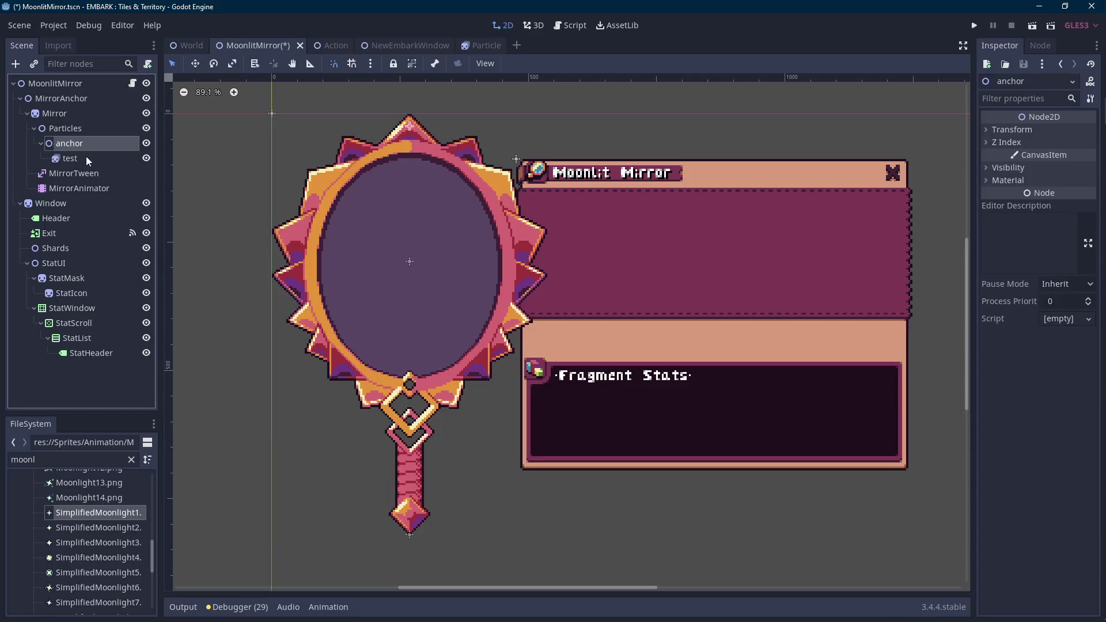
{"action": "right_click", "coordinate": [86, 157]}
{"action": "left_click", "coordinate": [137, 541]}
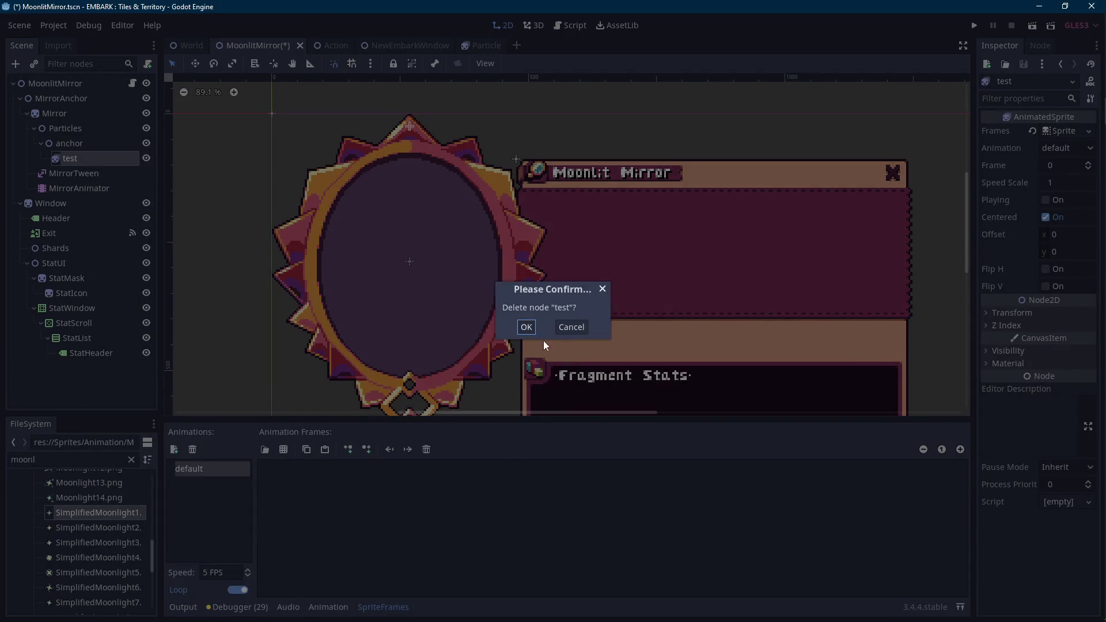
{"action": "key", "text": "Return"}
{"action": "left_click", "coordinate": [82, 144]}
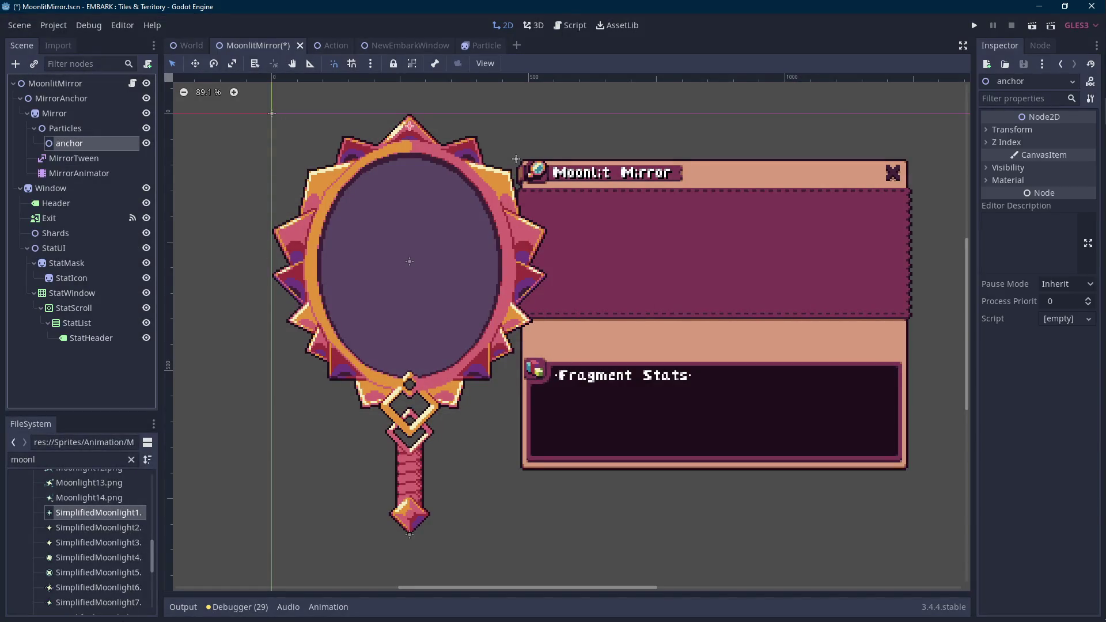
- Search the FileSystem for 'particle' and instance Particle.tscn as a child of anchor
{"action": "scroll", "coordinate": [80, 542], "scroll_direction": "up", "scroll_amount": 3}
{"action": "double_click", "coordinate": [47, 459]}
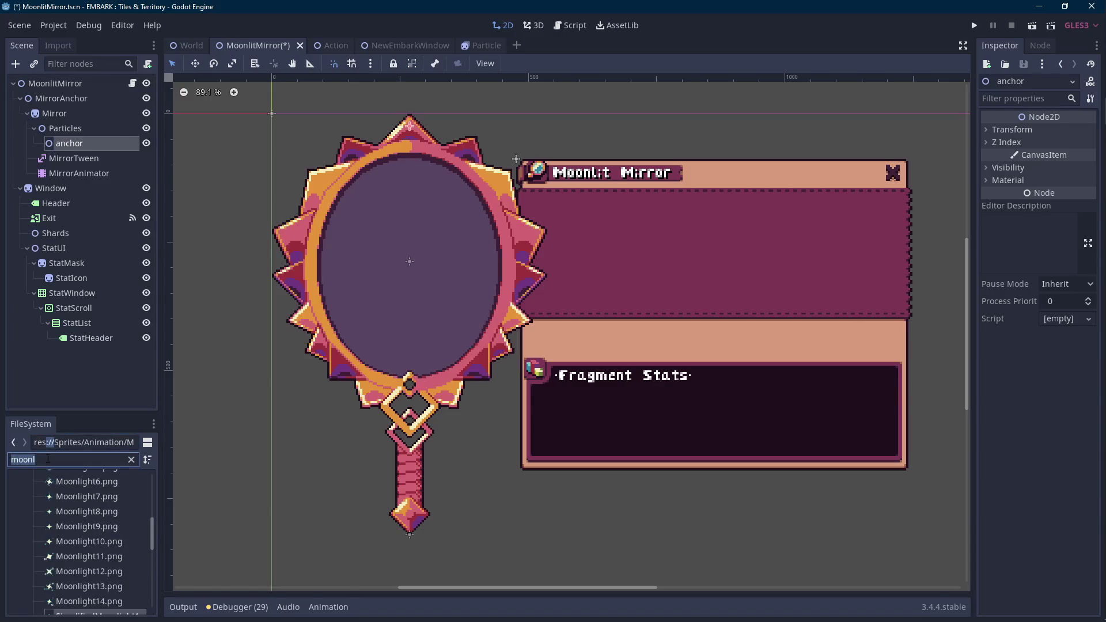
{"action": "type", "text": "particle"}
{"action": "left_click_drag", "start_coordinate": [66, 512], "coordinate": [75, 144]}
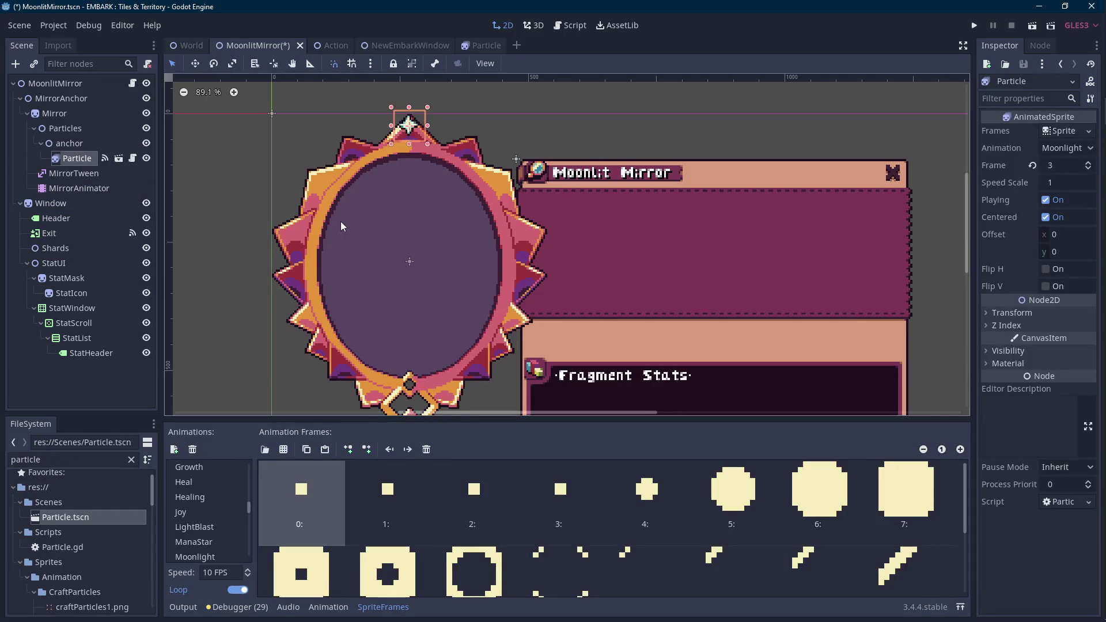
{"action": "scroll", "coordinate": [343, 230], "scroll_direction": "up", "scroll_amount": 2}
{"action": "scroll", "coordinate": [386, 144], "scroll_direction": "up", "scroll_amount": 1}
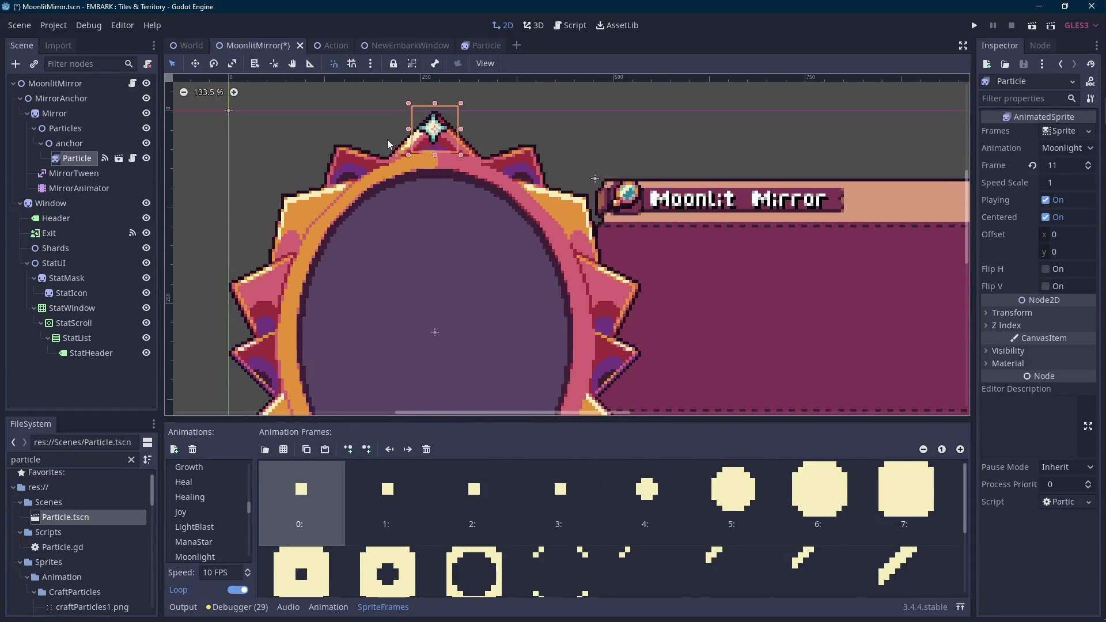
{"action": "scroll", "coordinate": [387, 140], "scroll_direction": "up", "scroll_amount": 1}
{"action": "left_click_drag", "start_coordinate": [388, 147], "coordinate": [389, 160]}
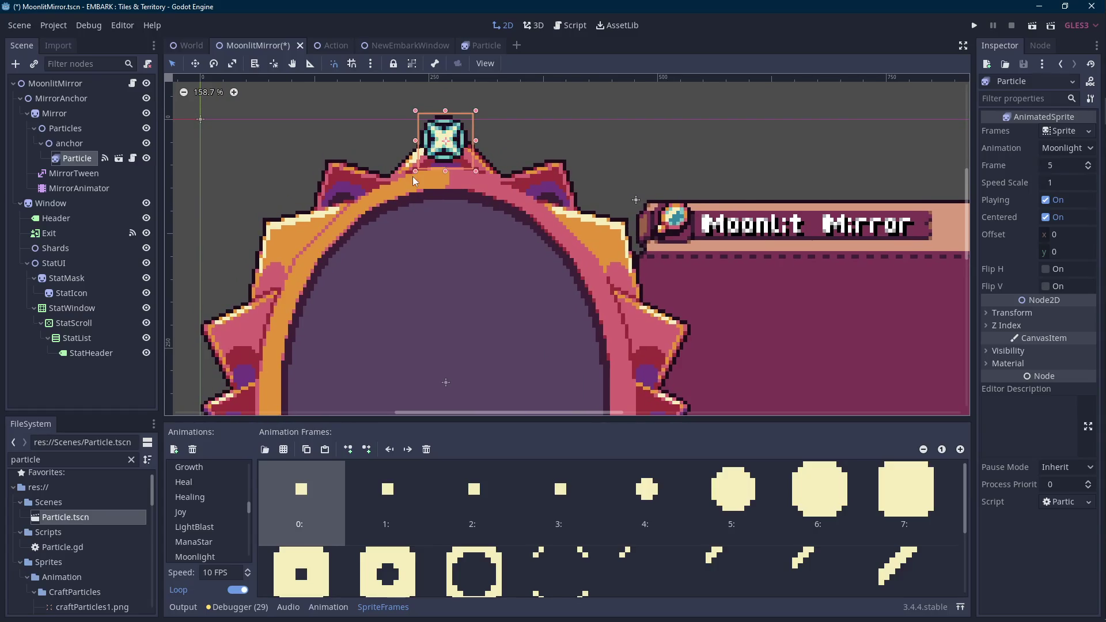
{"action": "scroll", "coordinate": [415, 178], "scroll_direction": "down", "scroll_amount": 4}
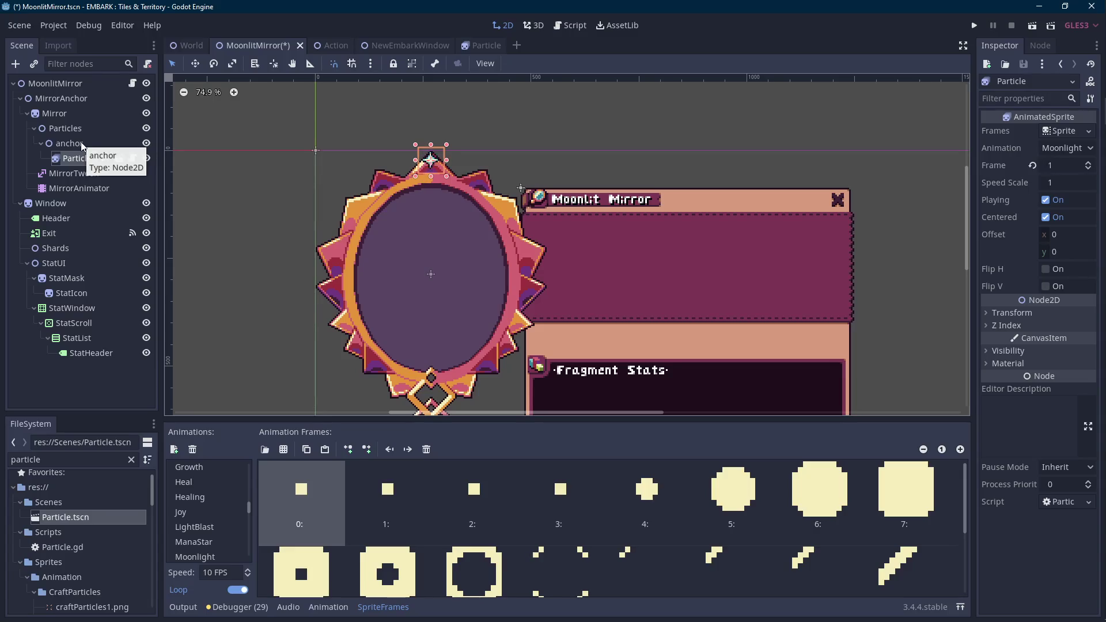
- Inspect the Z Index of Particles and Mirror, and the Particle instance
{"action": "left_click", "coordinate": [83, 144]}
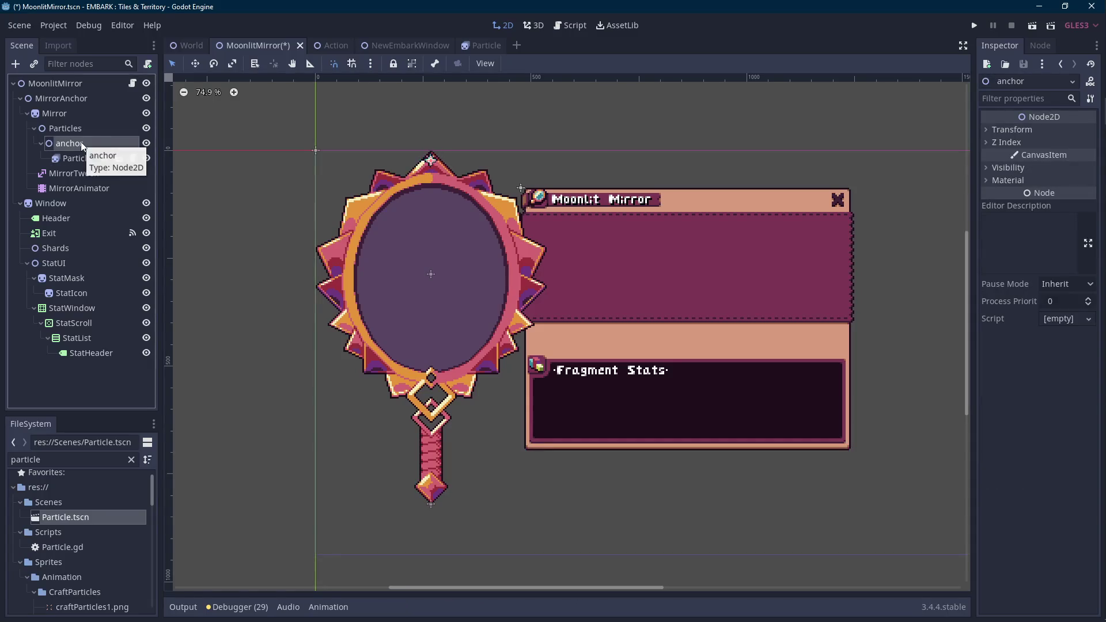
{"action": "left_click", "coordinate": [93, 130]}
{"action": "left_click", "coordinate": [1090, 162]}
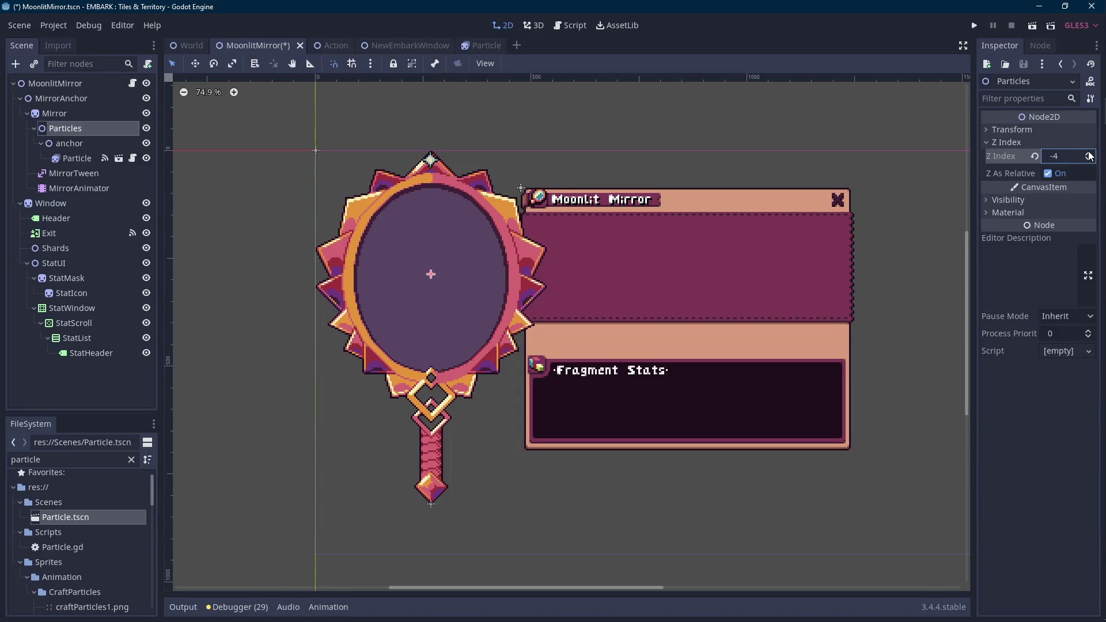
{"action": "left_click", "coordinate": [98, 118]}
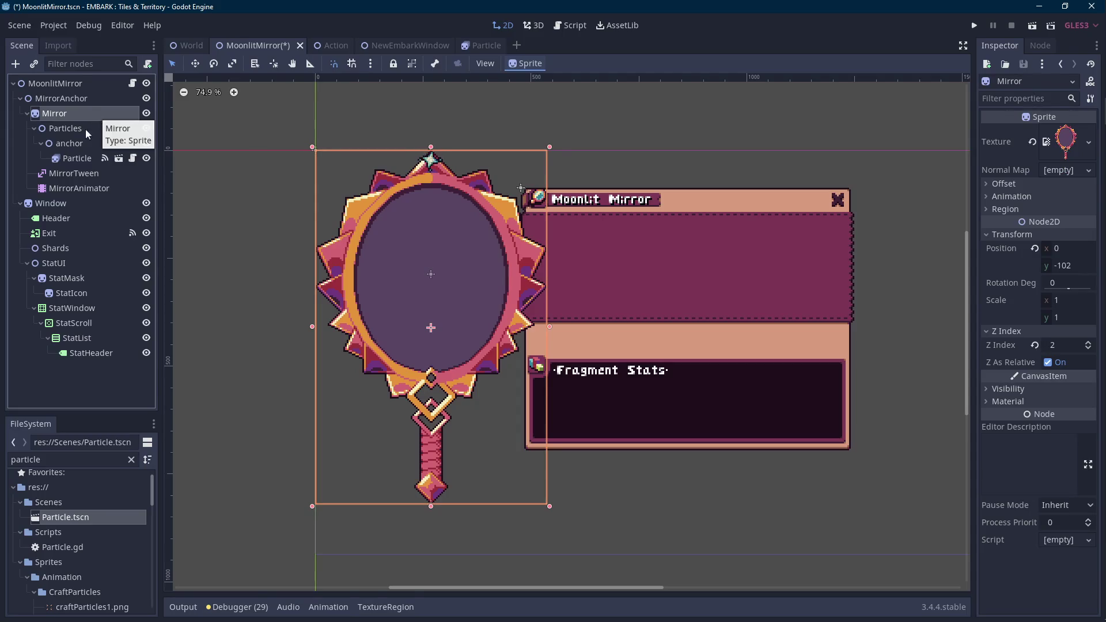
{"action": "left_click", "coordinate": [74, 156]}
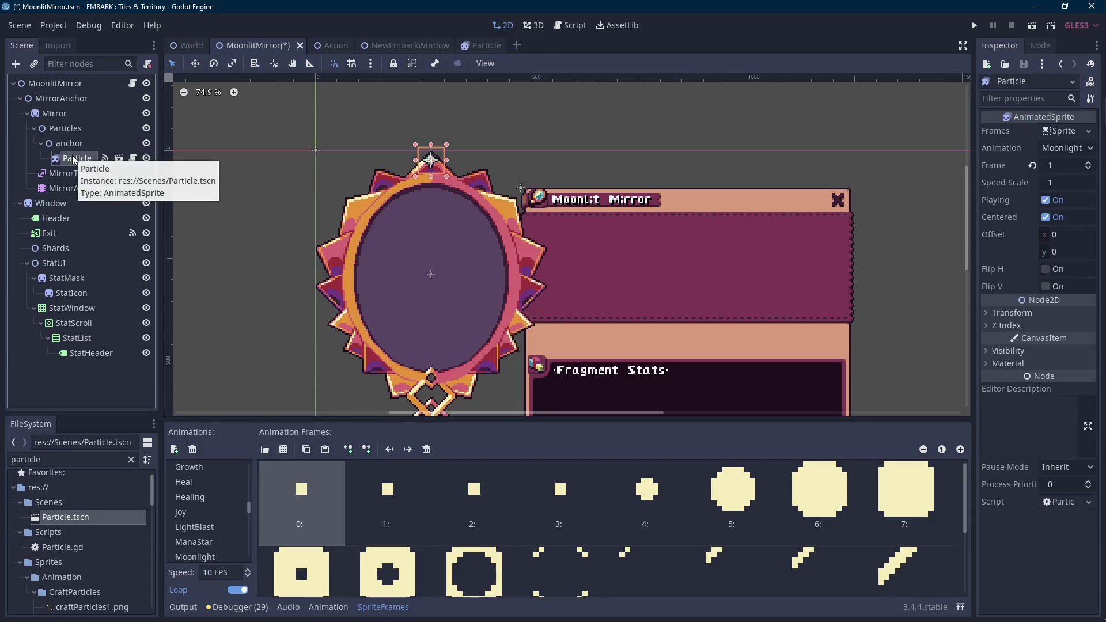
- Request deletion of the Particle instance under anchor
{"action": "left_click", "coordinate": [88, 144]}
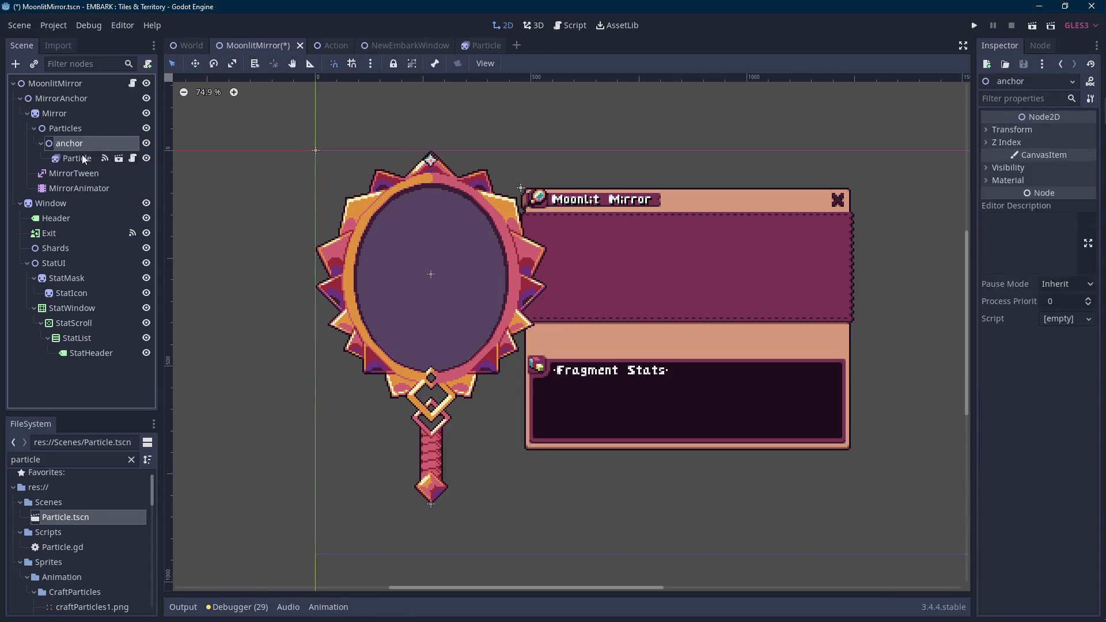
{"action": "right_click", "coordinate": [83, 158]}
{"action": "left_click", "coordinate": [144, 610]}
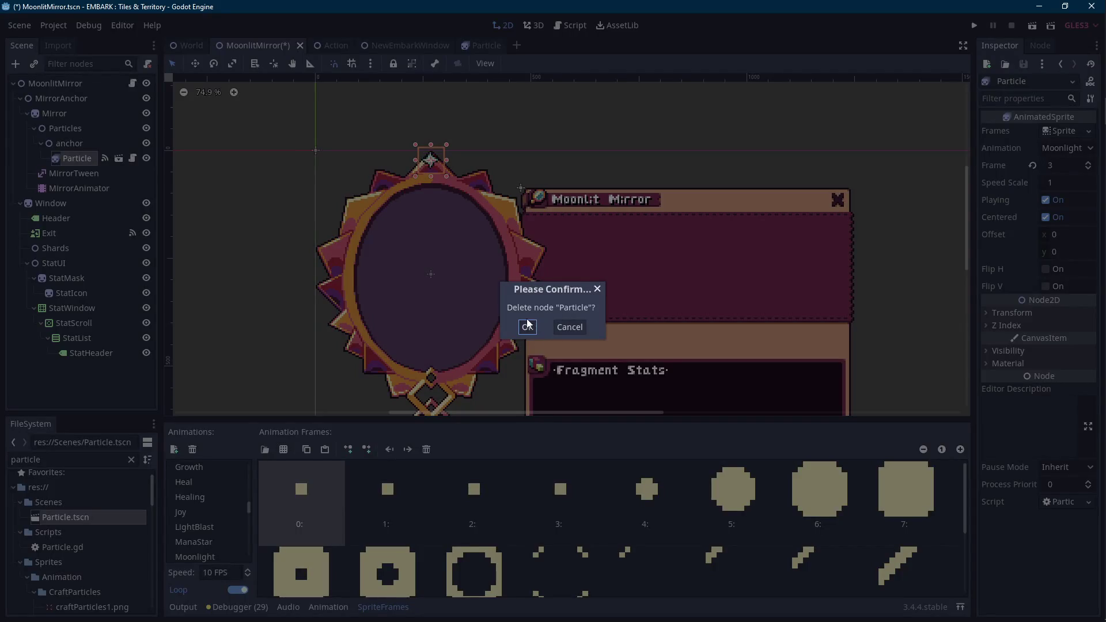
- Delete the Particle node and add an AnimatedSprite under anchor with new SpriteFrames
{"action": "left_click", "coordinate": [527, 324]}
{"action": "right_click", "coordinate": [88, 149]}
{"action": "left_click", "coordinate": [238, 145]}
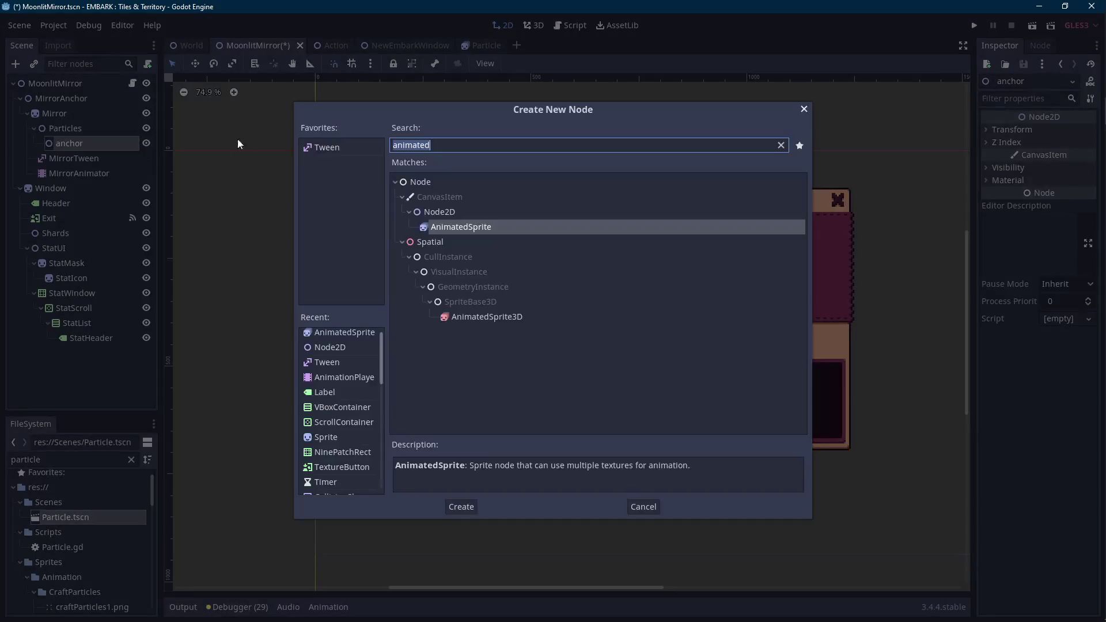
{"action": "double_click", "coordinate": [444, 228]}
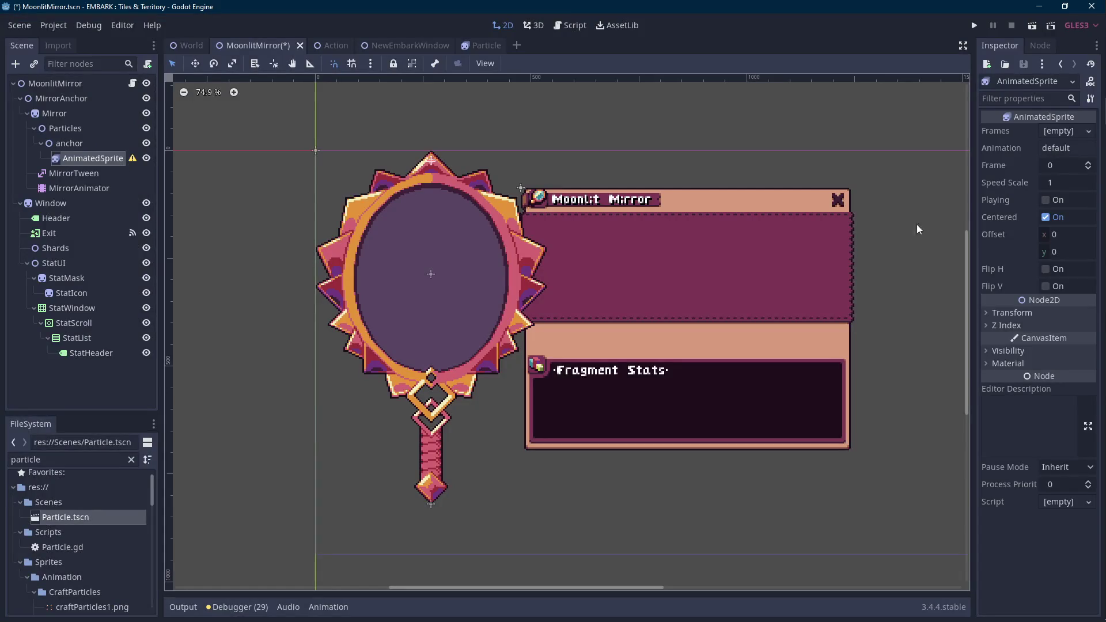
{"action": "left_click", "coordinate": [1066, 137]}
{"action": "left_click", "coordinate": [1060, 148]}
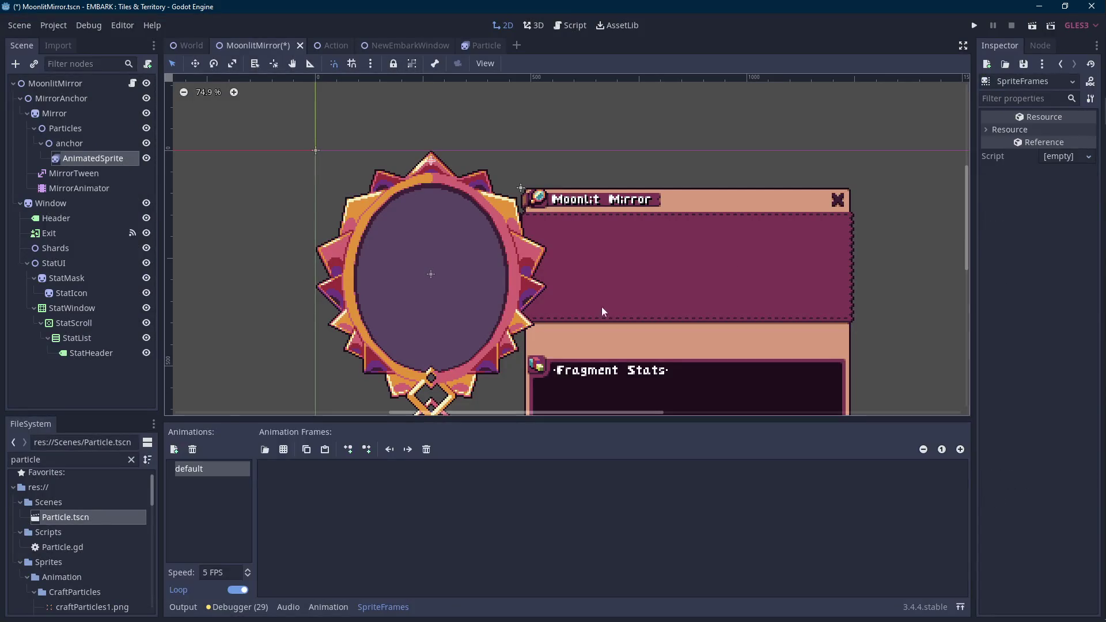
- Filter the files by 'moonlight' and drag the SimplifiedMoonlight images in as animation frames
{"action": "scroll", "coordinate": [63, 510], "scroll_direction": "down", "scroll_amount": 1}
{"action": "left_click", "coordinate": [86, 460]}
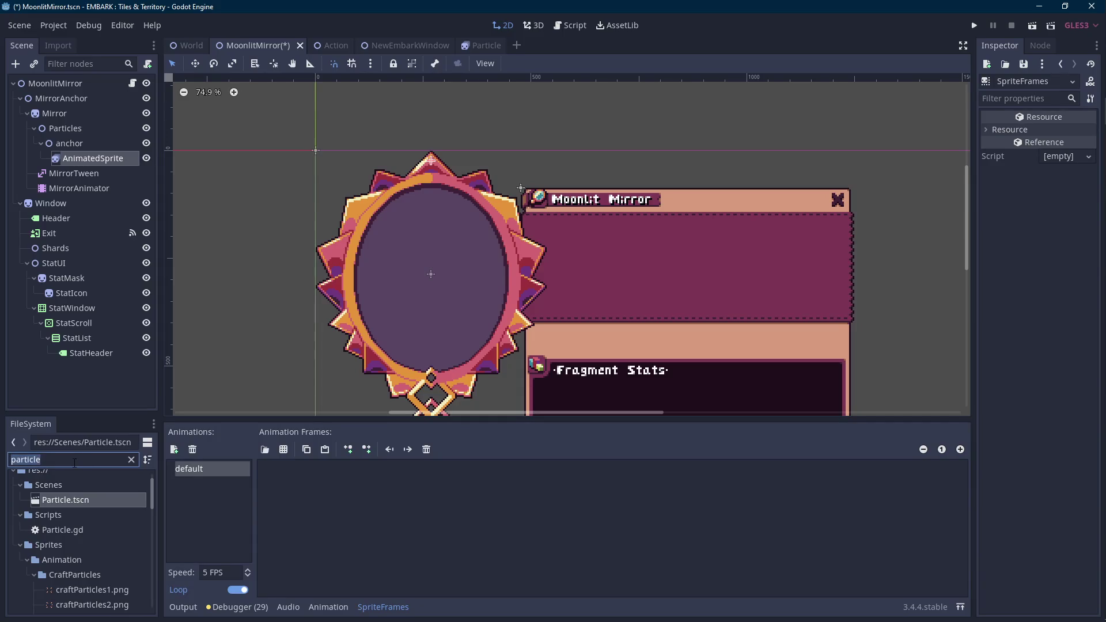
{"action": "type", "text": "moonlight"}
{"action": "scroll", "coordinate": [95, 520], "scroll_direction": "down", "scroll_amount": 2}
{"action": "scroll", "coordinate": [95, 519], "scroll_direction": "down", "scroll_amount": 6}
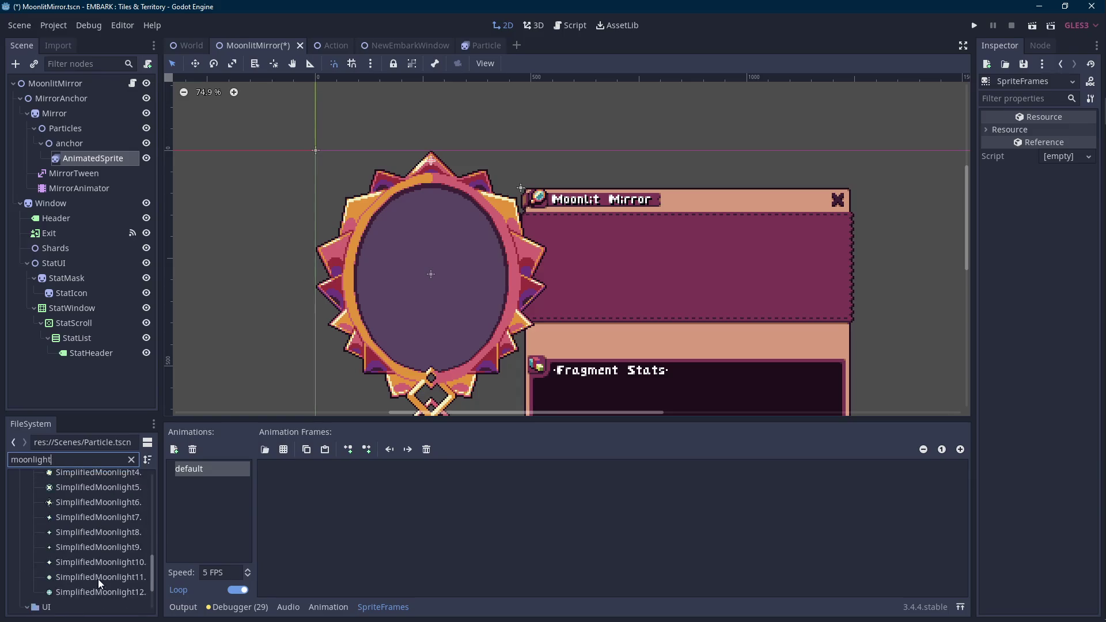
{"action": "scroll", "coordinate": [127, 495], "scroll_direction": "up", "scroll_amount": 3}
{"action": "scroll", "coordinate": [122, 508], "scroll_direction": "down", "scroll_amount": 4}
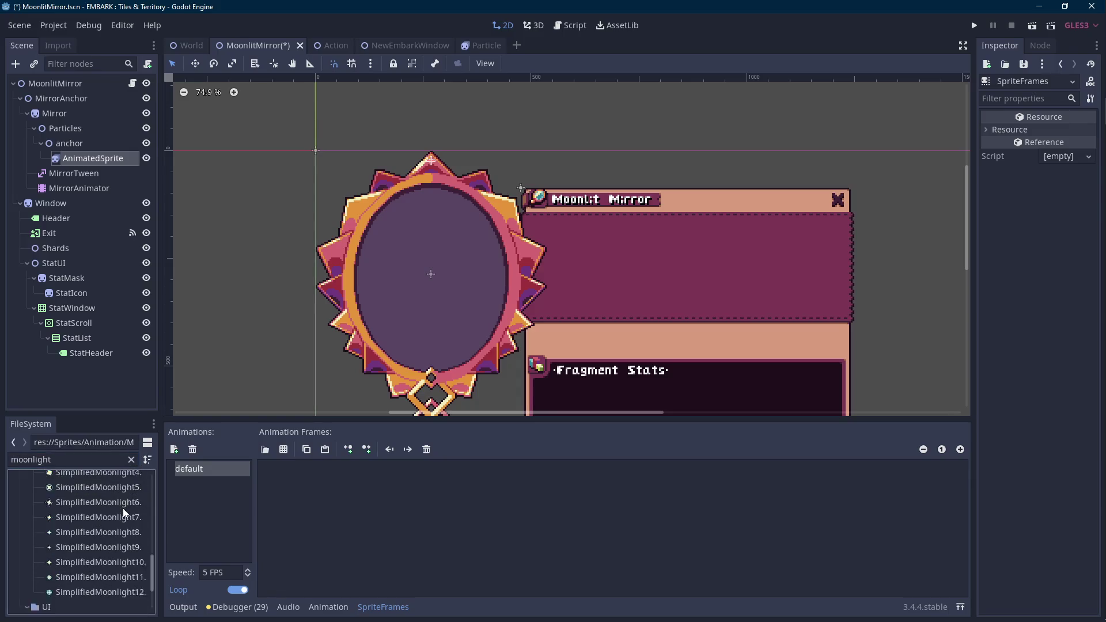
{"action": "left_click", "coordinate": [108, 566], "text": "shift"}
{"action": "left_click_drag", "start_coordinate": [102, 559], "coordinate": [299, 502]}
- Set the animation speed to 12 FPS and turn on Playing for the AnimatedSprite
{"action": "left_click", "coordinate": [228, 570]}
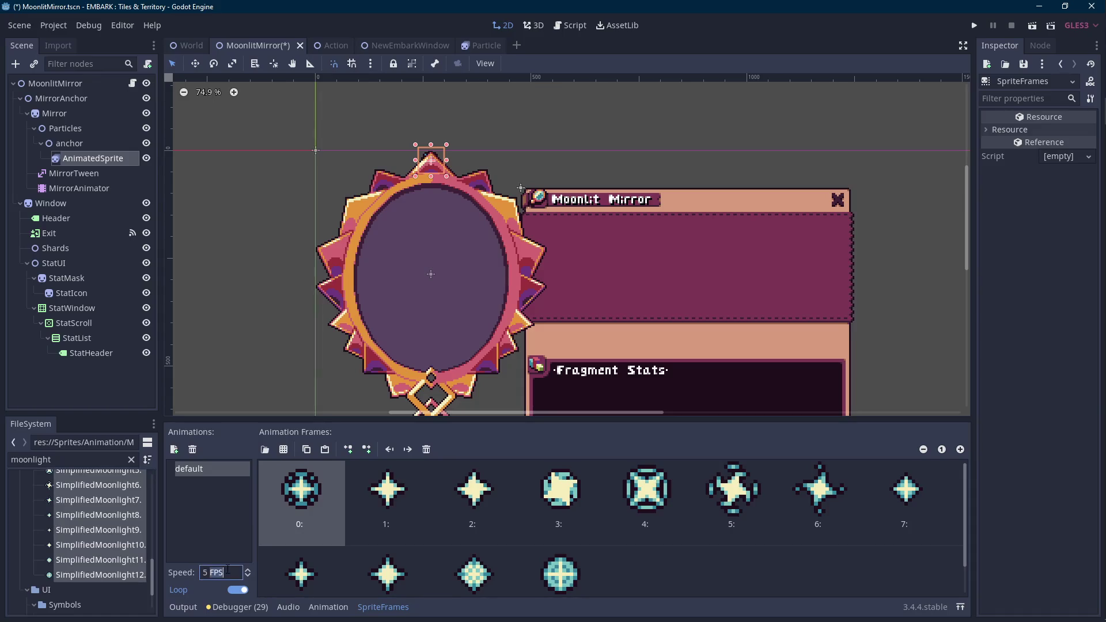
{"action": "type", "text": "10"}
{"action": "key", "text": "ctrl+a"}
{"action": "type", "text": "12"}
{"action": "key", "text": "Return"}
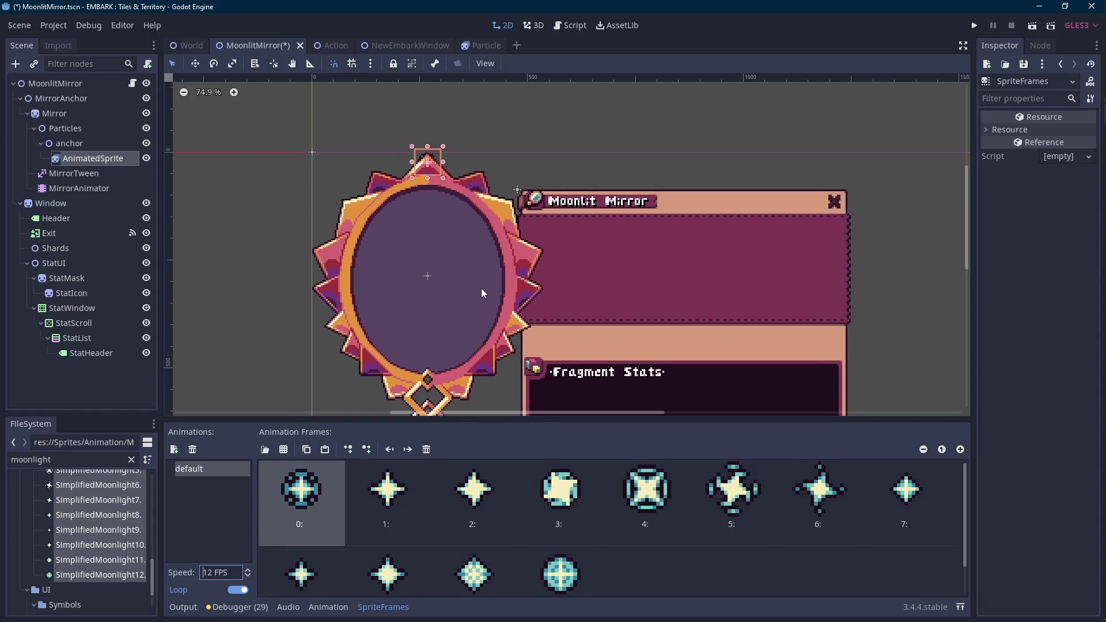
{"action": "left_click", "coordinate": [87, 159]}
{"action": "left_click", "coordinate": [1046, 200]}
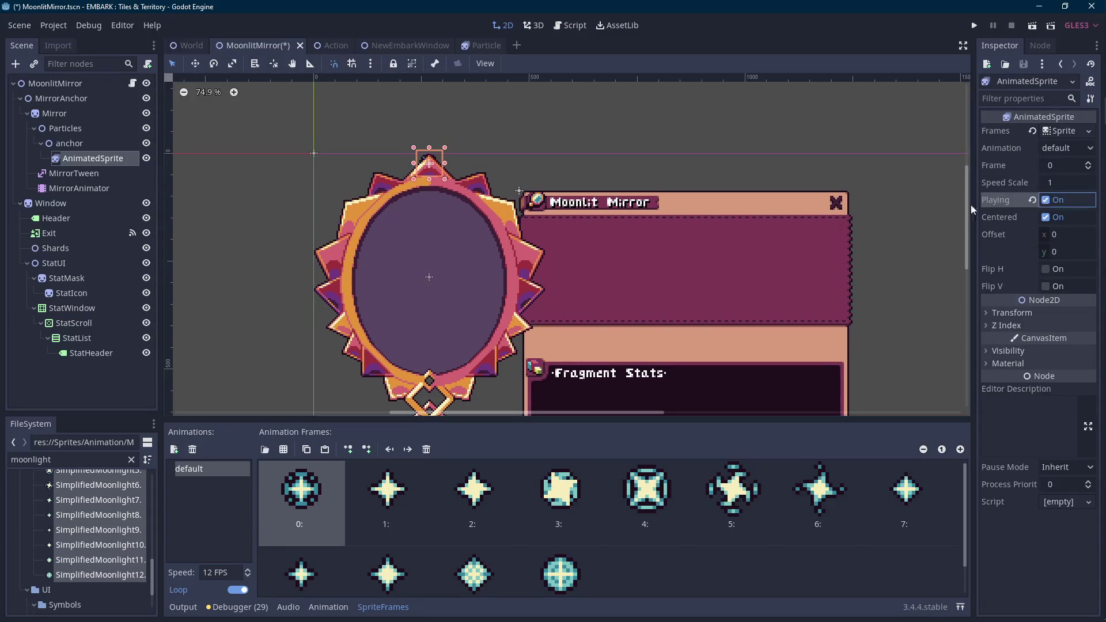
{"action": "scroll", "coordinate": [516, 189], "scroll_direction": "up", "scroll_amount": 2}
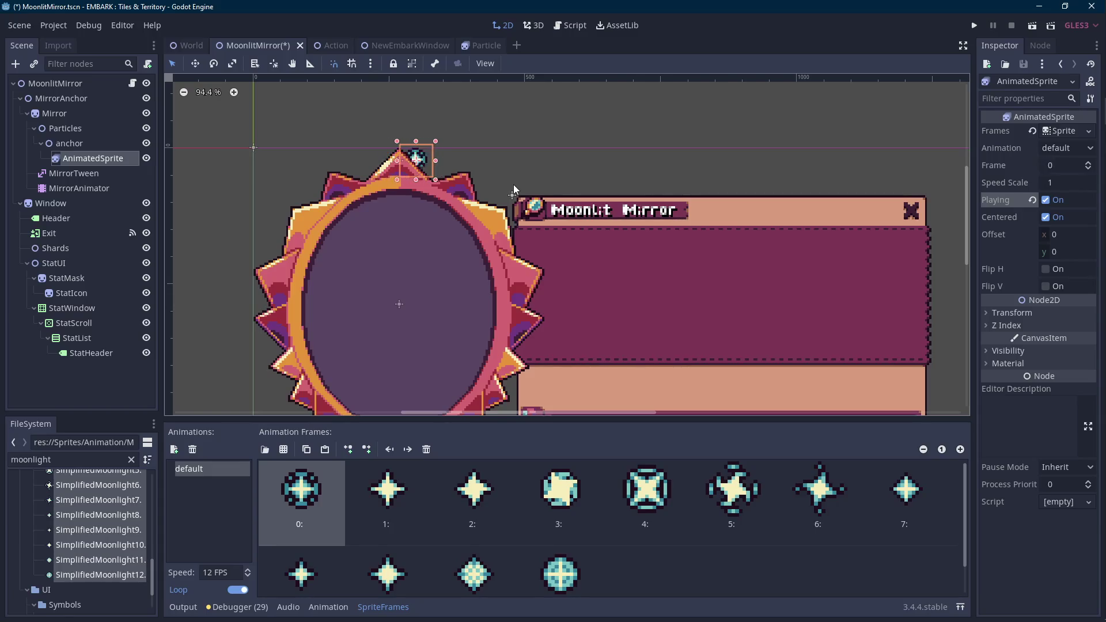
{"action": "left_click", "coordinate": [89, 144]}
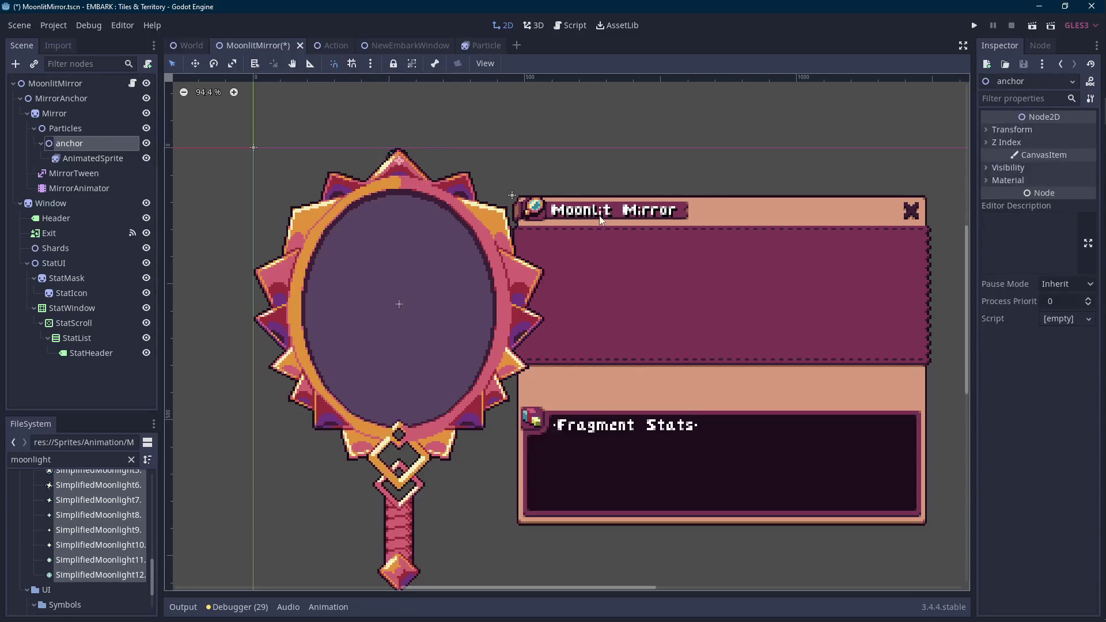
- Duplicate the anchor node into anchor2
{"action": "key", "text": "ctrl+d"}
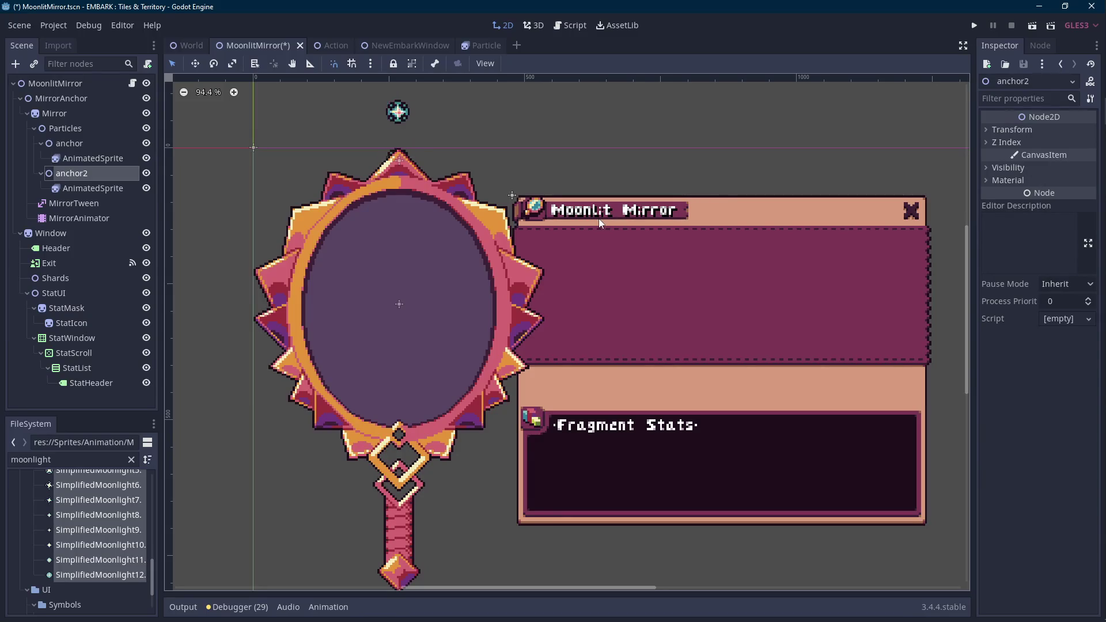
{"action": "left_click", "coordinate": [348, 159]}
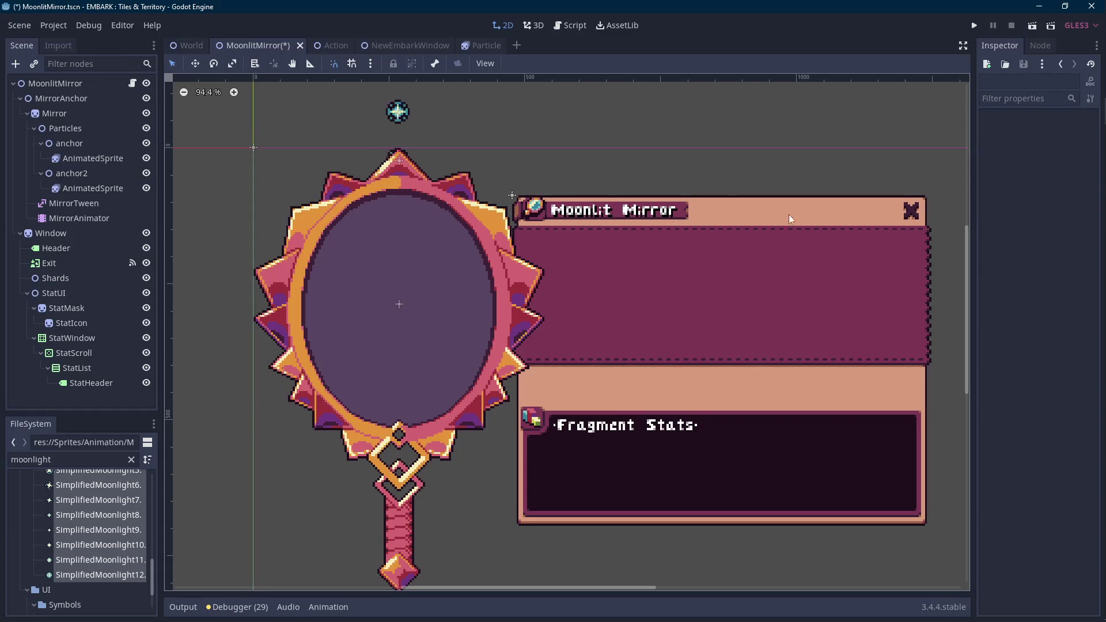
{"action": "left_click", "coordinate": [1089, 219]}
- Replace SimplifiedMoonlight1.png's dark outline colour with transparency and save the file
{"action": "left_click", "coordinate": [467, 34]}
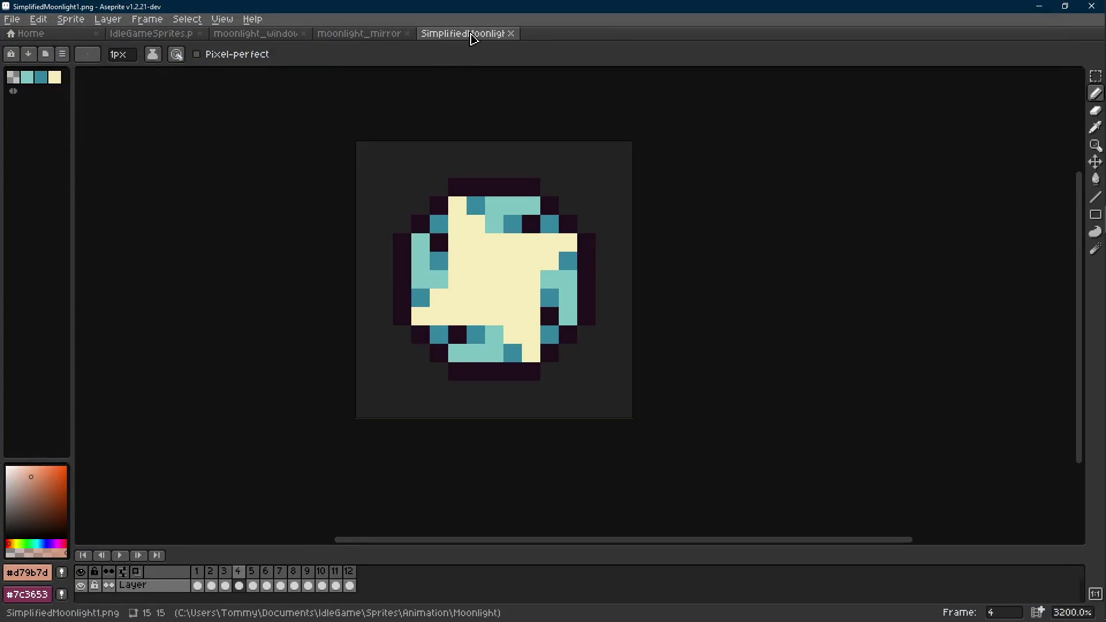
{"action": "key", "text": "r"}
{"action": "key", "text": "i"}
{"action": "key", "text": "ctrl+a"}
{"action": "right_click", "coordinate": [588, 181]}
{"action": "left_click", "coordinate": [535, 184]}
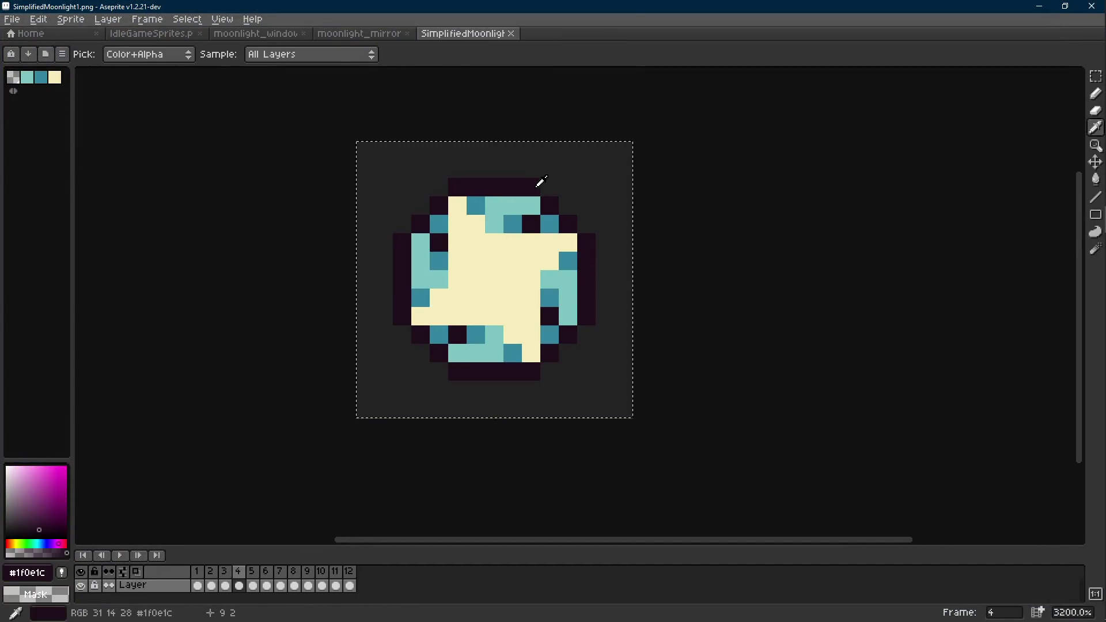
{"action": "key", "text": "shift+r"}
{"action": "left_click", "coordinate": [449, 215]}
{"action": "key", "text": "ctrl+s"}
{"action": "key", "text": "alt+Tab"}
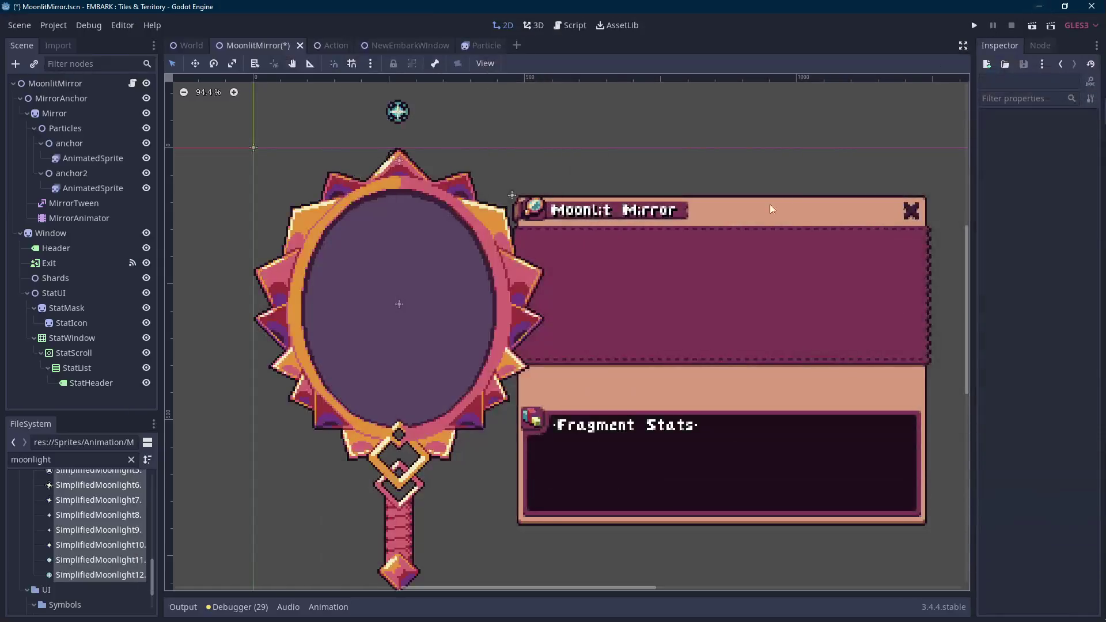
- Check the reimported outline-free moonlight sprite, save the scene, and delete anchor2
{"action": "scroll", "coordinate": [657, 247], "scroll_direction": "down", "scroll_amount": 1}
{"action": "scroll", "coordinate": [425, 212], "scroll_direction": "down", "scroll_amount": 1}
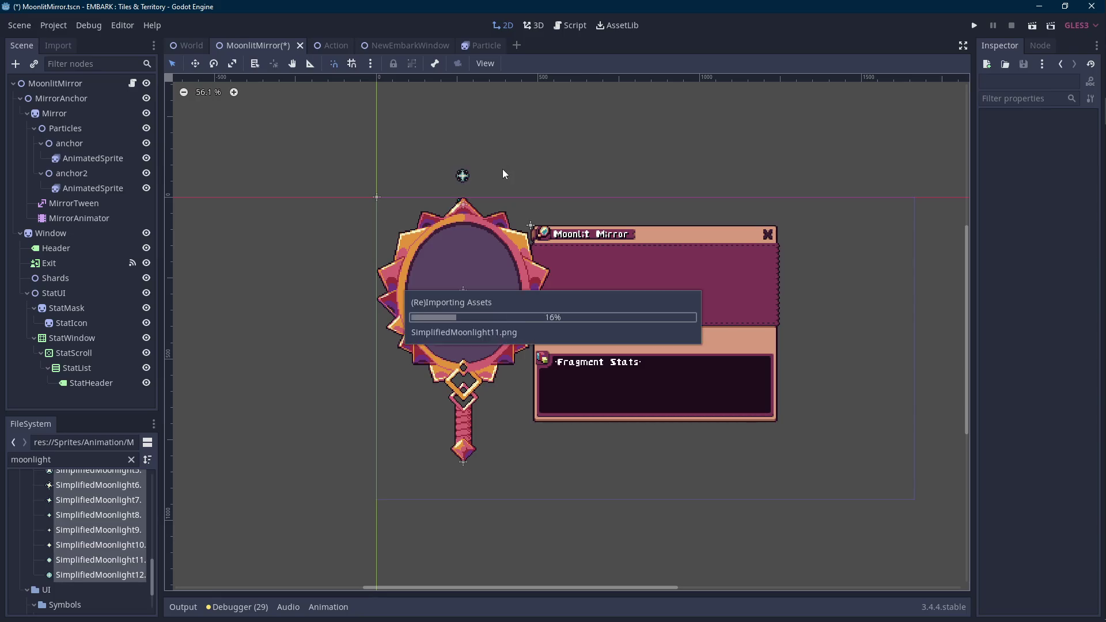
{"action": "scroll", "coordinate": [502, 173], "scroll_direction": "up", "scroll_amount": 3}
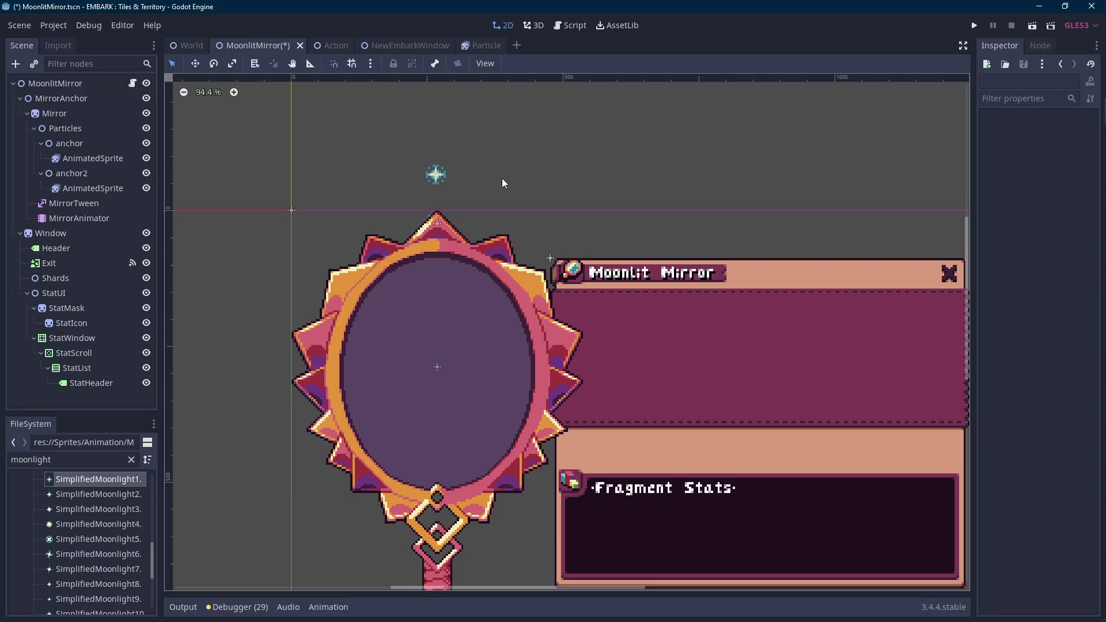
{"action": "scroll", "coordinate": [502, 183], "scroll_direction": "down", "scroll_amount": 2}
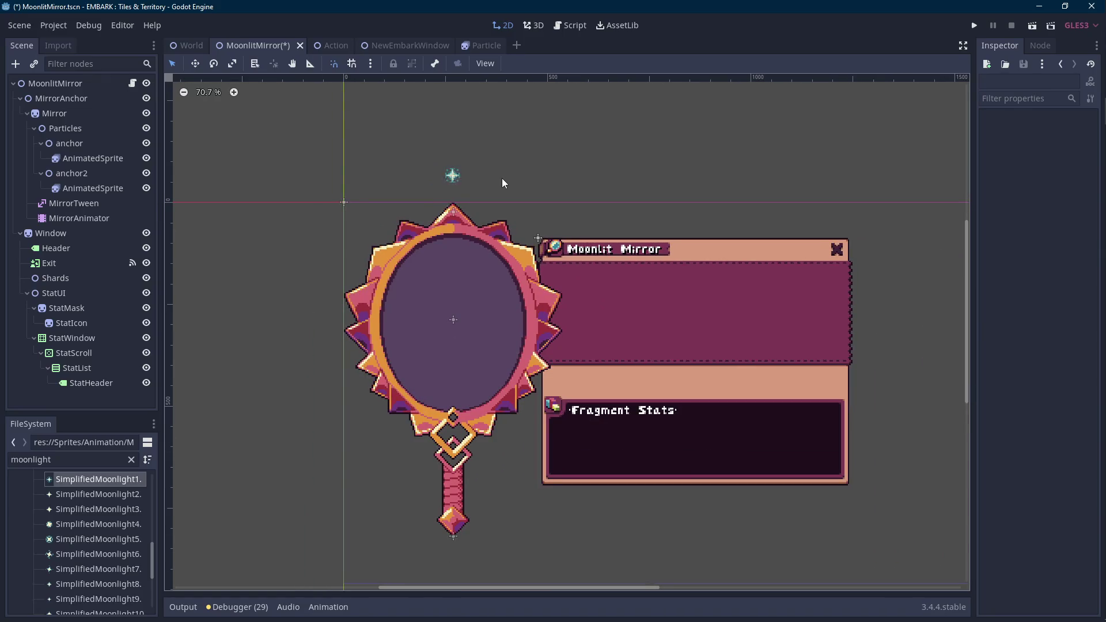
{"action": "scroll", "coordinate": [494, 177], "scroll_direction": "down", "scroll_amount": 1}
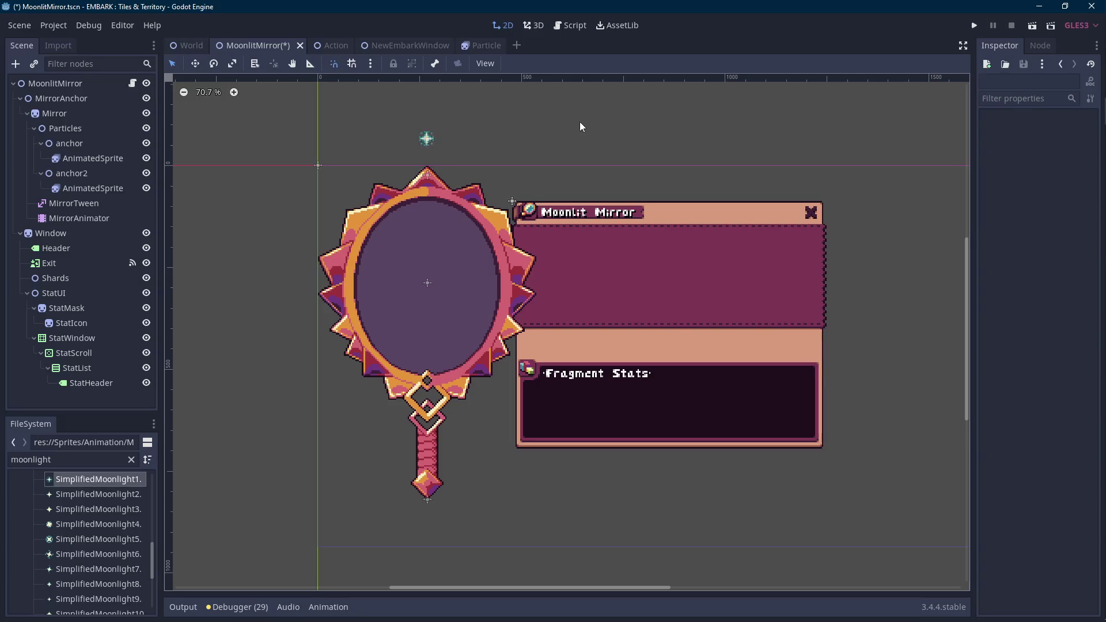
{"action": "key", "text": "ctrl+s"}
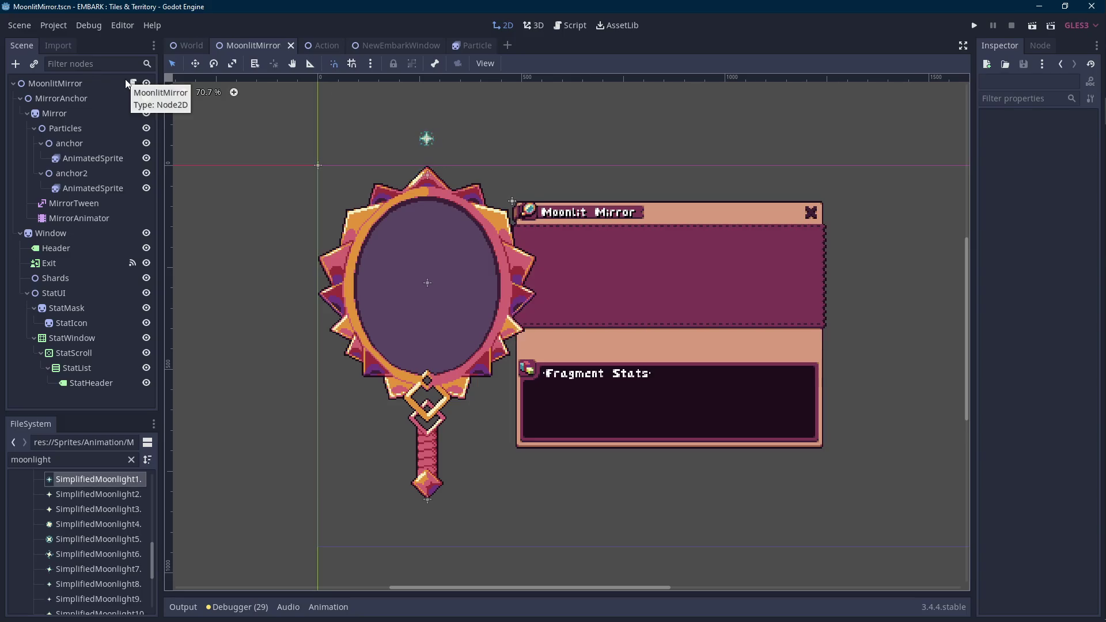
{"action": "left_click", "coordinate": [93, 174]}
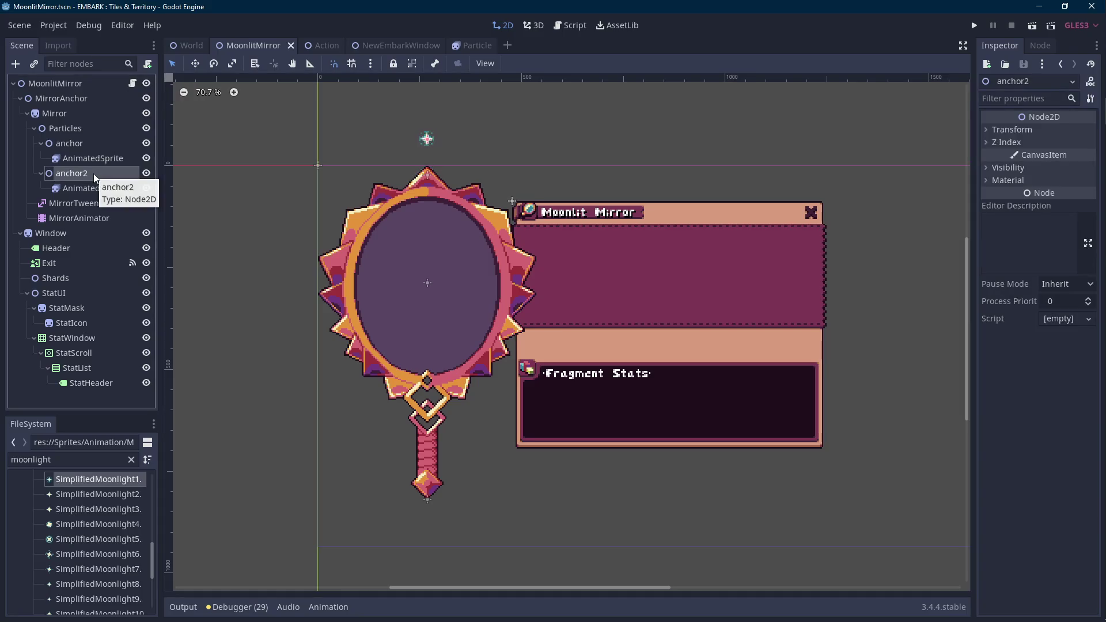
{"action": "key", "text": "Delete"}
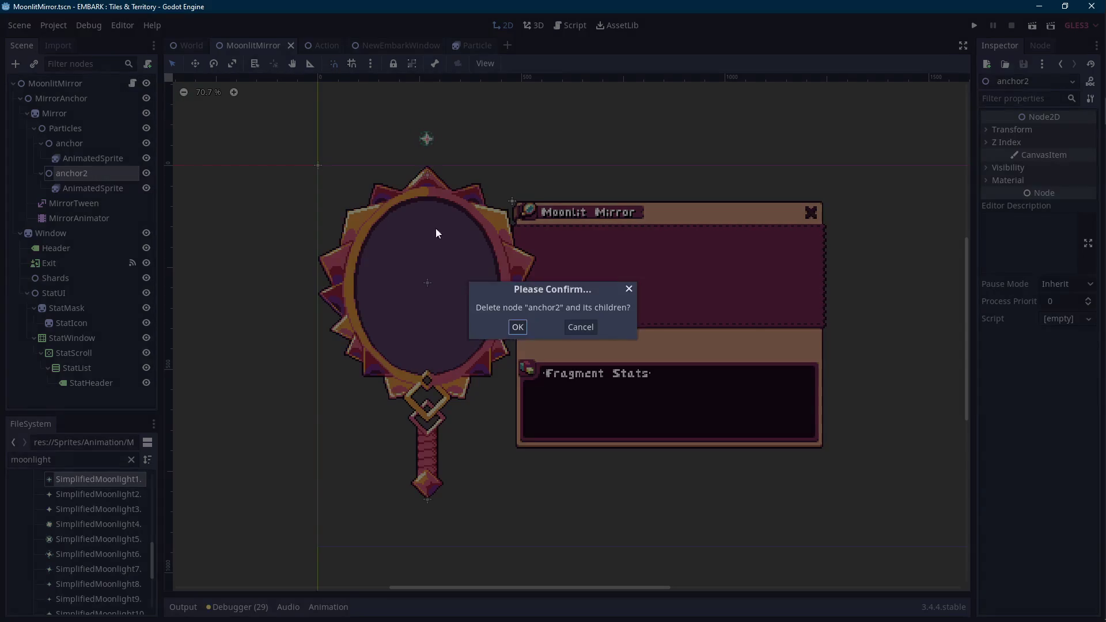
- Confirm deleting anchor2, review anchor's transform values, and duplicate anchor again as anchor2
{"action": "left_click", "coordinate": [517, 328]}
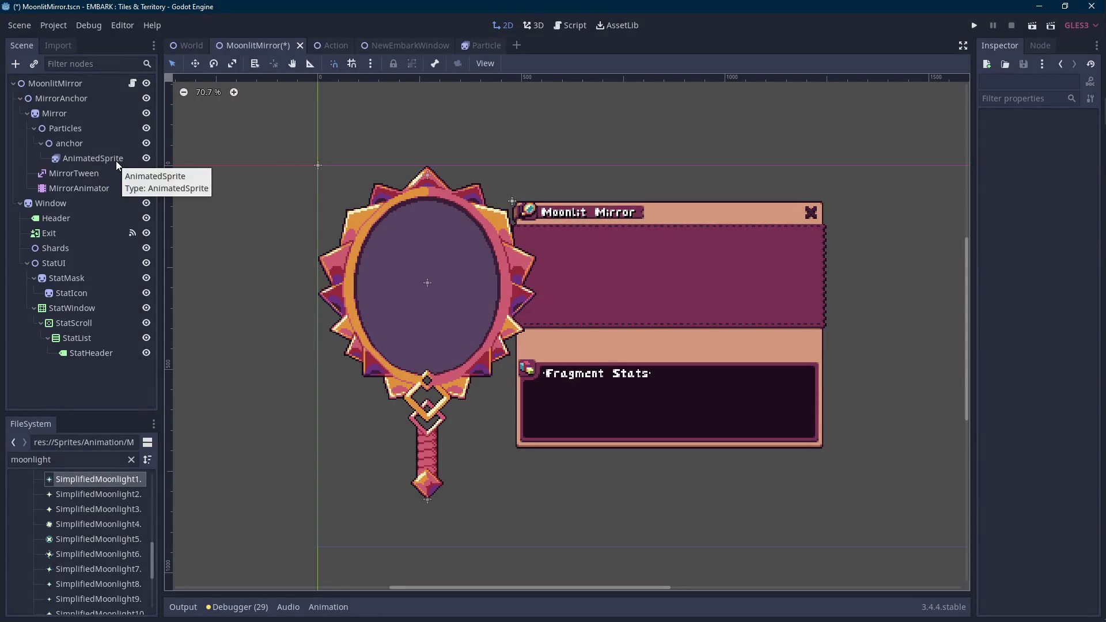
{"action": "left_click", "coordinate": [102, 144]}
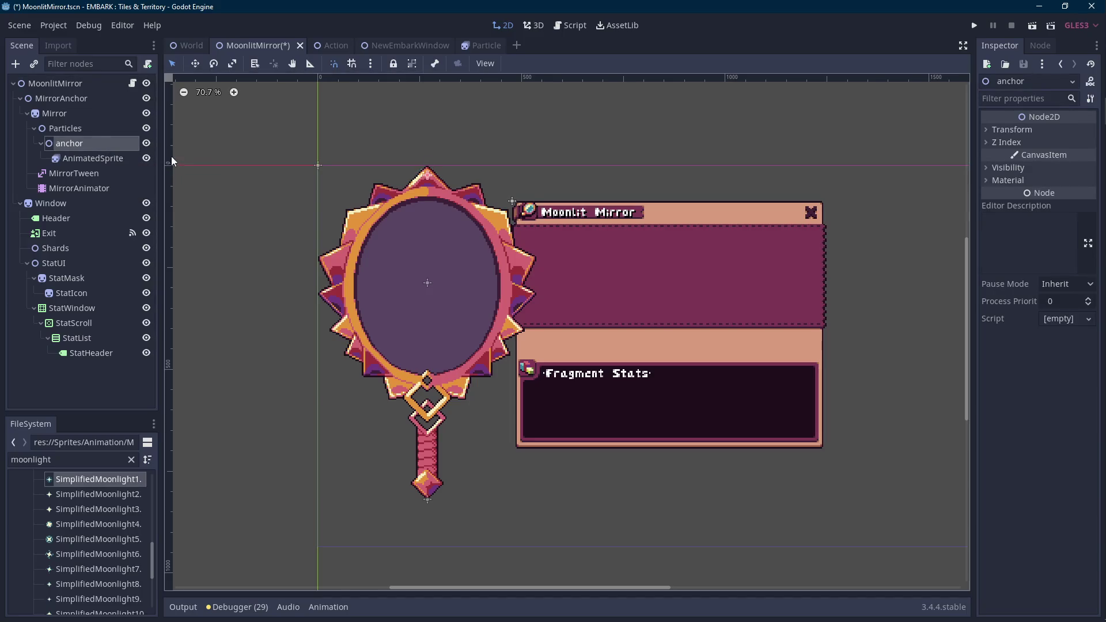
{"action": "left_click", "coordinate": [1017, 144]}
{"action": "left_click", "coordinate": [1022, 141]}
{"action": "left_click", "coordinate": [1035, 130]}
{"action": "left_click", "coordinate": [1075, 160]}
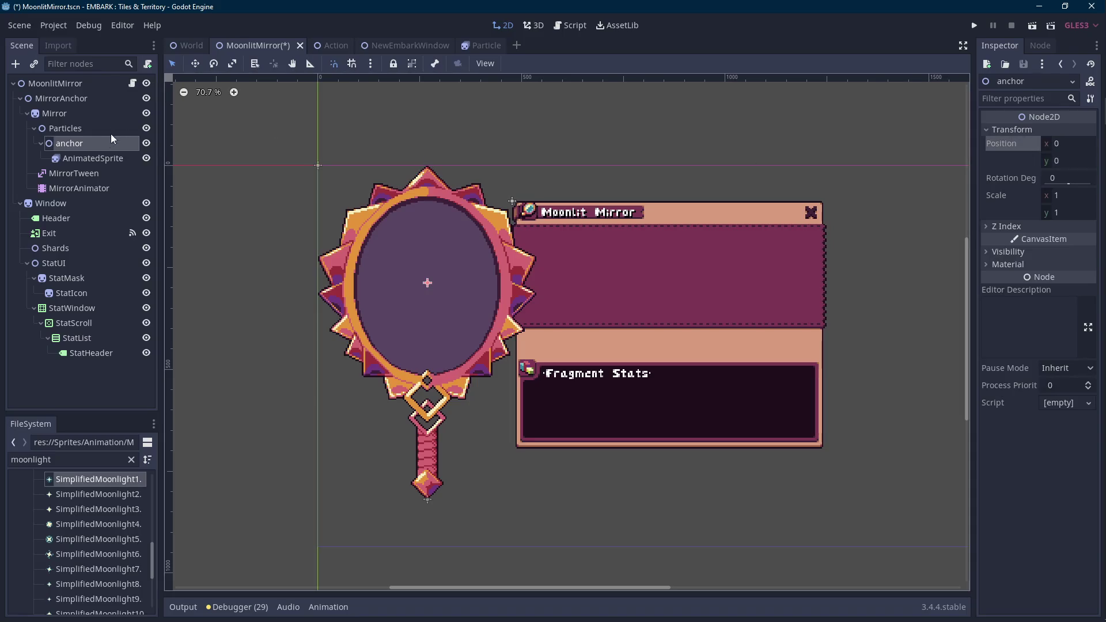
{"action": "left_click", "coordinate": [101, 158]}
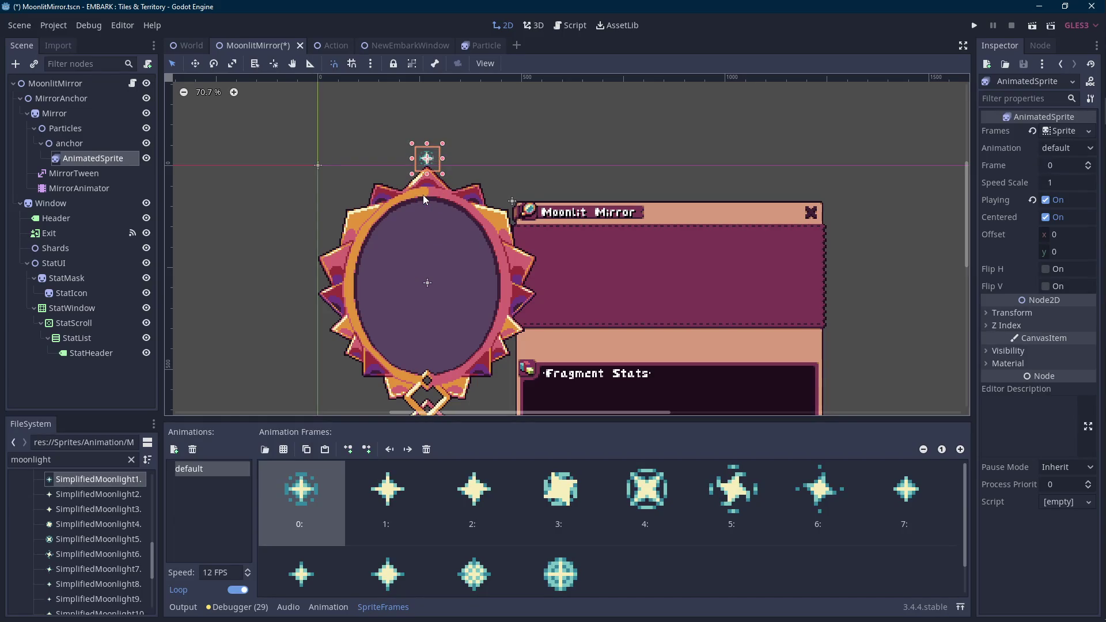
{"action": "left_click", "coordinate": [128, 146]}
{"action": "key", "text": "ctrl+d"}
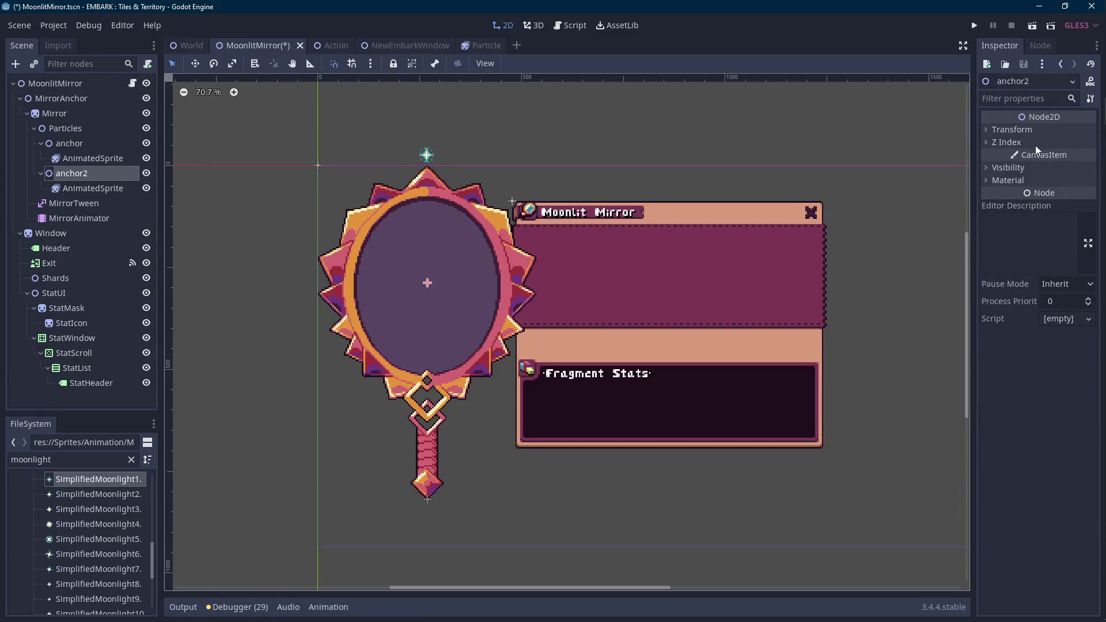
- Set anchor2's Rotation Deg to 15
{"action": "left_click", "coordinate": [1021, 140]}
{"action": "left_click", "coordinate": [1018, 141]}
{"action": "left_click", "coordinate": [1024, 129]}
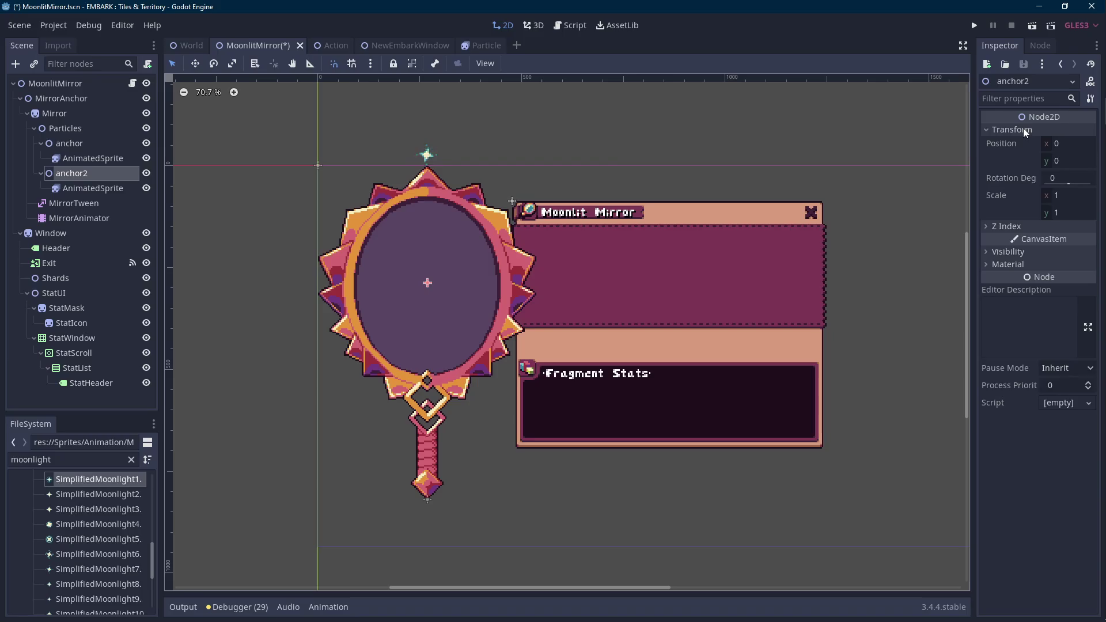
{"action": "left_click", "coordinate": [1061, 179]}
{"action": "key", "text": "Return"}
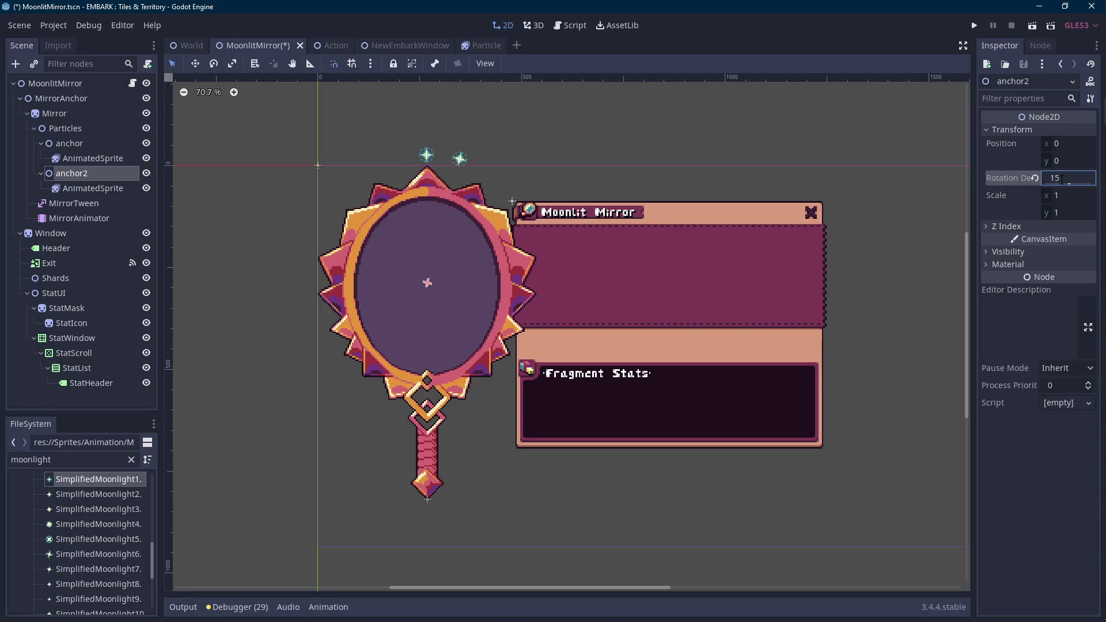
- Counter-rotate anchor2's AnimatedSprite to -15 degrees
{"action": "left_click", "coordinate": [105, 188]}
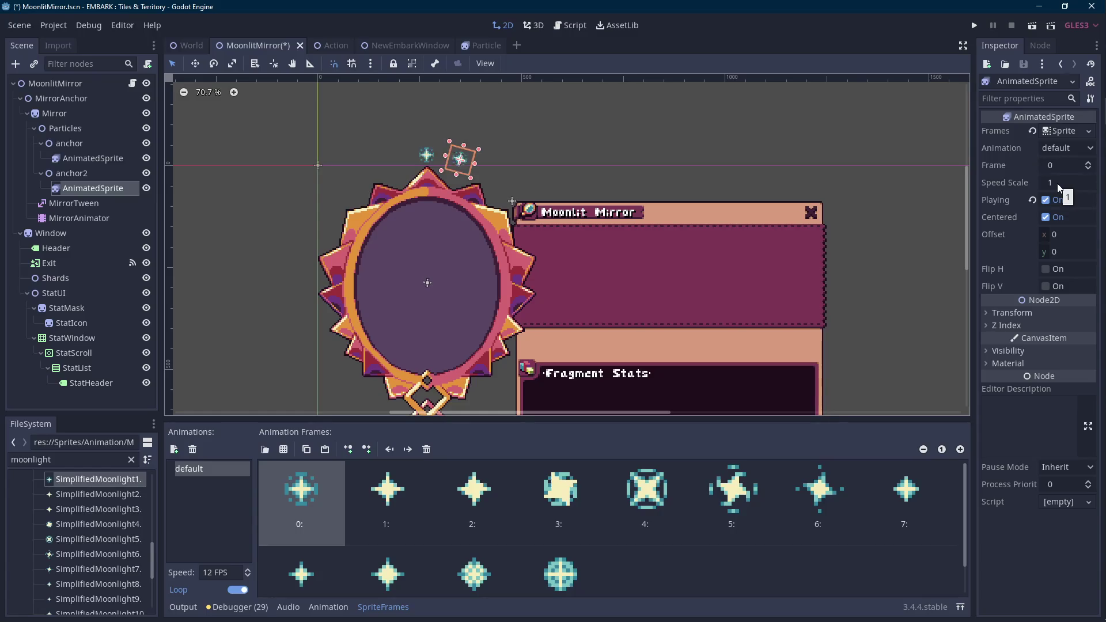
{"action": "left_click", "coordinate": [1020, 314]}
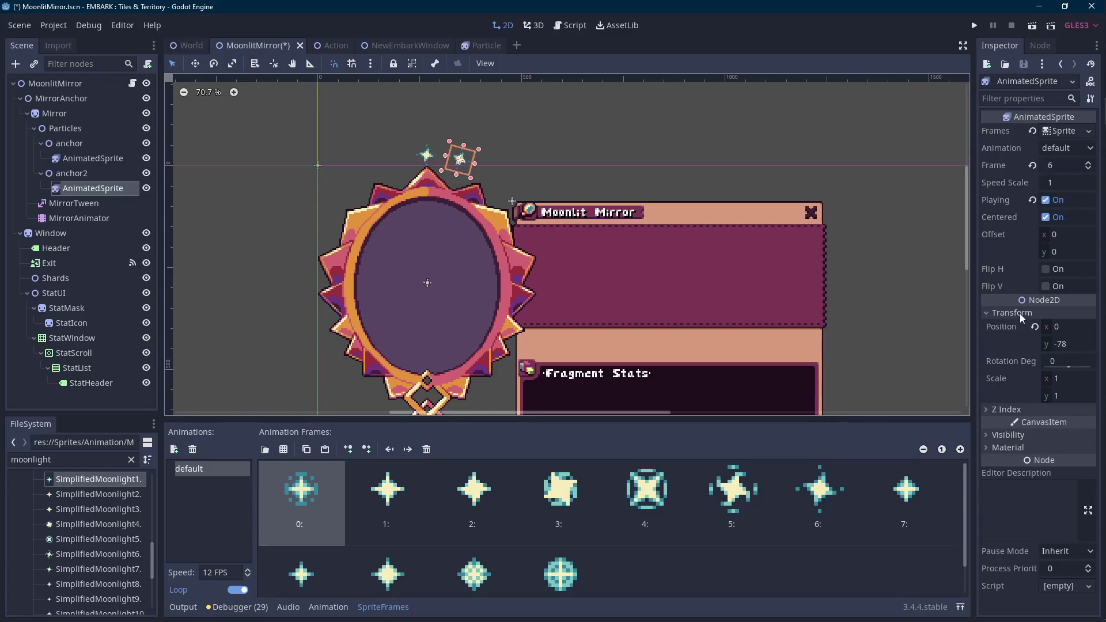
{"action": "left_click", "coordinate": [1074, 359]}
{"action": "type", "text": "-15"}
{"action": "key", "text": "Return"}
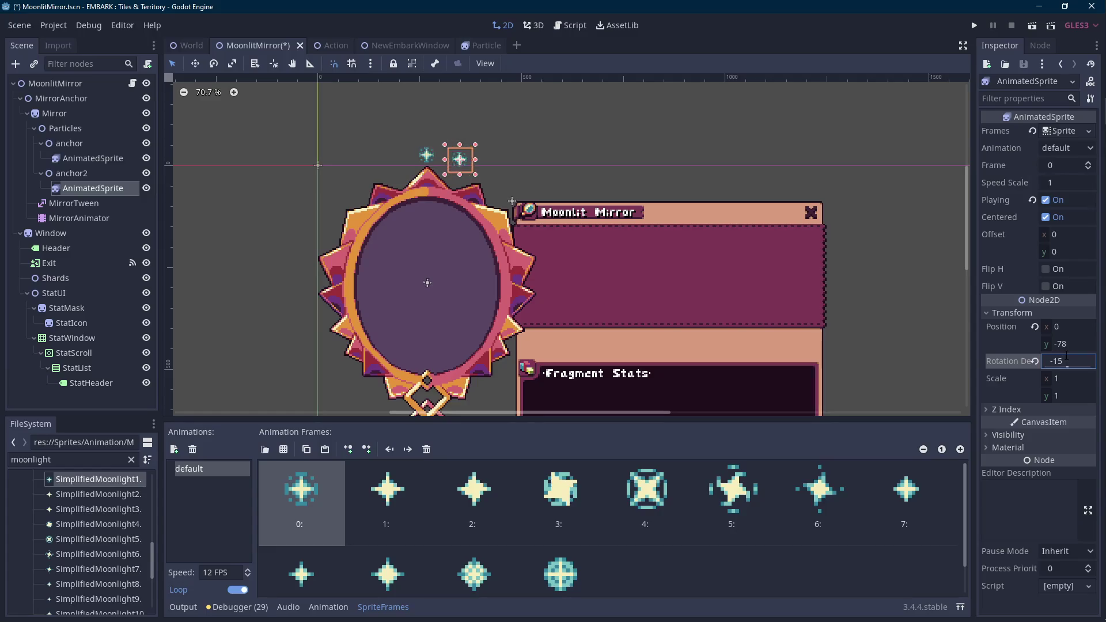
{"action": "left_click", "coordinate": [576, 129]}
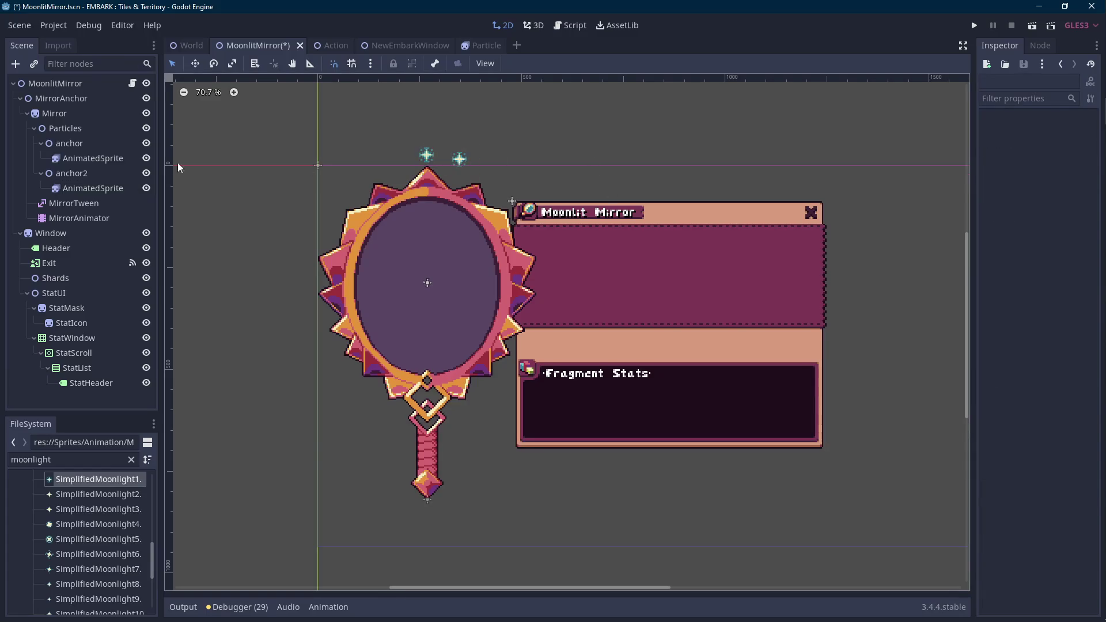
{"action": "left_click", "coordinate": [86, 130]}
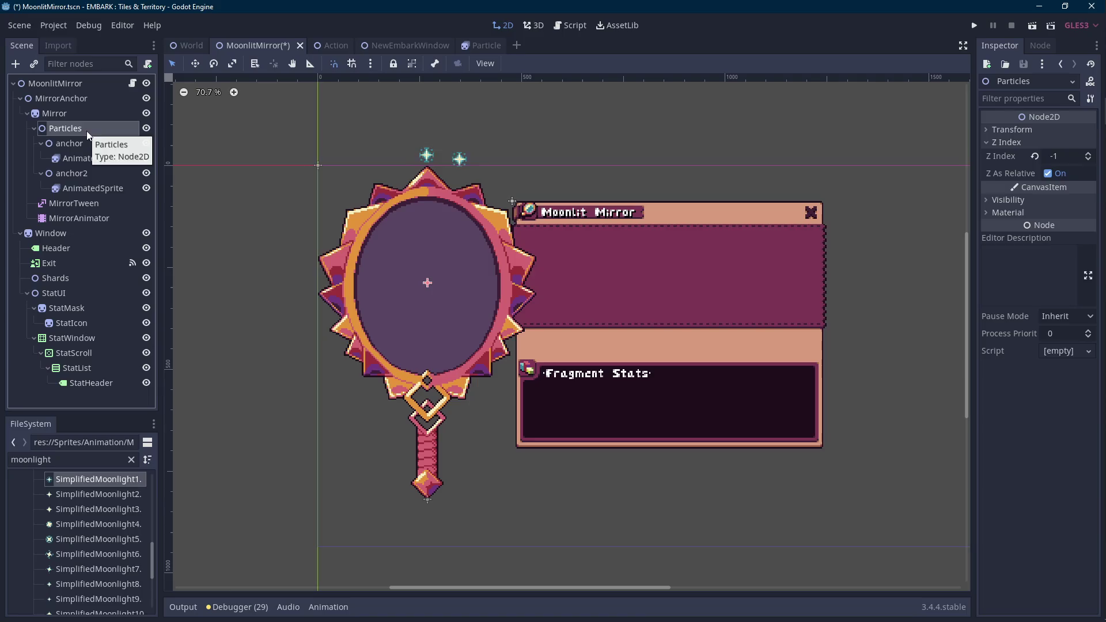
- Inspect the anchor and Particles nodes and both mirror sparkles, then switch to Aseprite
{"action": "left_click", "coordinate": [131, 147]}
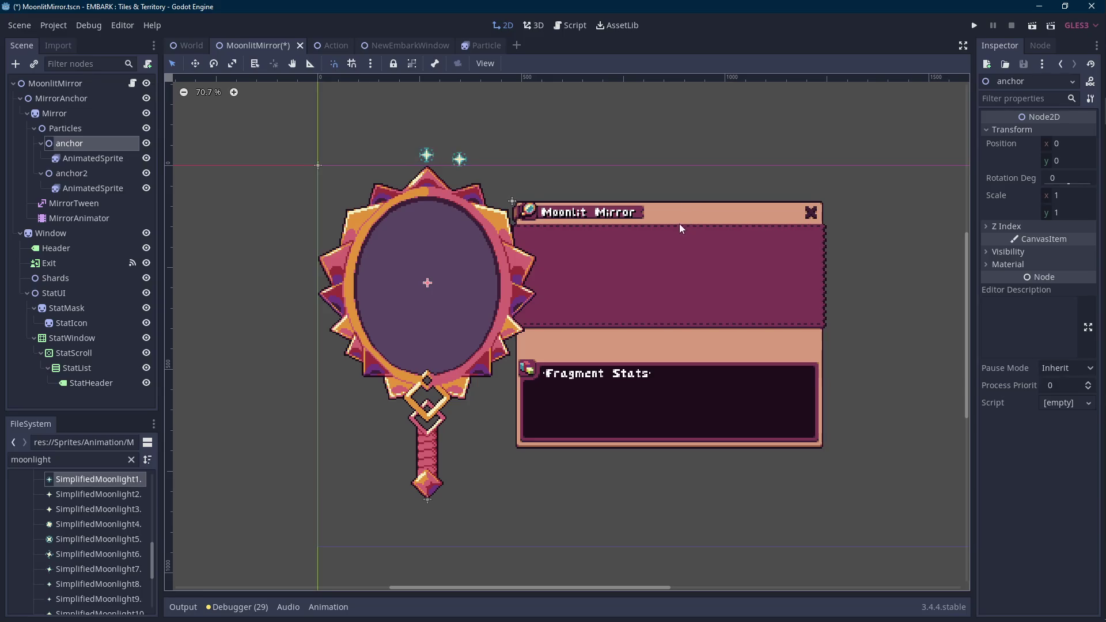
{"action": "left_click", "coordinate": [112, 129]}
{"action": "scroll", "coordinate": [386, 192], "scroll_direction": "up", "scroll_amount": 2}
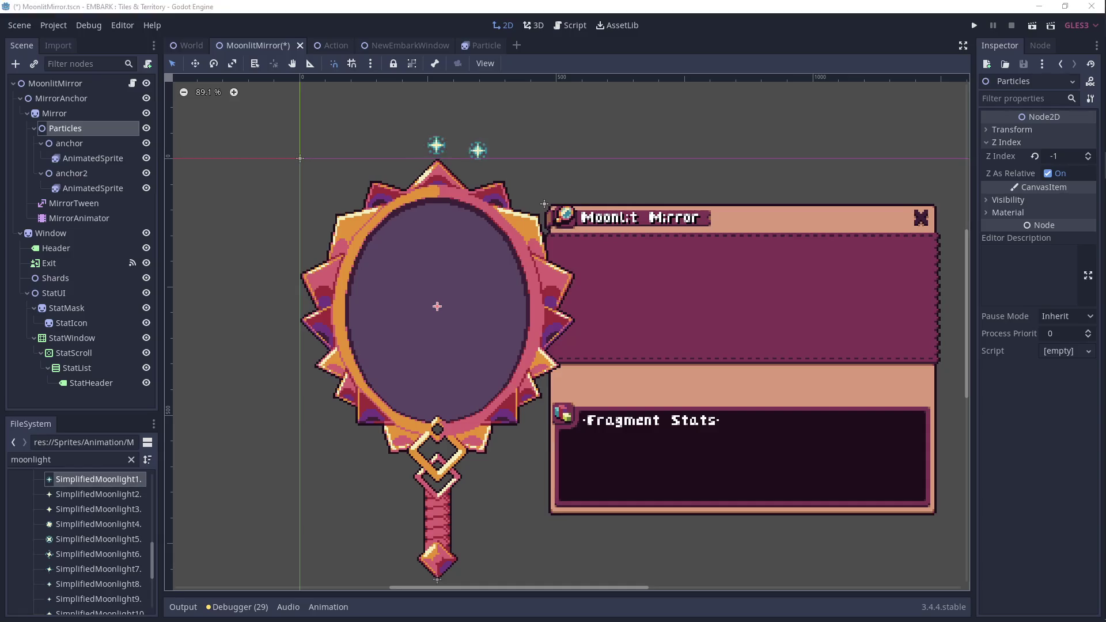
{"action": "left_click_drag", "start_coordinate": [449, 229], "coordinate": [438, 230]}
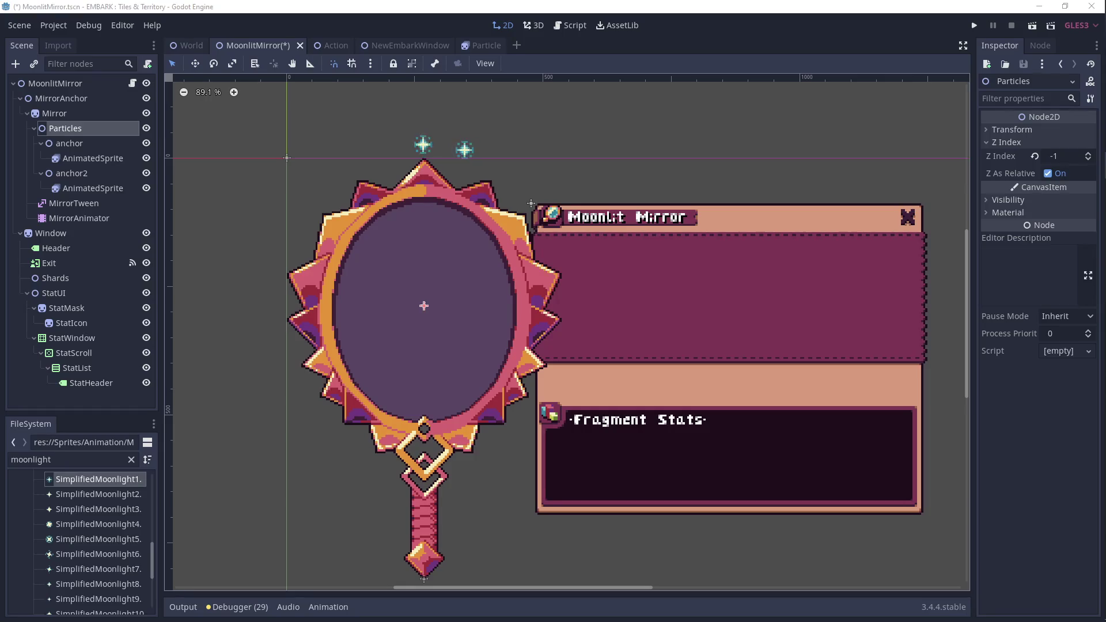
{"action": "mouse_move", "coordinate": [456, 222]}
{"action": "left_mouse_down"}
{"action": "mouse_move", "coordinate": [444, 207]}
{"action": "mouse_move", "coordinate": [459, 227]}
{"action": "left_mouse_up"}
{"action": "scroll", "coordinate": [447, 207], "scroll_direction": "up", "scroll_amount": 2}
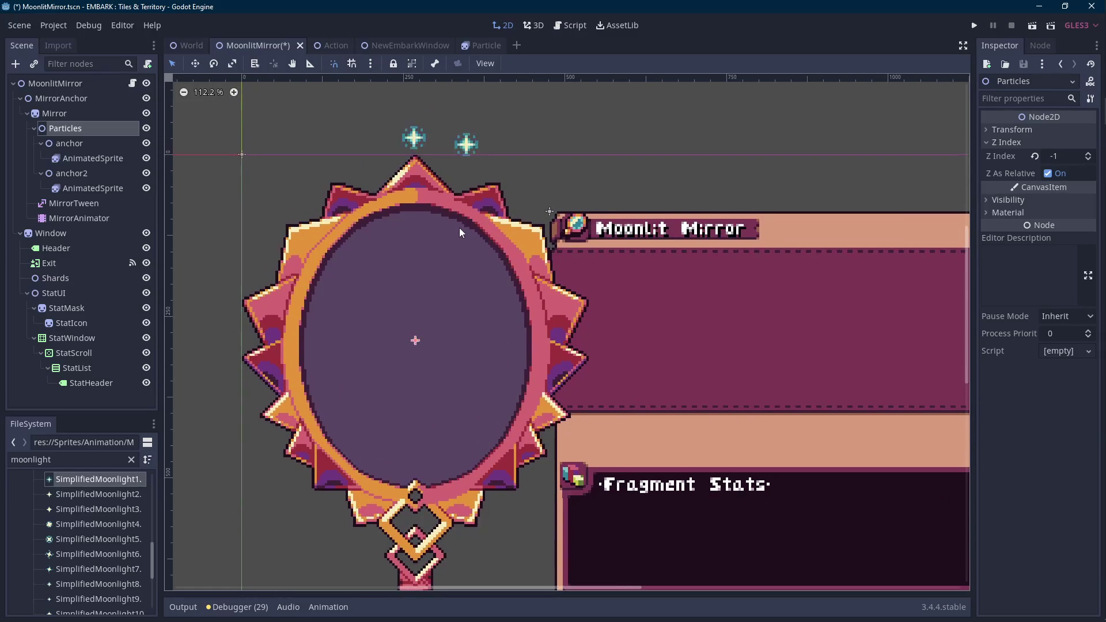
{"action": "left_click", "coordinate": [132, 83]}
{"action": "key", "text": "ctrl+F1"}
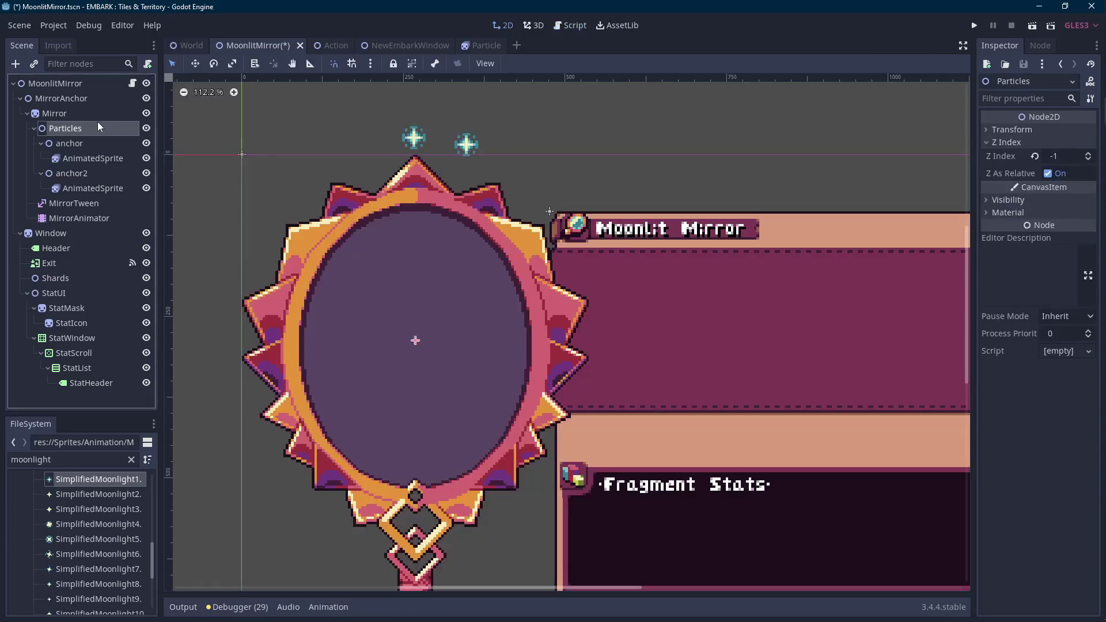
{"action": "left_click", "coordinate": [1088, 218]}
- Play and then stop the SimplifiedMoonlight1 sparkle animation to preview it
{"action": "key", "text": "3"}
{"action": "key", "text": "Return"}
{"action": "scroll", "coordinate": [484, 197], "scroll_direction": "up", "scroll_amount": 3}
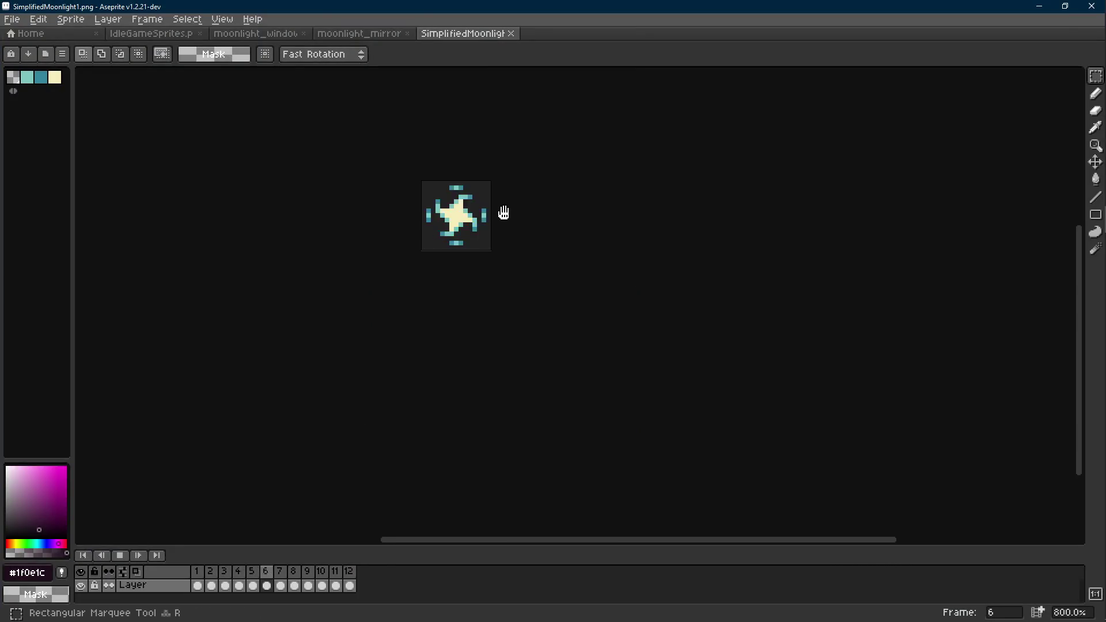
{"action": "key", "text": "Return"}
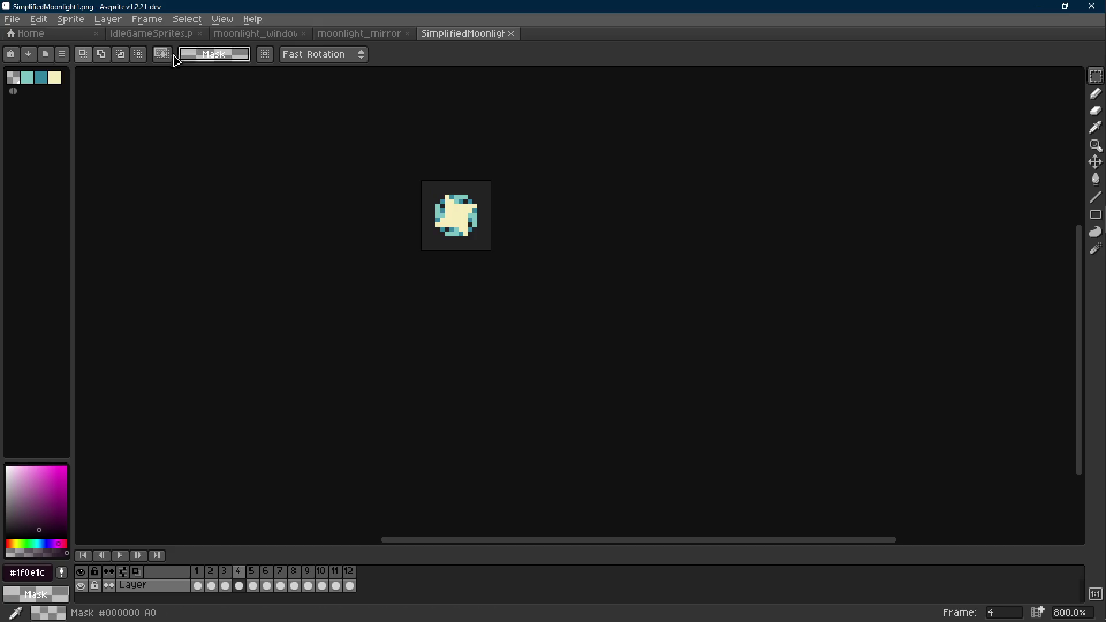
- Save the IdleGameSprites.png sheet and return to Godot Engine
{"action": "left_click", "coordinate": [151, 33]}
{"action": "left_click_drag", "start_coordinate": [535, 253], "coordinate": [627, 286]}
{"action": "scroll", "coordinate": [627, 286], "scroll_direction": "down", "scroll_amount": 1}
{"action": "left_click_drag", "start_coordinate": [612, 187], "coordinate": [551, 210]}
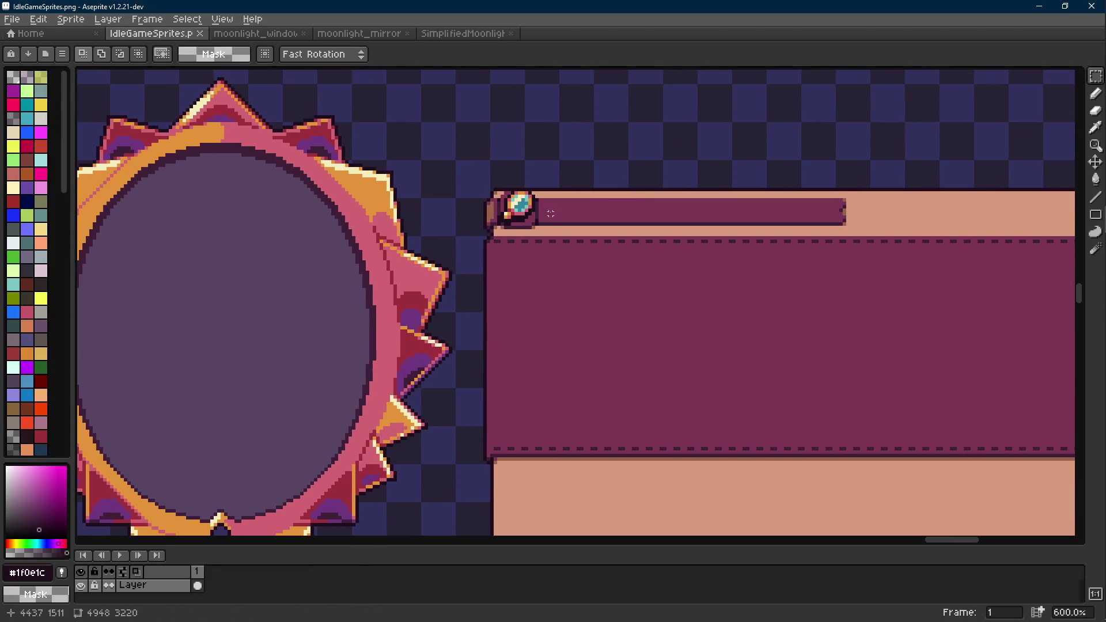
{"action": "key", "text": "ctrl+s"}
{"action": "key", "text": "alt+Tab"}
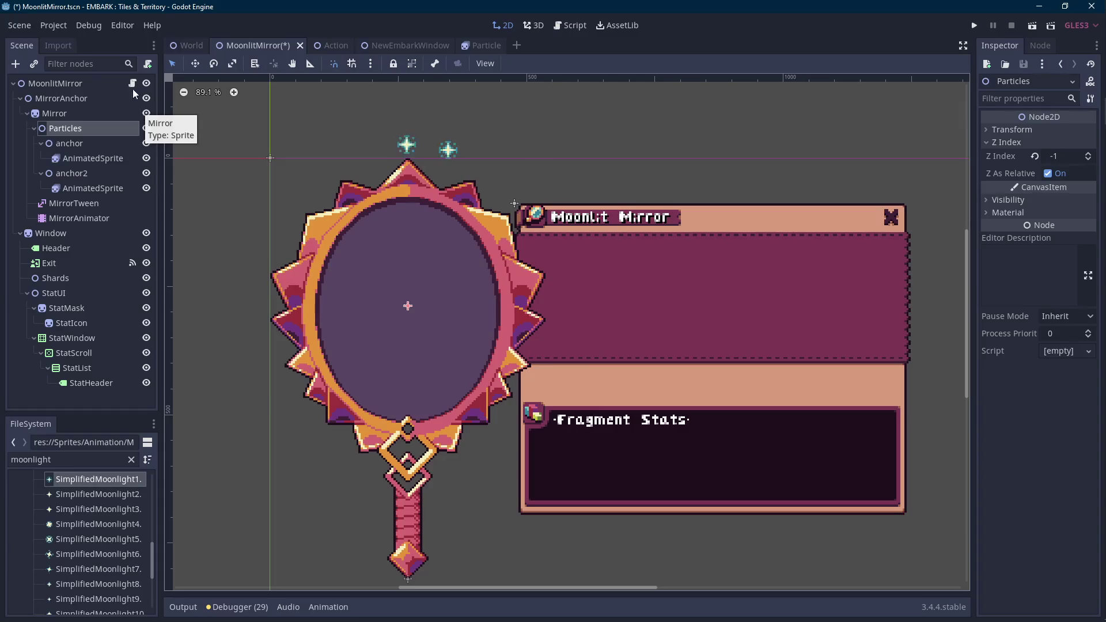
- Glance at the MoonlitMirror script, then check anchor2's rotation in the scene
{"action": "left_click", "coordinate": [134, 85]}
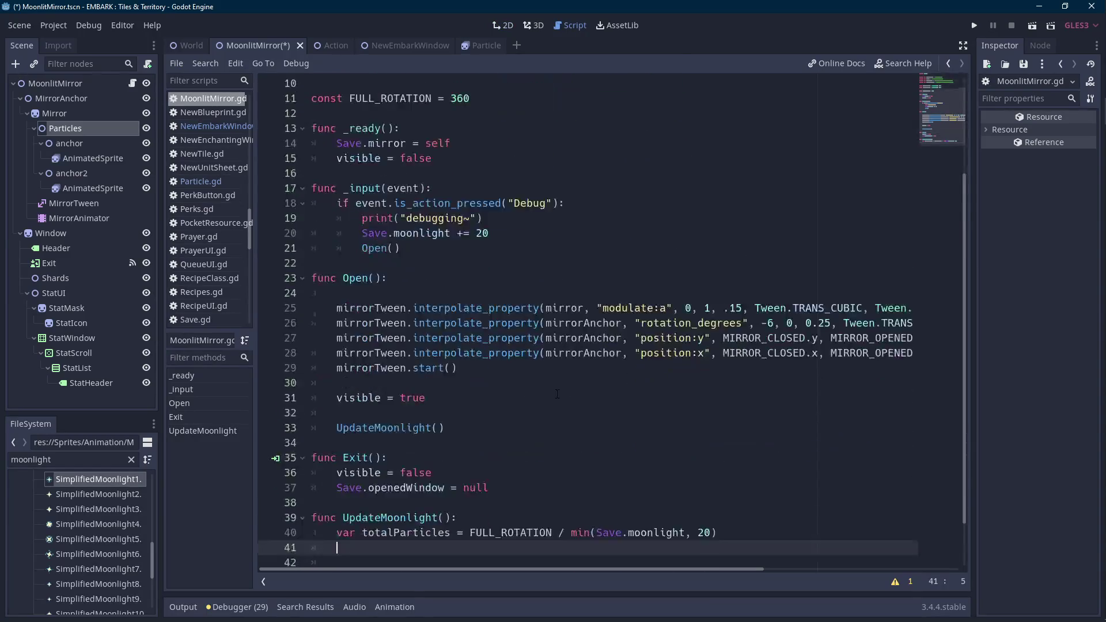
{"action": "left_click", "coordinate": [70, 143]}
{"action": "left_click", "coordinate": [95, 171]}
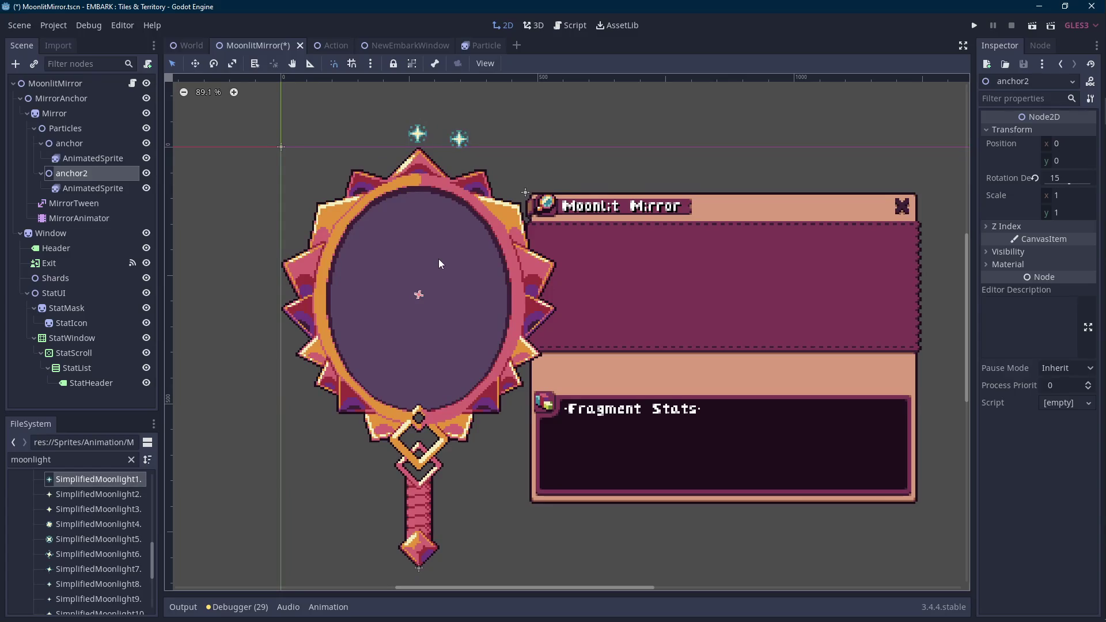
- Set the Particles node's Rotation Deg to 15, then reset it to 0
{"action": "left_click", "coordinate": [95, 133]}
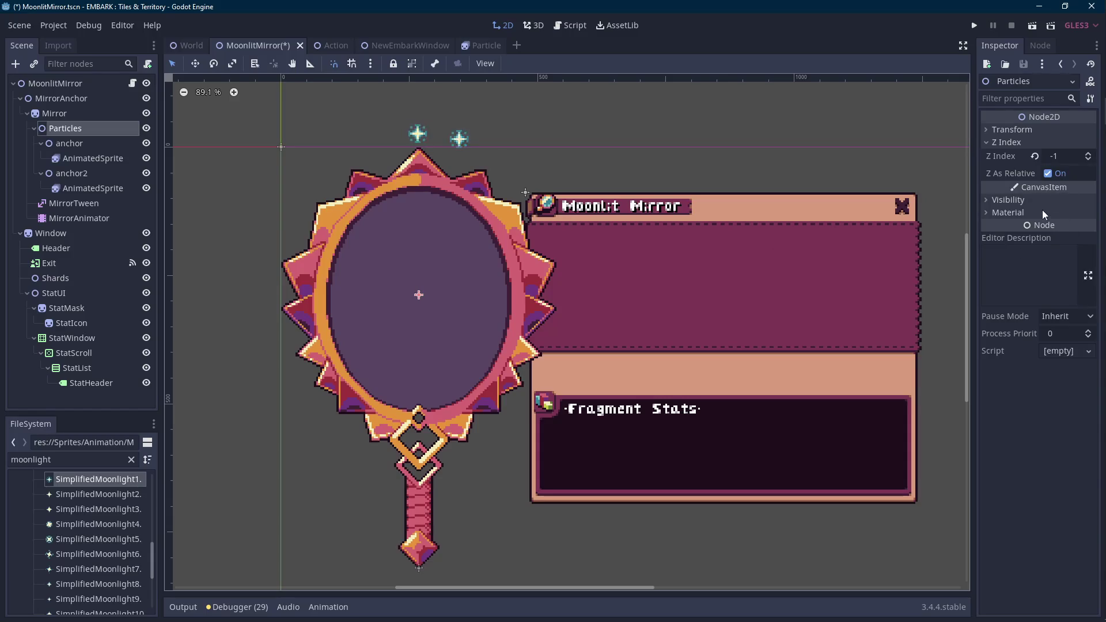
{"action": "left_click", "coordinate": [1028, 131]}
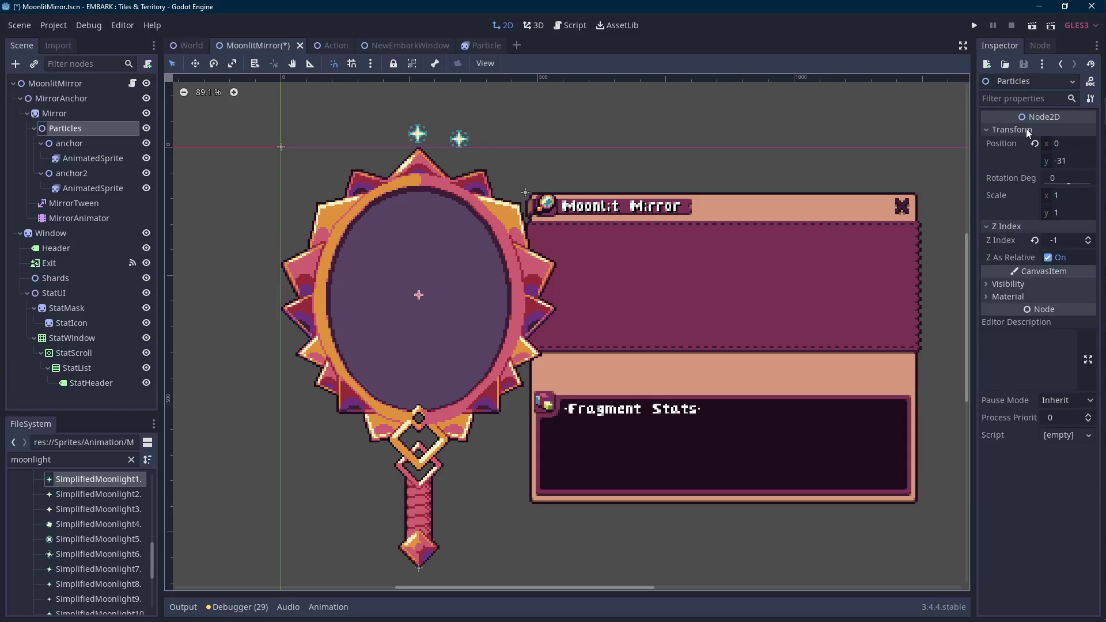
{"action": "left_click", "coordinate": [1059, 179]}
{"action": "type", "text": "15"}
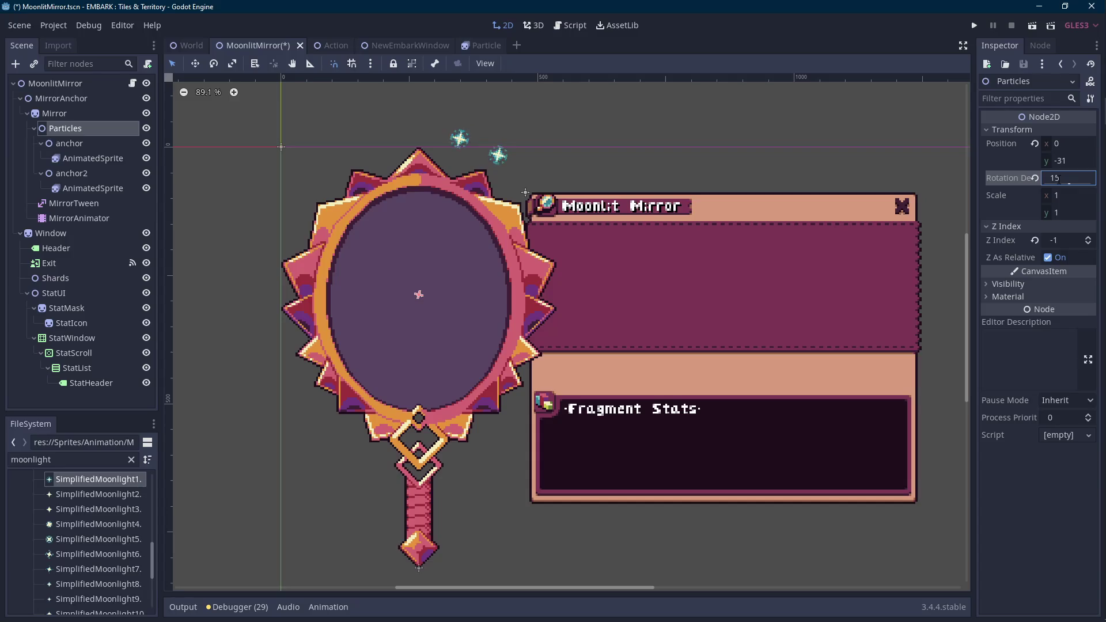
{"action": "double_click", "coordinate": [1055, 179]}
{"action": "type", "text": "0"}
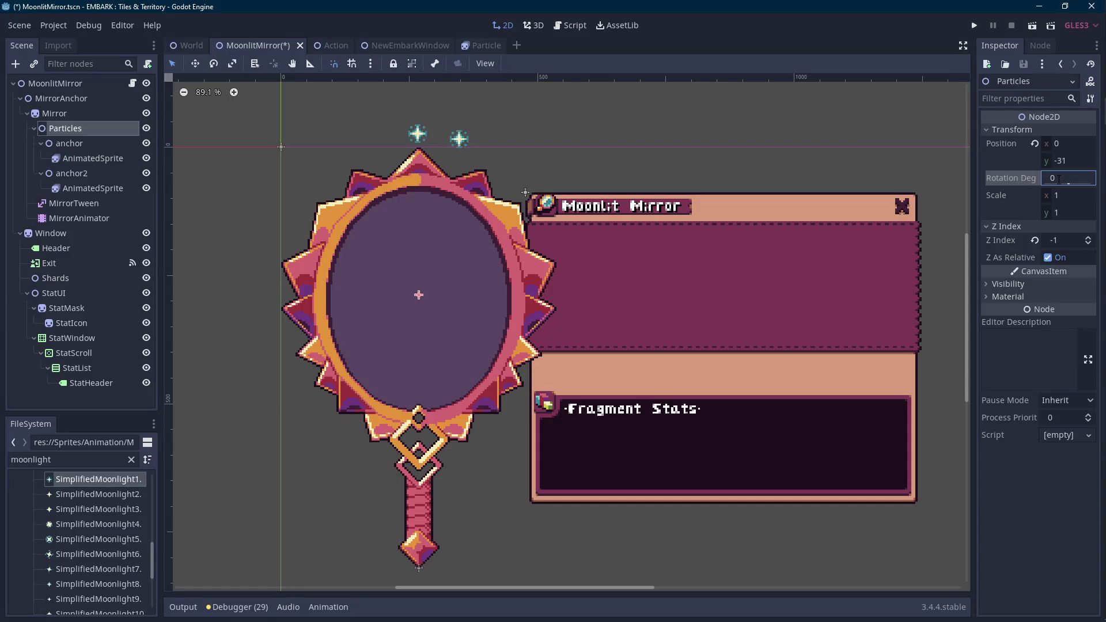
{"action": "key", "text": "Return"}
{"action": "left_click", "coordinate": [133, 84]}
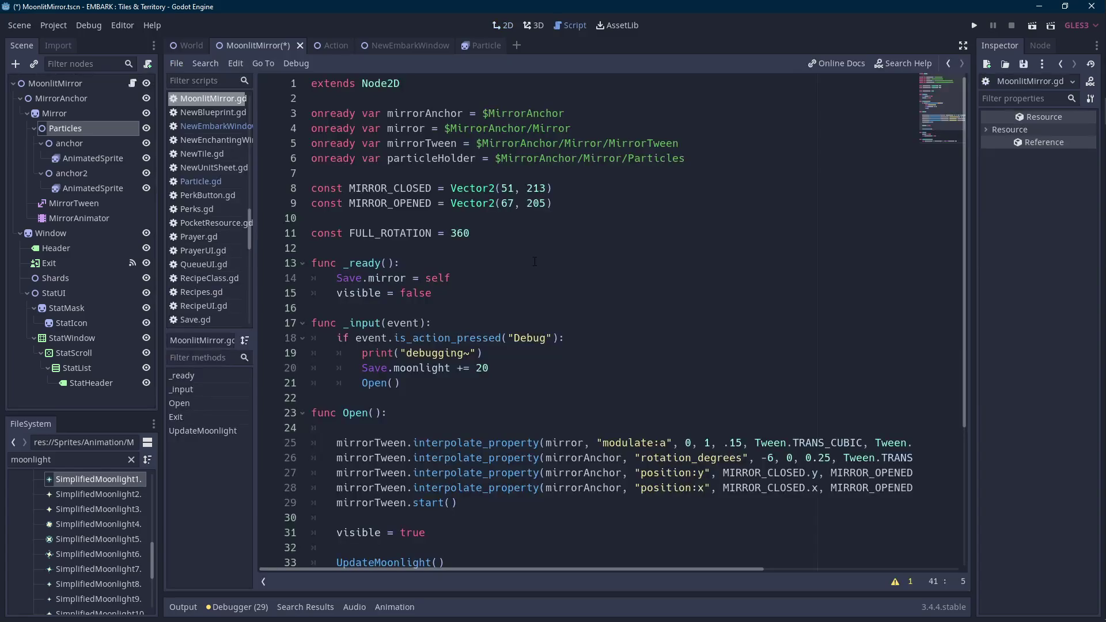
- Add a _process(delta) function above Open() in MoonlitMirror.gd using autocomplete
{"action": "left_click", "coordinate": [561, 213]}
{"action": "key", "text": "Down"}
{"action": "key", "text": "End"}
{"action": "key", "text": "Return"}
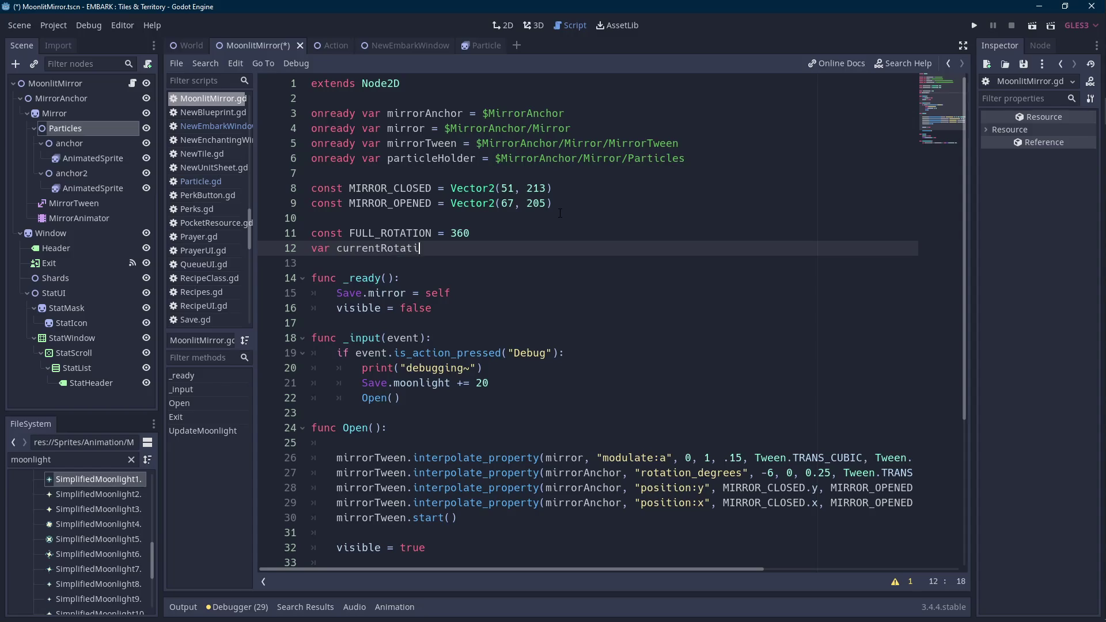
{"action": "key", "text": "Left"}
{"action": "key", "text": "Left"}
{"action": "key", "text": "Left"}
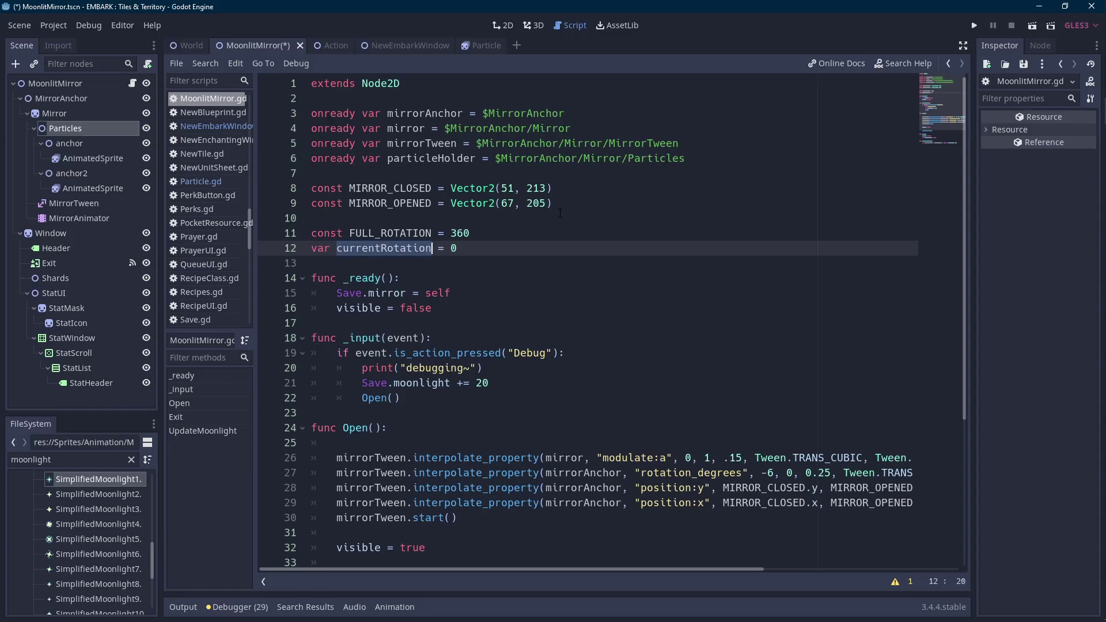
{"action": "scroll", "coordinate": [408, 247], "scroll_direction": "down", "scroll_amount": 5}
{"action": "scroll", "coordinate": [408, 247], "scroll_direction": "up", "scroll_amount": 3}
{"action": "left_click", "coordinate": [408, 247]}
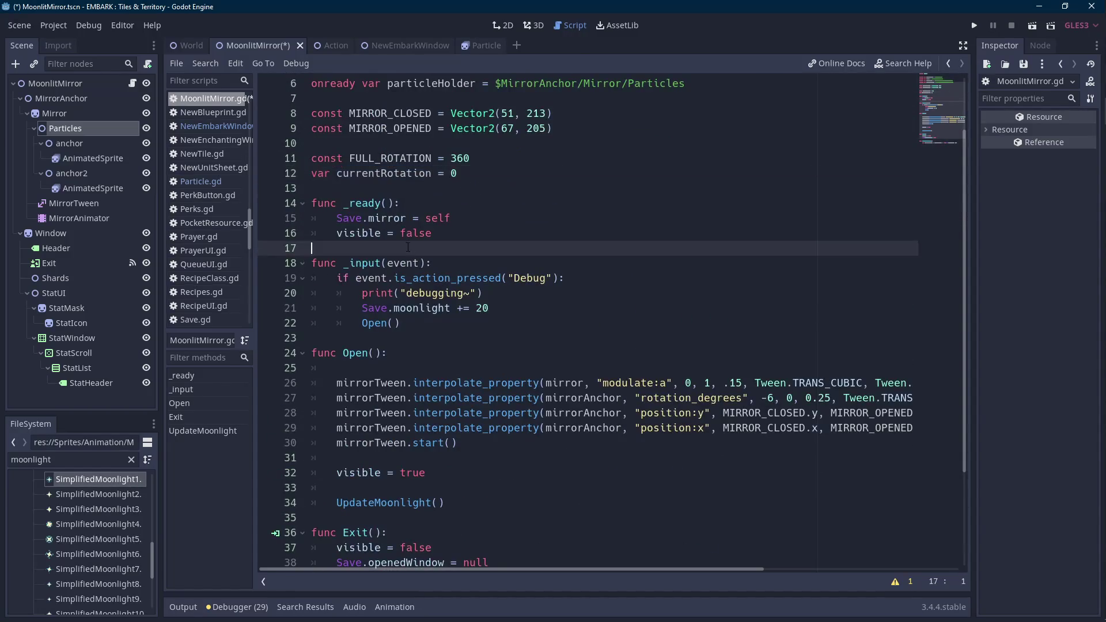
{"action": "key", "text": "Down"}
{"action": "key", "text": "Down"}
{"action": "key", "text": "Down"}
{"action": "key", "text": "Return"}
{"action": "key", "text": "Return"}
{"action": "key", "text": "Up"}
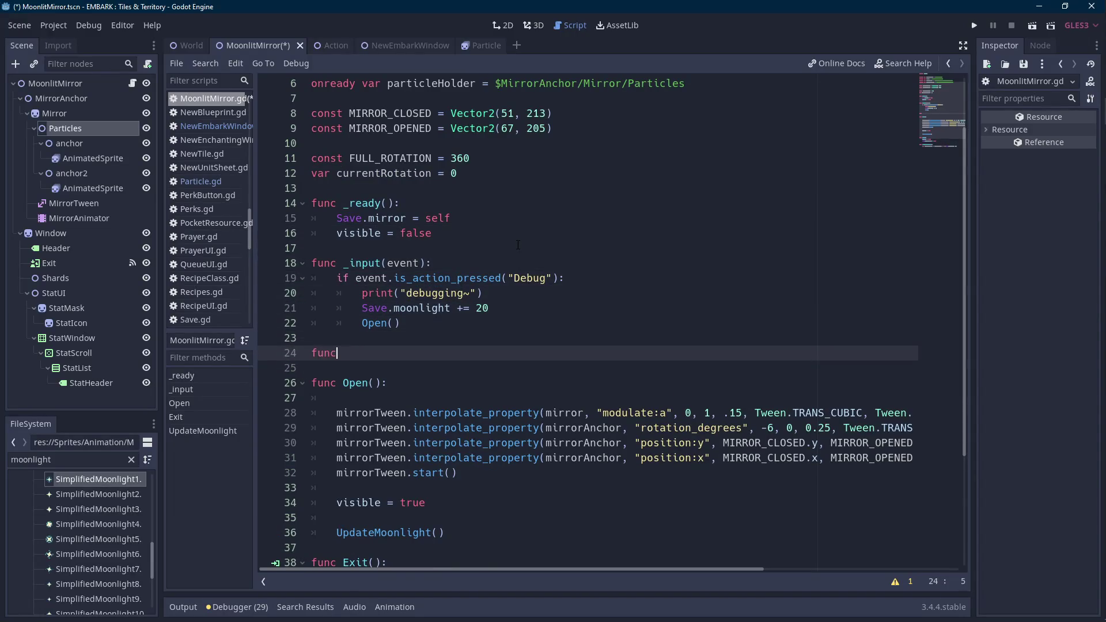
{"action": "key", "text": "Down"}
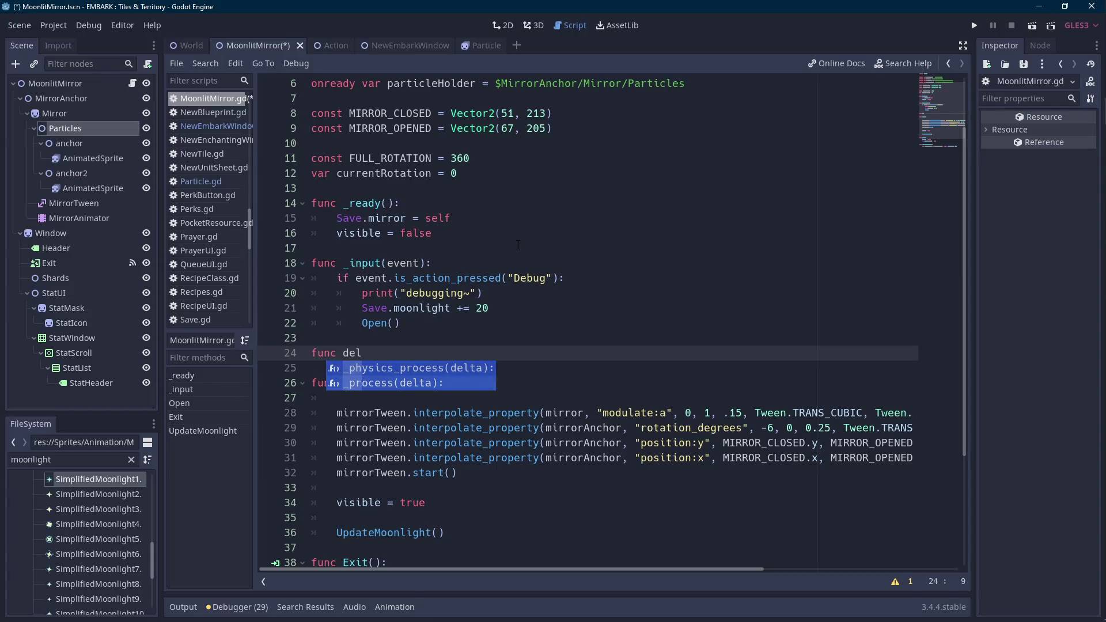
{"action": "key", "text": "Return"}
{"action": "key", "text": "Return"}
{"action": "type", "text": "p"}
{"action": "scroll", "coordinate": [518, 245], "scroll_direction": "down", "scroll_amount": 4}
- Add set_process(true) at the top of Open() and the end of Exit(), then save
{"action": "left_click", "coordinate": [426, 222]}
{"action": "key", "text": "Down"}
{"action": "type", "text": "setpro"}
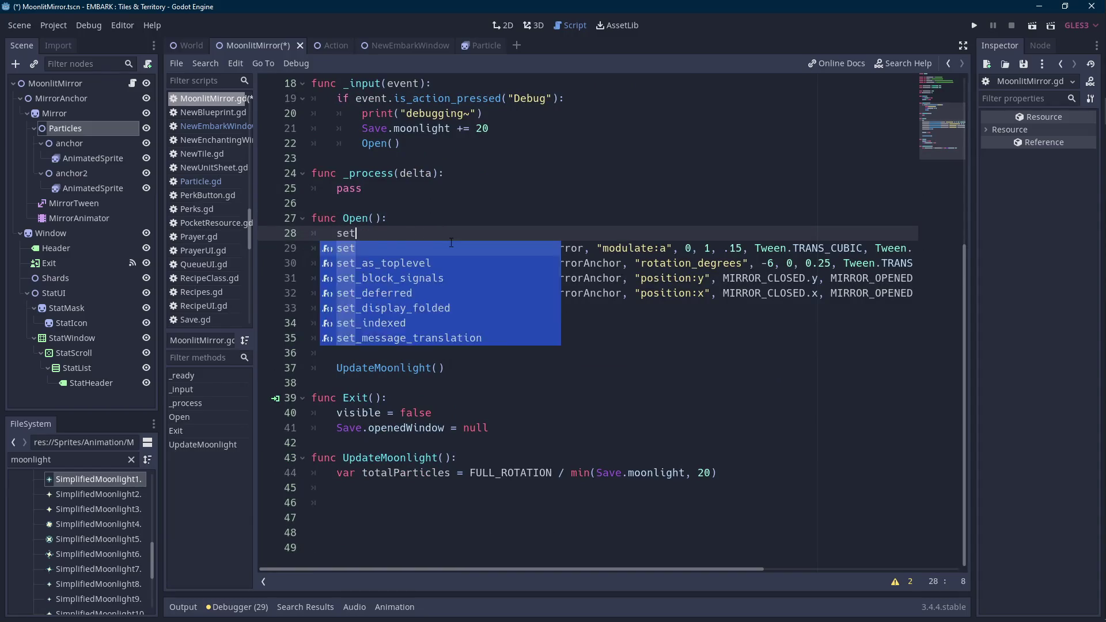
{"action": "key", "text": "shift+Home"}
{"action": "key", "text": "Return"}
{"action": "key", "text": "Return"}
{"action": "key", "text": "Up"}
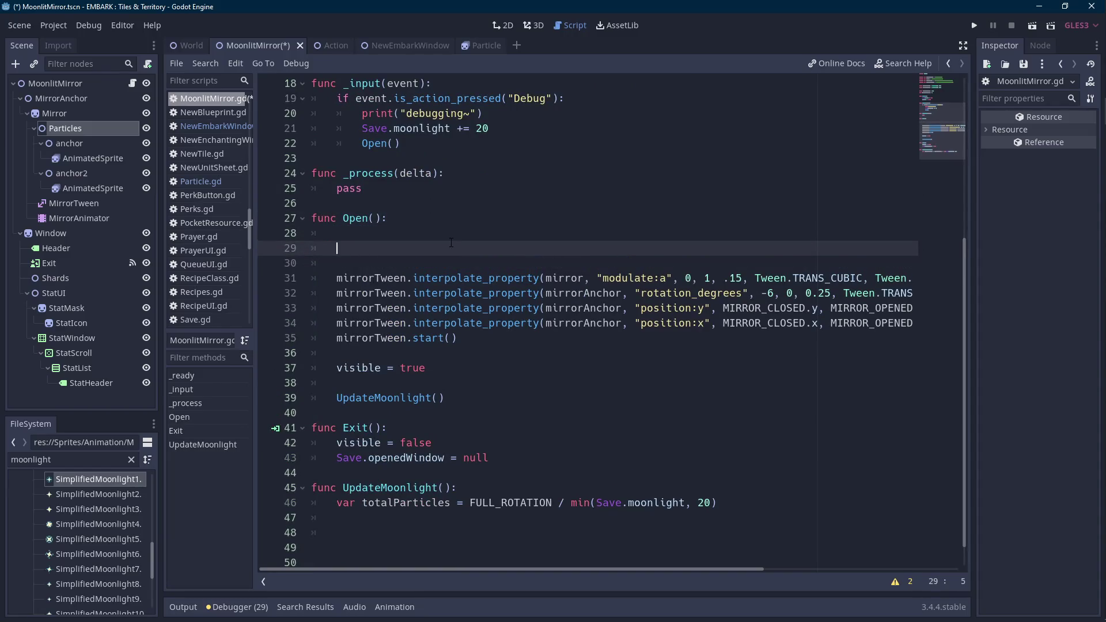
{"action": "type", "text": "set_pro"}
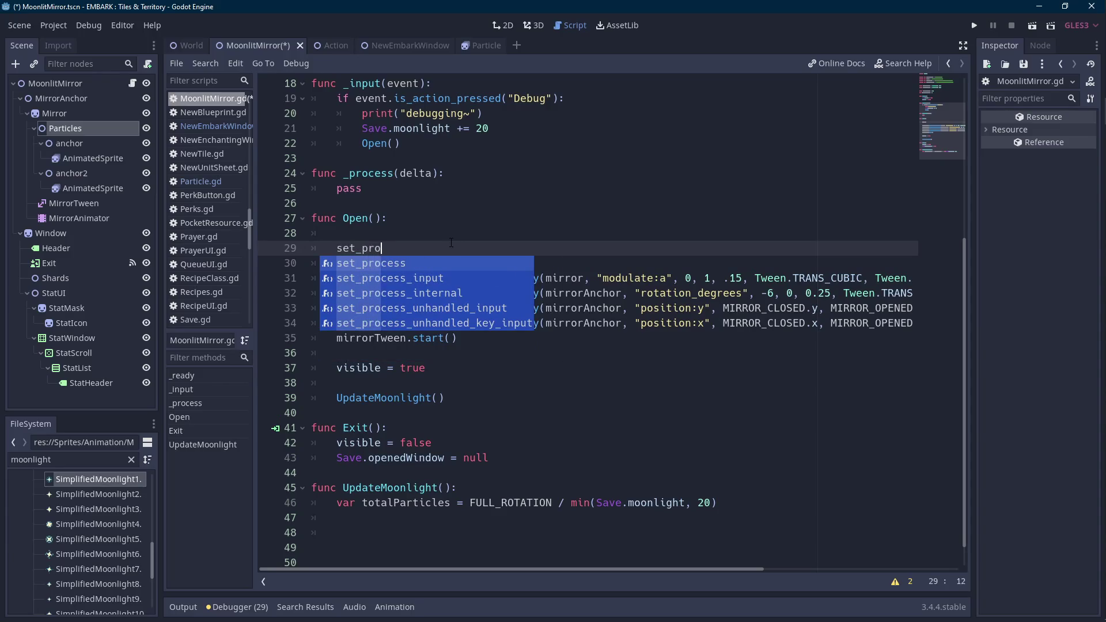
{"action": "key", "text": "Return"}
{"action": "key", "text": "Escape"}
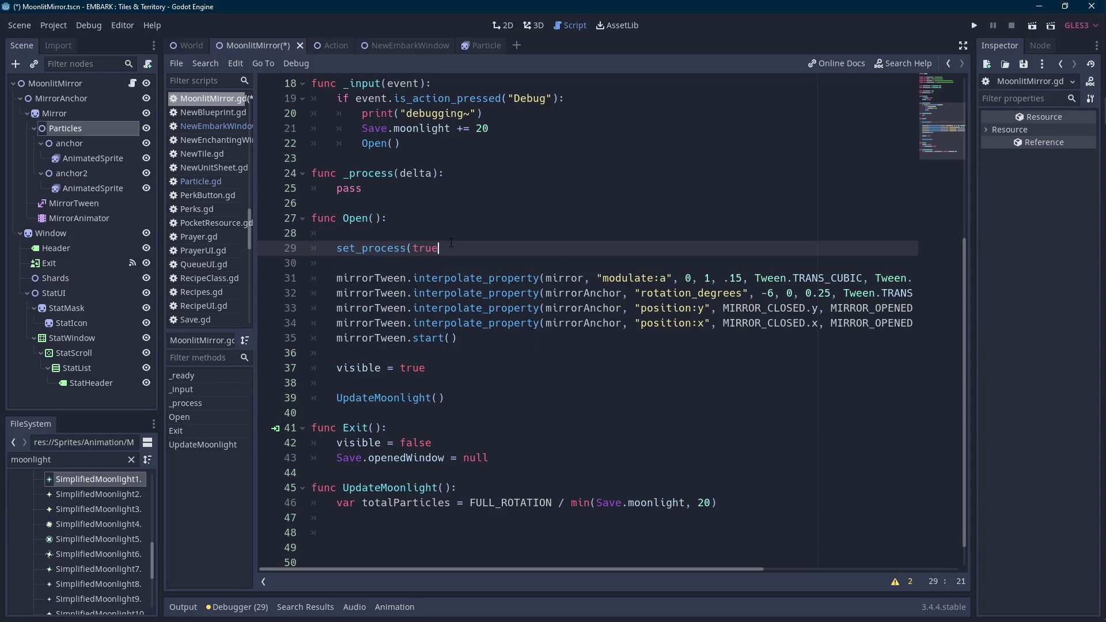
{"action": "key", "text": "shift+Home"}
{"action": "key", "text": "ctrl+c"}
{"action": "key", "text": "Down"}
{"action": "key", "text": "Down"}
{"action": "key", "text": "Down"}
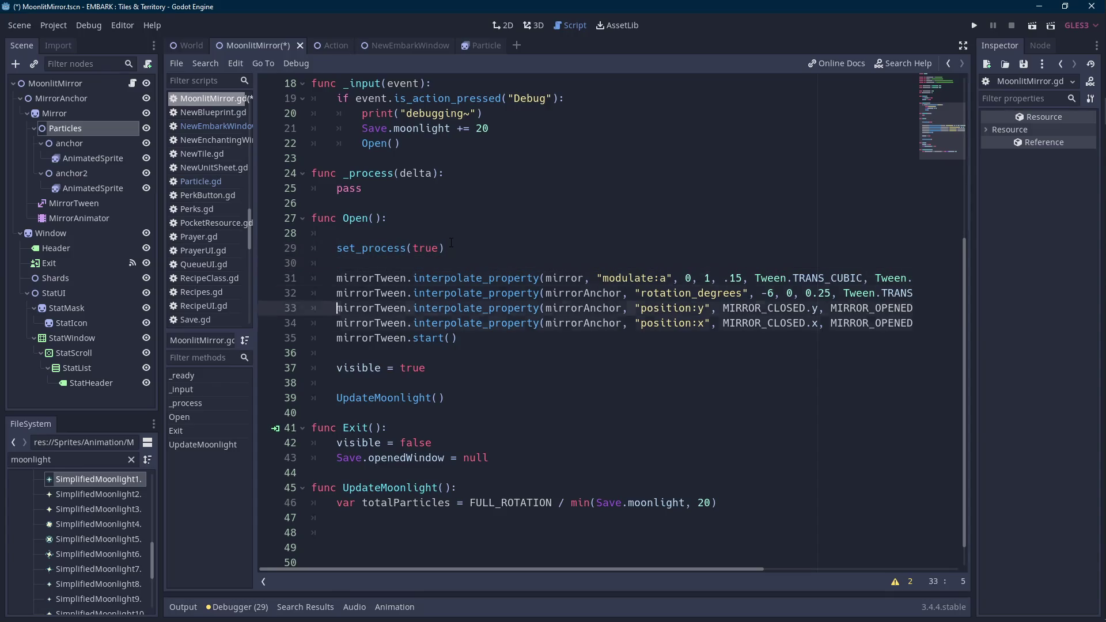
{"action": "key", "text": "End"}
{"action": "key", "text": "Return"}
{"action": "key", "text": "ctrl+v"}
{"action": "key", "text": "ctrl+s"}
- Replace pass in _process with currentRotation += rotationSpeed * delta
{"action": "scroll", "coordinate": [508, 231], "scroll_direction": "up", "scroll_amount": 4}
{"action": "scroll", "coordinate": [393, 264], "scroll_direction": "down", "scroll_amount": 2}
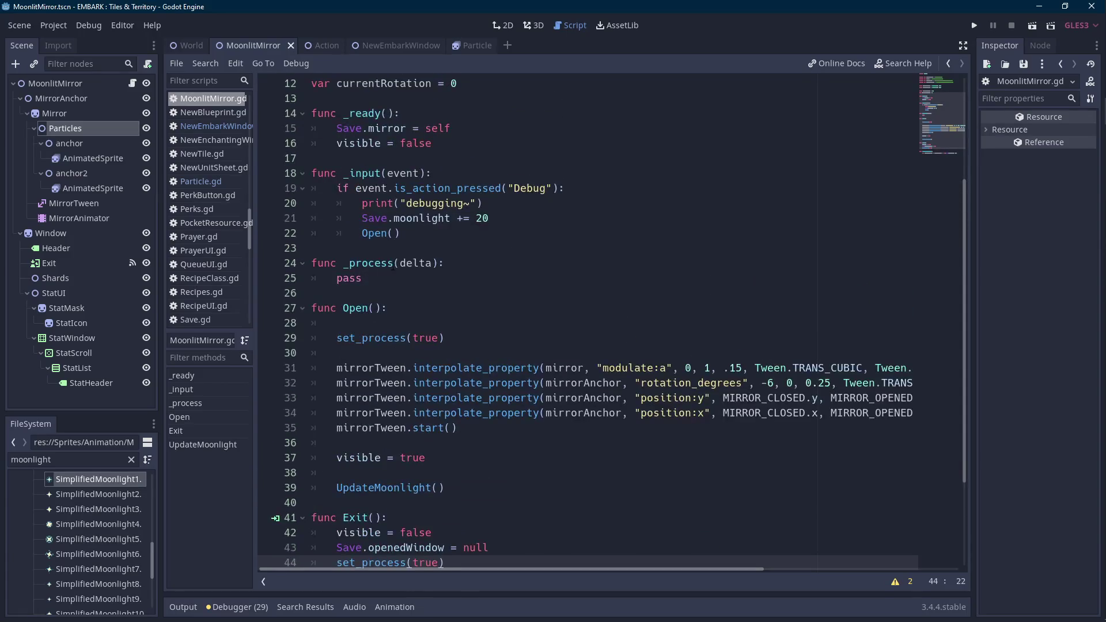
{"action": "left_click", "coordinate": [410, 278]}
{"action": "scroll", "coordinate": [410, 278], "scroll_direction": "up", "scroll_amount": 2}
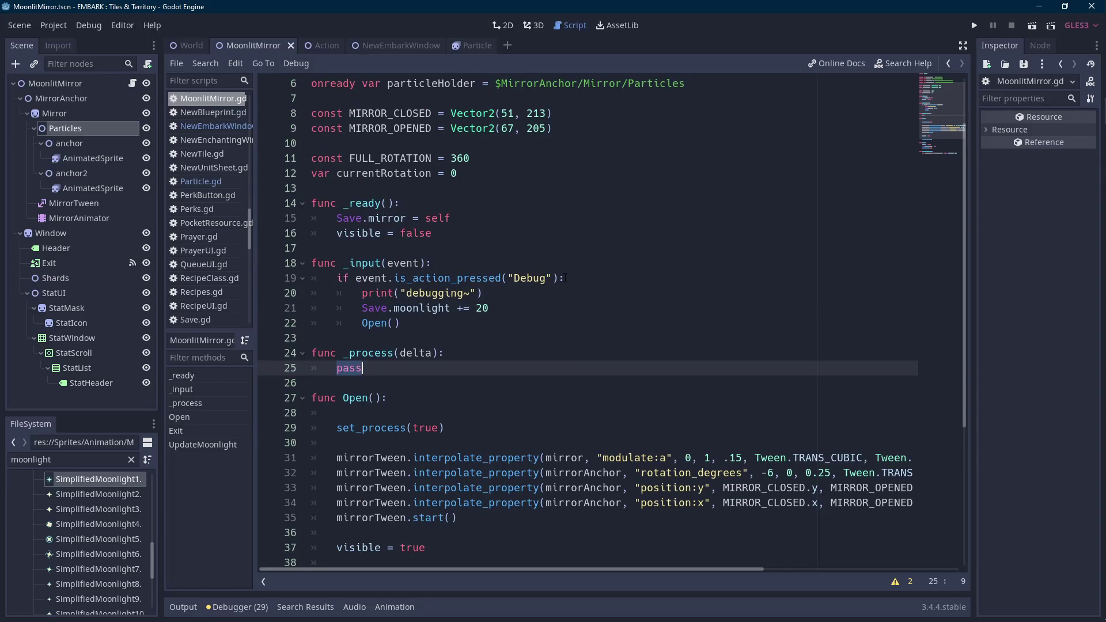
{"action": "type", "text": "currentRotation +="}
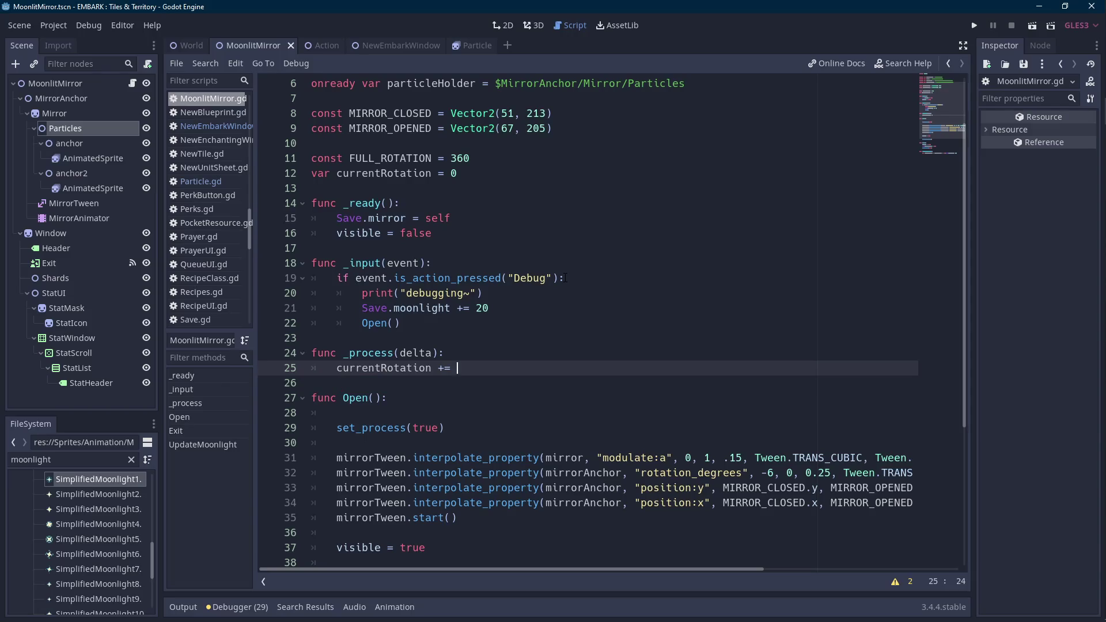
- Declare var rotationSpeed = 10 below the currentRotation variable
{"action": "key", "text": "Up"}
{"action": "key", "text": "Up"}
{"action": "key", "text": "Up"}
{"action": "key", "text": "Down"}
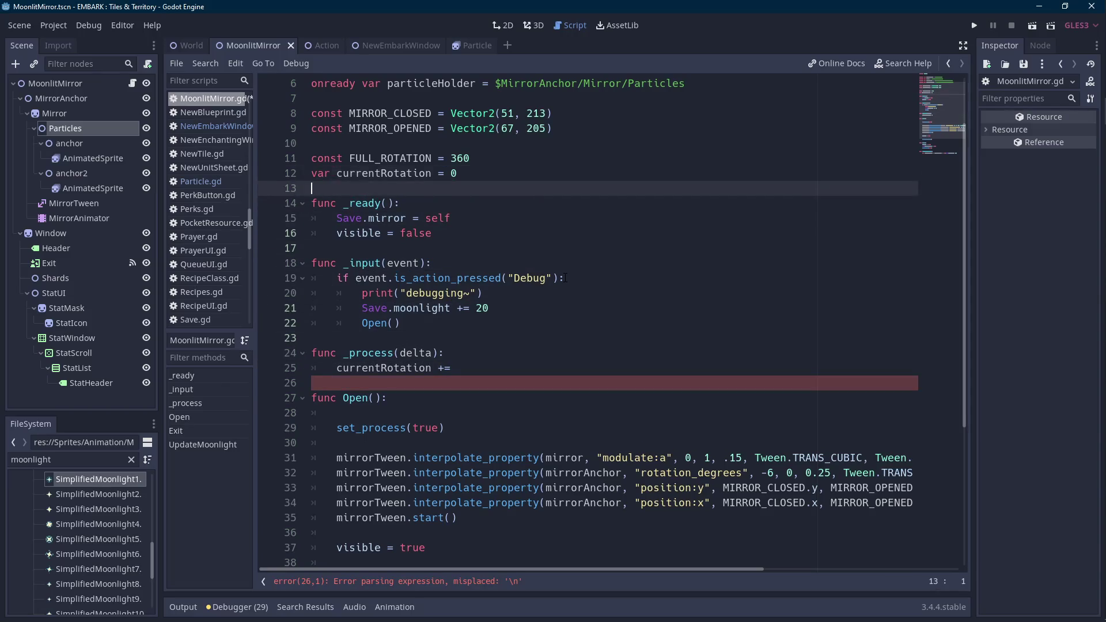
{"action": "key", "text": "Return"}
{"action": "key", "text": "Up"}
{"action": "type", "text": "v"}
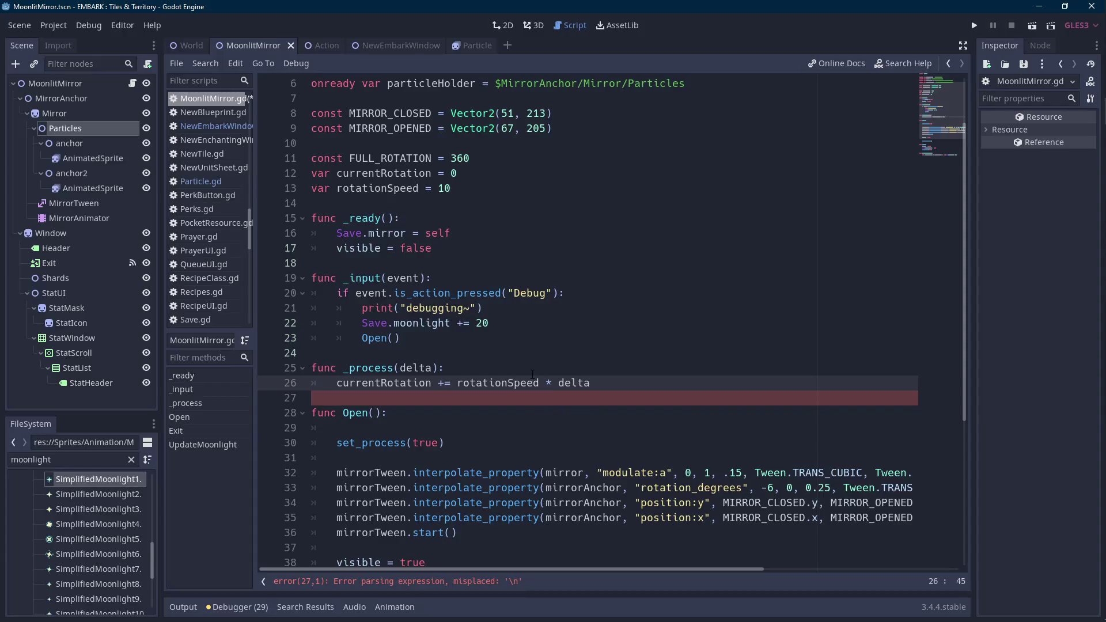
{"action": "scroll", "coordinate": [612, 203], "scroll_direction": "down", "scroll_amount": 4}
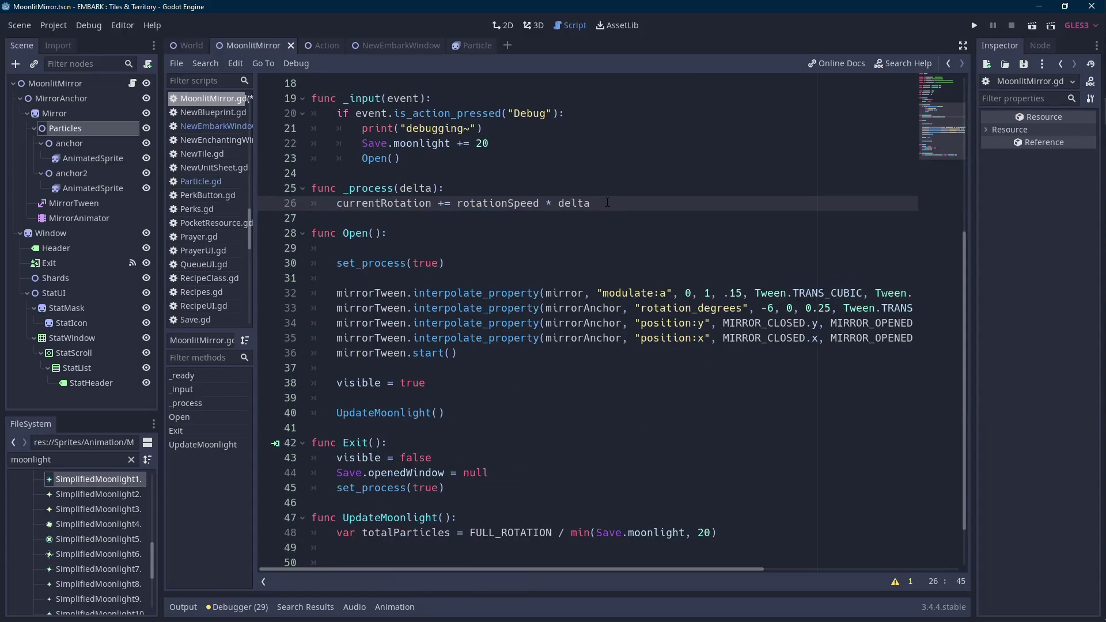
{"action": "scroll", "coordinate": [607, 203], "scroll_direction": "up", "scroll_amount": 4}
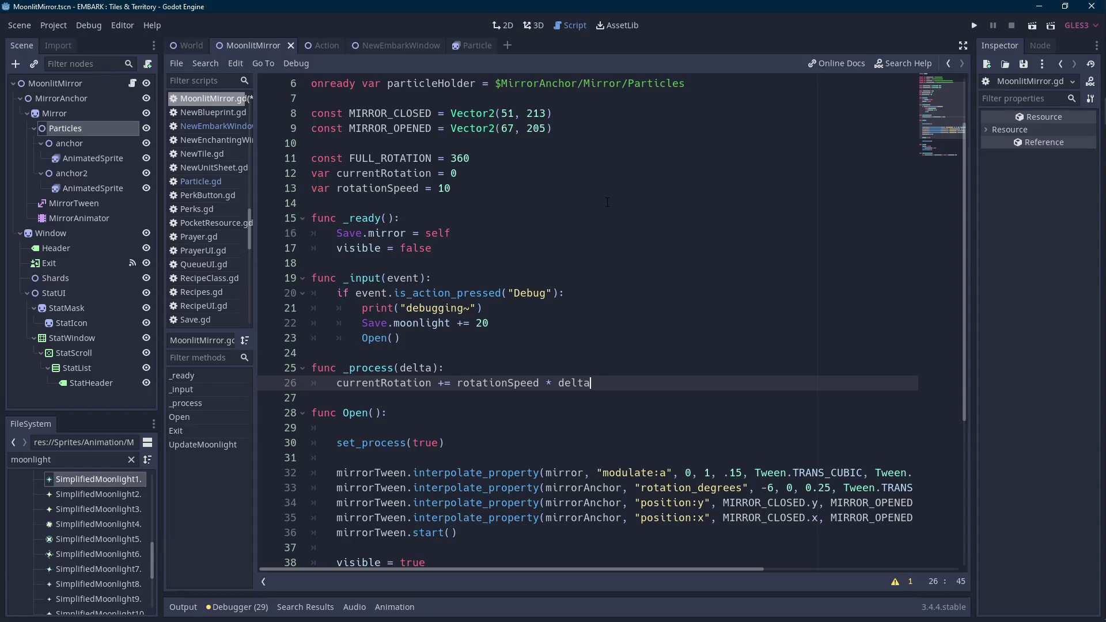
{"action": "scroll", "coordinate": [607, 202], "scroll_direction": "down", "scroll_amount": 5}
{"action": "scroll", "coordinate": [607, 202], "scroll_direction": "up", "scroll_amount": 7}
{"action": "left_click", "coordinate": [91, 144]}
{"action": "left_click", "coordinate": [91, 144]}
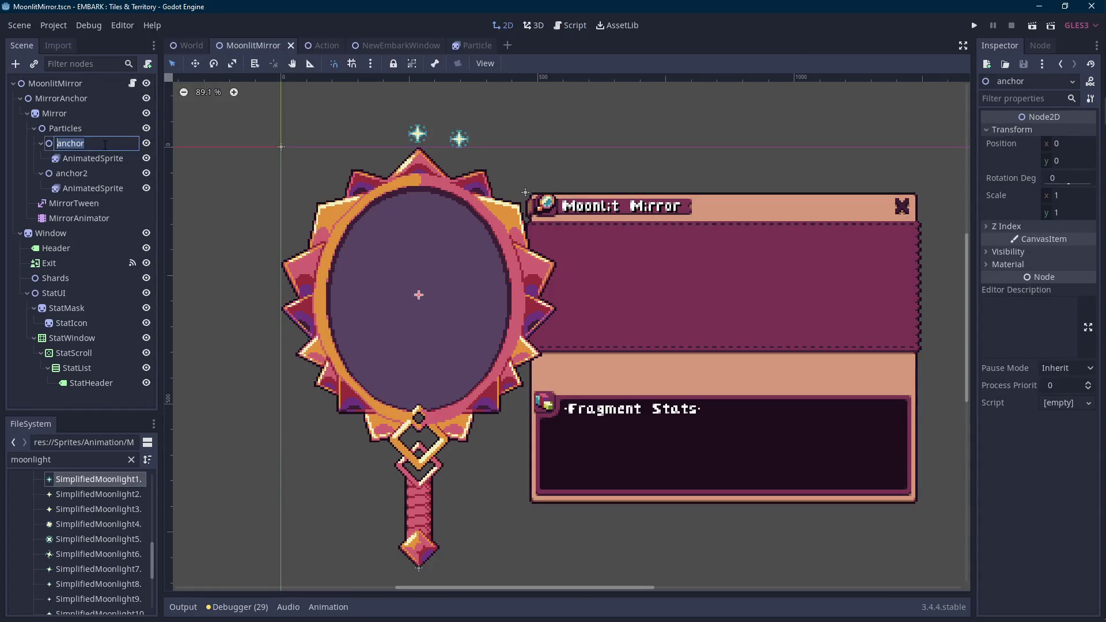
- Rename the anchor node to MoonlightAnchor and its AnimatedSprite to Particle
{"action": "type", "text": "Moonlight"}
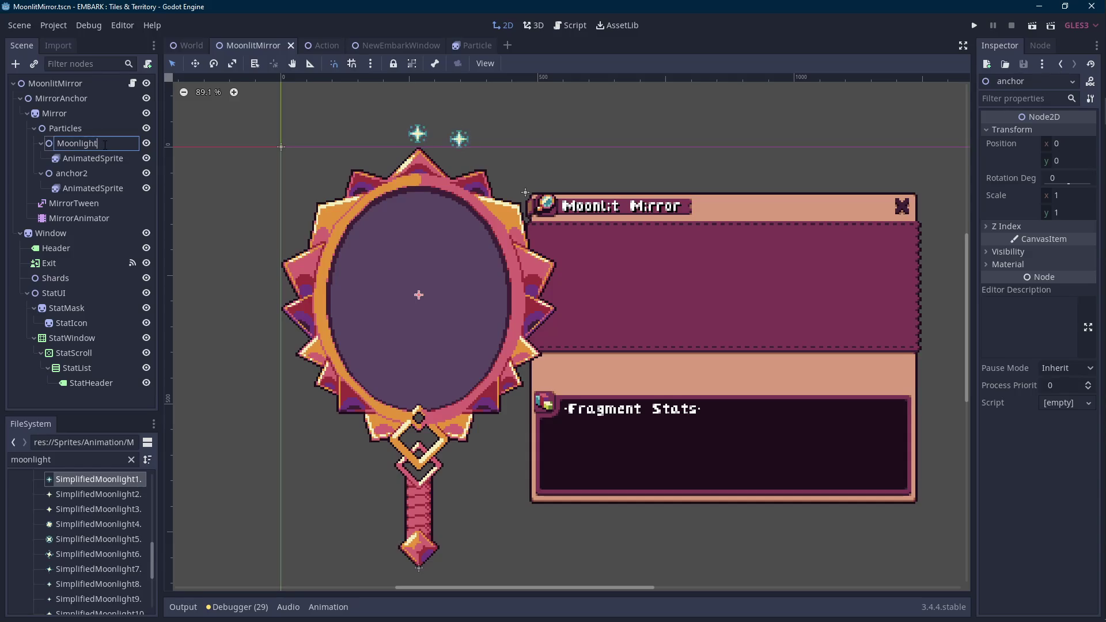
{"action": "type", "text": "Anchor"}
{"action": "key", "text": "Return"}
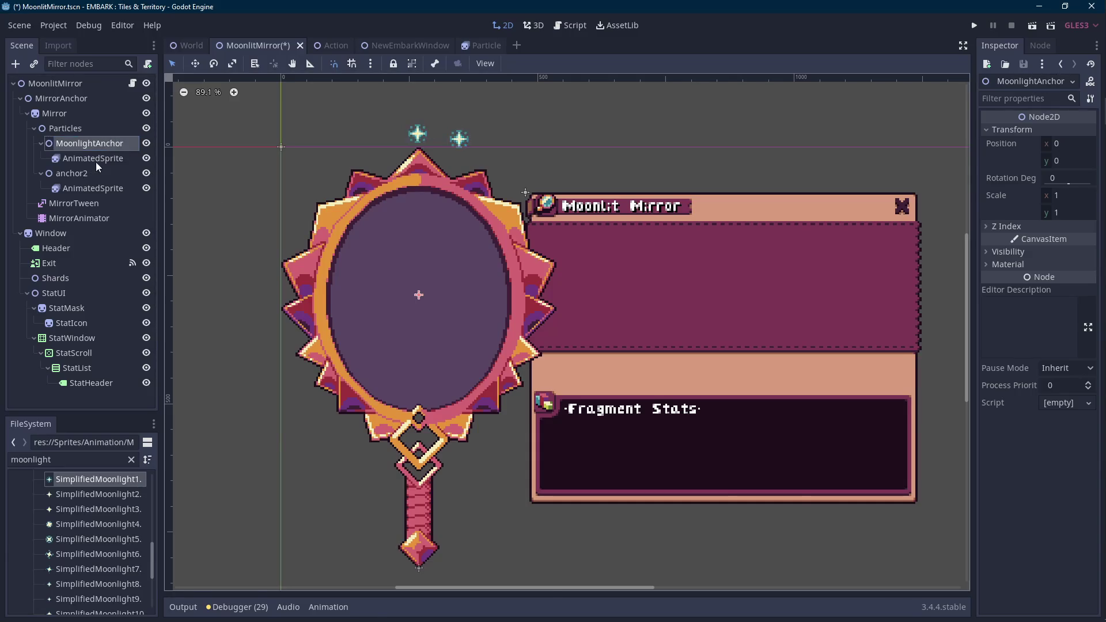
{"action": "left_click", "coordinate": [97, 161]}
{"action": "left_click", "coordinate": [97, 161]}
{"action": "type", "text": "Particle"}
{"action": "key", "text": "Return"}
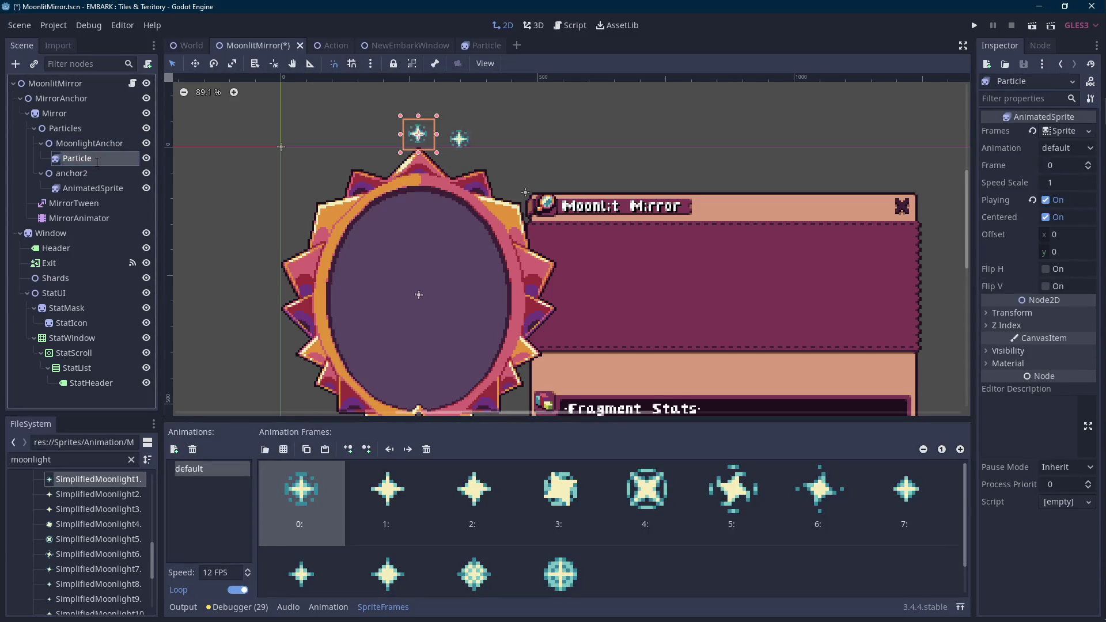
- Delete anchor2 with its sprite and reselect MoonlightAnchor in the Inspector
{"action": "left_click", "coordinate": [98, 175]}
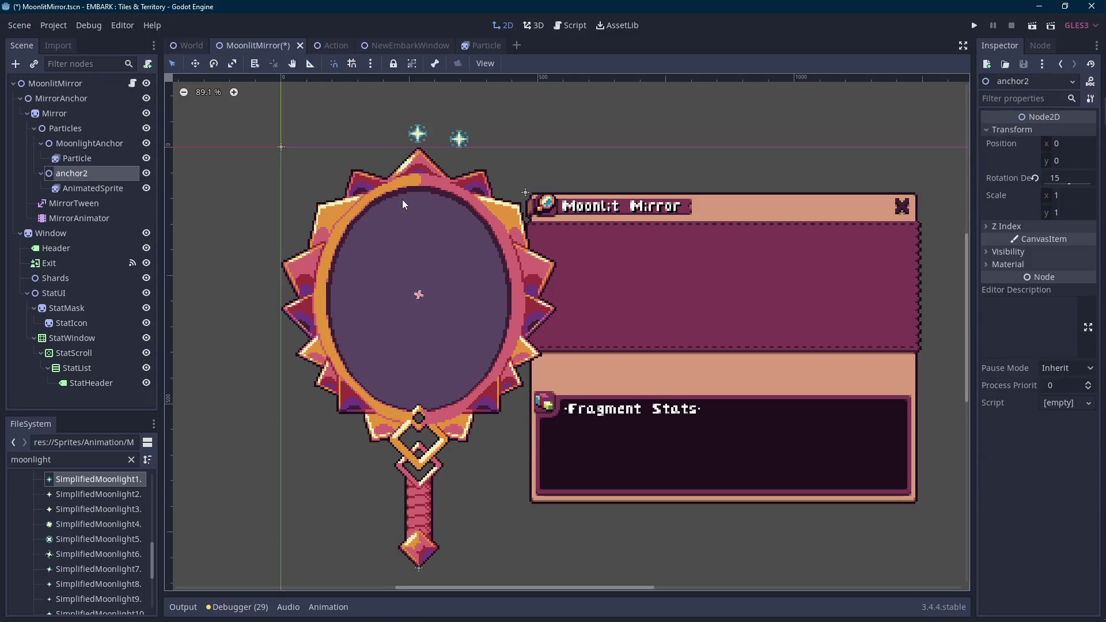
{"action": "key", "text": "Delete"}
{"action": "left_click", "coordinate": [516, 323]}
{"action": "scroll", "coordinate": [448, 208], "scroll_direction": "up", "scroll_amount": 1}
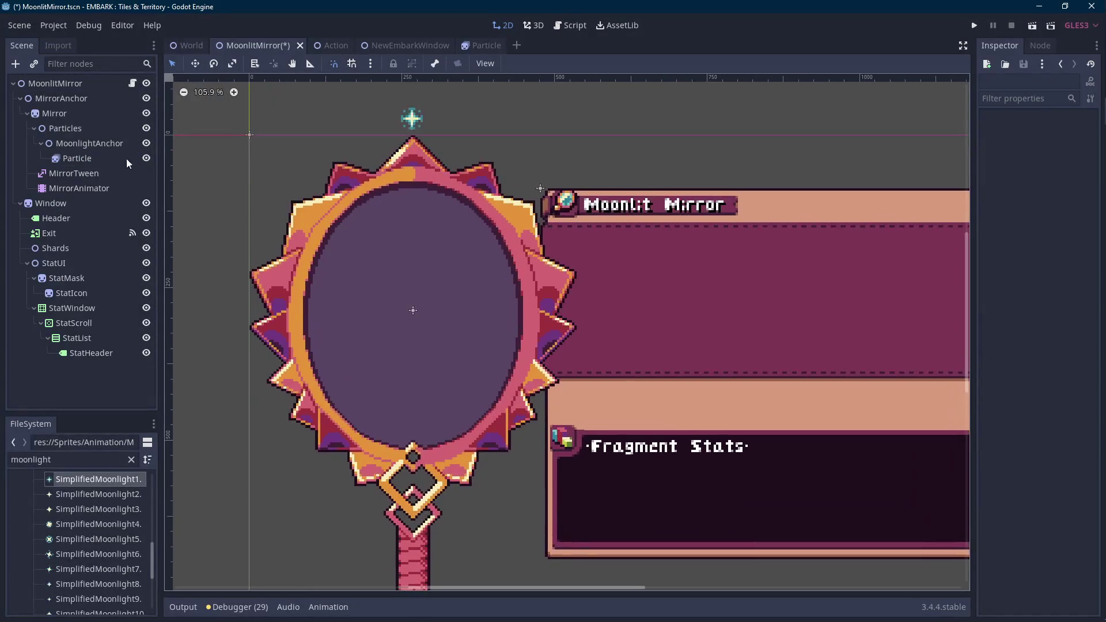
{"action": "left_click", "coordinate": [115, 146]}
{"action": "left_click", "coordinate": [1041, 46]}
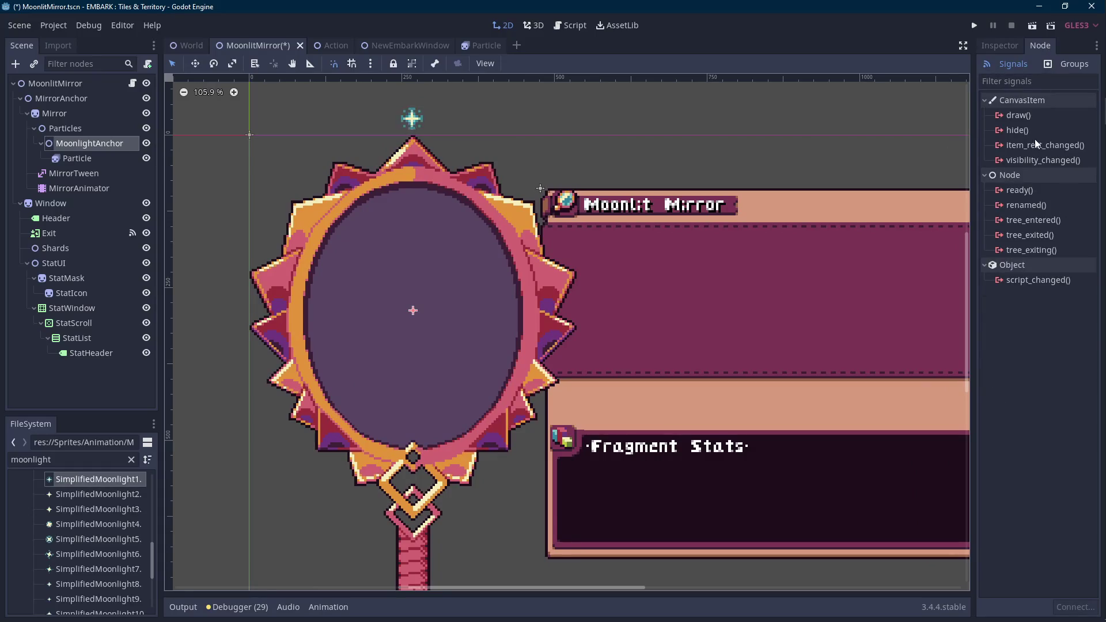
{"action": "left_click", "coordinate": [1001, 46]}
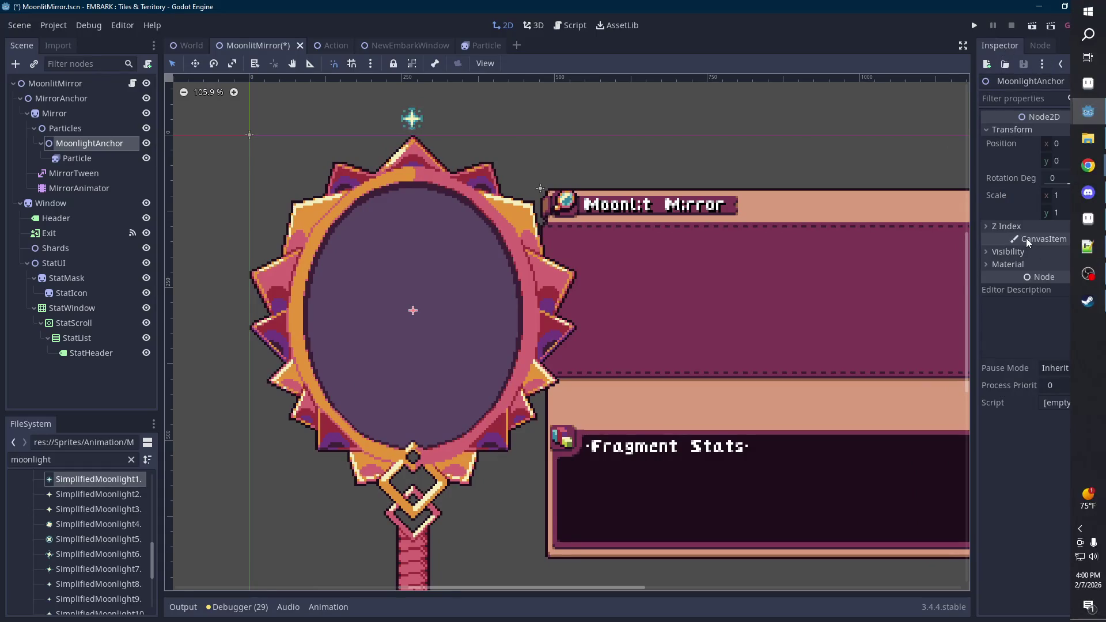
- Save the MoonlightAnchor branch as a scene in the Scenes folder, then view MoonlitMirror.gd
{"action": "right_click", "coordinate": [118, 145]}
{"action": "left_click", "coordinate": [152, 418]}
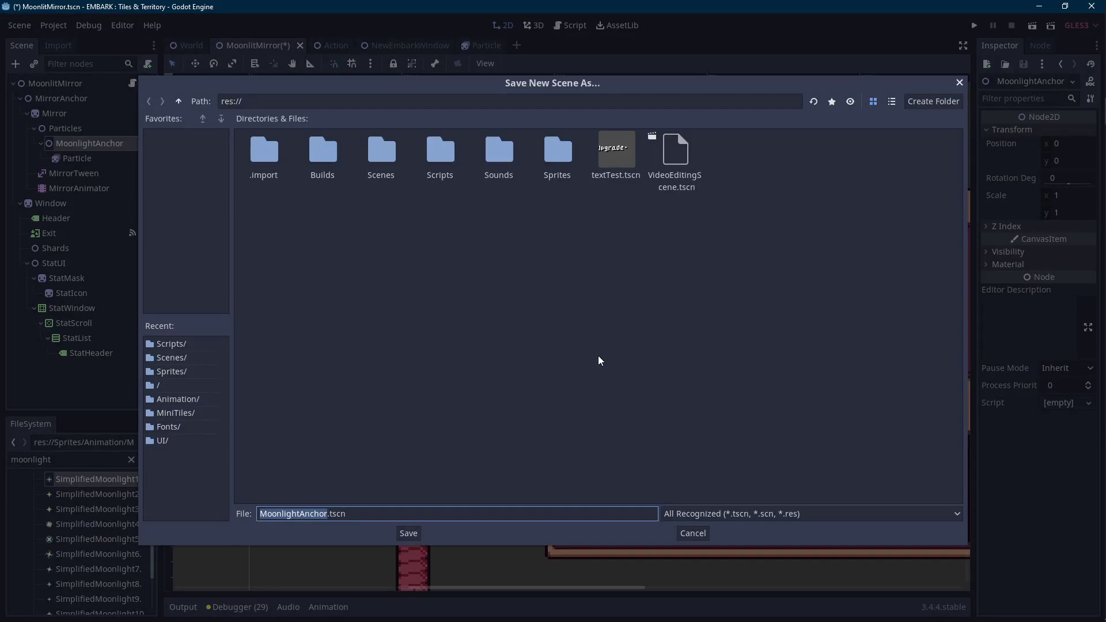
{"action": "double_click", "coordinate": [380, 156]}
{"action": "left_click", "coordinate": [408, 533]}
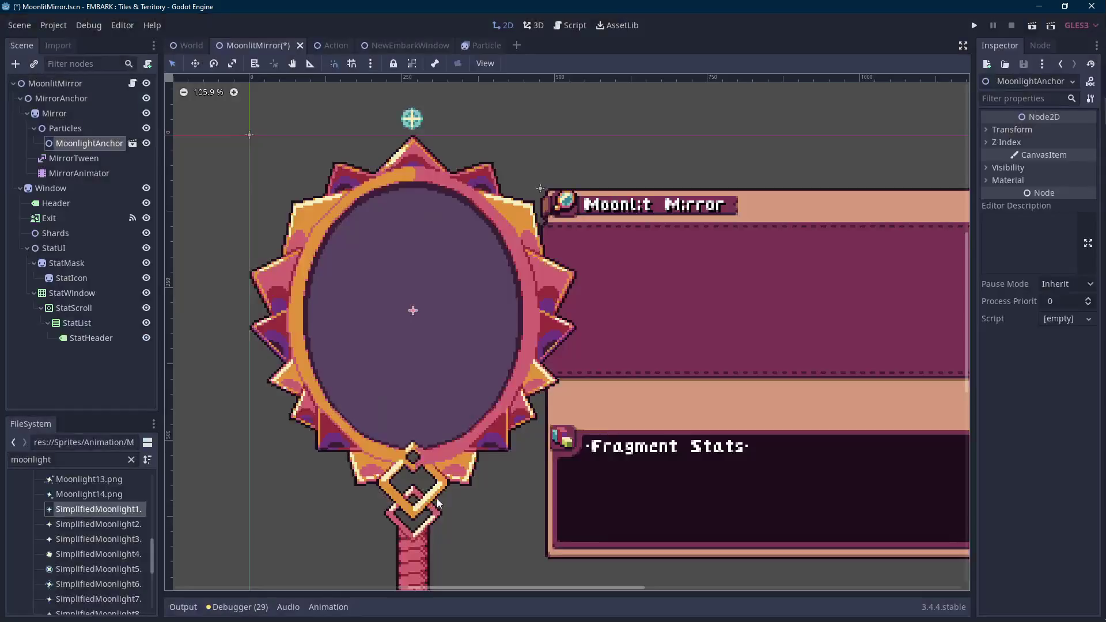
{"action": "left_click", "coordinate": [133, 84]}
{"action": "left_click", "coordinate": [494, 103]}
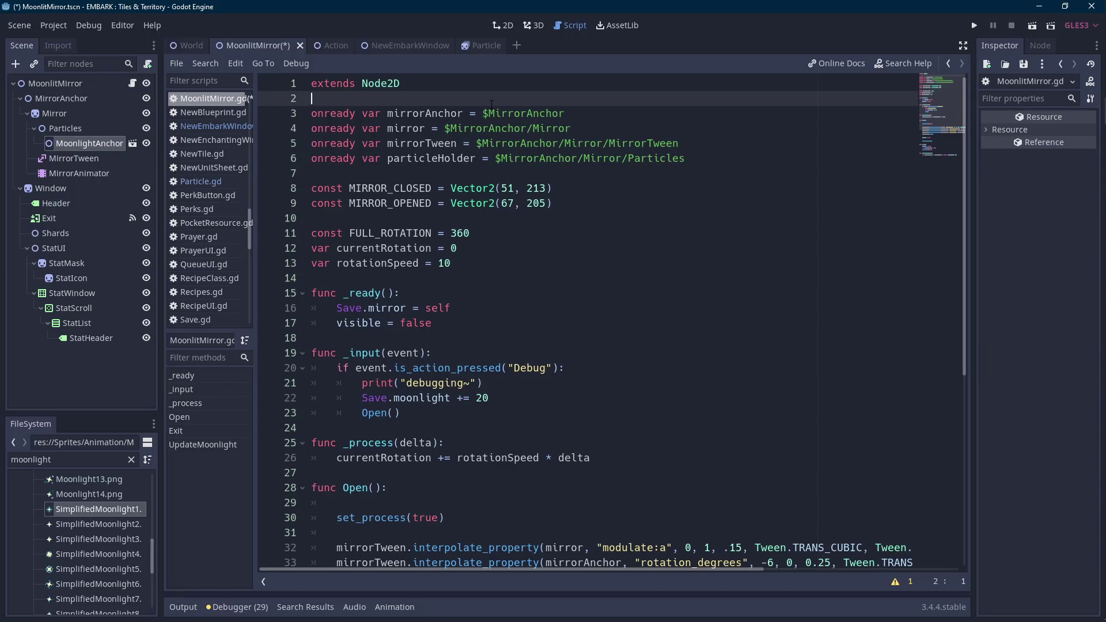
- Delete the MoonlightAnchor.tscn file from the FileSystem dock, keeping the node in MoonlitMirror
{"action": "left_click", "coordinate": [96, 135]}
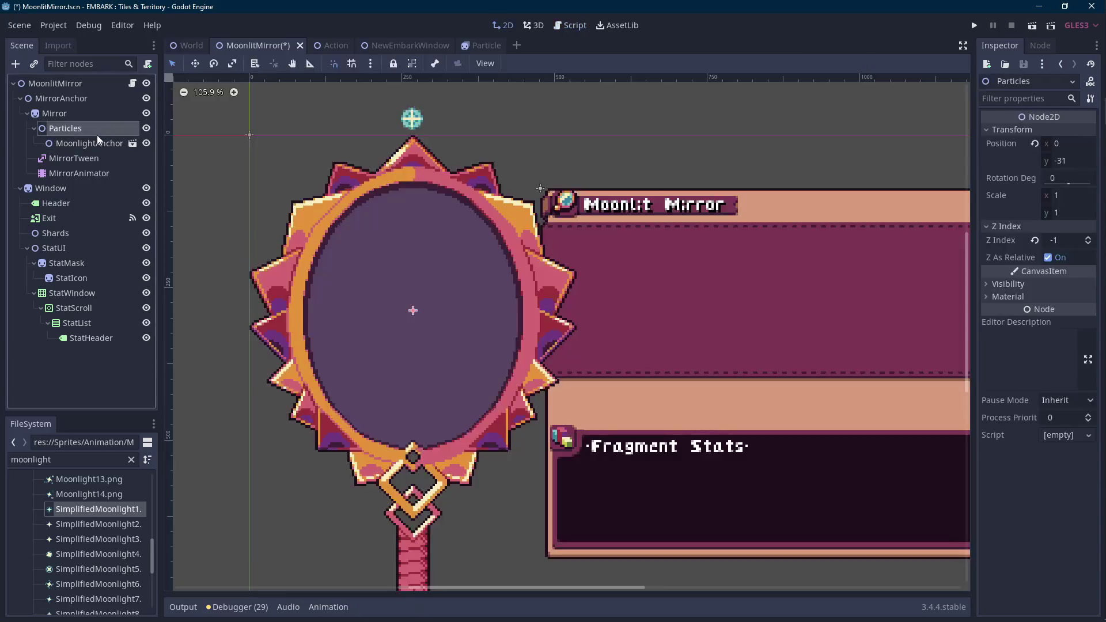
{"action": "left_click", "coordinate": [365, 230]}
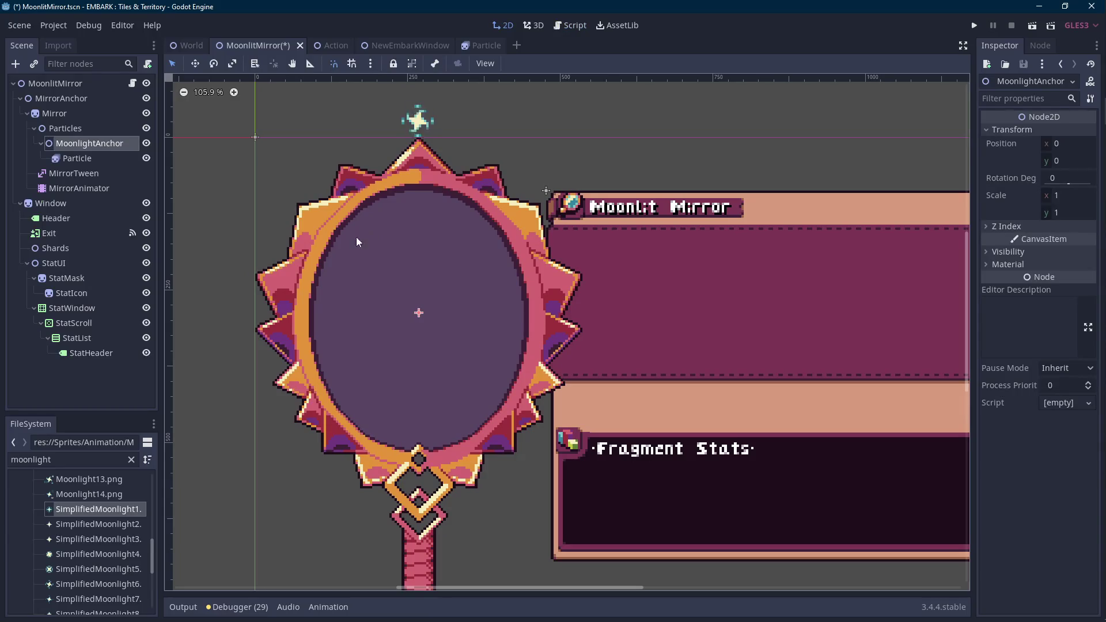
{"action": "scroll", "coordinate": [109, 495], "scroll_direction": "up", "scroll_amount": 5}
{"action": "left_click_drag", "start_coordinate": [149, 519], "coordinate": [154, 480]}
{"action": "left_click", "coordinate": [96, 524]}
{"action": "right_click", "coordinate": [96, 524]}
{"action": "left_click", "coordinate": [142, 521]}
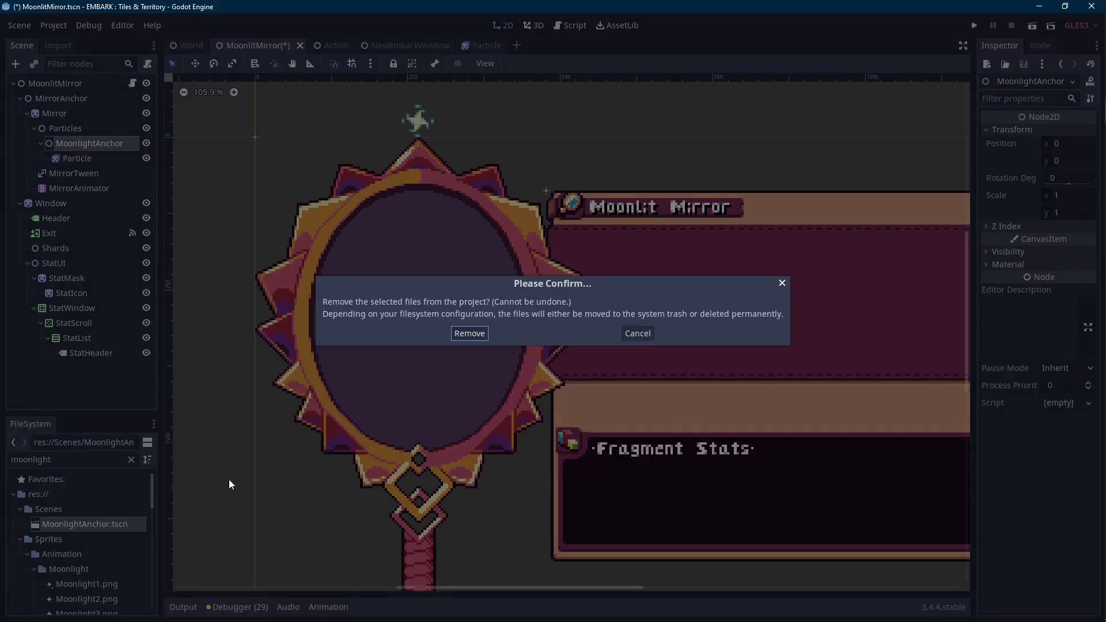
{"action": "key", "text": "Return"}
{"action": "left_click", "coordinate": [86, 115]}
{"action": "left_click", "coordinate": [85, 144]}
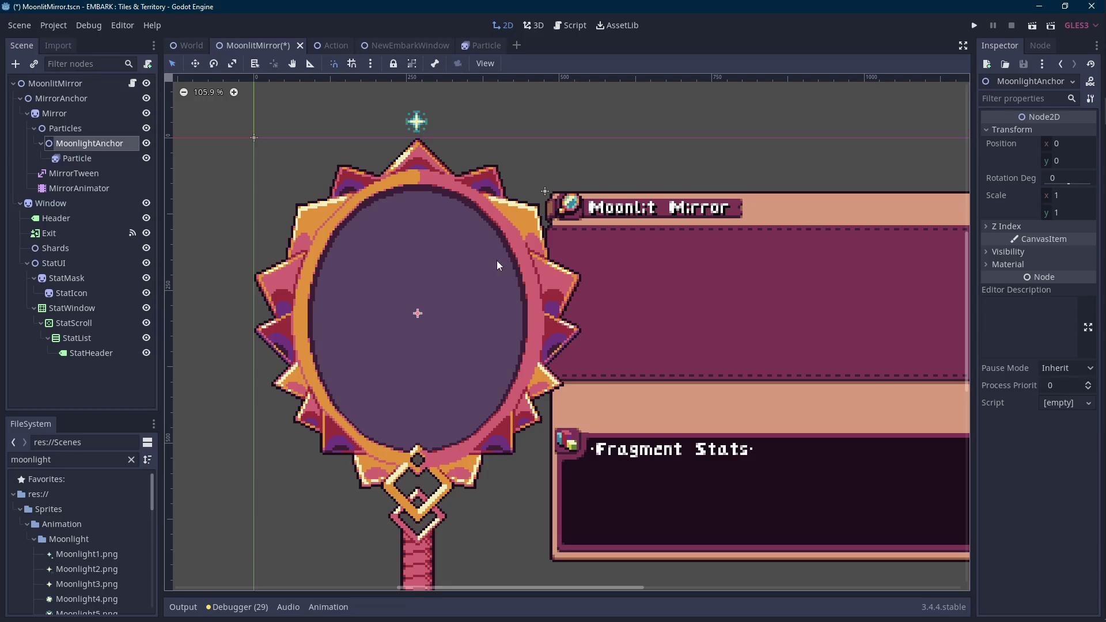
- Duplicate MoonlightAnchor with its particle and rename the original MoonlightAnchor1
{"action": "left_click", "coordinate": [95, 129]}
{"action": "left_click", "coordinate": [103, 144]}
{"action": "key", "text": "ctrl+d"}
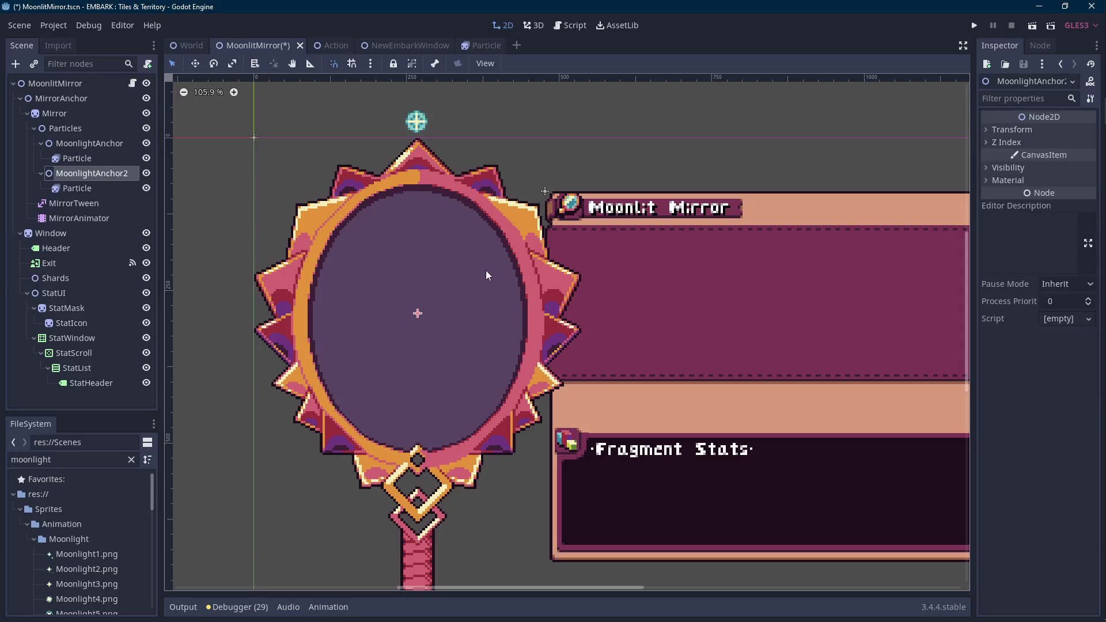
{"action": "left_click", "coordinate": [130, 144]}
{"action": "left_click", "coordinate": [132, 144]}
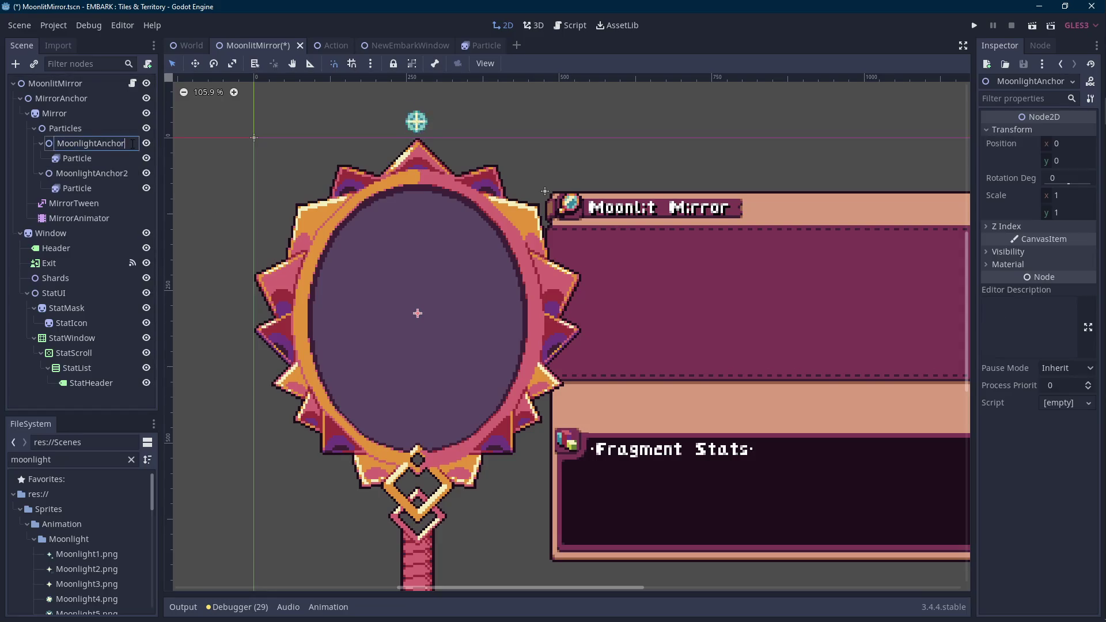
{"action": "type", "text": "1"}
{"action": "key", "text": "Return"}
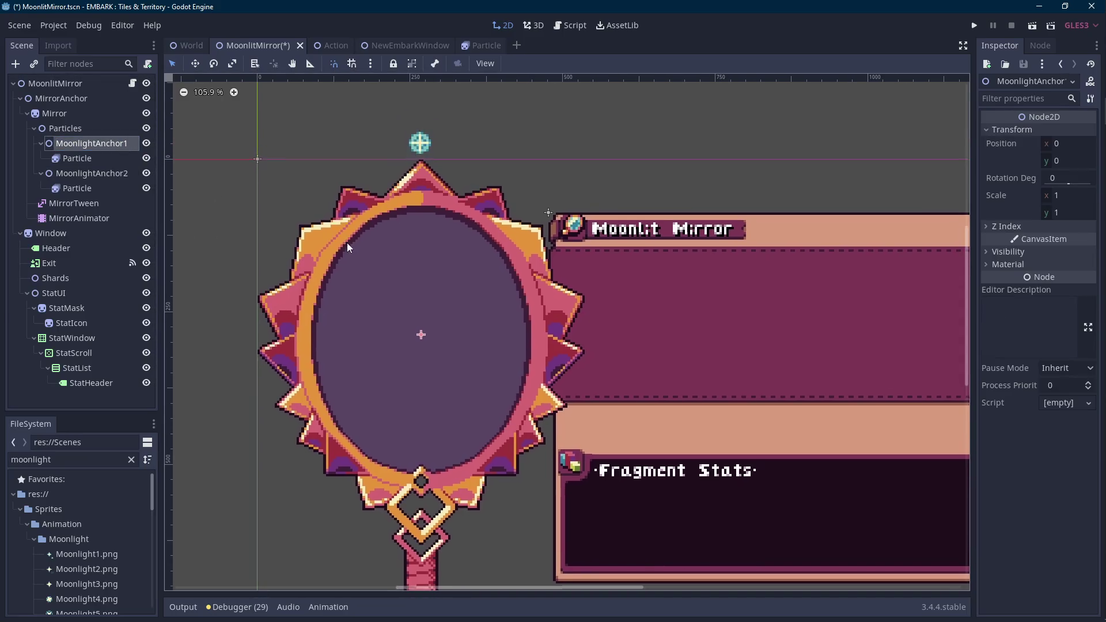
{"action": "scroll", "coordinate": [400, 282], "scroll_direction": "down", "scroll_amount": 1}
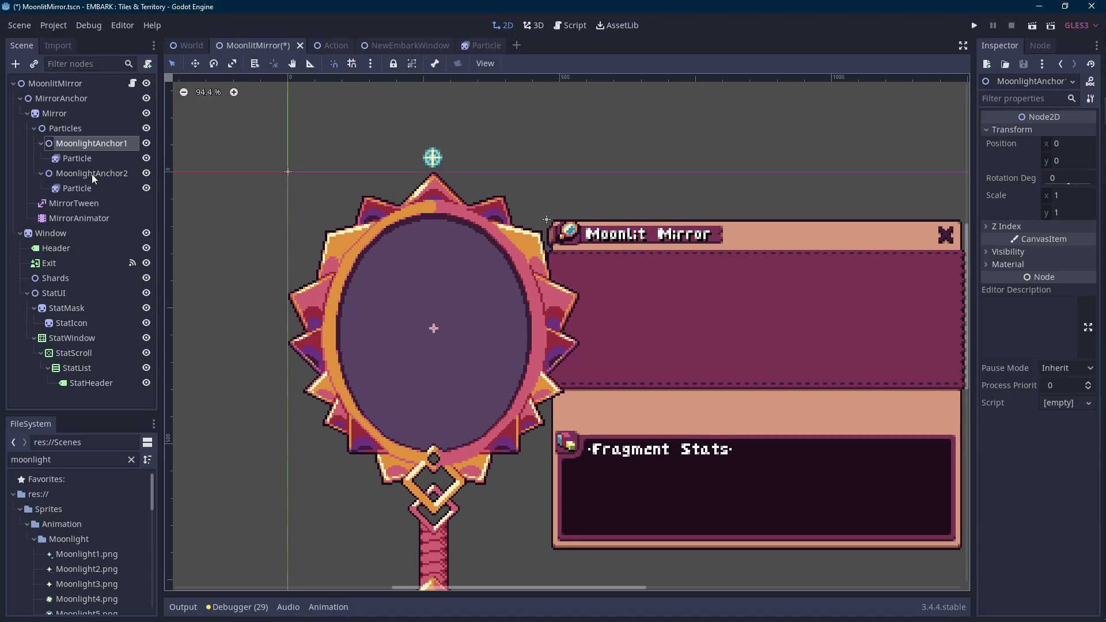
- Set MoonlightAnchor2's Rotation Deg to 18
{"action": "left_click", "coordinate": [92, 174]}
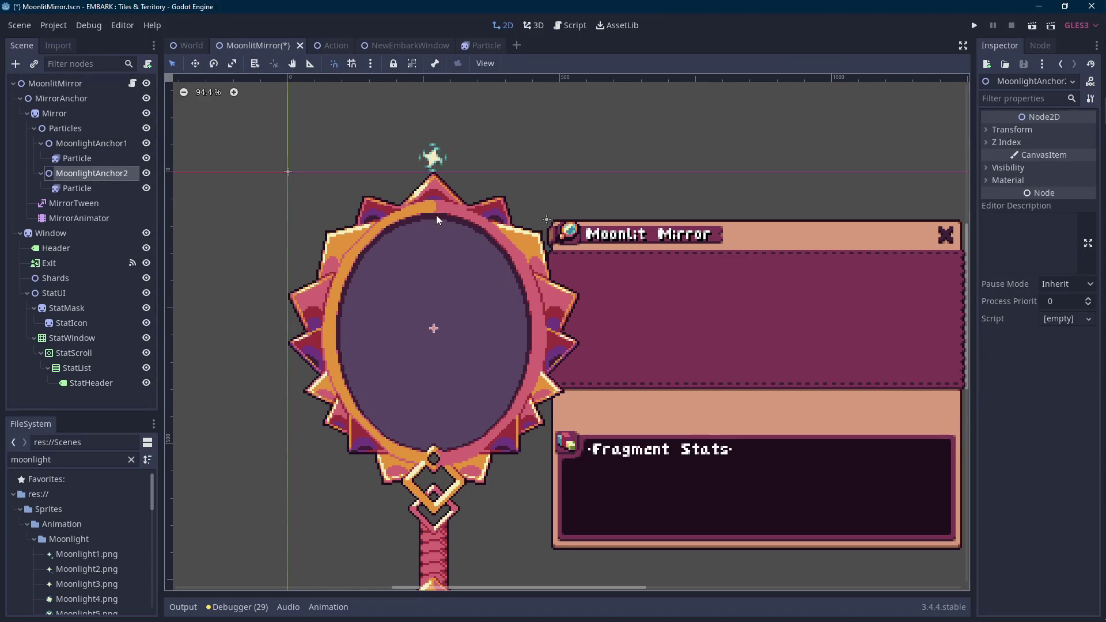
{"action": "left_click", "coordinate": [1013, 130]}
{"action": "left_click", "coordinate": [1077, 176]}
{"action": "type", "text": "18"}
{"action": "key", "text": "Return"}
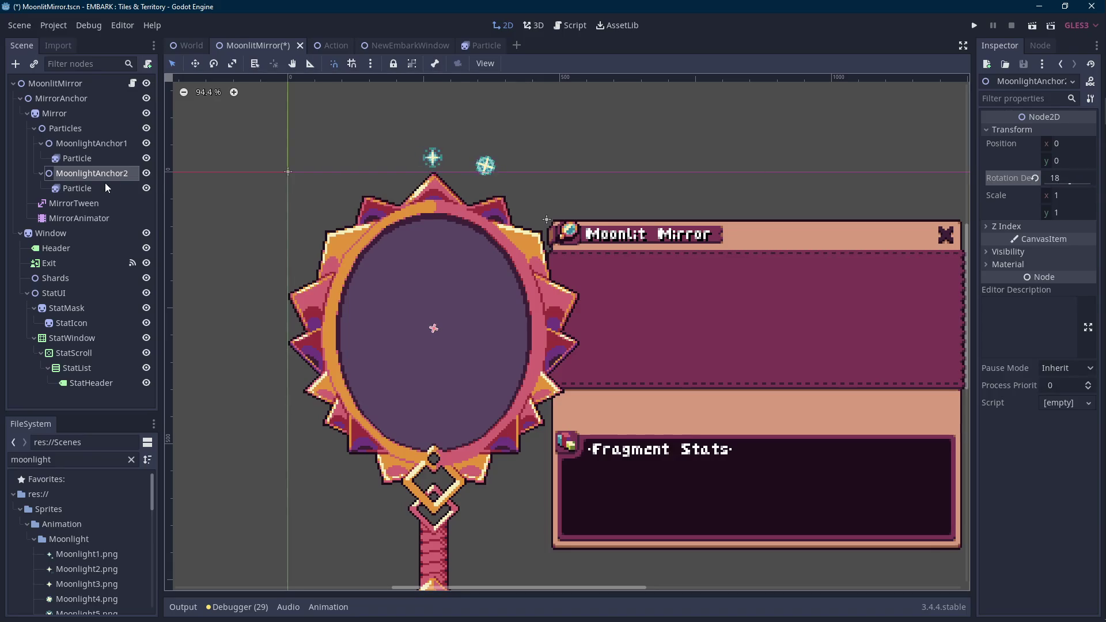
- Set the copied anchor's Particle Rotation Deg to -18 to counter-rotate it
{"action": "left_click", "coordinate": [106, 188]}
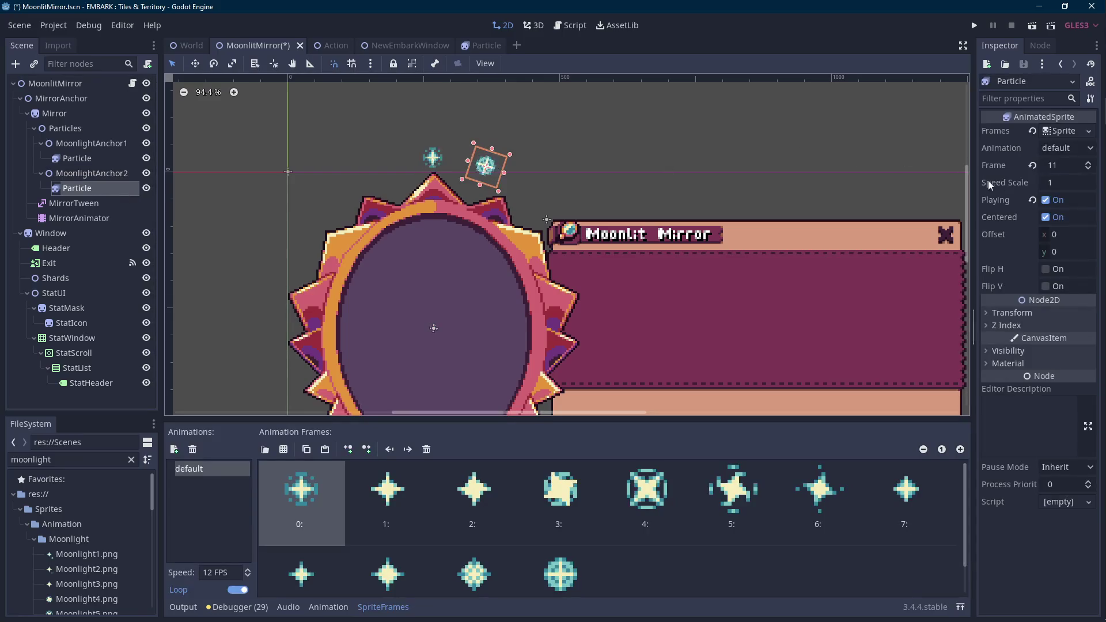
{"action": "left_click", "coordinate": [1013, 312]}
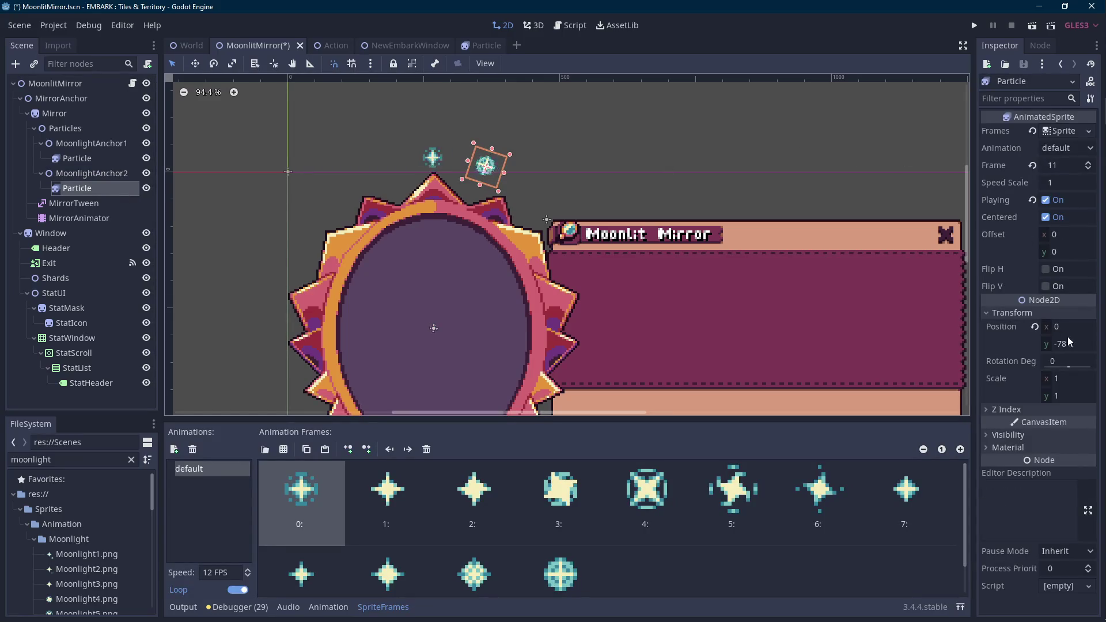
{"action": "left_click", "coordinate": [1064, 361]}
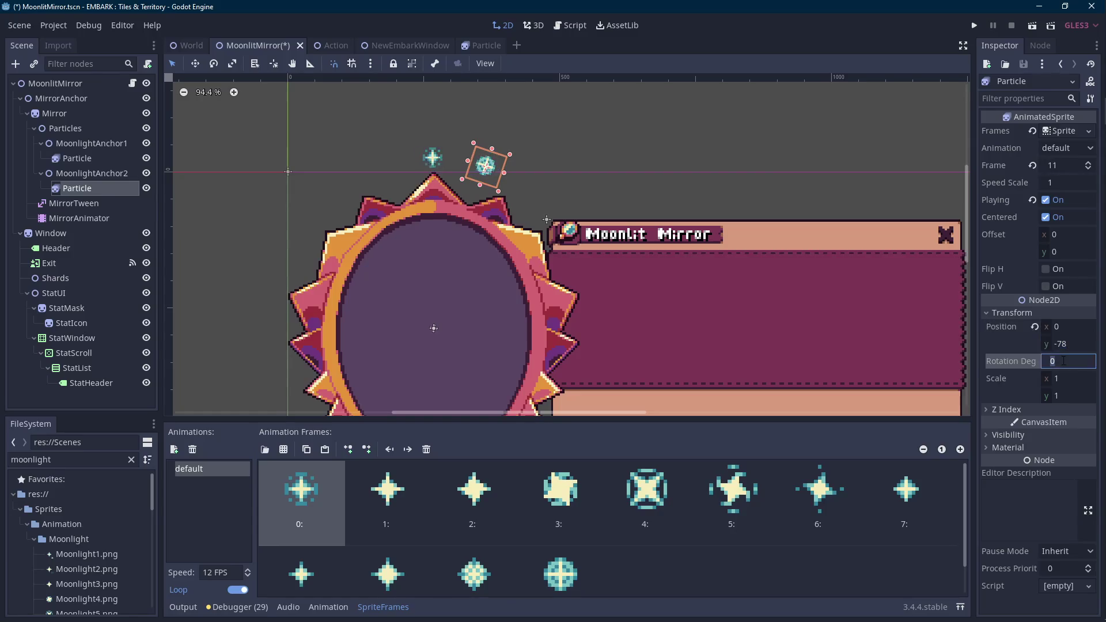
{"action": "type", "text": "-18"}
{"action": "key", "text": "Return"}
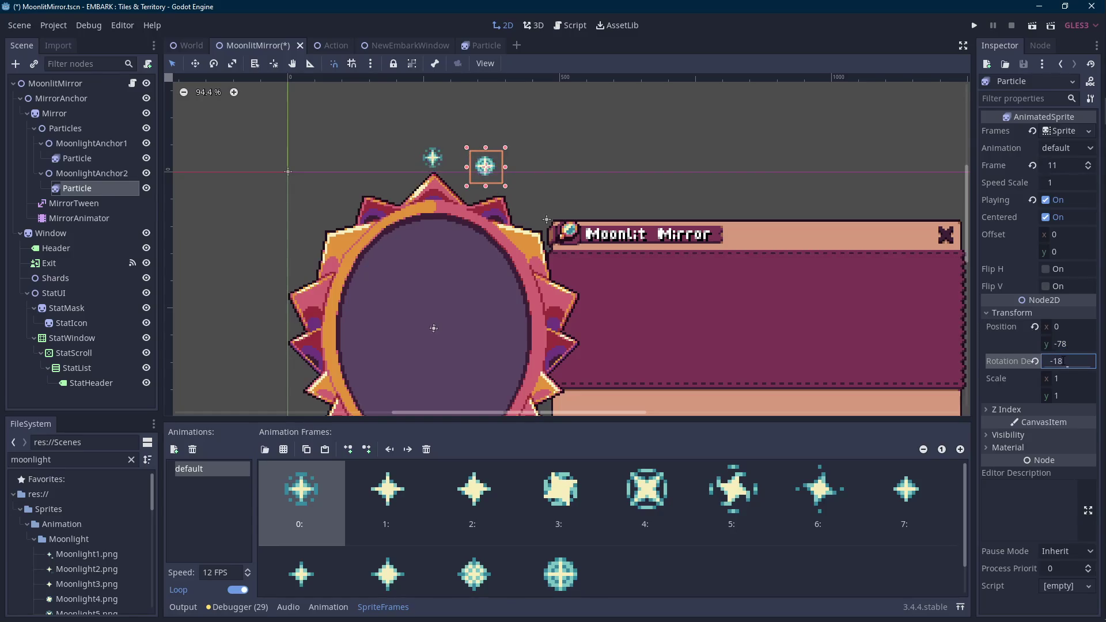
{"action": "scroll", "coordinate": [555, 177], "scroll_direction": "down", "scroll_amount": 3}
{"action": "scroll", "coordinate": [428, 179], "scroll_direction": "up", "scroll_amount": 3}
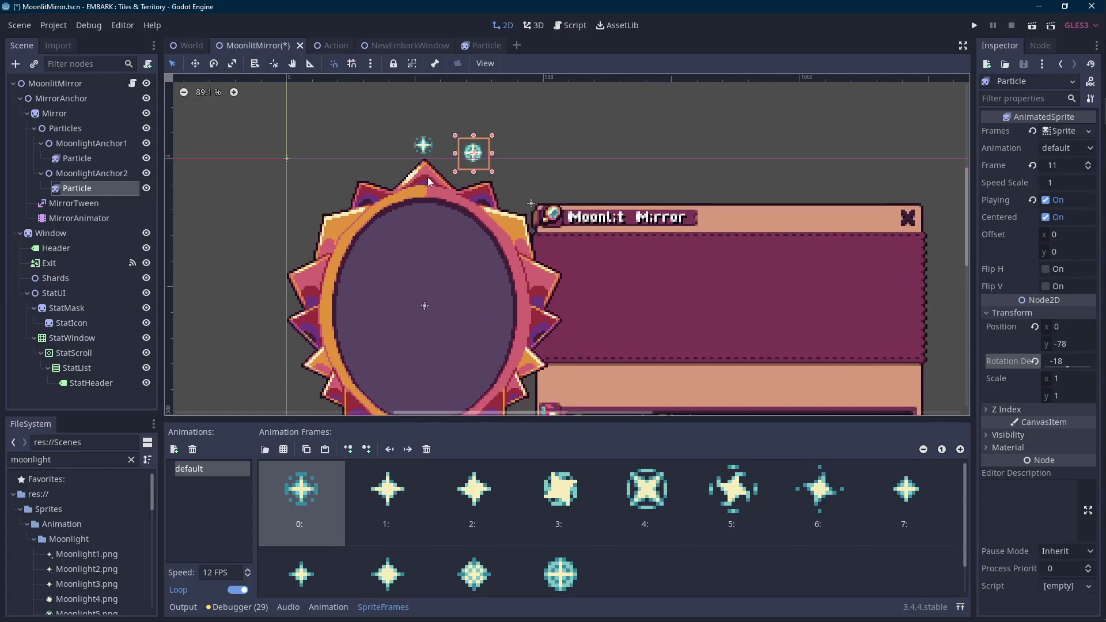
{"action": "left_click", "coordinate": [91, 172]}
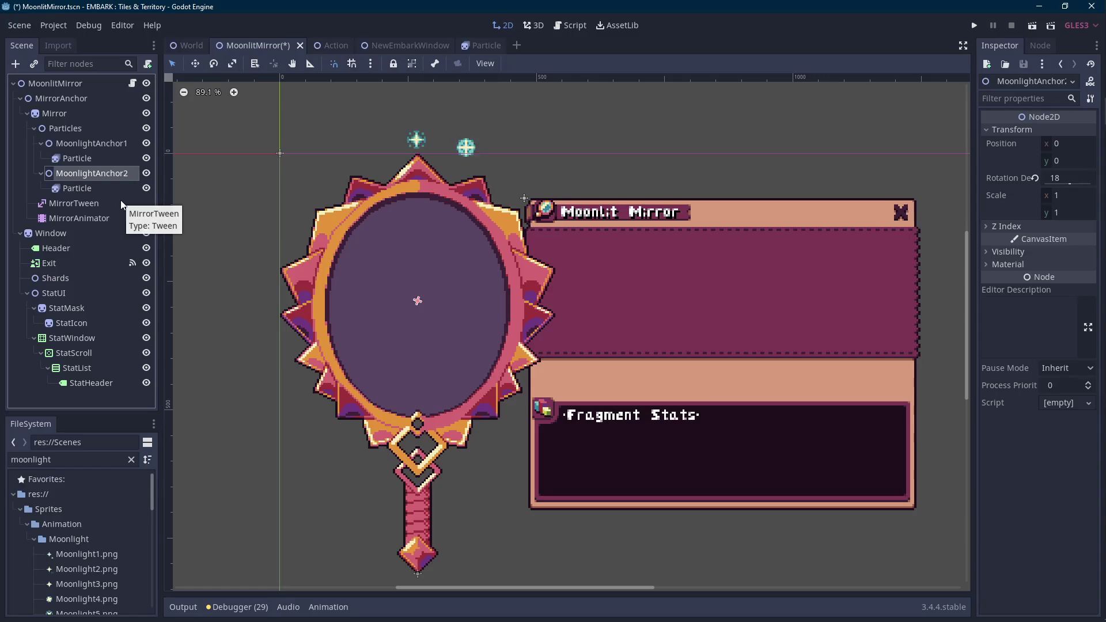
{"action": "left_click", "coordinate": [92, 129]}
- Save MoonlightAnchor1 as the branch scene MoonlightAnchor.tscn and delete MoonlightAnchor2
{"action": "left_click", "coordinate": [86, 142]}
{"action": "right_click", "coordinate": [85, 143]}
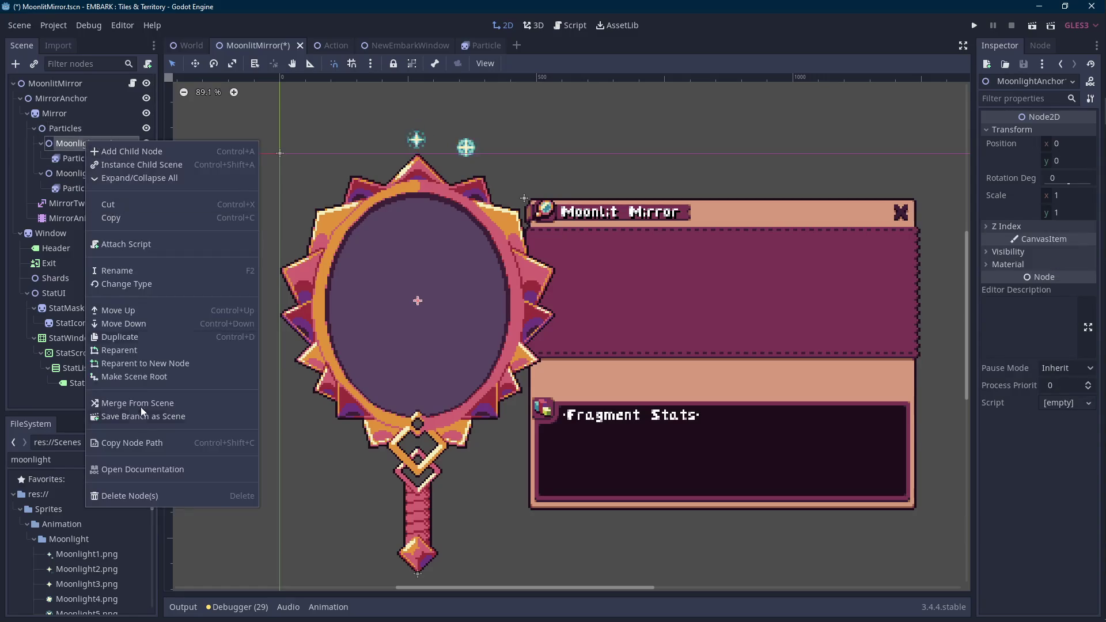
{"action": "left_click", "coordinate": [147, 417]}
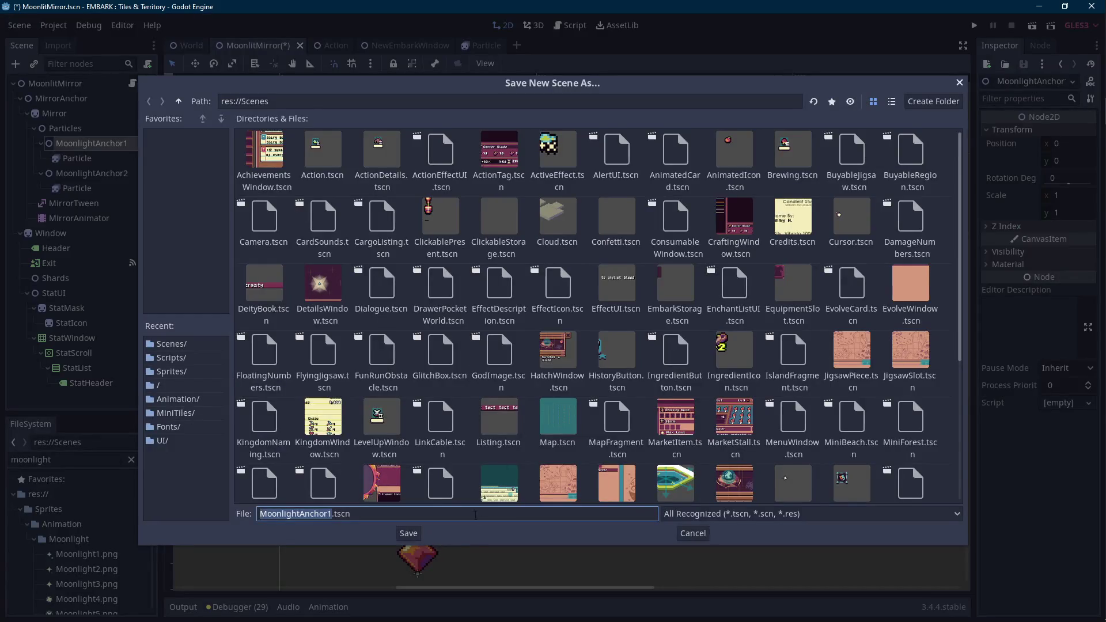
{"action": "left_click", "coordinate": [332, 514]}
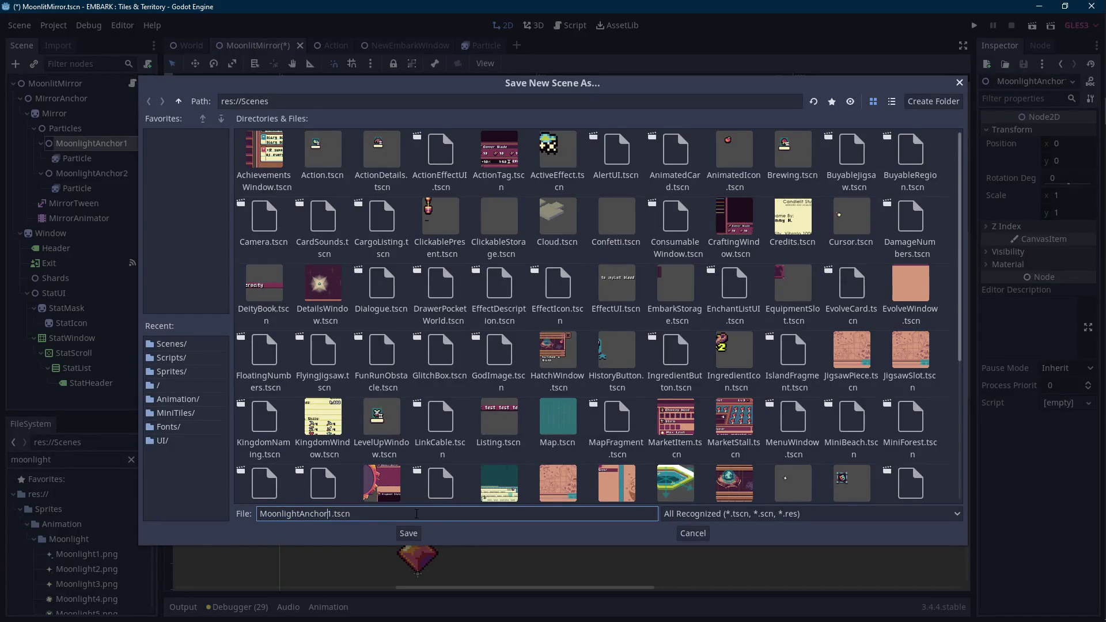
{"action": "left_click", "coordinate": [410, 531]}
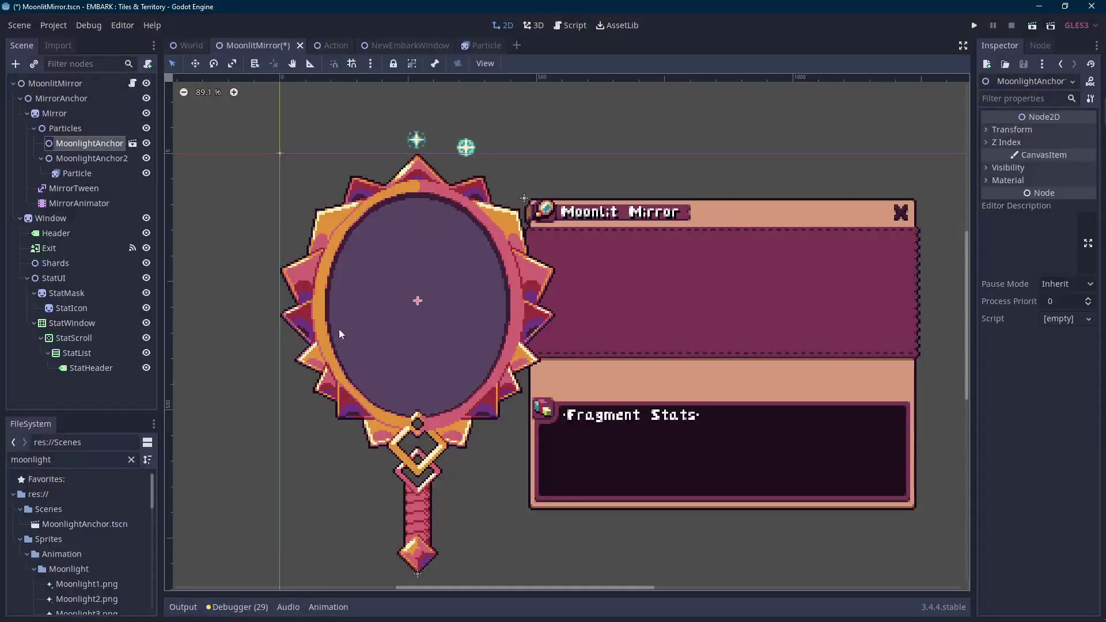
{"action": "left_click", "coordinate": [109, 158]}
{"action": "key", "text": "Delete"}
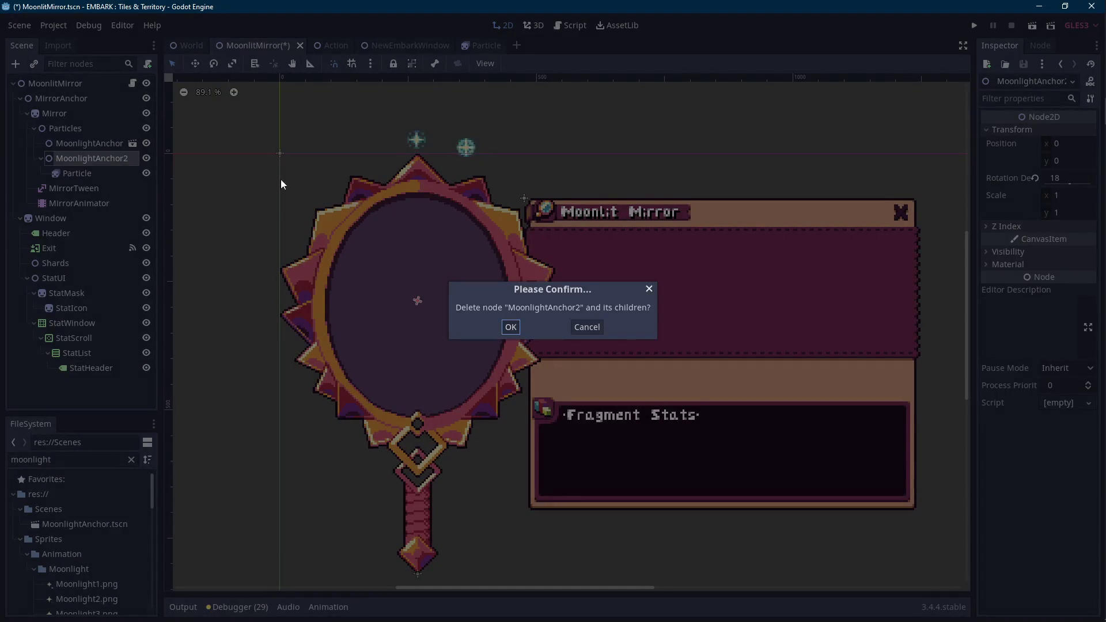
{"action": "left_click", "coordinate": [513, 326]}
- In MoonlightAnchor.tscn, reset Particle position to 0, 0, rename the root MoonlightAnchor, and save
{"action": "left_click", "coordinate": [133, 143]}
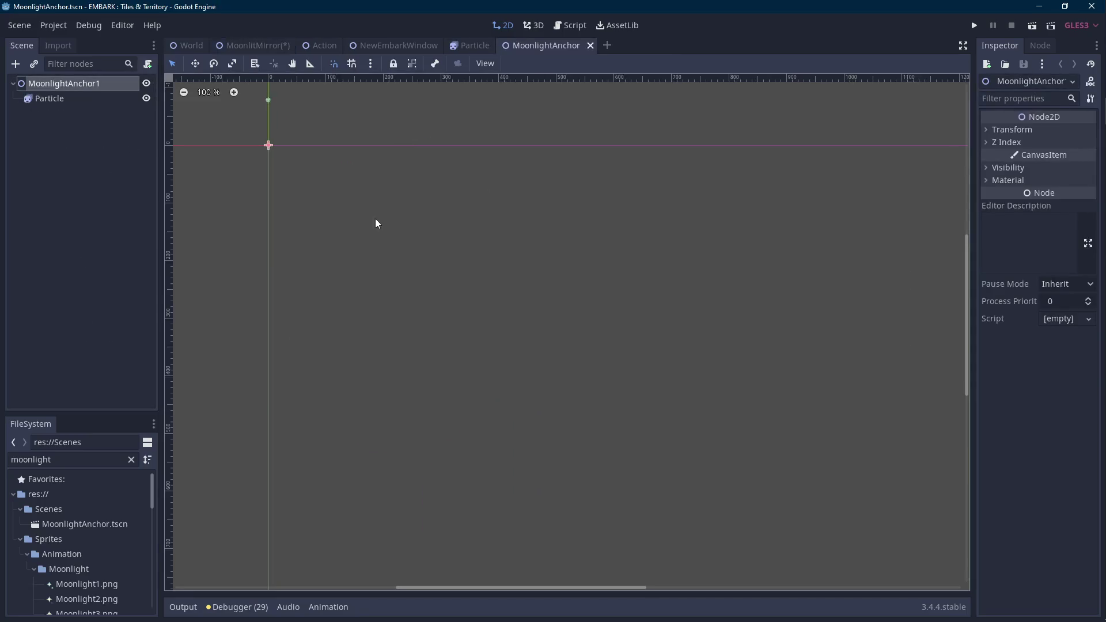
{"action": "scroll", "coordinate": [367, 241], "scroll_direction": "up", "scroll_amount": 7}
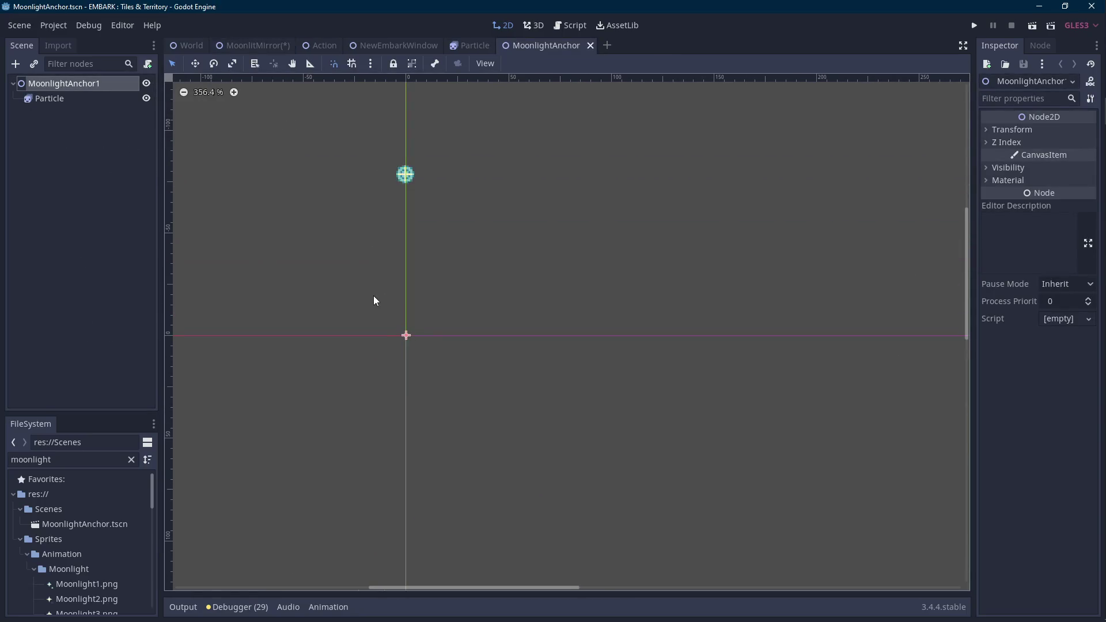
{"action": "left_click", "coordinate": [88, 102]}
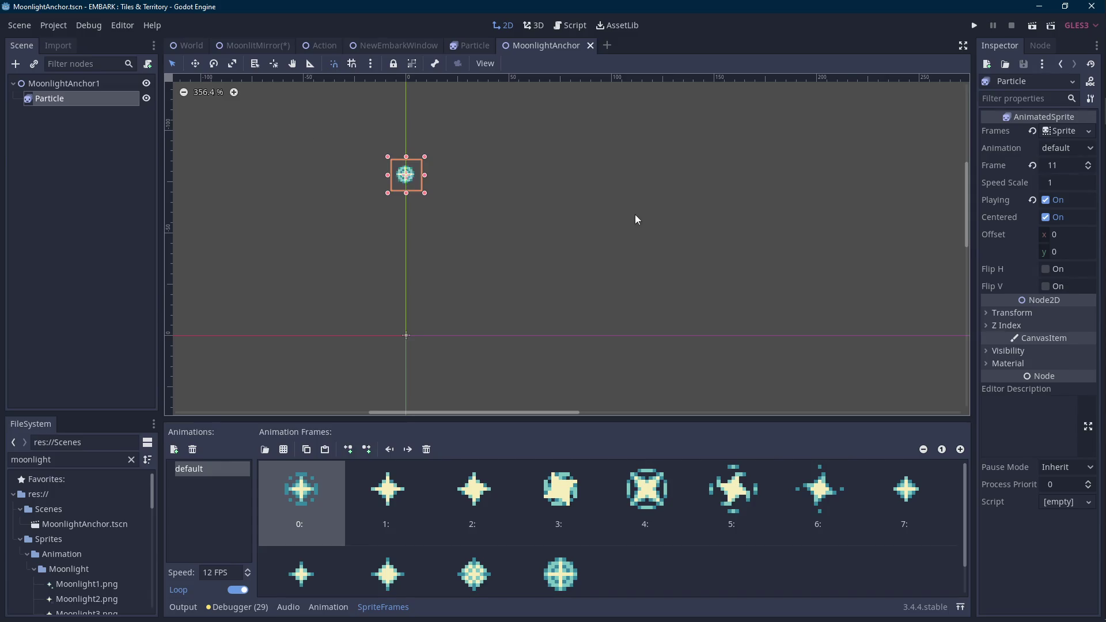
{"action": "left_click", "coordinate": [1014, 313]}
{"action": "left_click", "coordinate": [1031, 327]}
{"action": "scroll", "coordinate": [346, 277], "scroll_direction": "up", "scroll_amount": 4}
{"action": "key", "text": "ctrl+s"}
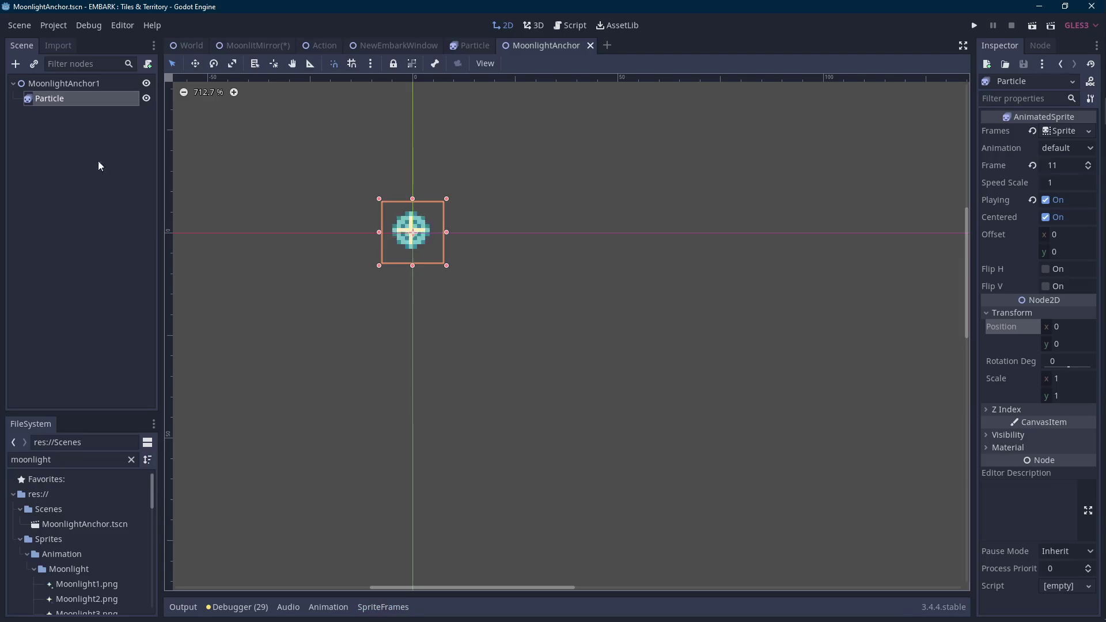
{"action": "left_click", "coordinate": [70, 85]}
{"action": "left_click", "coordinate": [119, 84]}
{"action": "key", "text": "BackSpace"}
{"action": "key", "text": "Return"}
{"action": "key", "text": "ctrl+s"}
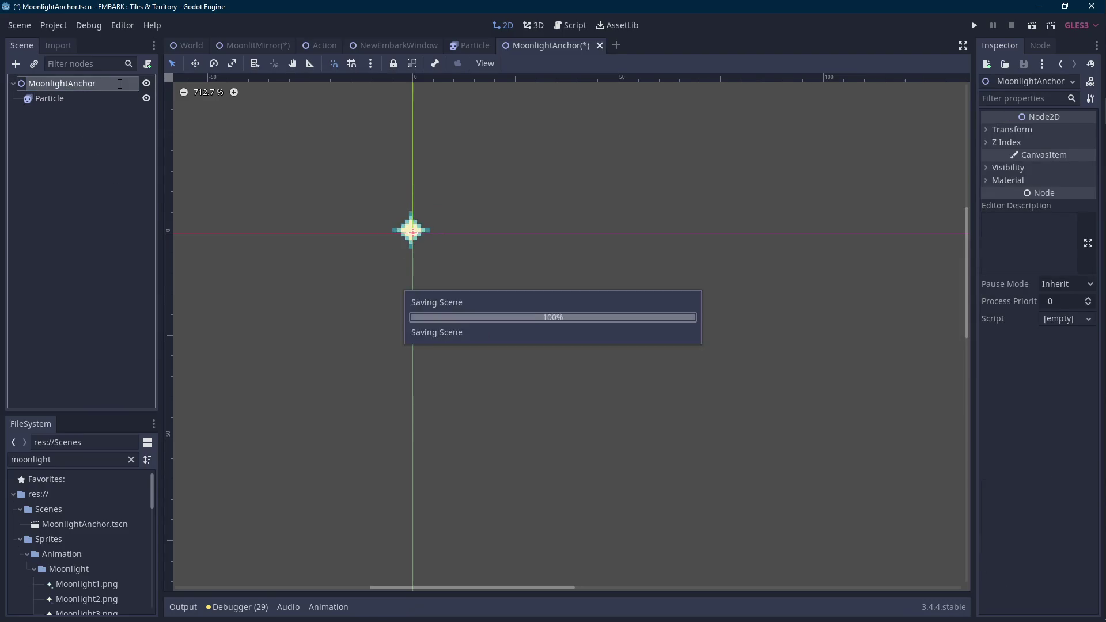
- Delete the instanced MoonlightAnchor from the MoonlitMirror scene
{"action": "left_click", "coordinate": [268, 49]}
{"action": "left_click", "coordinate": [81, 138]}
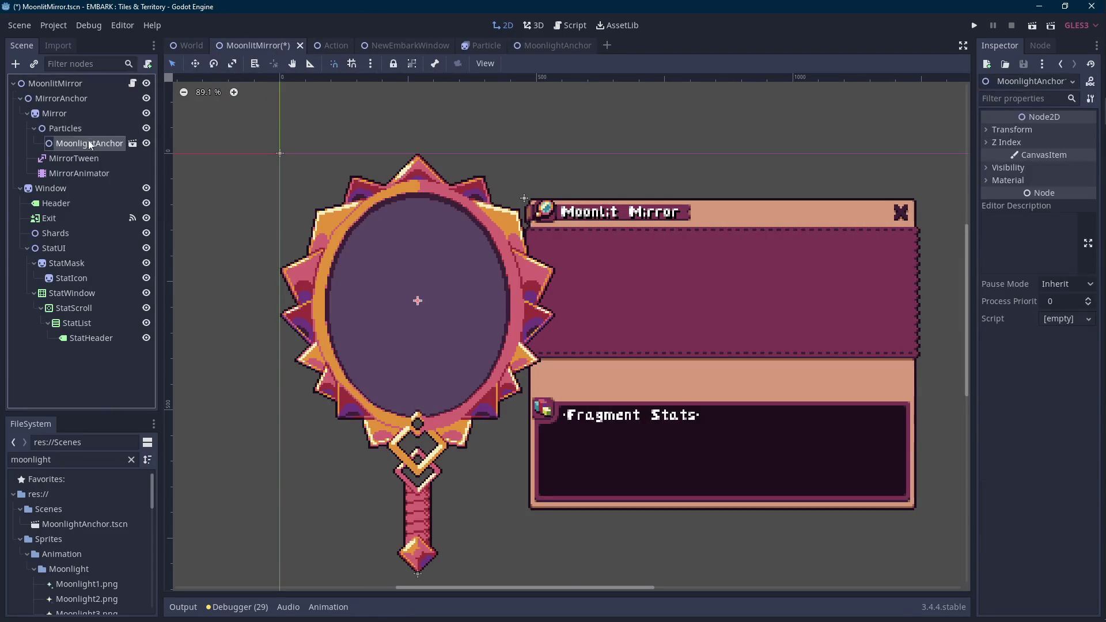
{"action": "key", "text": "Delete"}
{"action": "left_click", "coordinate": [521, 327]}
- Save the MoonlitMirror scene and open its attached script
{"action": "key", "text": "ctrl+s"}
{"action": "left_click", "coordinate": [132, 85]}
{"action": "left_click", "coordinate": [133, 85]}
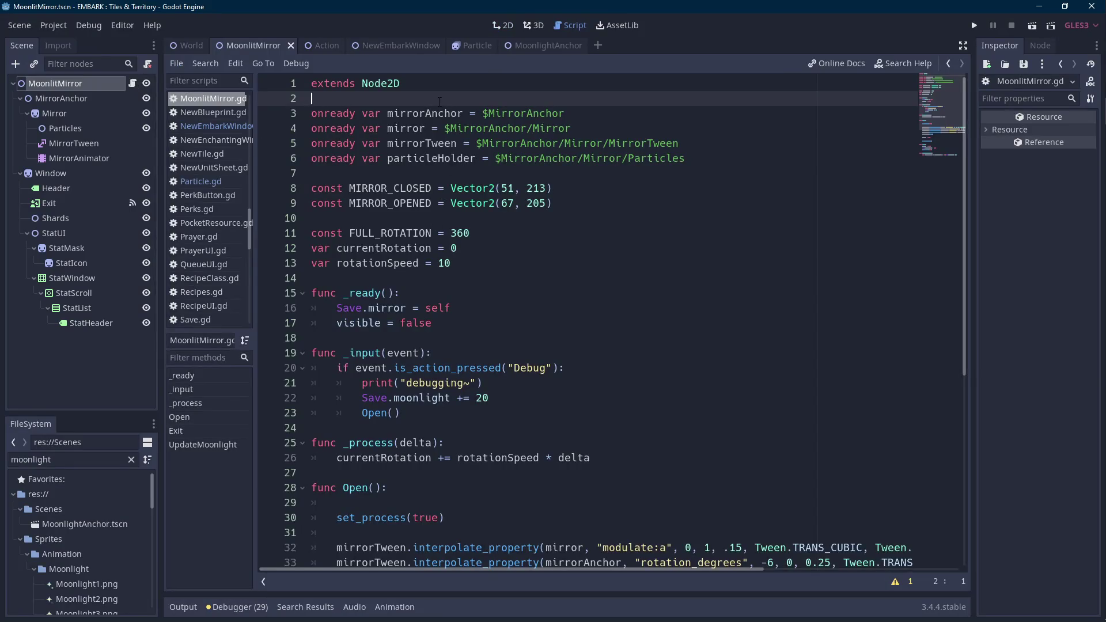
- Add a MOONLIGHT_ANCHOR constant that preloads the MoonlightAnchor scene below the extends line
{"action": "key", "text": "Return"}
{"action": "key", "text": "Return"}
{"action": "key", "text": "Up"}
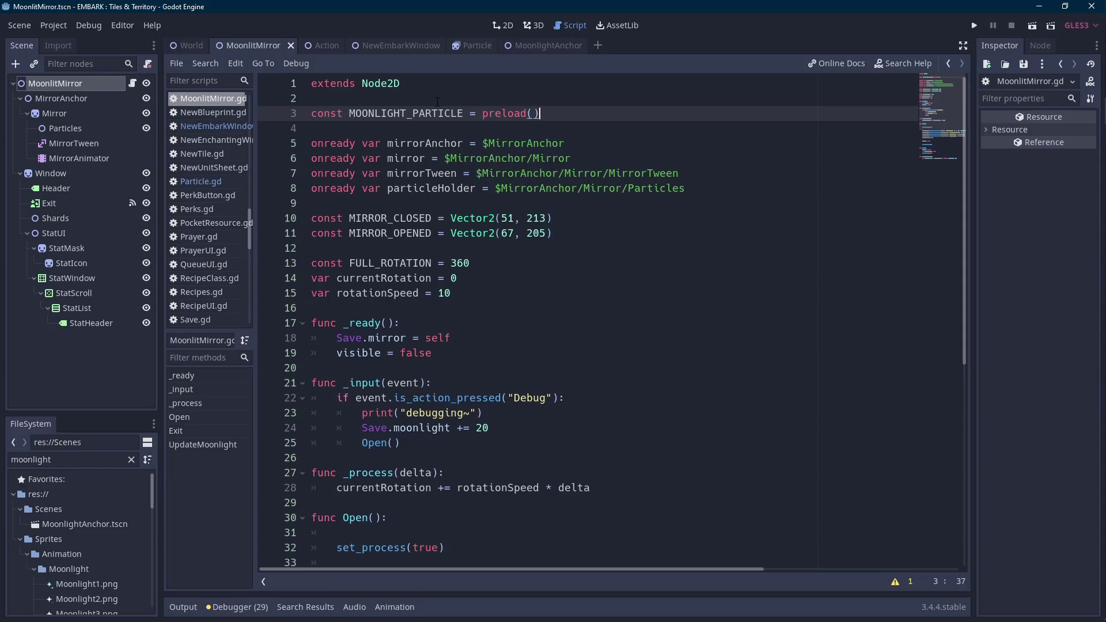
{"action": "left_click_drag", "start_coordinate": [123, 527], "coordinate": [490, 115]}
{"action": "left_click", "coordinate": [465, 113]}
{"action": "type", "text": "MOONLIGHT"}
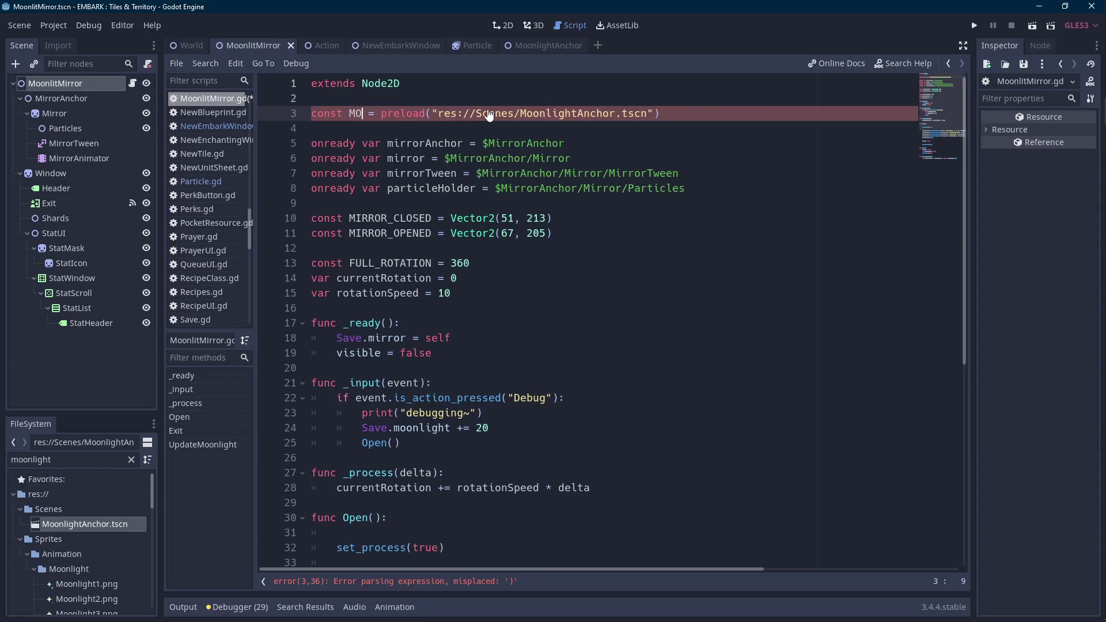
{"action": "key", "text": "ctrl+shift+Left"}
{"action": "scroll", "coordinate": [500, 189], "scroll_direction": "down", "scroll_amount": 8}
{"action": "scroll", "coordinate": [500, 189], "scroll_direction": "up", "scroll_amount": 3}
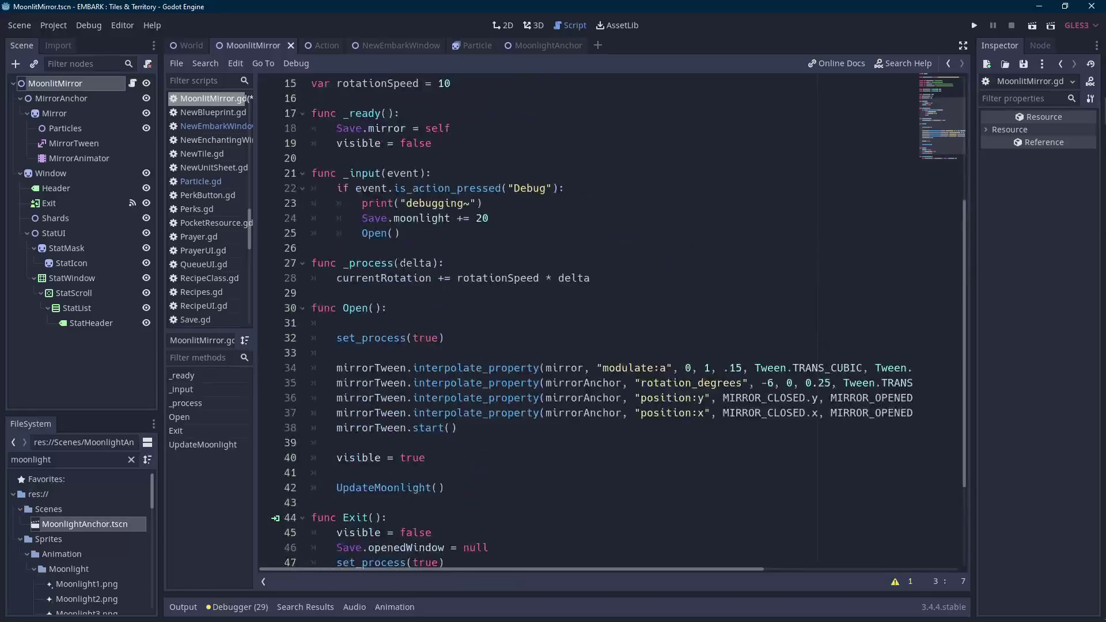
{"action": "scroll", "coordinate": [404, 225], "scroll_direction": "up", "scroll_amount": 2}
- Begin a 'for i in range()' loop at the end of _ready
{"action": "left_click", "coordinate": [464, 232]}
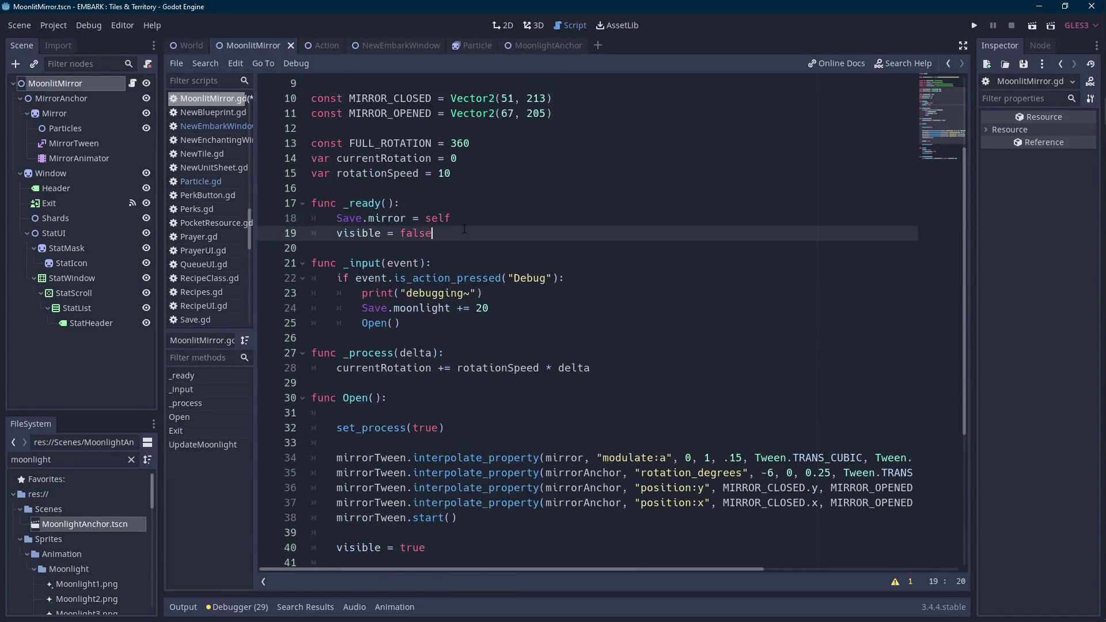
{"action": "key", "text": "Return"}
{"action": "key", "text": "Return"}
{"action": "type", "text": "for "}
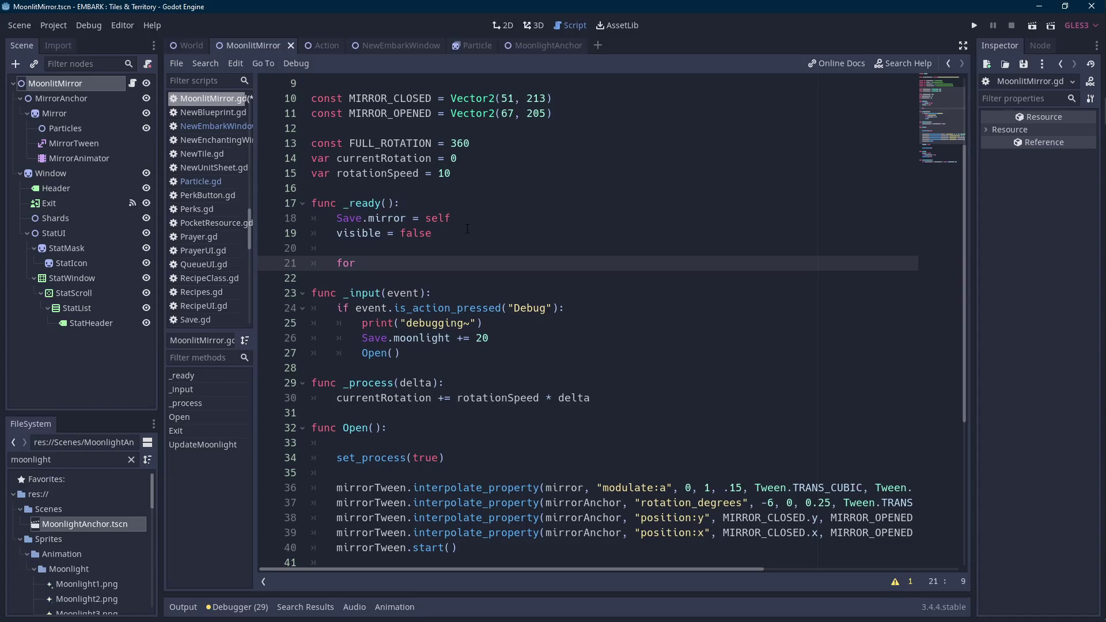
{"action": "type", "text": "i in range("}
- Add 'const MAX_PARTICLES = 20' above the FULL_ROTATION constant
{"action": "key", "text": "Up"}
{"action": "key", "text": "Up"}
{"action": "key", "text": "Up"}
{"action": "key", "text": "Up"}
{"action": "key", "text": "Down"}
{"action": "key", "text": "Down"}
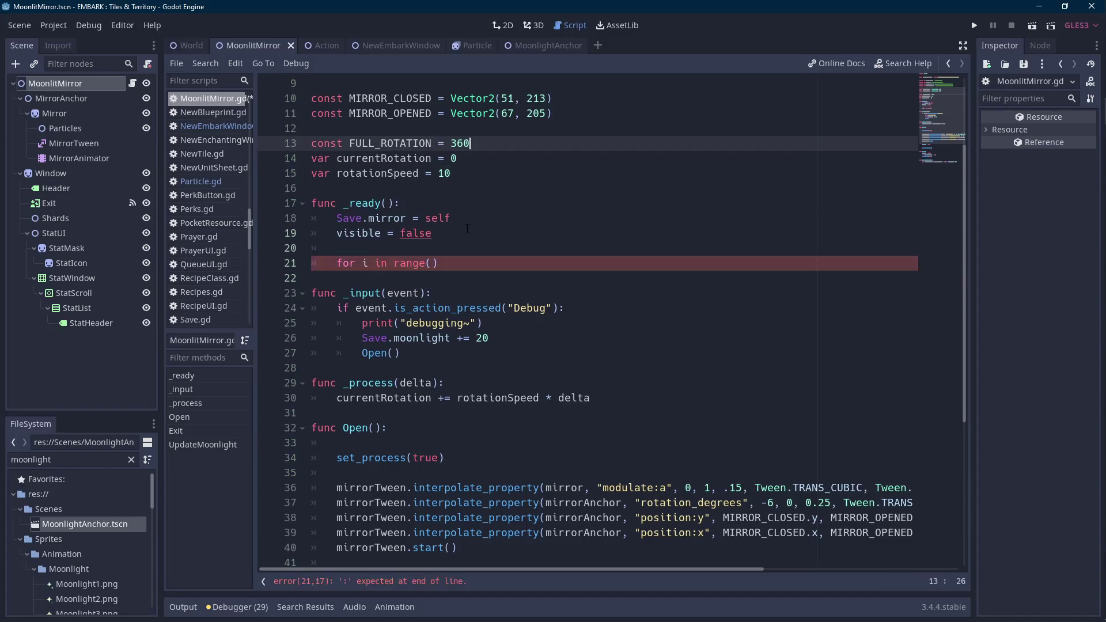
{"action": "key", "text": "Up"}
{"action": "key", "text": "Return"}
{"action": "key", "text": "Up"}
{"action": "type", "text": "c"}
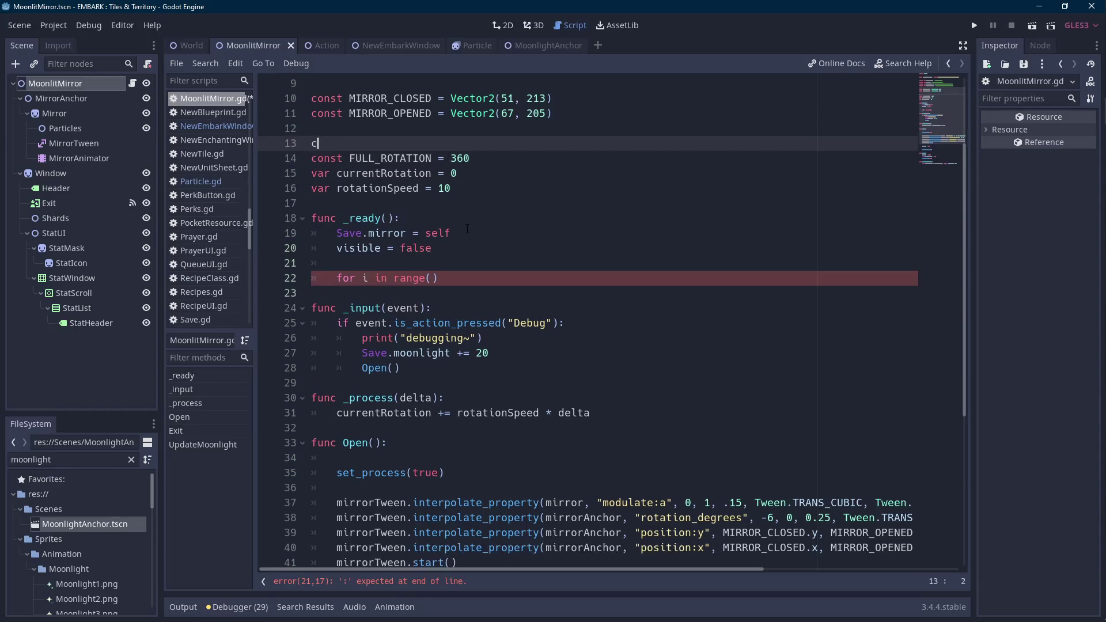
{"action": "type", "text": "onst MAX_PARTICLES"}
{"action": "type", "text": " = 20"}
- Make the loop read 'for i in range(MAX_PARTICLES):' and open its body
{"action": "key", "text": "Left"}
{"action": "key", "text": "Left"}
{"action": "key", "text": "Left"}
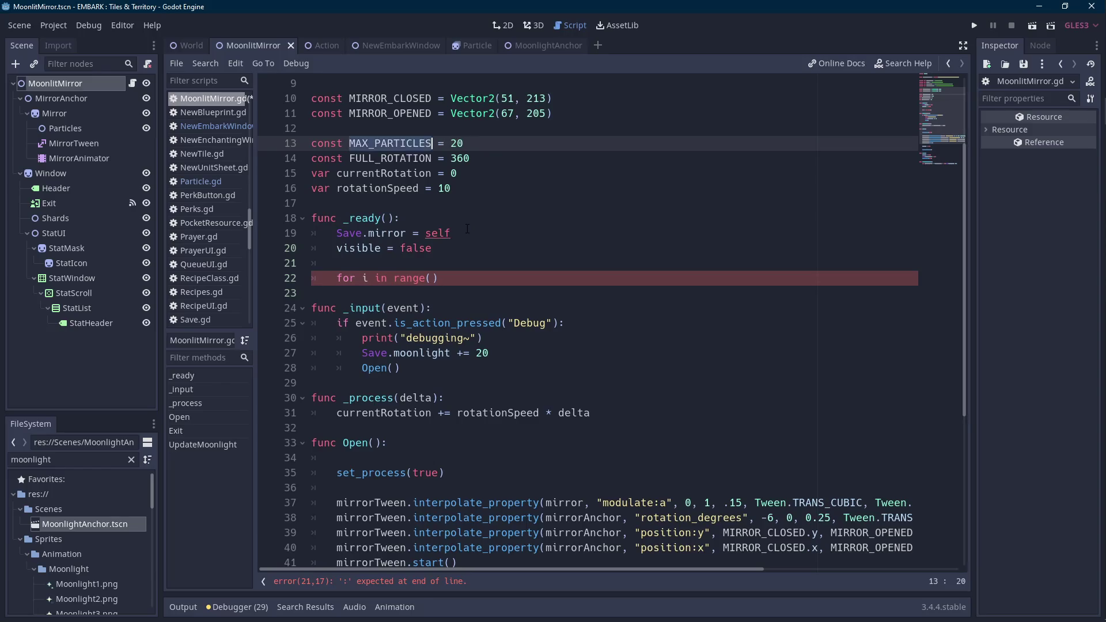
{"action": "key", "text": "Down"}
{"action": "key", "text": "Down"}
{"action": "key", "text": "Down"}
{"action": "key", "text": "Down"}
{"action": "key", "text": "Down"}
{"action": "key", "text": "Left"}
{"action": "type", "text": "MAX_PARTICLES"}
{"action": "key", "text": "Down"}
{"action": "key", "text": "Up"}
{"action": "key", "text": "End"}
{"action": "type", "text": ":"}
{"action": "key", "text": "Return"}
- Inside the loop write 'var newAnchor = MOONLIGHT_ANCHOR.instance()'
{"action": "type", "text": "MAX_PARTICLES"}
{"action": "key", "text": "Home"}
{"action": "type", "text": "v"}
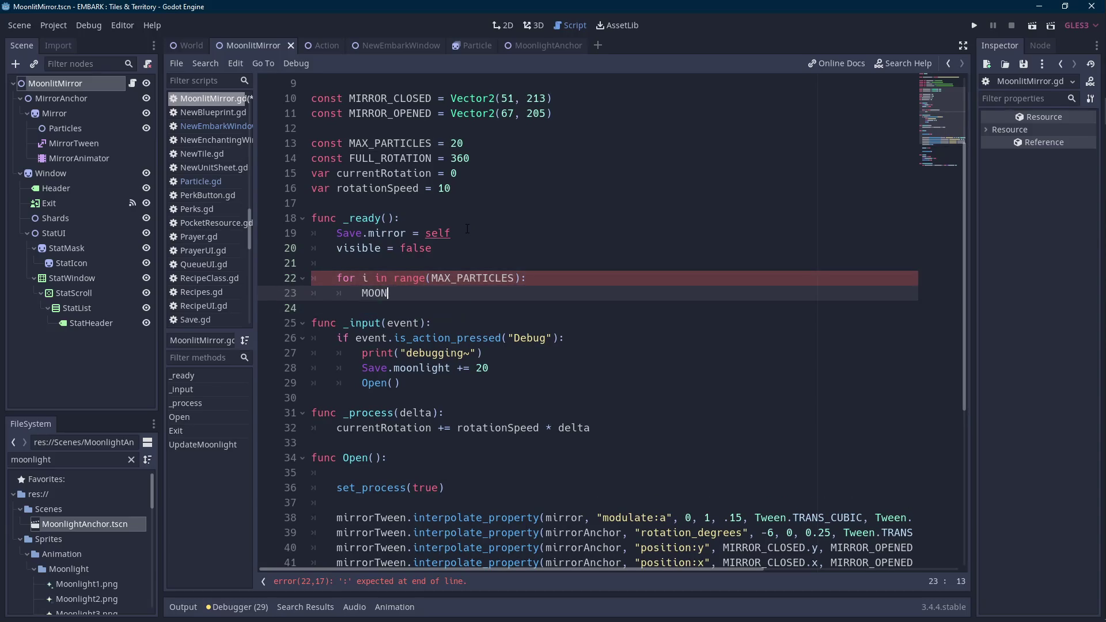
{"action": "type", "text": "ar newpar"}
{"action": "key", "text": "BackSpace"}
{"action": "key", "text": "BackSpace"}
{"action": "key", "text": "BackSpace"}
{"action": "type", "text": "Parti"}
{"action": "key", "text": "ctrl+shift+Left"}
{"action": "type", "text": "newAn"}
{"action": "type", "text": "chor = MOONLIGH"}
{"action": "key", "text": "Return"}
{"action": "type", "text": ".insta"}
{"action": "key", "text": "Return"}
{"action": "type", "text": ")"}
- Start a newAnchor.setpar call on the next line, then delete the unfinished line
{"action": "key", "text": "Return"}
{"action": "type", "text": "newAn"}
{"action": "key", "text": "Return"}
{"action": "type", "text": ".setpar"}
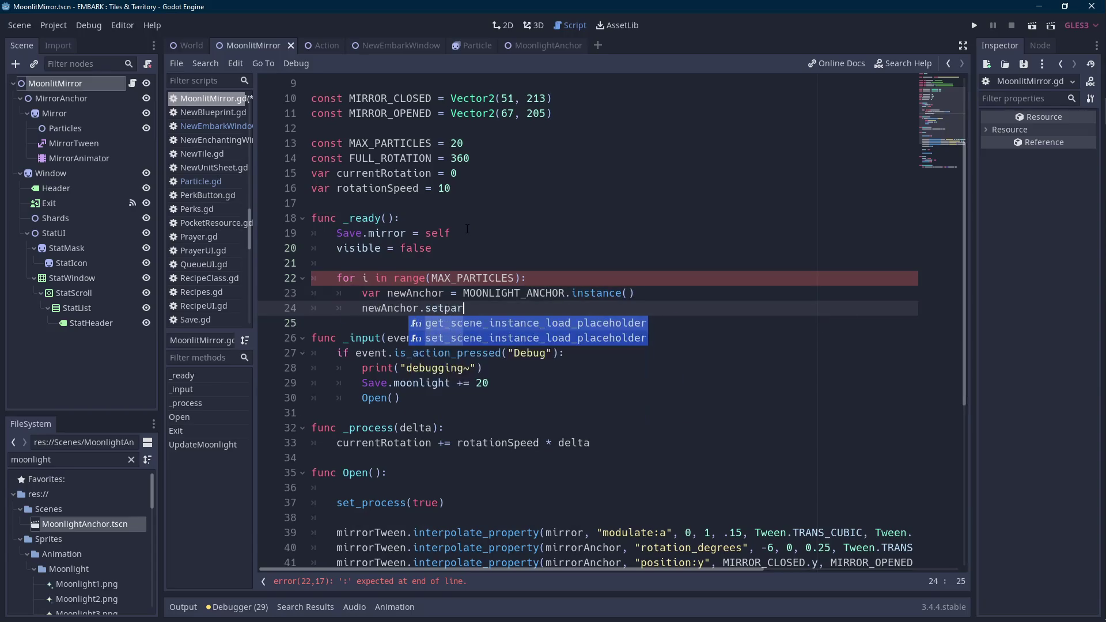
{"action": "key", "text": "ctrl+shift+Left"}
{"action": "key", "text": "BackSpace"}
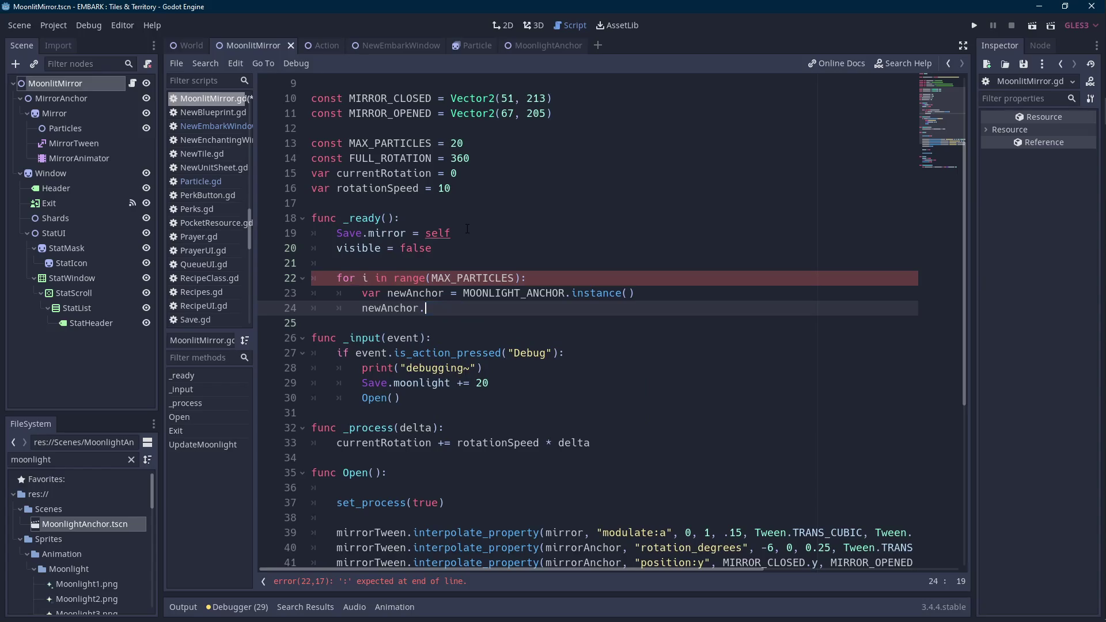
{"action": "key", "text": "ctrl+shift+Left"}
{"action": "key", "text": "BackSpace"}
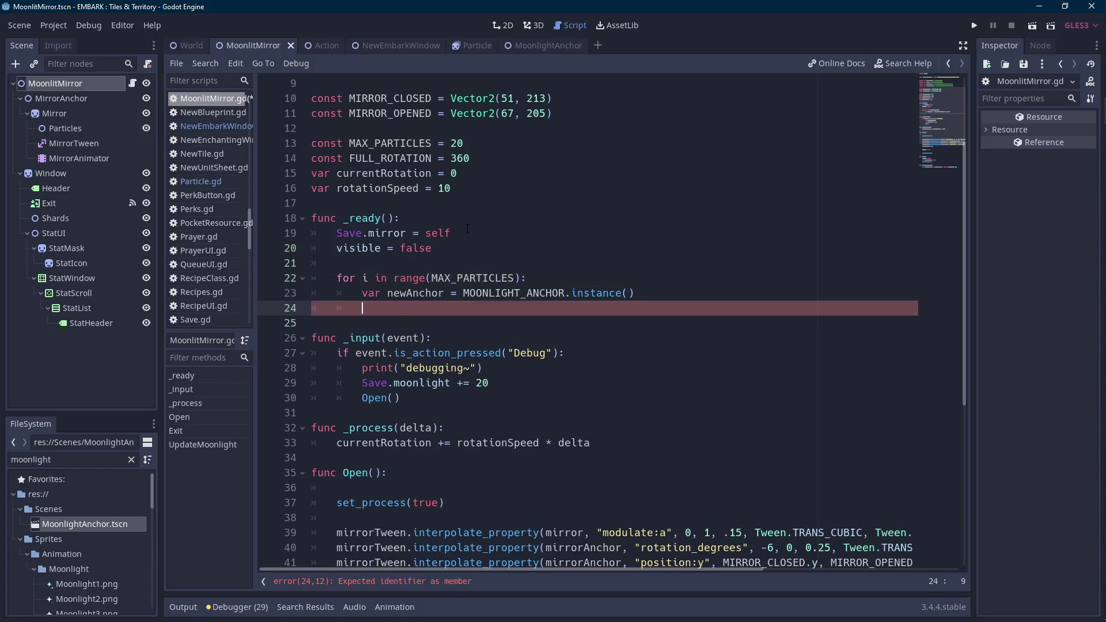
- Move the MoonlightAnchor's Particle sprite up to y -96 and save the scene
{"action": "left_click", "coordinate": [553, 47]}
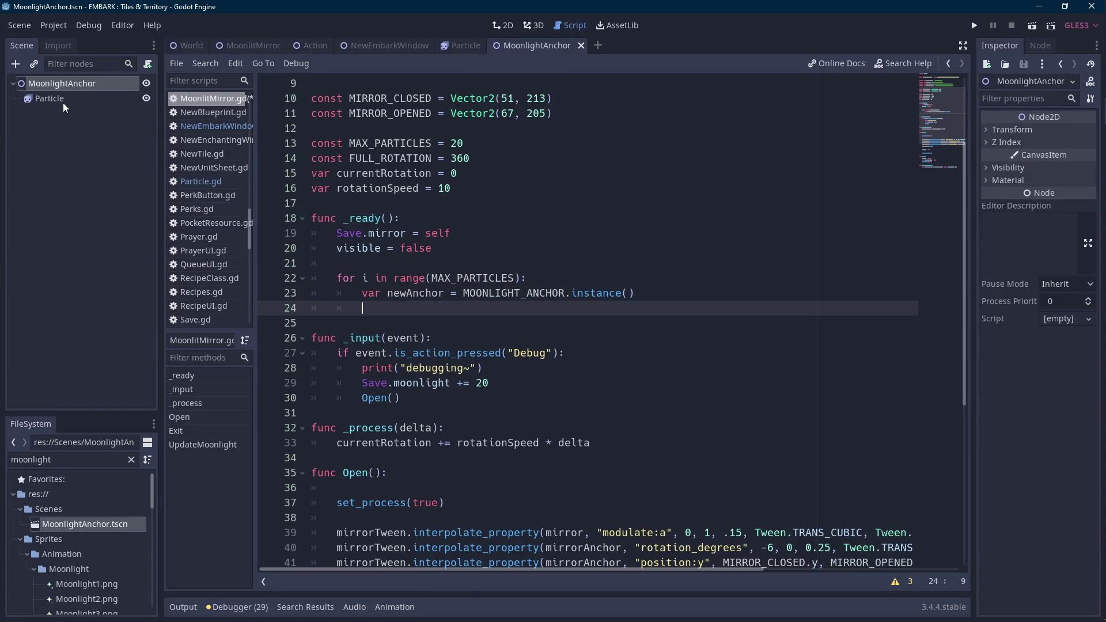
{"action": "left_click", "coordinate": [63, 103]}
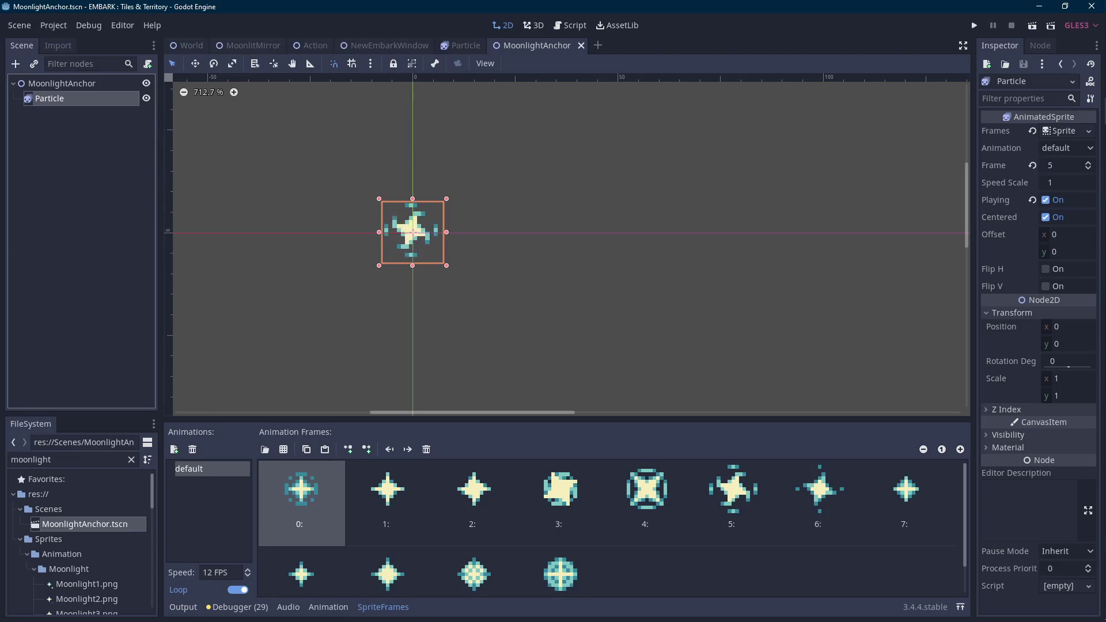
{"action": "scroll", "coordinate": [483, 293], "scroll_direction": "down", "scroll_amount": 3}
{"action": "scroll", "coordinate": [482, 293], "scroll_direction": "down", "scroll_amount": 3}
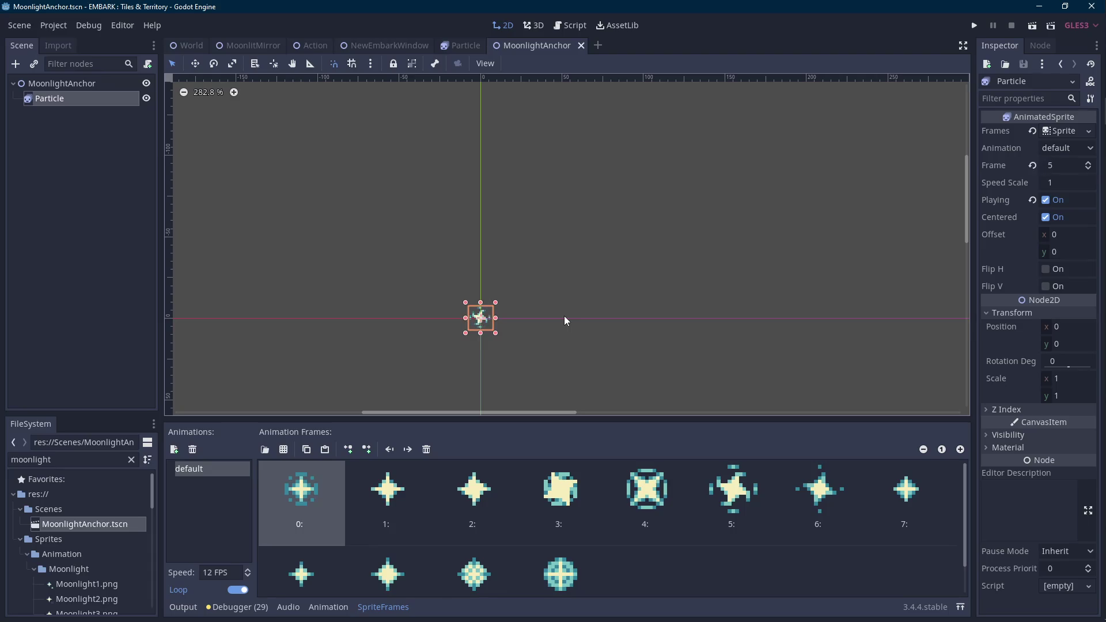
{"action": "key", "text": "shift+Up"}
{"action": "key", "text": "shift+Up"}
{"action": "key", "text": "shift+Up"}
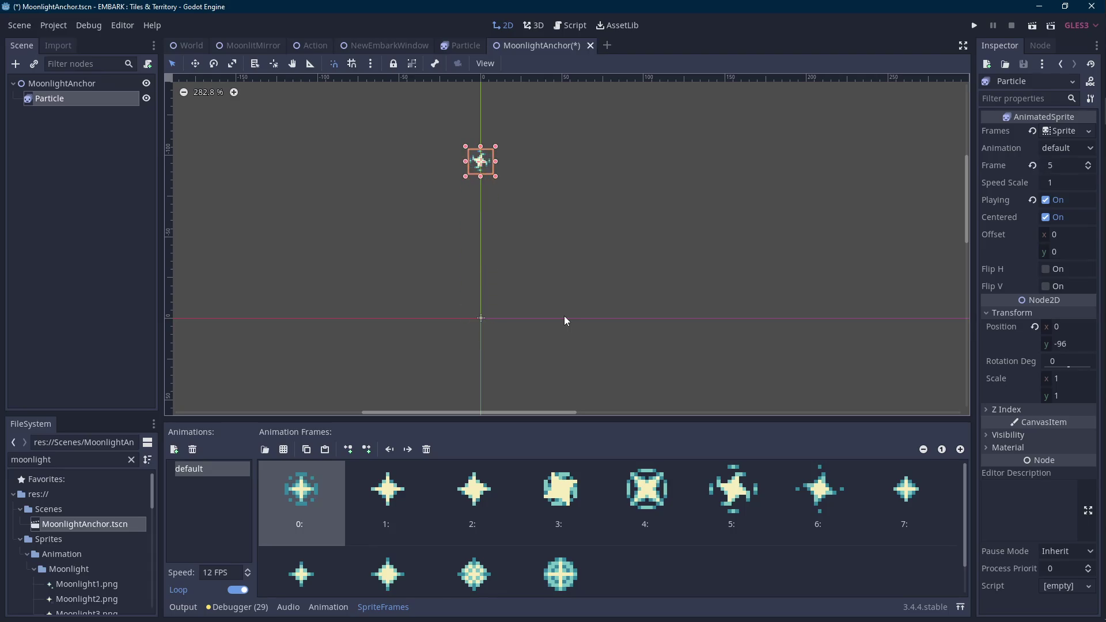
{"action": "key", "text": "ctrl+s"}
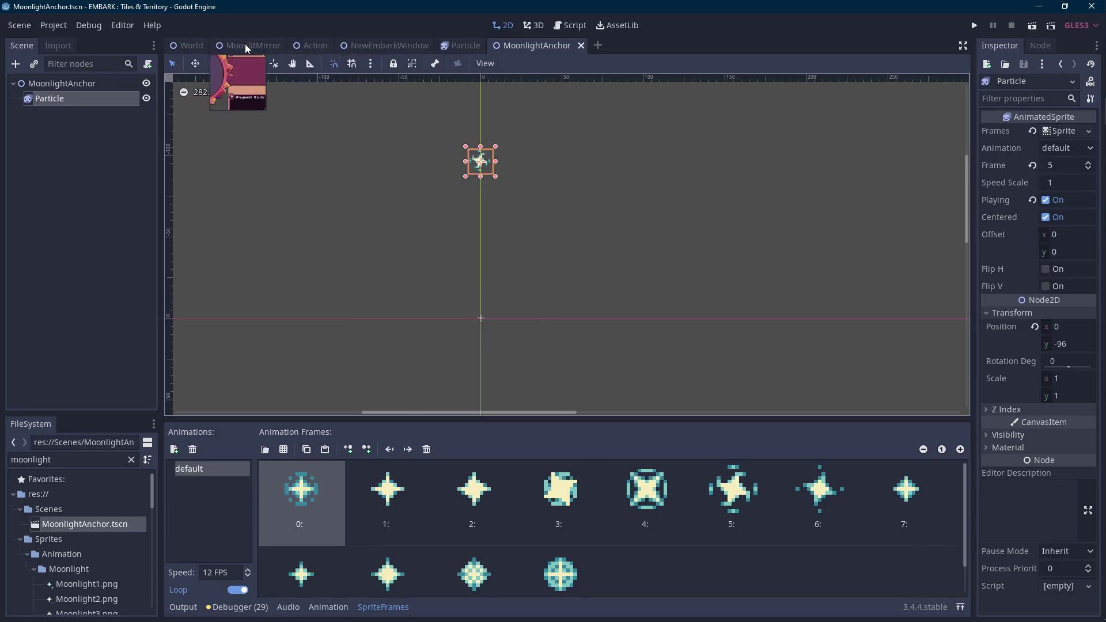
- Raise the Particle's Z Index to 4 and save the MoonlightAnchor scene
{"action": "left_click", "coordinate": [245, 46]}
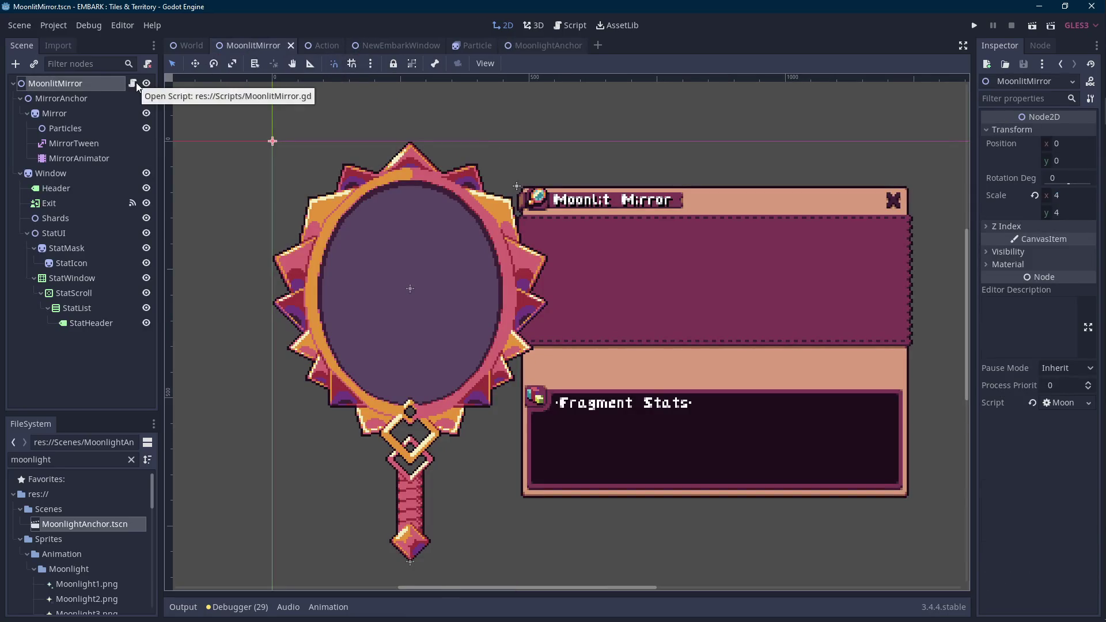
{"action": "left_click", "coordinate": [554, 52]}
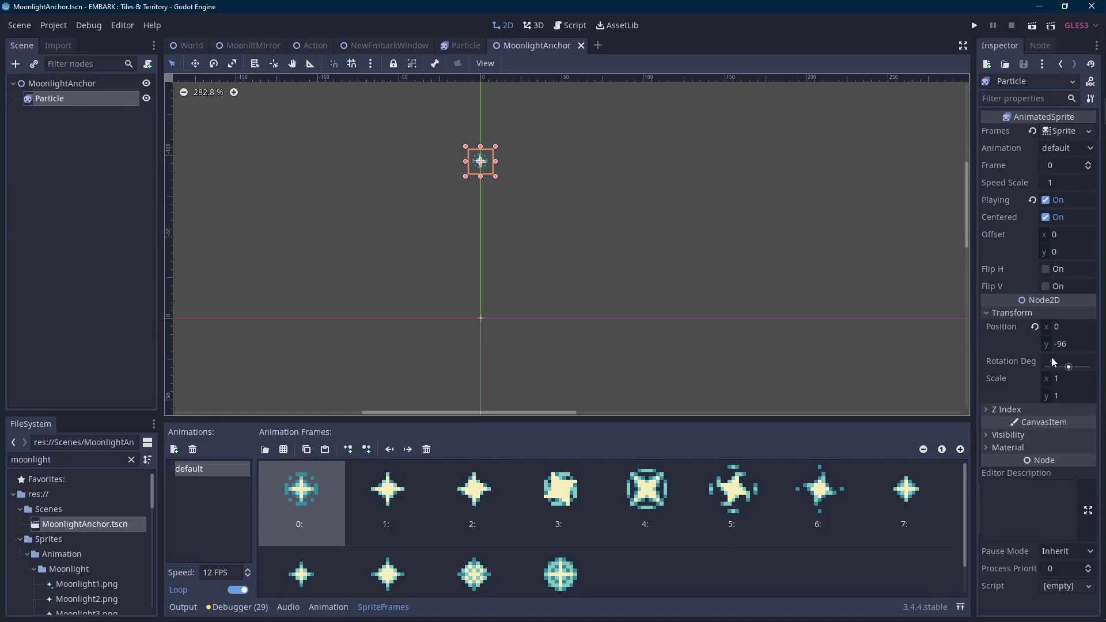
{"action": "left_click", "coordinate": [1030, 434]}
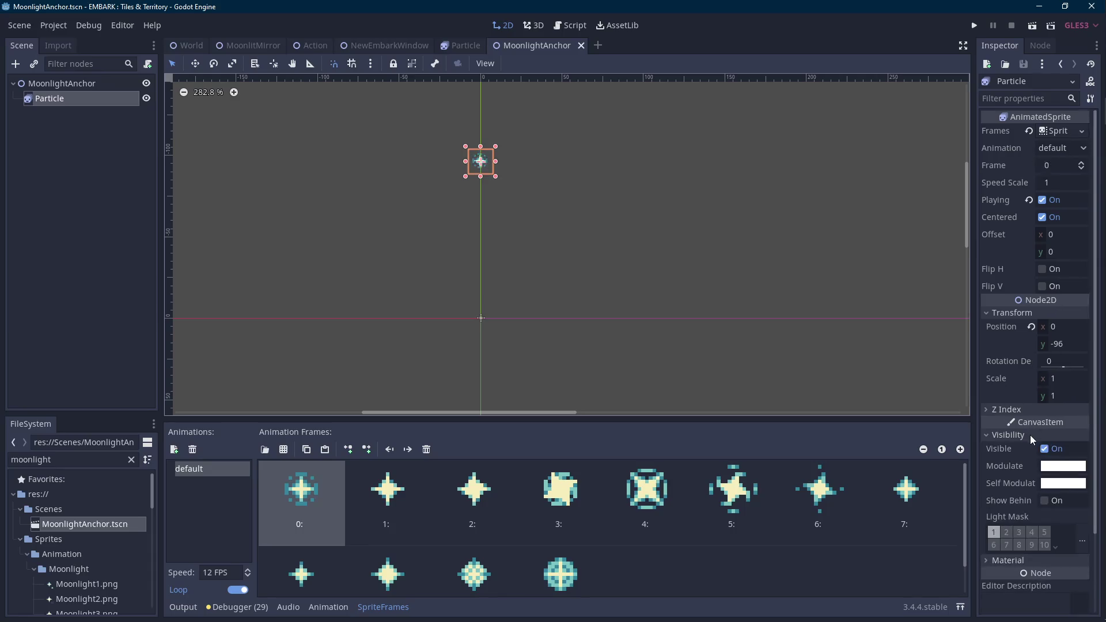
{"action": "left_click", "coordinate": [1022, 435]}
{"action": "left_click", "coordinate": [1031, 409]}
{"action": "left_click", "coordinate": [1083, 422]}
{"action": "left_click", "coordinate": [1083, 421]}
{"action": "left_click", "coordinate": [1083, 422]}
{"action": "left_click", "coordinate": [1083, 421]}
{"action": "key", "text": "ctrl+s"}
- Return to the MoonlitMirror scene, pan its view, and open MoonlitMirror.gd
{"action": "left_click", "coordinate": [248, 45]}
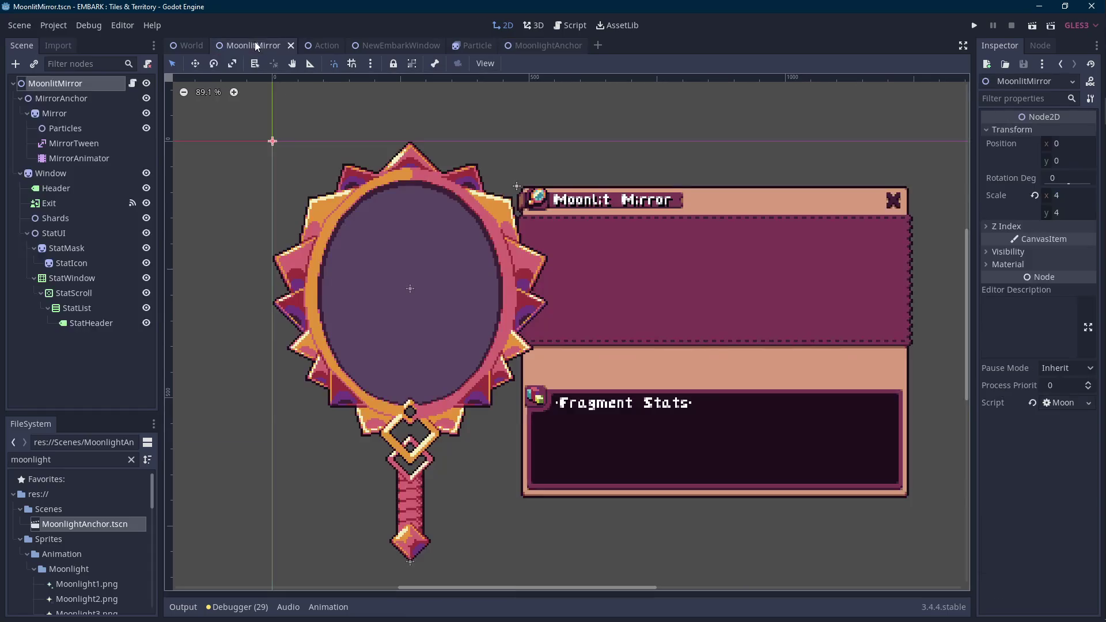
{"action": "key", "text": "XF86AudioRaiseVolume"}
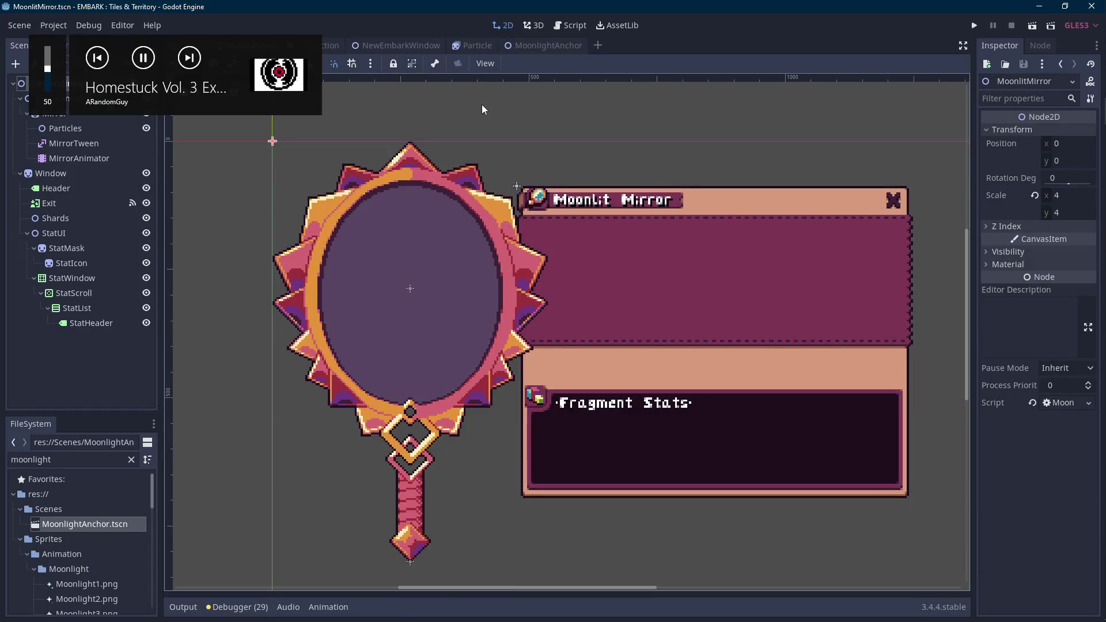
{"action": "left_click_drag", "start_coordinate": [504, 108], "coordinate": [522, 172]}
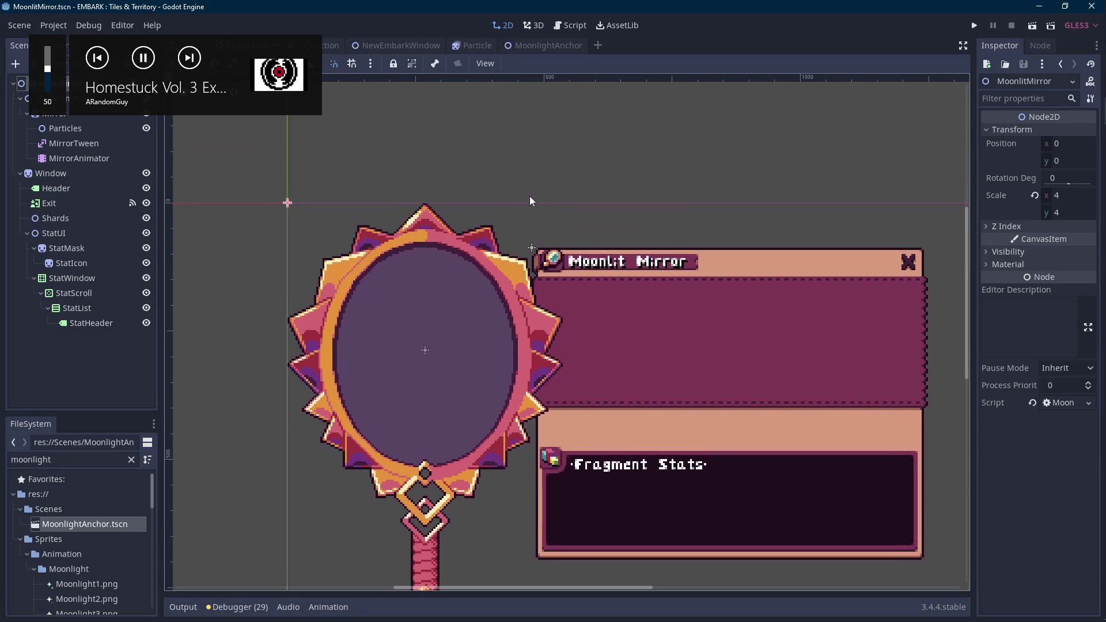
{"action": "left_click_drag", "start_coordinate": [452, 205], "coordinate": [472, 214]}
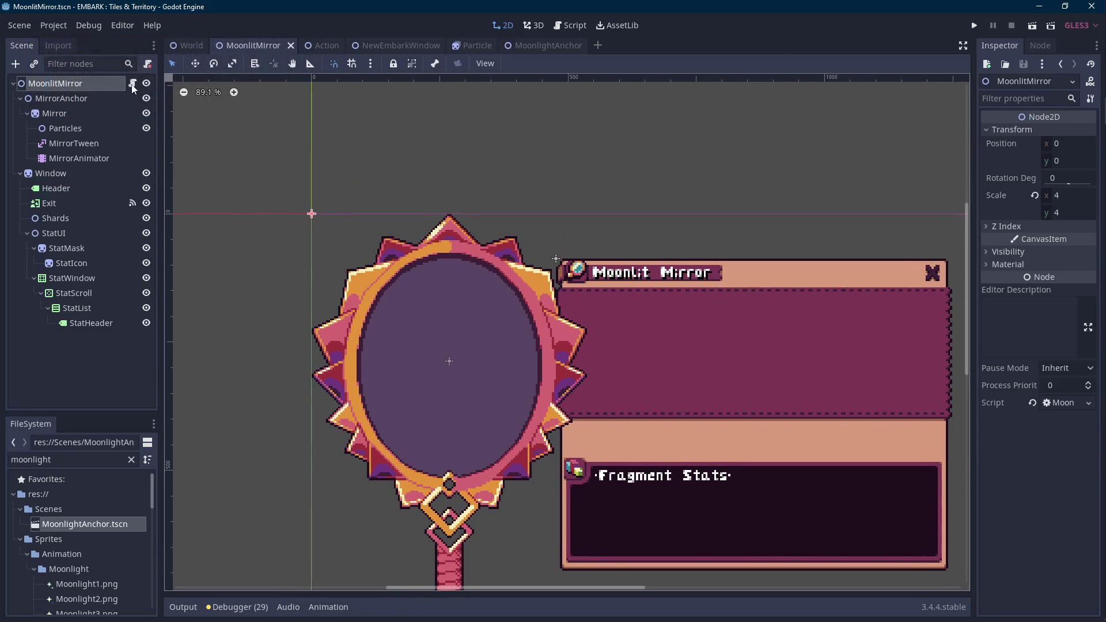
{"action": "left_click", "coordinate": [132, 85]}
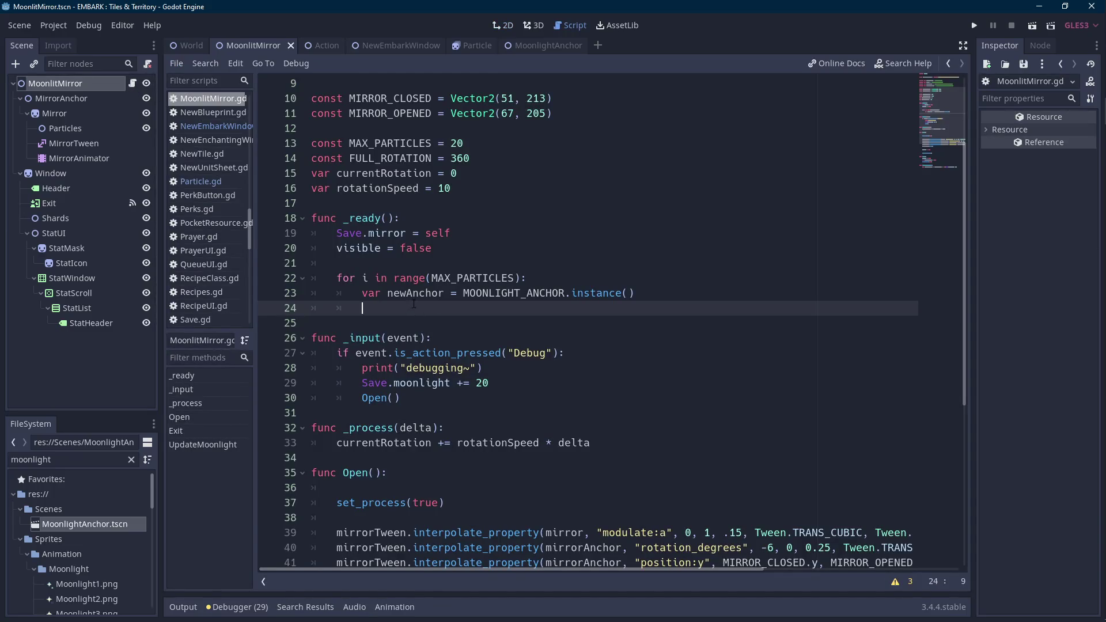
{"action": "scroll", "coordinate": [412, 307], "scroll_direction": "down", "scroll_amount": 4}
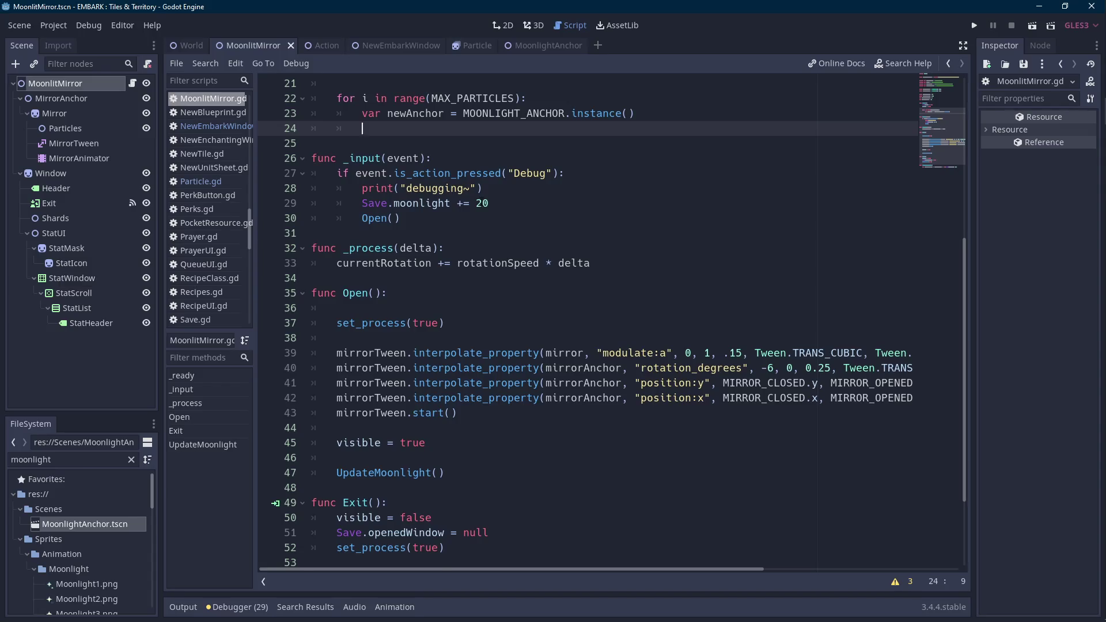
{"action": "scroll", "coordinate": [482, 201], "scroll_direction": "up", "scroll_amount": 4}
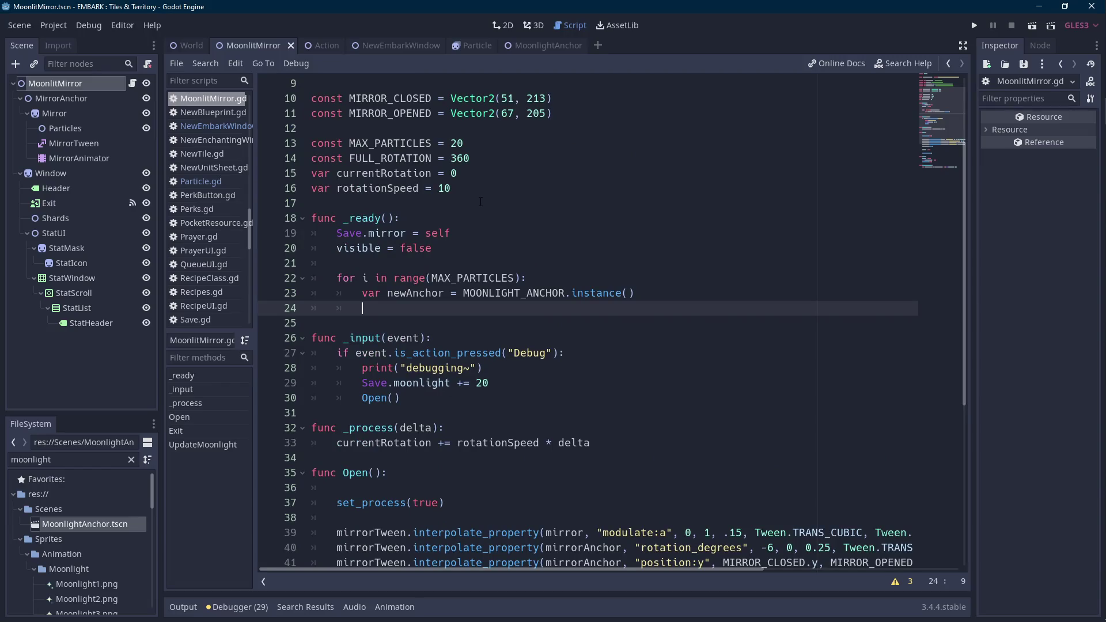
{"action": "double_click", "coordinate": [390, 188]}
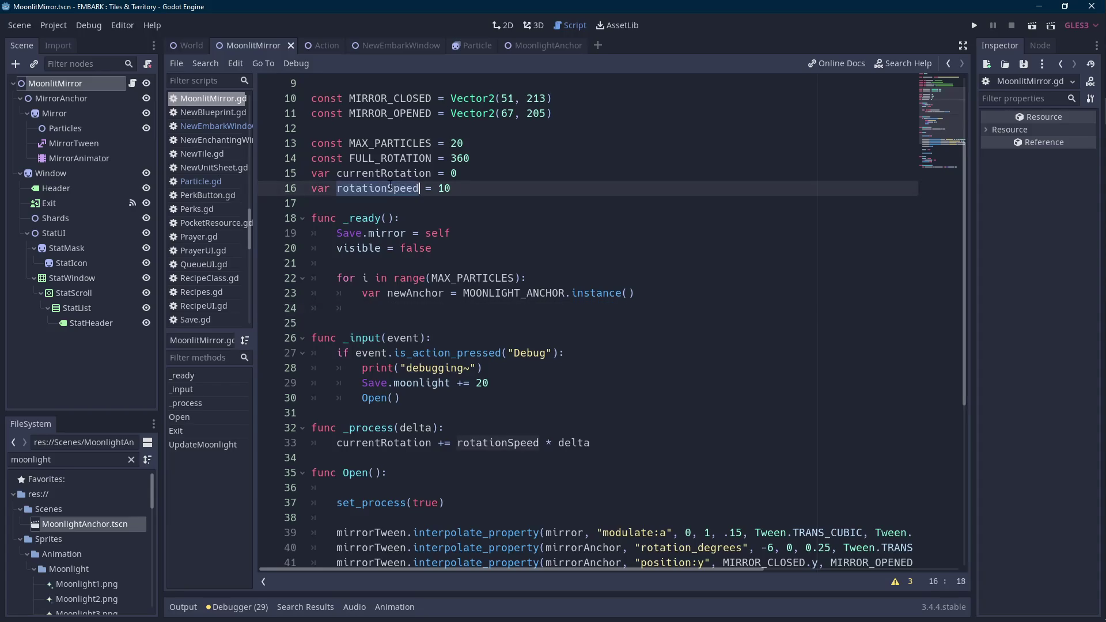
{"action": "double_click", "coordinate": [320, 188]}
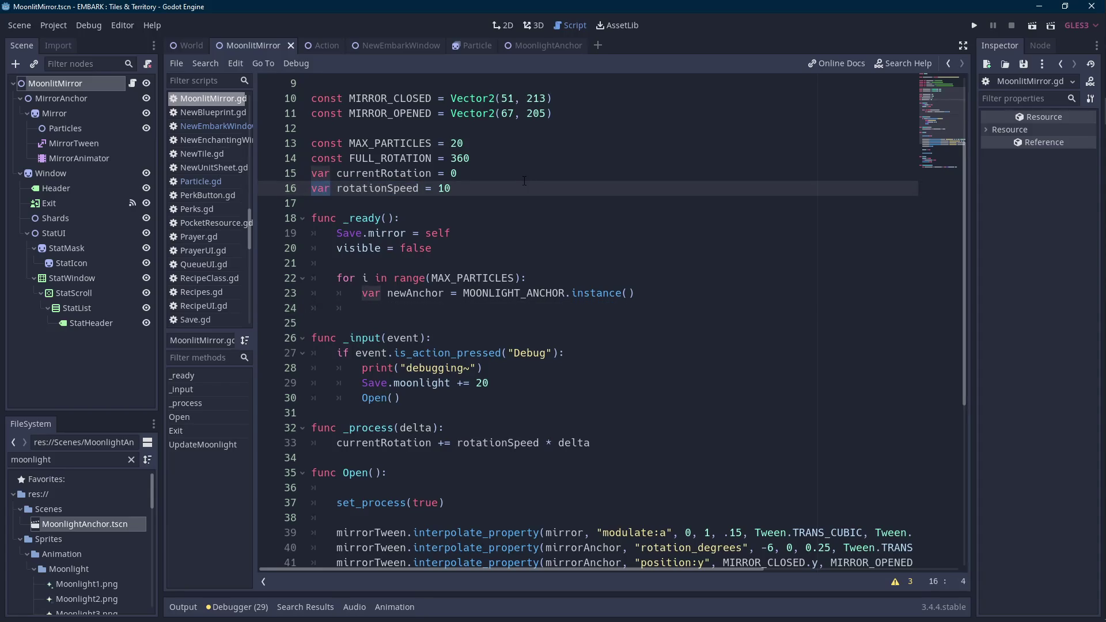
{"action": "type", "text": "const"}
{"action": "key", "text": "ctrl+shift+Right"}
{"action": "type", "text": "ROTATION_SPEED"}
{"action": "key", "text": "Down"}
{"action": "key", "text": "Up"}
{"action": "key", "text": "End"}
{"action": "key", "text": "shift+Home"}
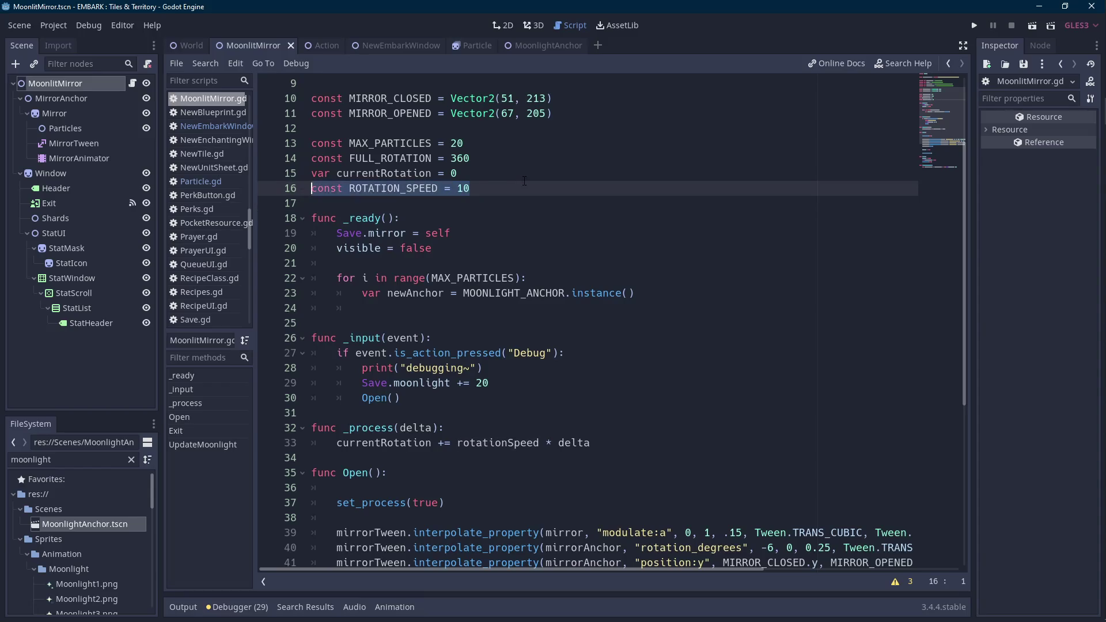
{"action": "key", "text": "ctrl+x"}
{"action": "key", "text": "Up"}
{"action": "key", "text": "Return"}
{"action": "key", "text": "Up"}
{"action": "key", "text": "ctrl+v"}
{"action": "key", "text": "Down"}
{"action": "key", "text": "Down"}
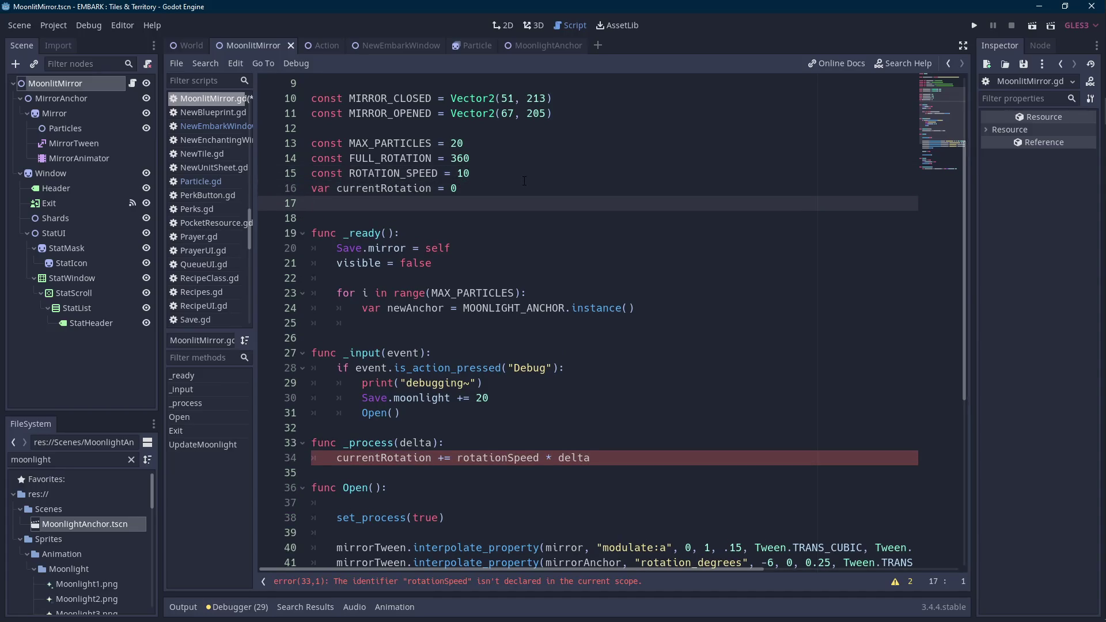
{"action": "key", "text": "BackSpace"}
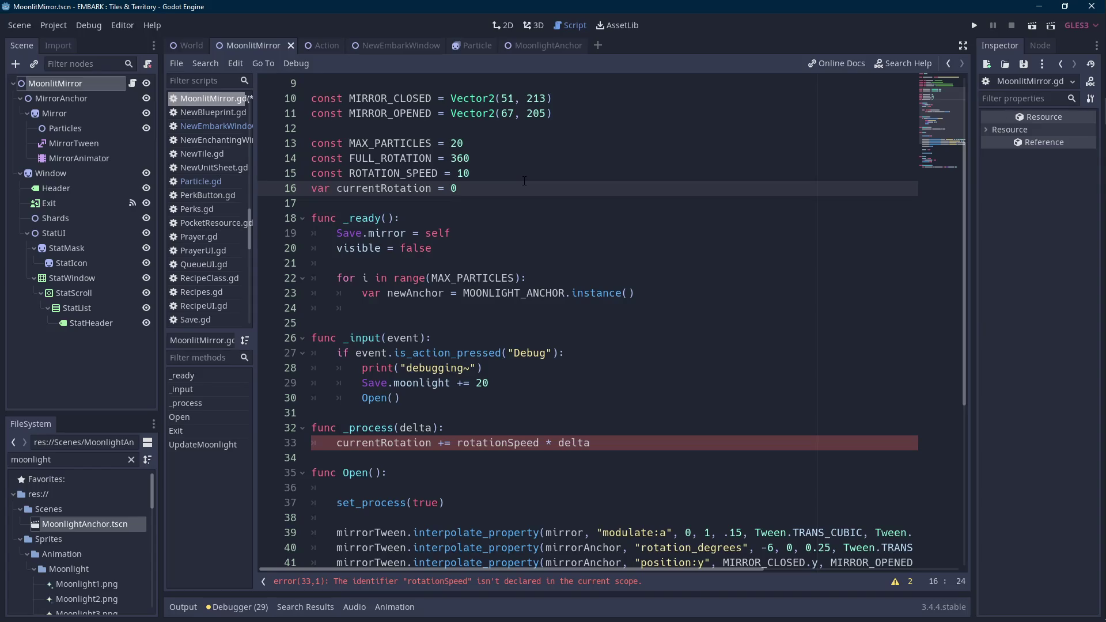
{"action": "key", "text": "alt+Up"}
{"action": "key", "text": "Down"}
{"action": "type", "text": "rotationSpeed"}
{"action": "key", "text": "BackSpace"}
{"action": "key", "text": "BackSpace"}
{"action": "key", "text": "BackSpace"}
{"action": "key", "text": "BackSpace"}
{"action": "type", "text": "var"}
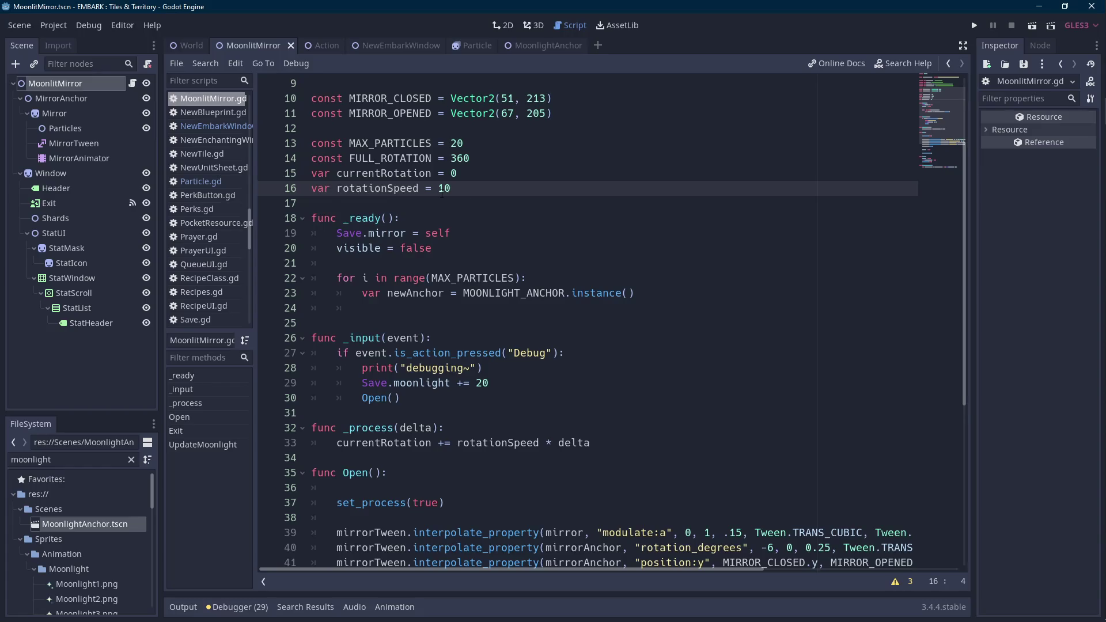
{"action": "left_click_drag", "start_coordinate": [544, 48], "coordinate": [297, 43]}
- Go from the anchor's Particle to MoonlitMirror.gd and place the caret on empty loop line 24
{"action": "left_click", "coordinate": [96, 82]}
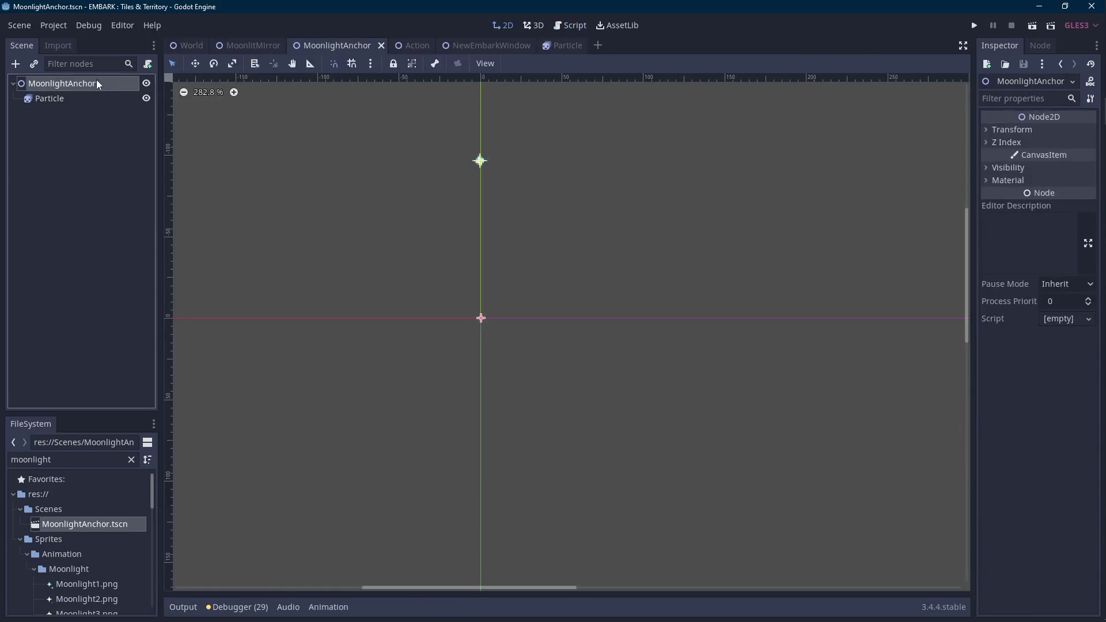
{"action": "left_click", "coordinate": [71, 98]}
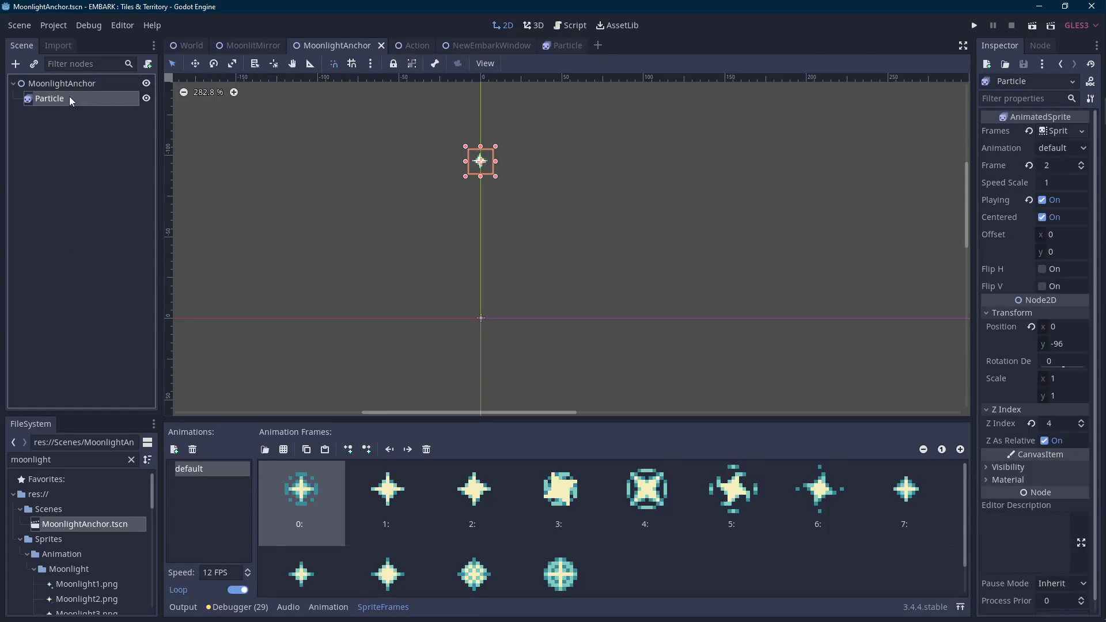
{"action": "left_click", "coordinate": [254, 45]}
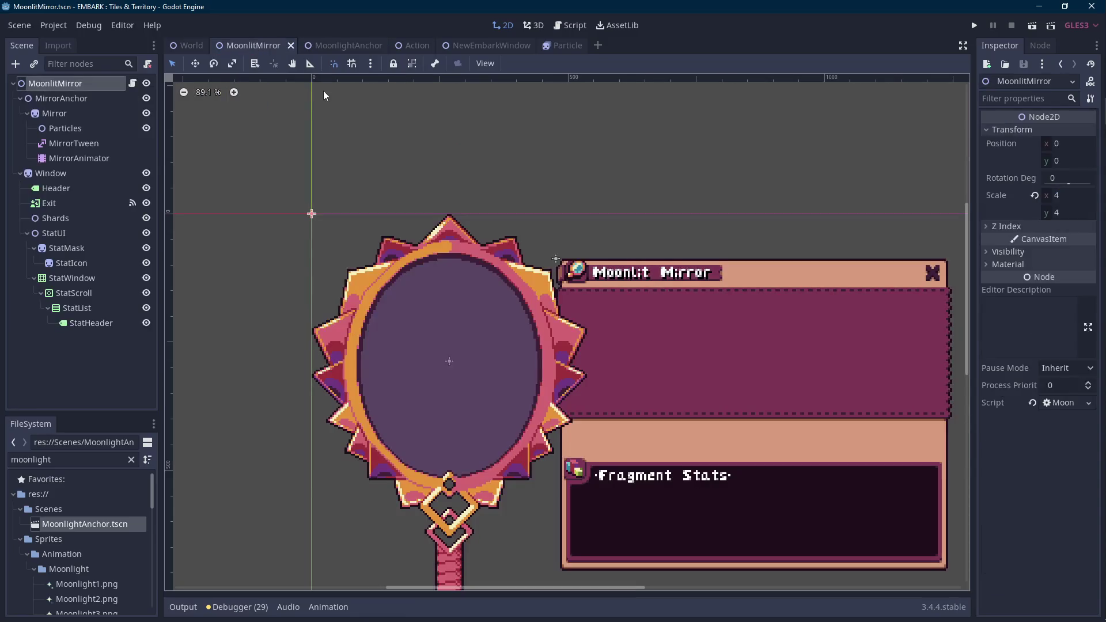
{"action": "left_click", "coordinate": [132, 84]}
{"action": "scroll", "coordinate": [428, 314], "scroll_direction": "down", "scroll_amount": 2}
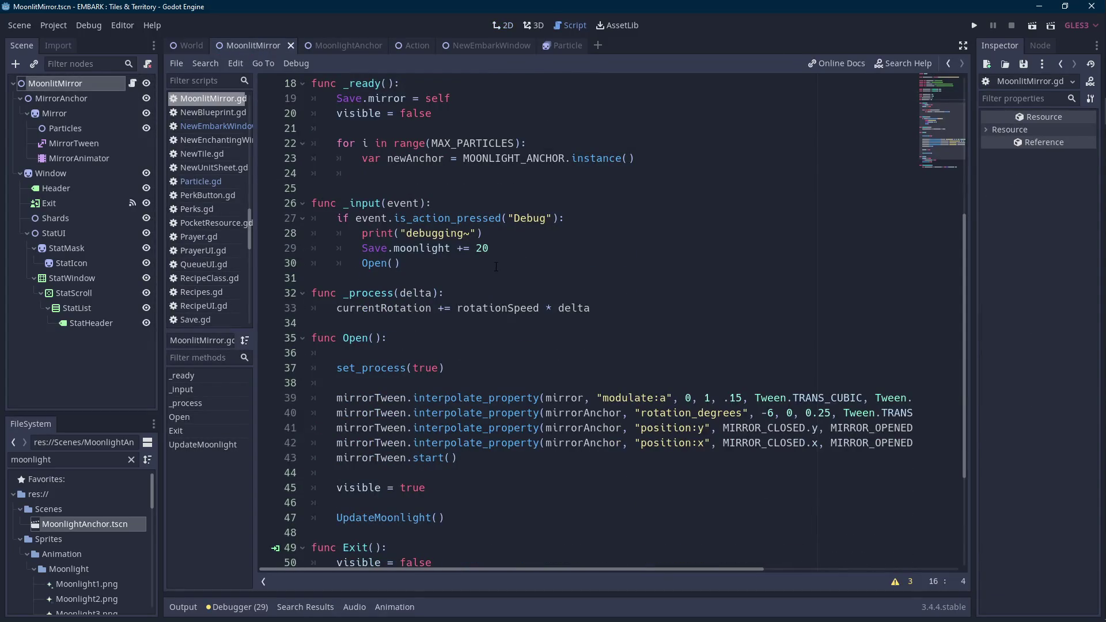
{"action": "scroll", "coordinate": [529, 259], "scroll_direction": "up", "scroll_amount": 1}
{"action": "left_click", "coordinate": [539, 217]}
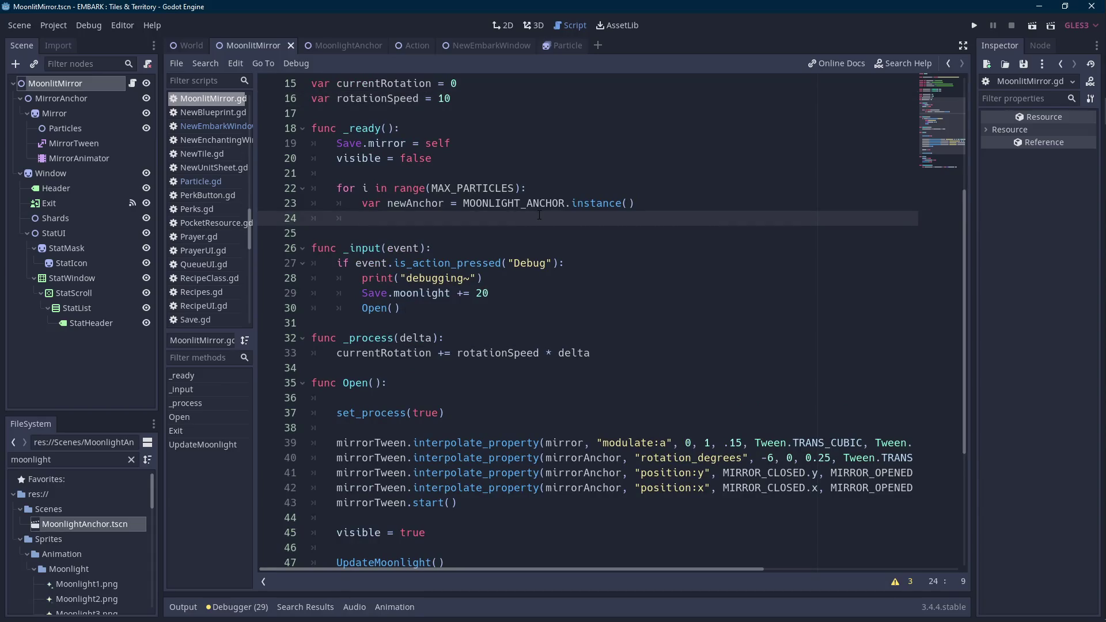
- Write 'particleHolder.add_child(newAnchor)' on line 24, copying particleHolder from line 8
{"action": "type", "text": "particles"}
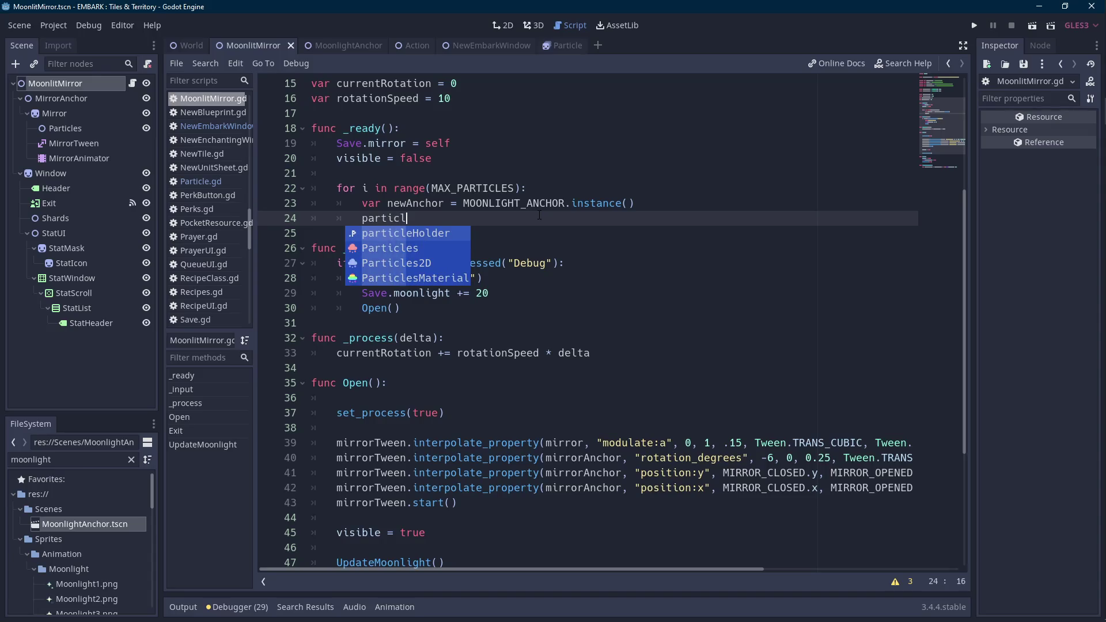
{"action": "key", "text": "Return"}
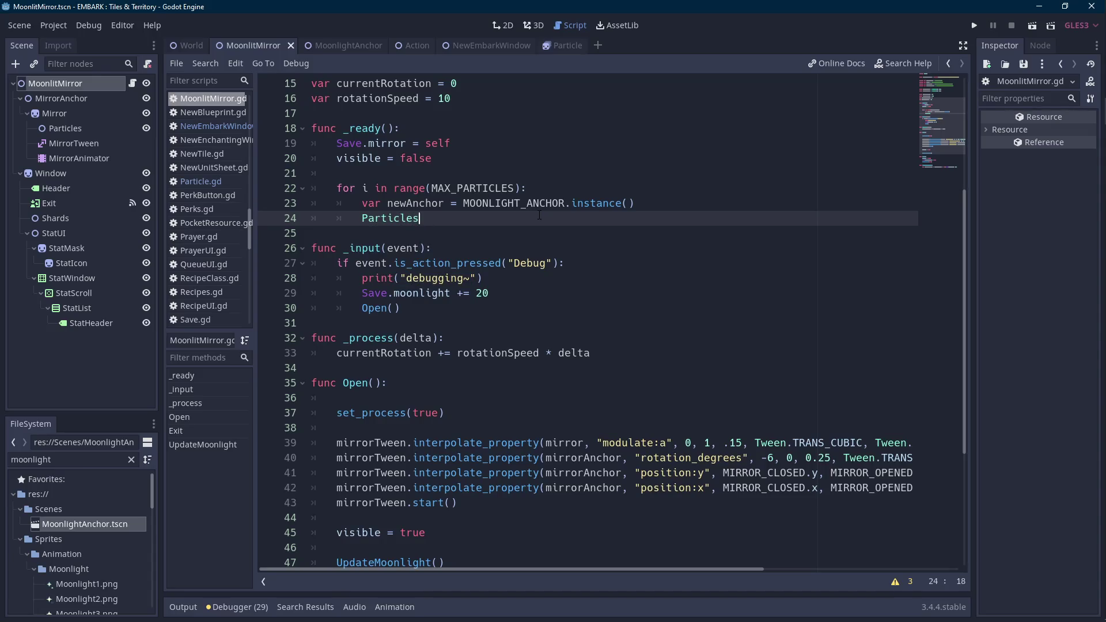
{"action": "scroll", "coordinate": [540, 215], "scroll_direction": "up", "scroll_amount": 5}
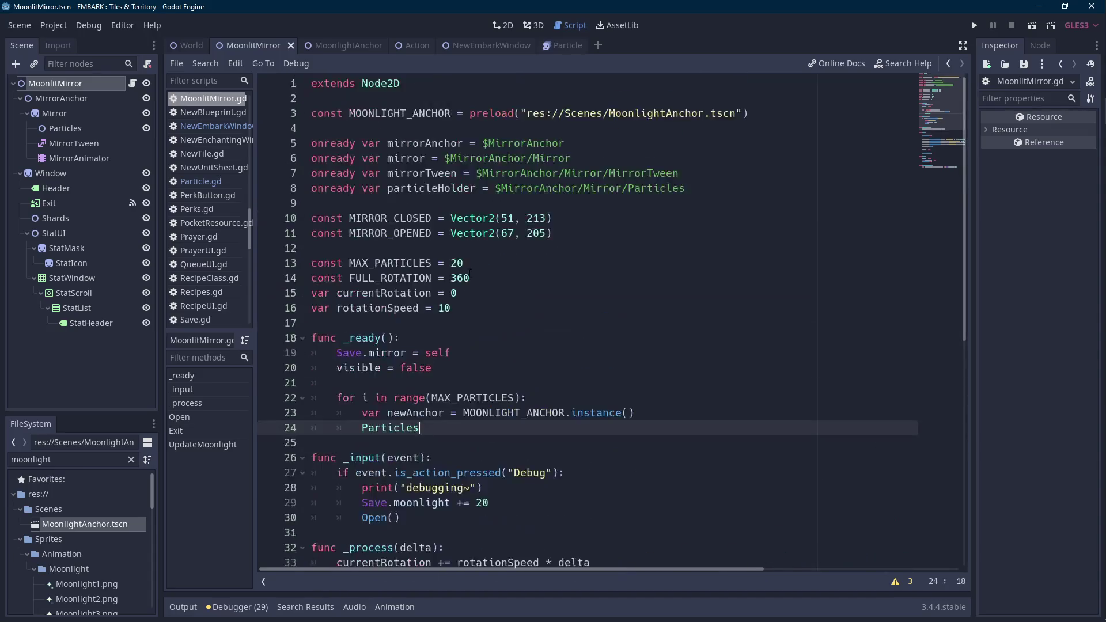
{"action": "double_click", "coordinate": [440, 189]}
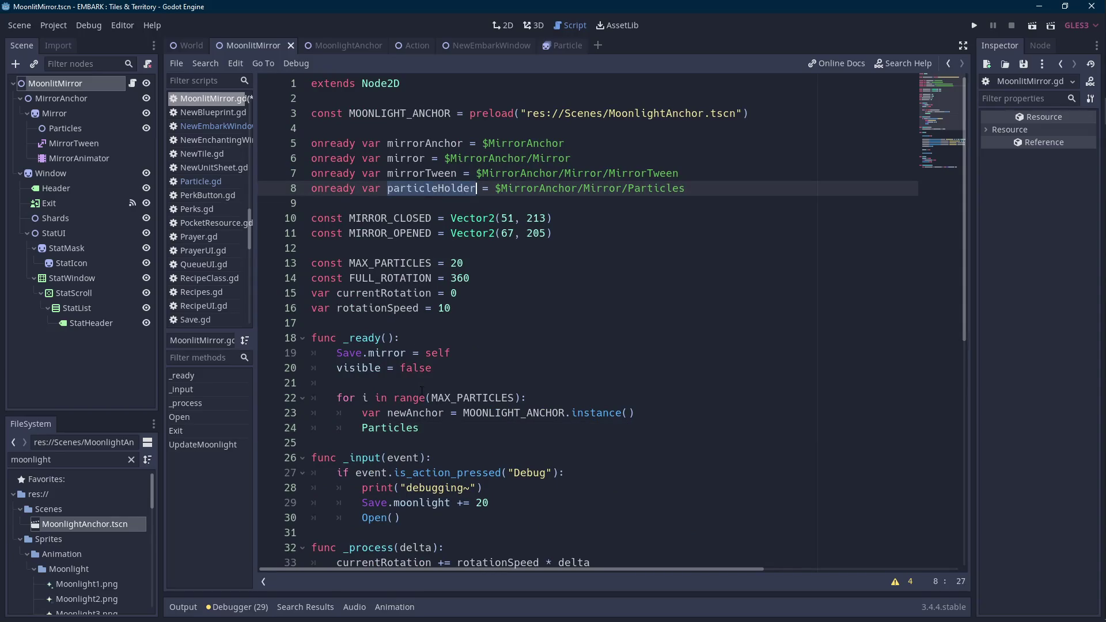
{"action": "double_click", "coordinate": [390, 428]}
{"action": "key", "text": "ctrl+v"}
{"action": "type", "text": ".add"}
{"action": "key", "text": "Return"}
{"action": "type", "text": "mo"}
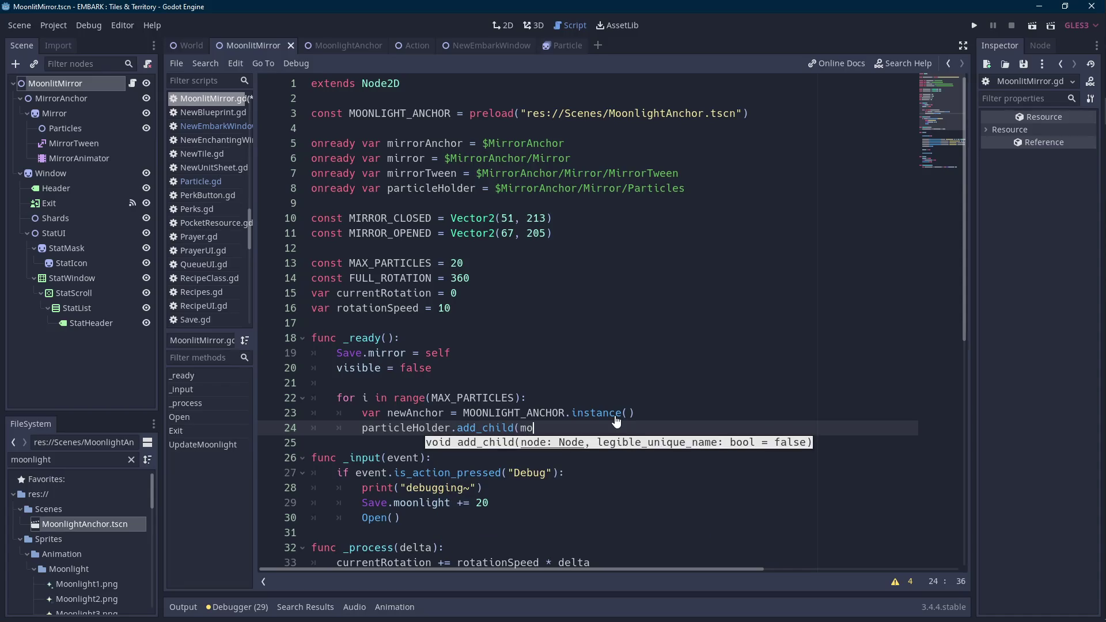
{"action": "key", "text": "BackSpace"}
{"action": "key", "text": "BackSpace"}
{"action": "type", "text": "newAnchor)"}
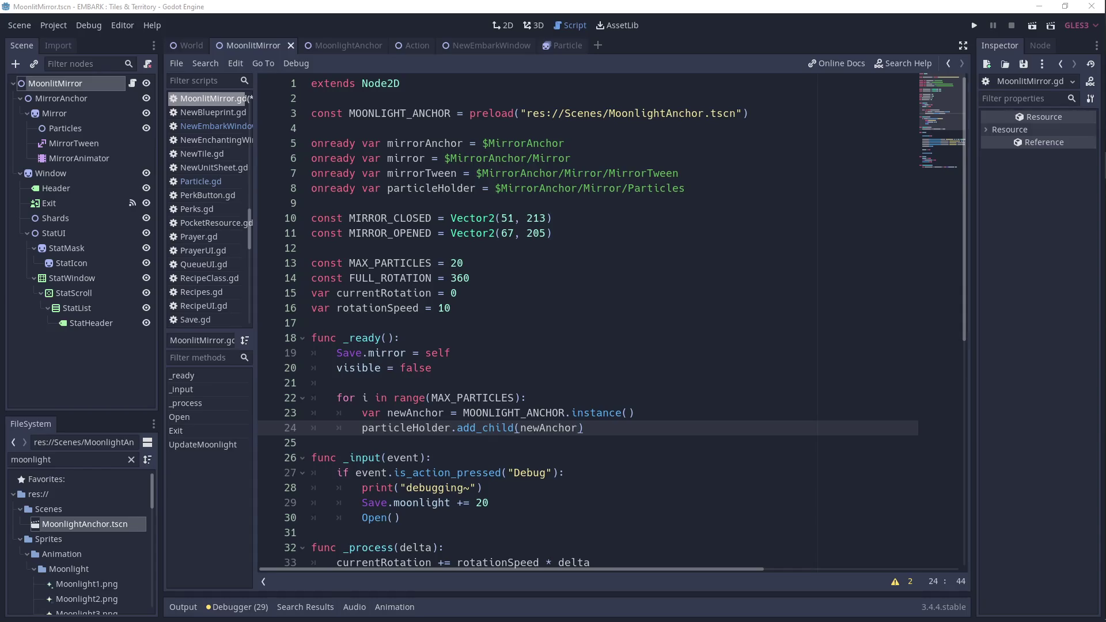
- Save the MoonlitMirror script
{"action": "key", "text": "XF86AudioLowerVolume"}
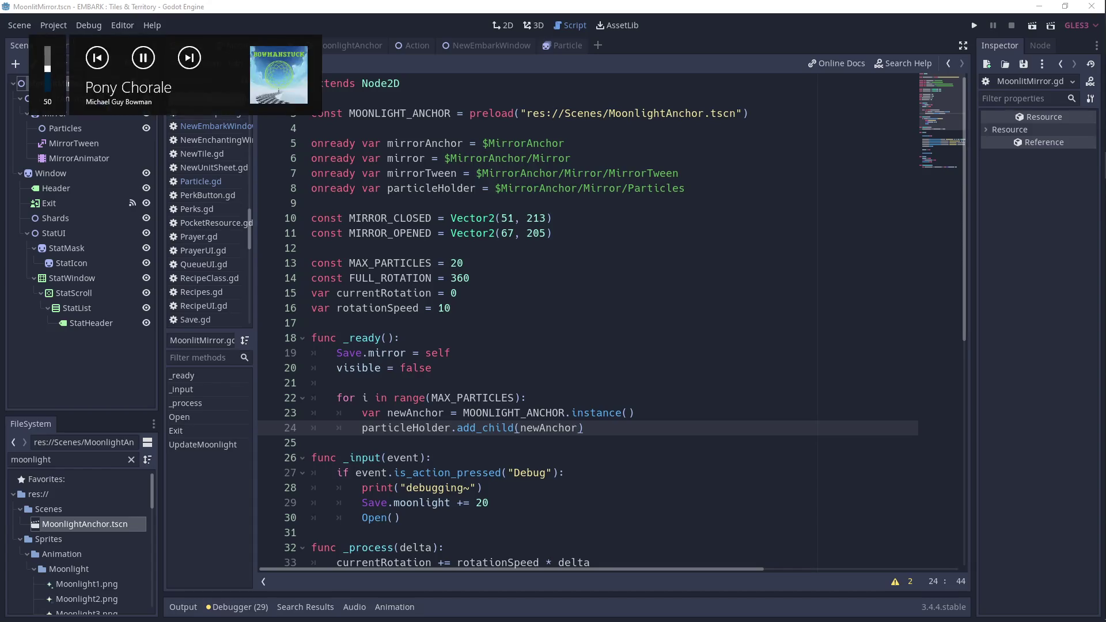
{"action": "key", "text": "XF86AudioNext"}
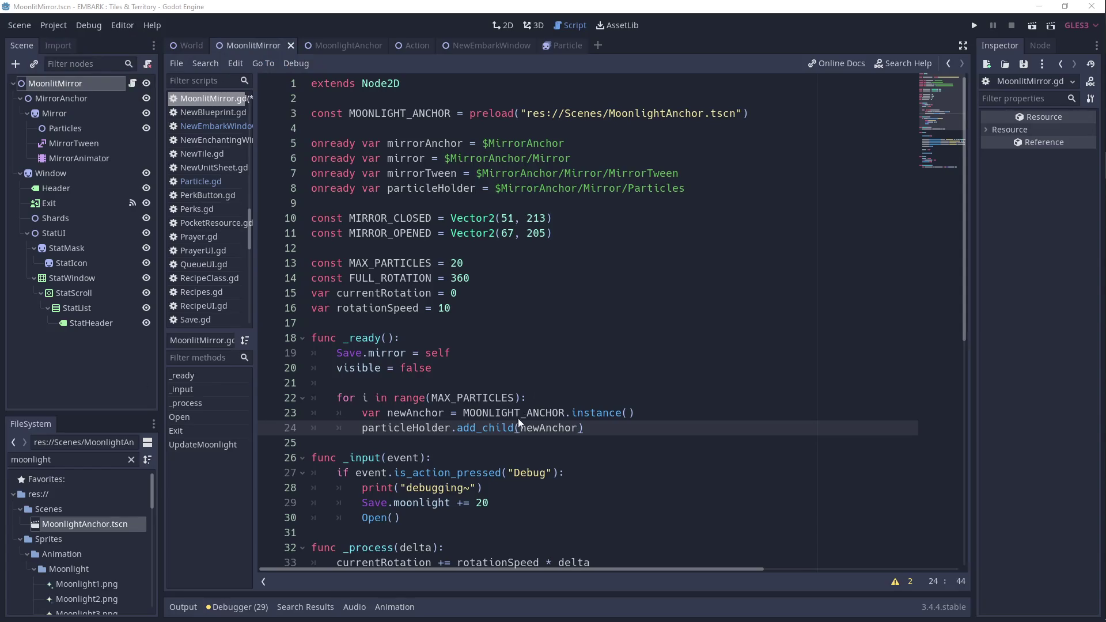
{"action": "left_click", "coordinate": [552, 218]}
{"action": "key", "text": "ctrl+s"}
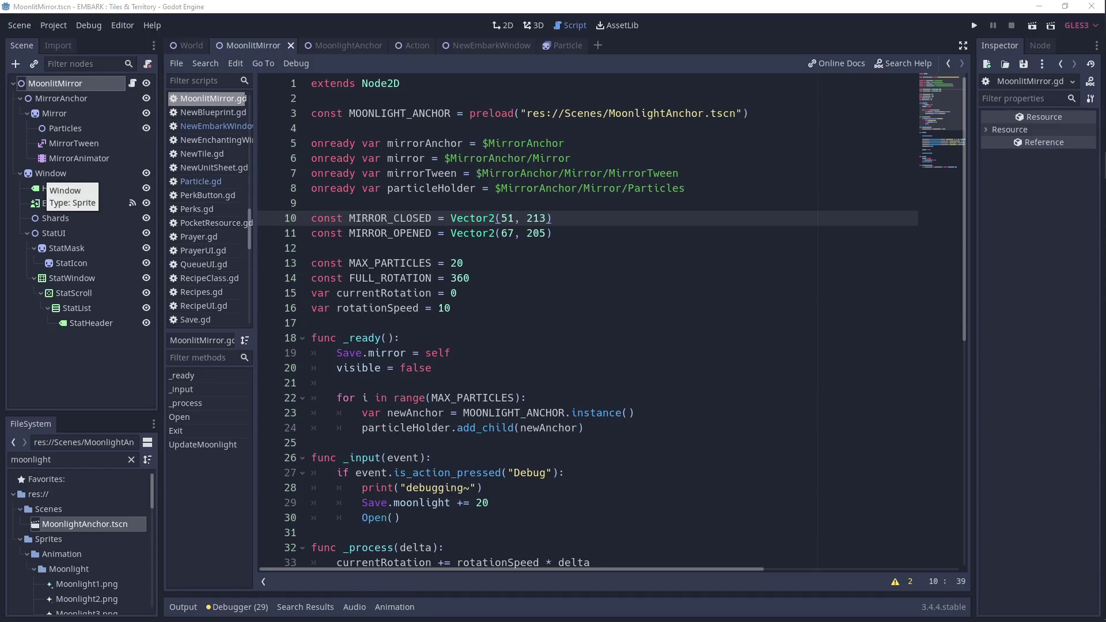
- Review where newAnchor is used and start a new line below the add_child call
{"action": "left_click", "coordinate": [533, 233]}
{"action": "scroll", "coordinate": [536, 222], "scroll_direction": "down", "scroll_amount": 7}
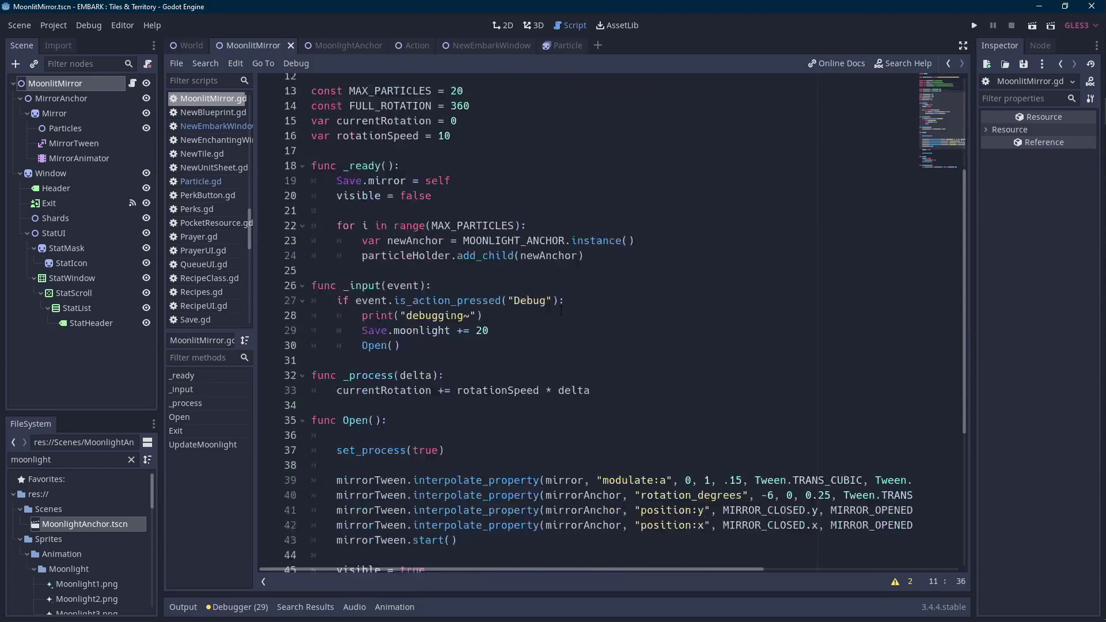
{"action": "scroll", "coordinate": [559, 299], "scroll_direction": "up", "scroll_amount": 2}
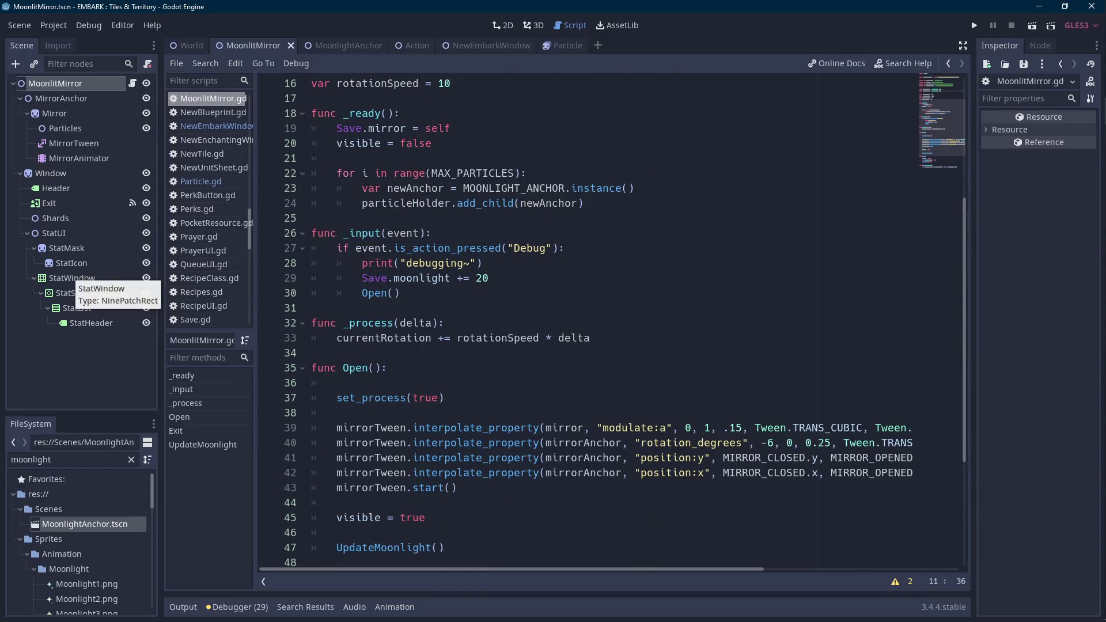
{"action": "left_click", "coordinate": [607, 334]}
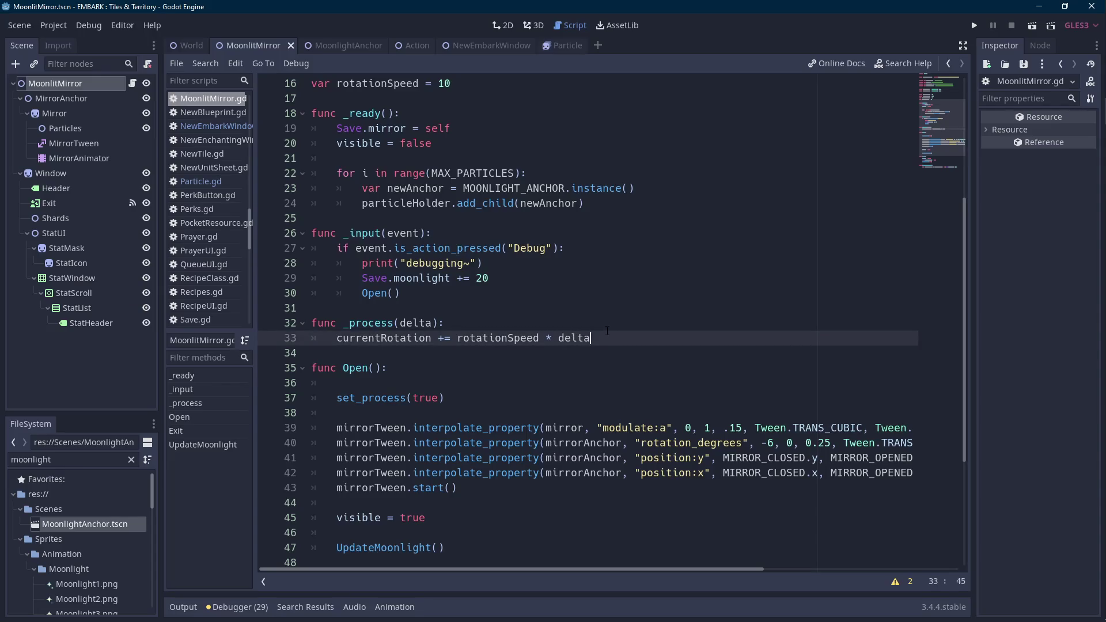
{"action": "scroll", "coordinate": [530, 347], "scroll_direction": "up", "scroll_amount": 1}
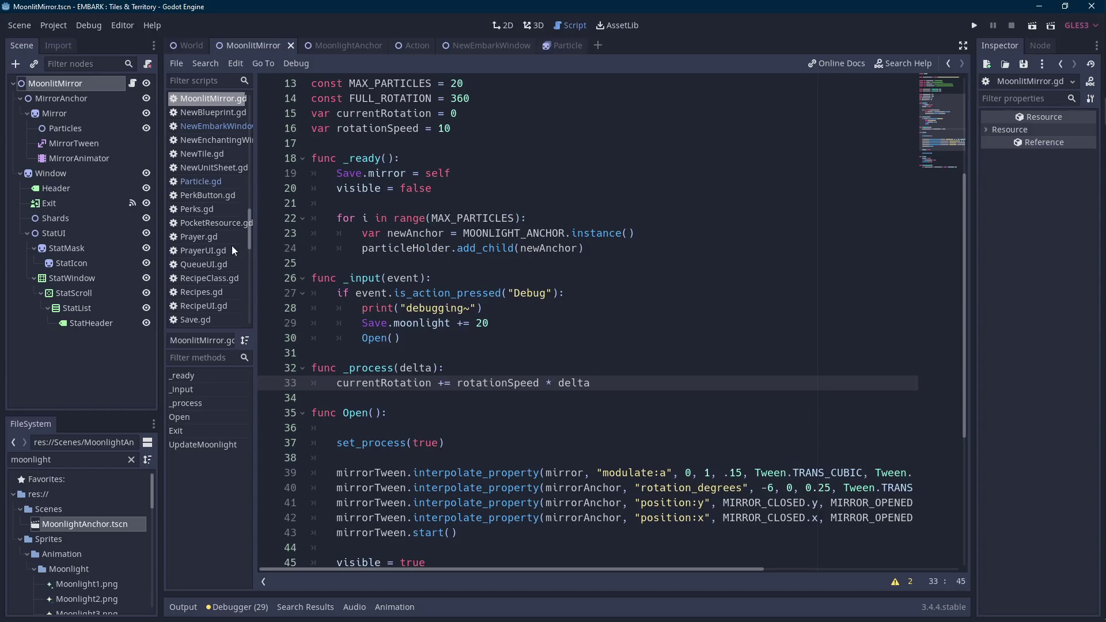
{"action": "scroll", "coordinate": [530, 347], "scroll_direction": "down", "scroll_amount": 2}
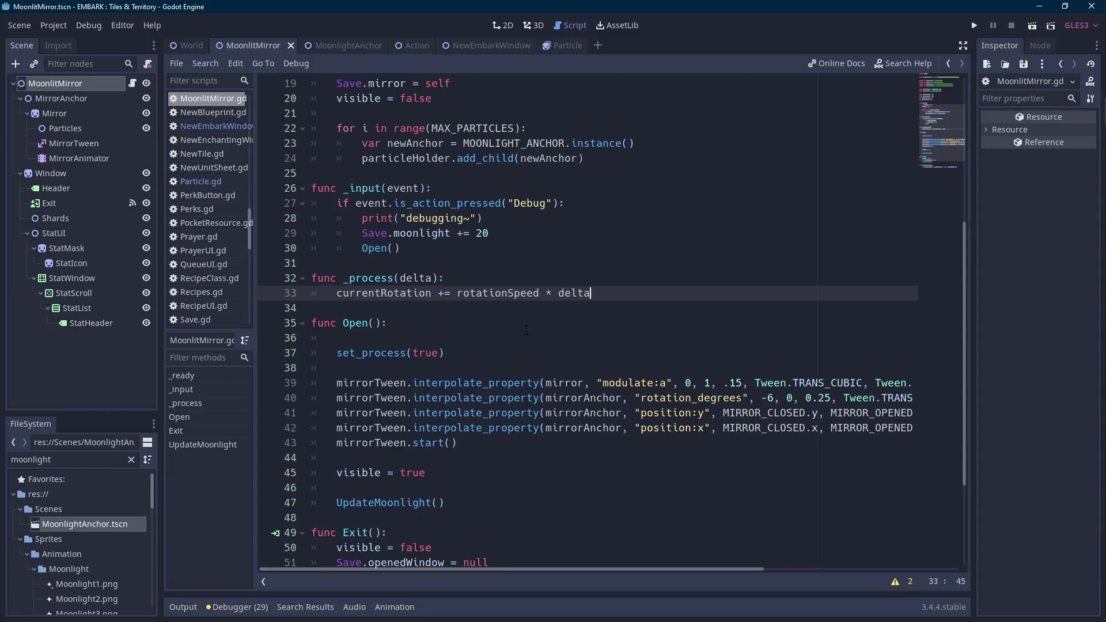
{"action": "scroll", "coordinate": [526, 330], "scroll_direction": "up", "scroll_amount": 1}
{"action": "scroll", "coordinate": [528, 316], "scroll_direction": "up", "scroll_amount": 1}
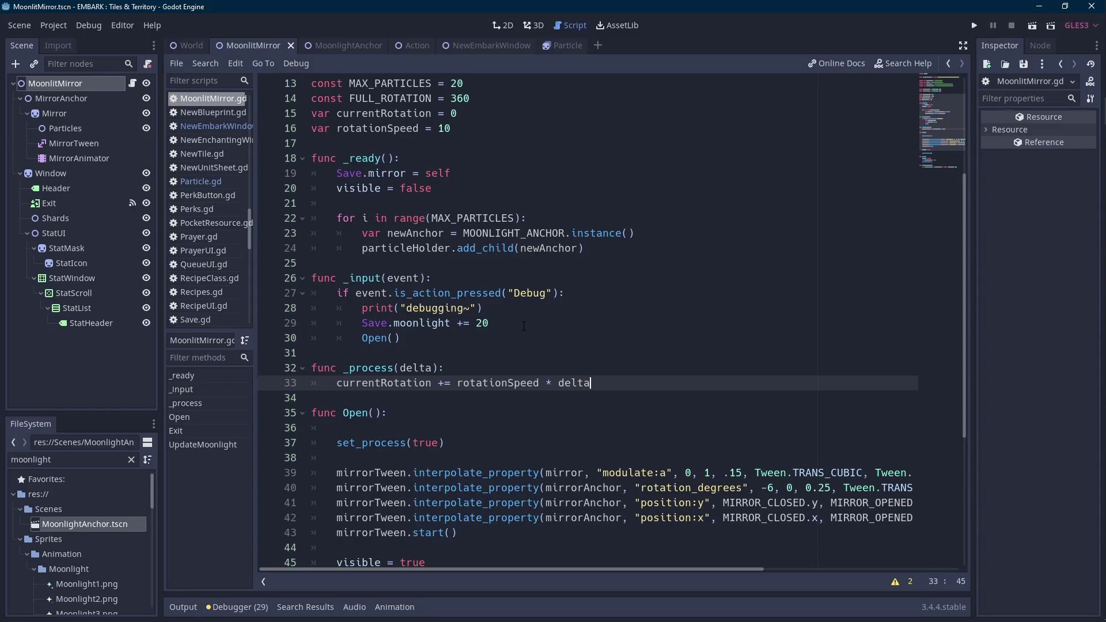
{"action": "double_click", "coordinate": [543, 251]}
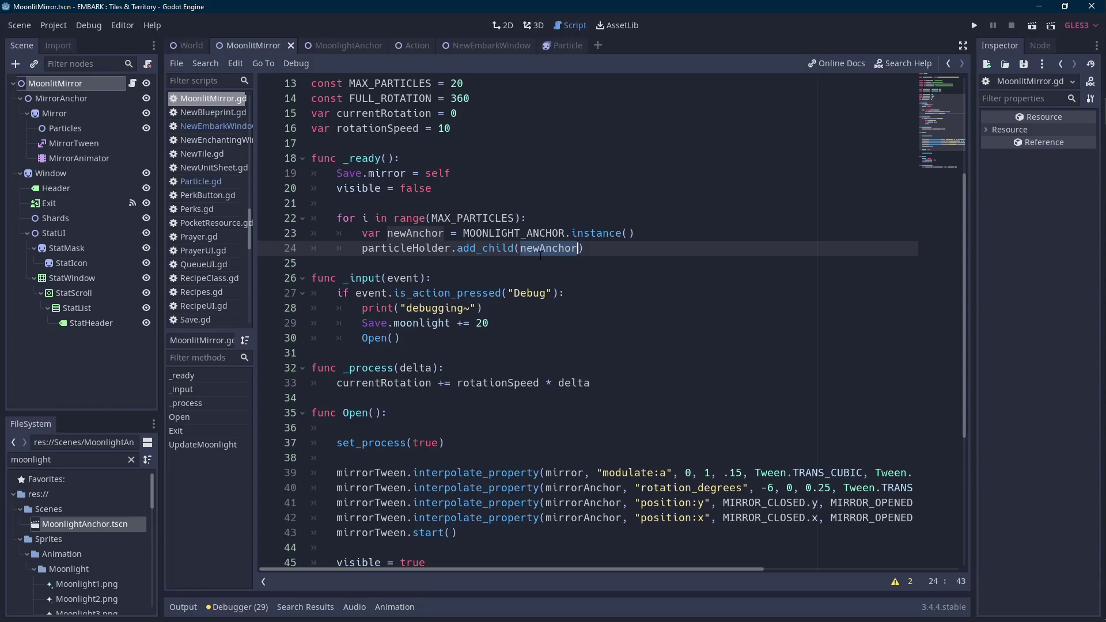
{"action": "left_click", "coordinate": [596, 248]}
{"action": "key", "text": "Return"}
- Above add_child, set 'newAnchor.rotation_degrees = 18 * i'
{"action": "type", "text": "parti"}
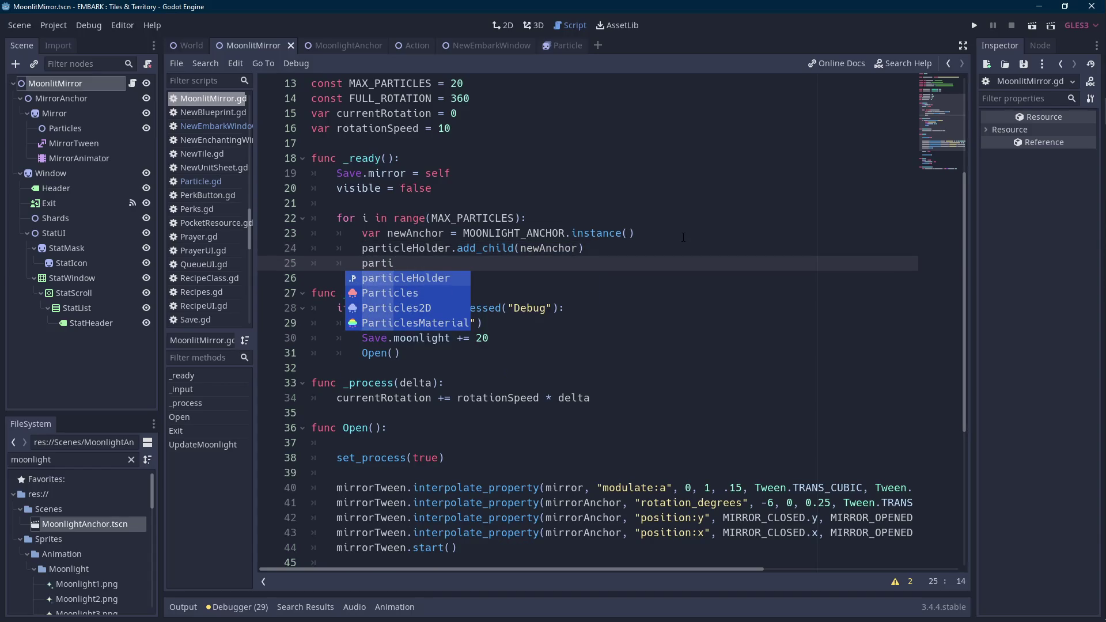
{"action": "type", "text": "cle"}
{"action": "key", "text": "BackSpace"}
{"action": "key", "text": "ctrl+BackSpace"}
{"action": "type", "text": "new"}
{"action": "key", "text": "Return"}
{"action": "key", "text": "ctrl+x"}
{"action": "key", "text": "Up"}
{"action": "key", "text": "ctrl+v"}
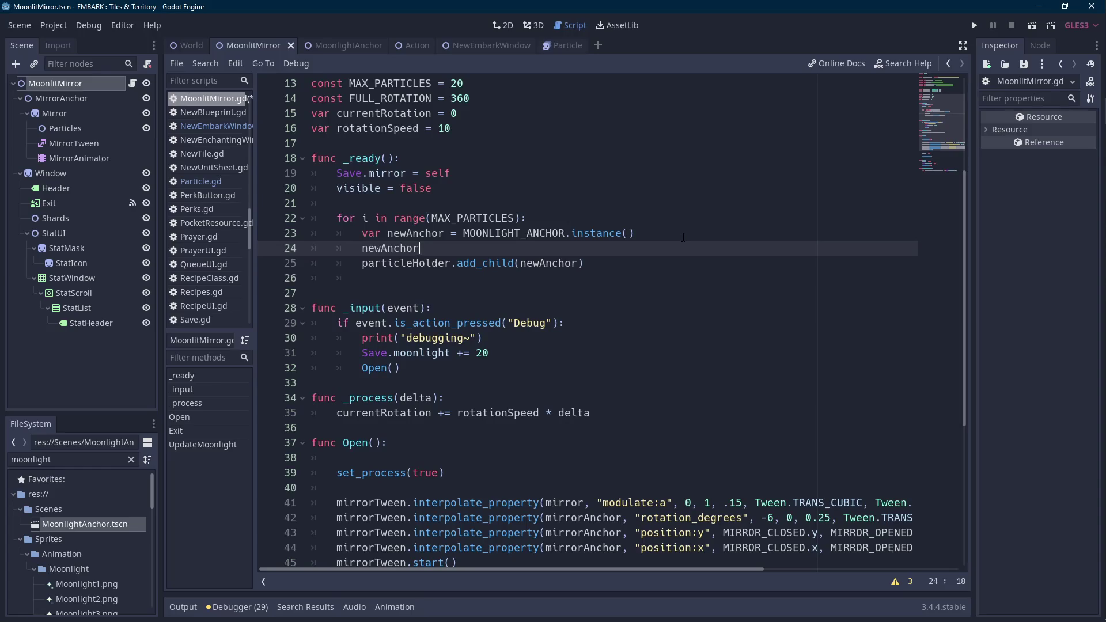
{"action": "type", "text": "."}
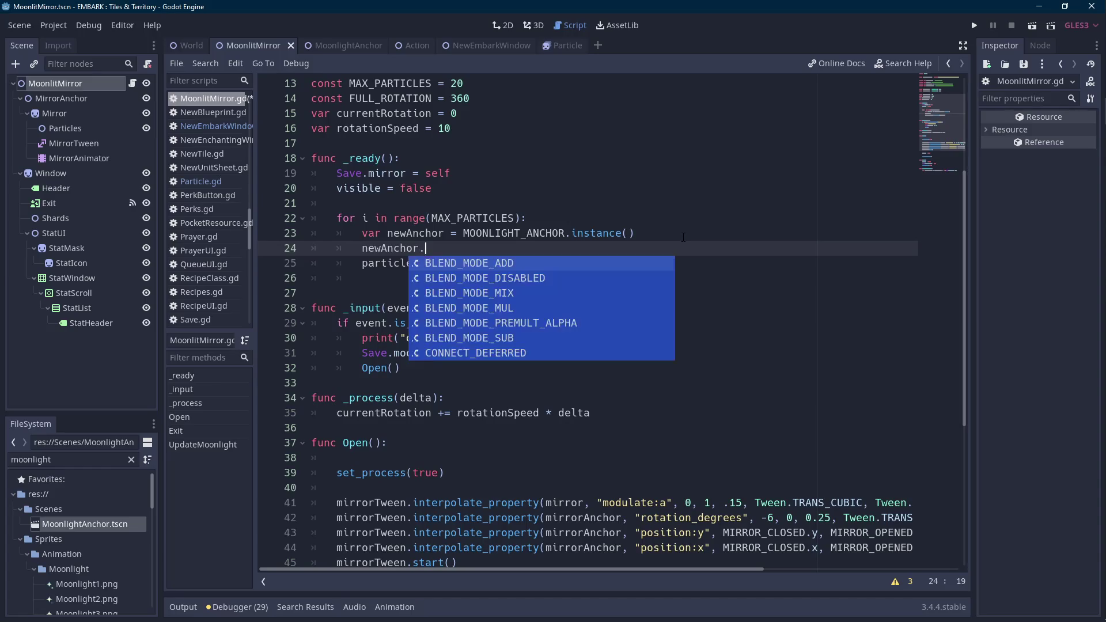
{"action": "type", "text": "rot"}
{"action": "key", "text": "Down"}
{"action": "key", "text": "Down"}
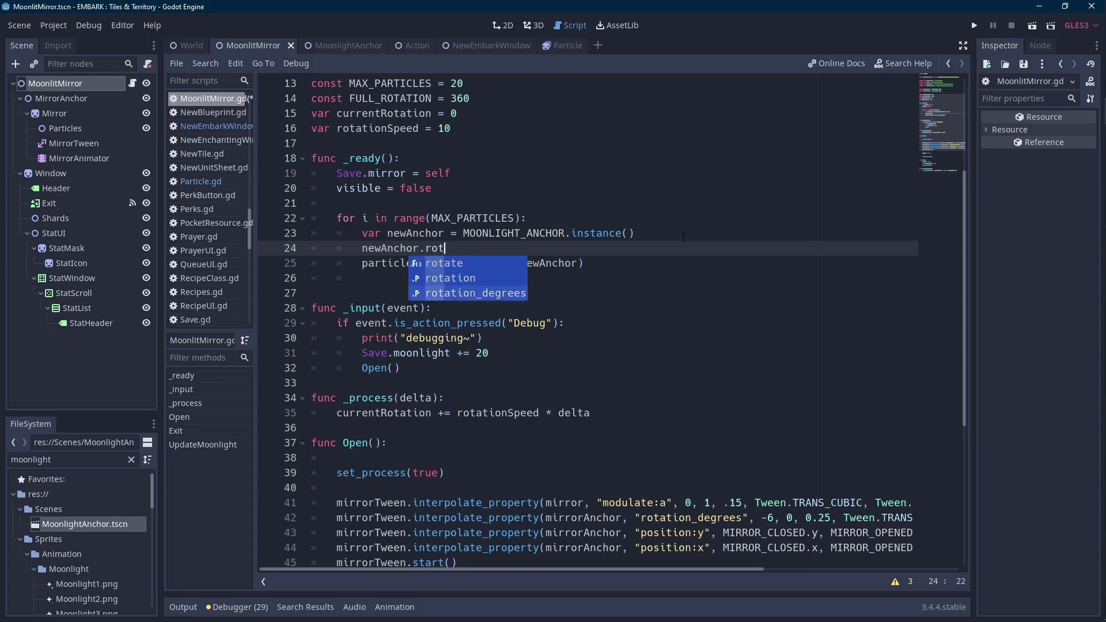
{"action": "key", "text": "Return"}
{"action": "type", "text": "= 18 * "}
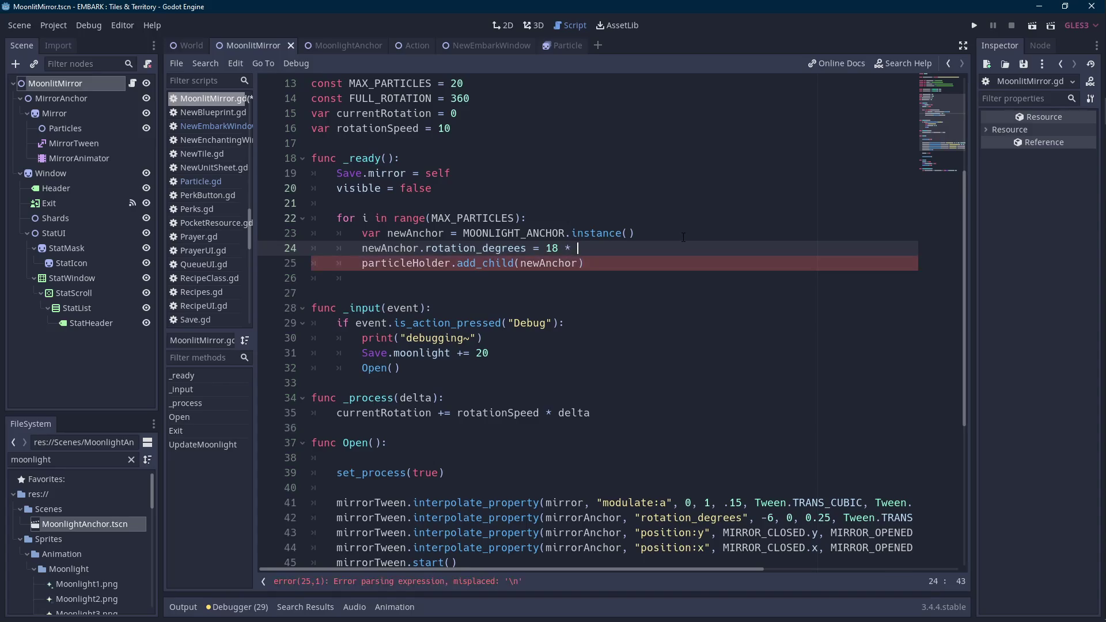
{"action": "type", "text": "i"}
- Counter-rotate the first child with 'newAnchor.get_child(0).rotation_degrees = -18 * i'
{"action": "key", "text": "Escape"}
{"action": "key", "text": "Return"}
{"action": "type", "text": "newAnchor.get_"}
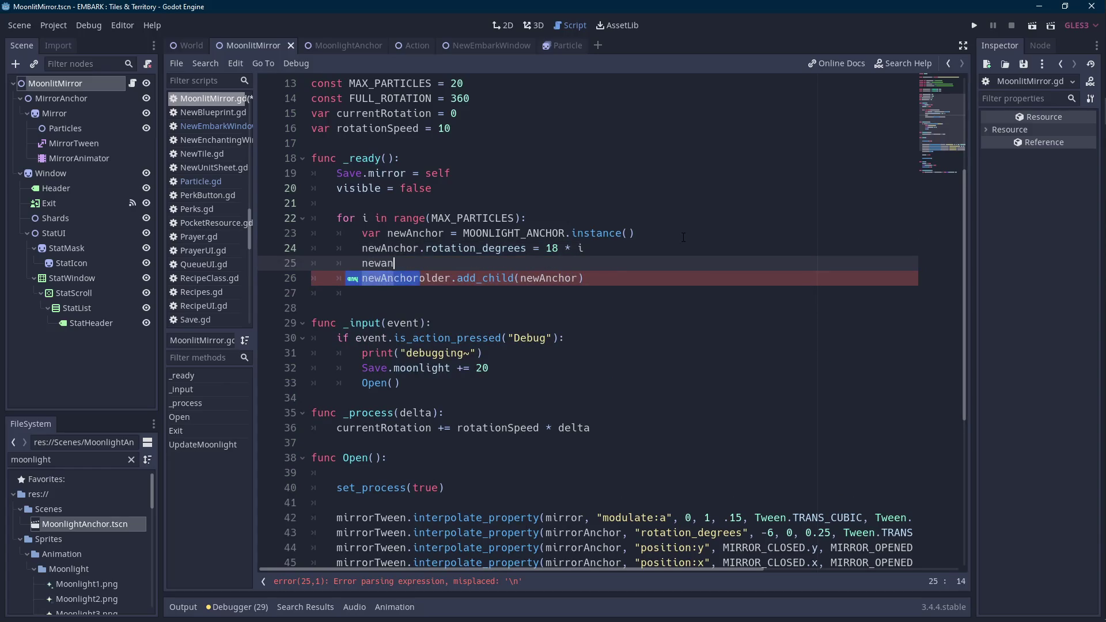
{"action": "type", "text": "ch"}
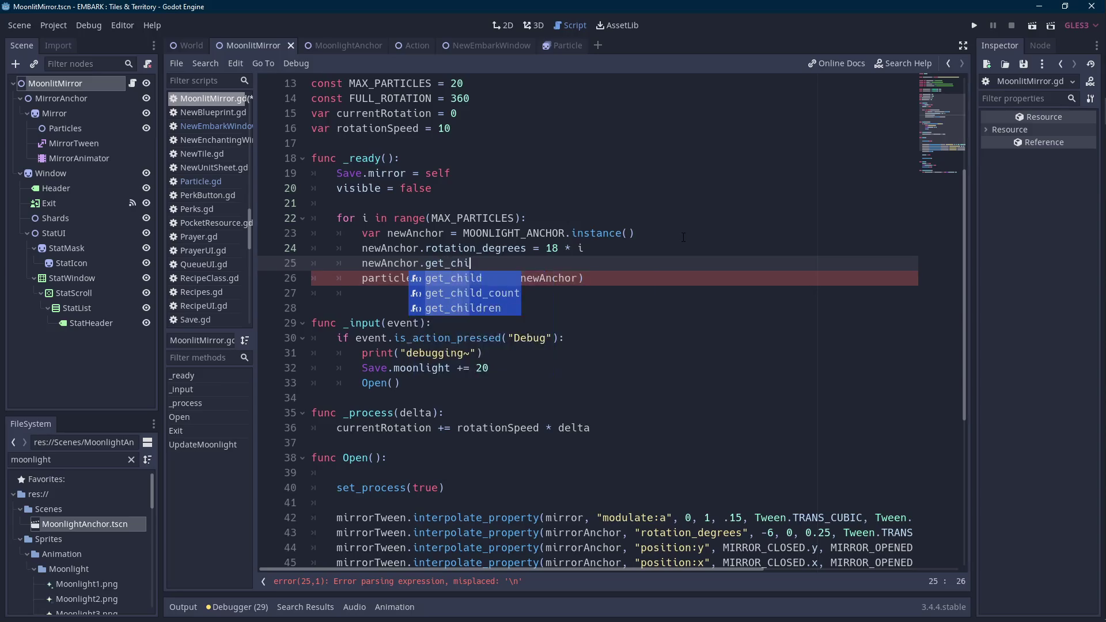
{"action": "key", "text": "Return"}
{"action": "type", "text": "0).rotation"}
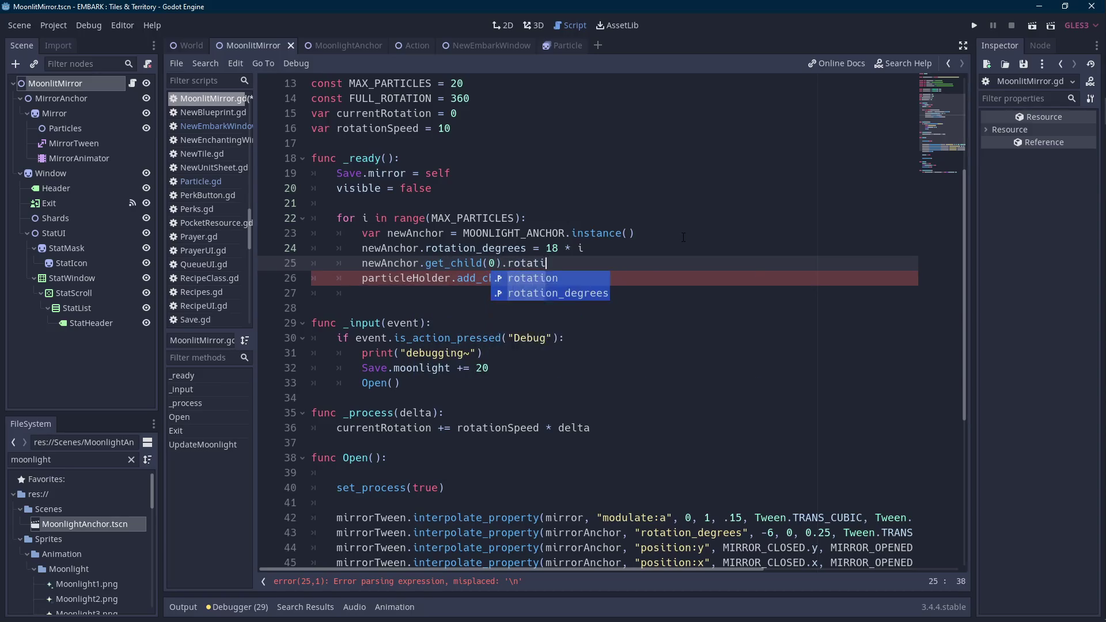
{"action": "key", "text": "Down"}
{"action": "key", "text": "Return"}
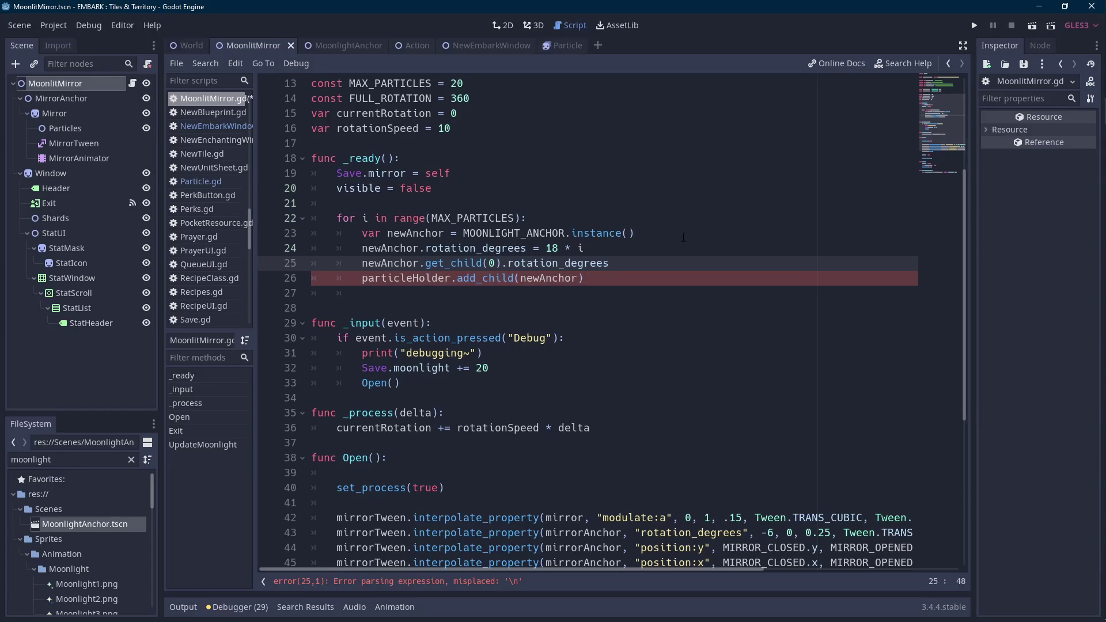
{"action": "type", "text": " = "}
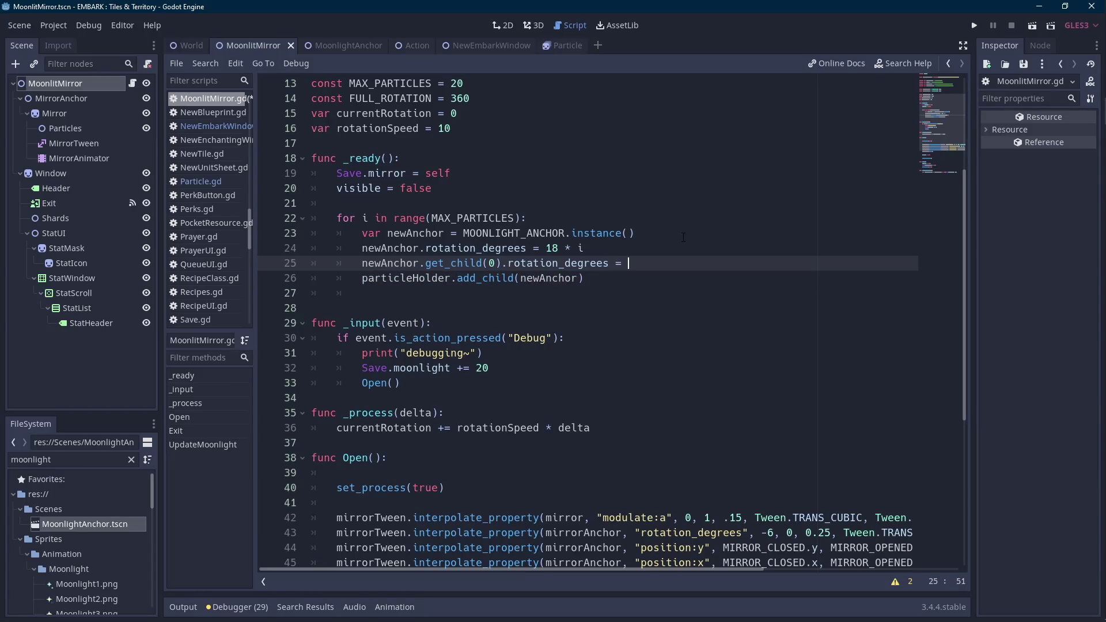
{"action": "type", "text": "-18 * i"}
- Save the script and check newAnchor and MAX_PARTICLES in the spawn loop
{"action": "left_click", "coordinate": [684, 237]}
{"action": "key", "text": "ctrl+s"}
{"action": "double_click", "coordinate": [391, 262]}
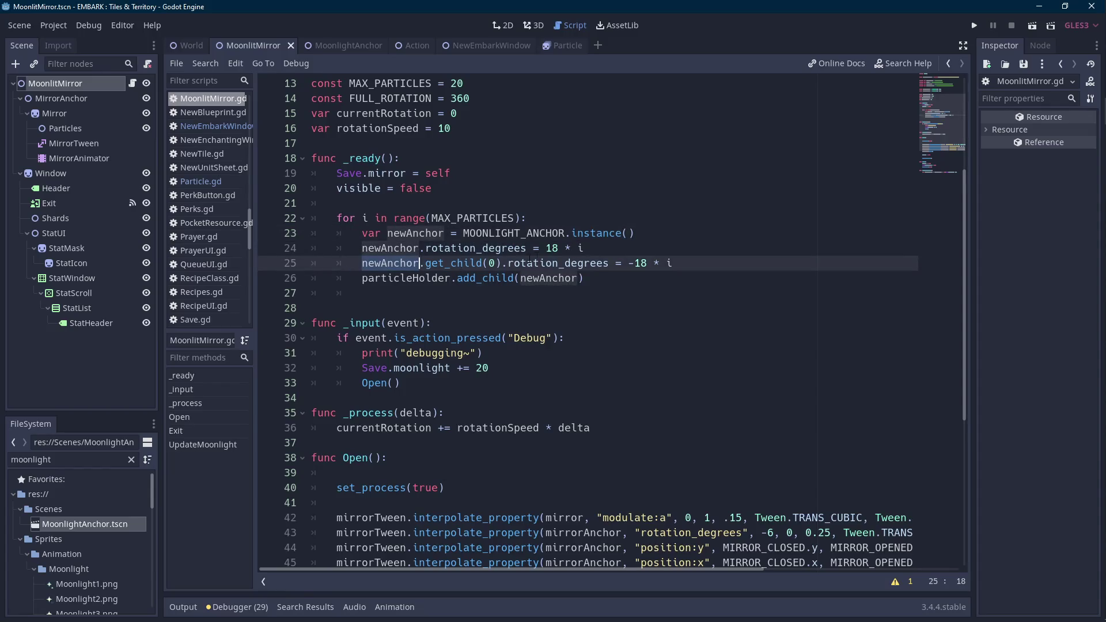
{"action": "left_click", "coordinate": [568, 291]}
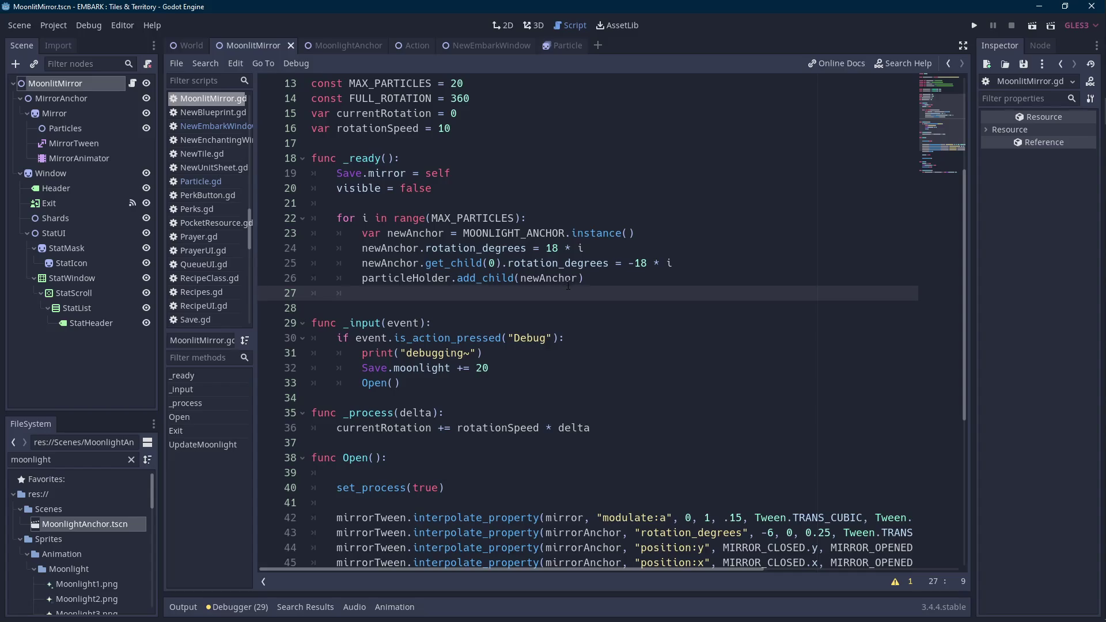
{"action": "double_click", "coordinate": [471, 219]}
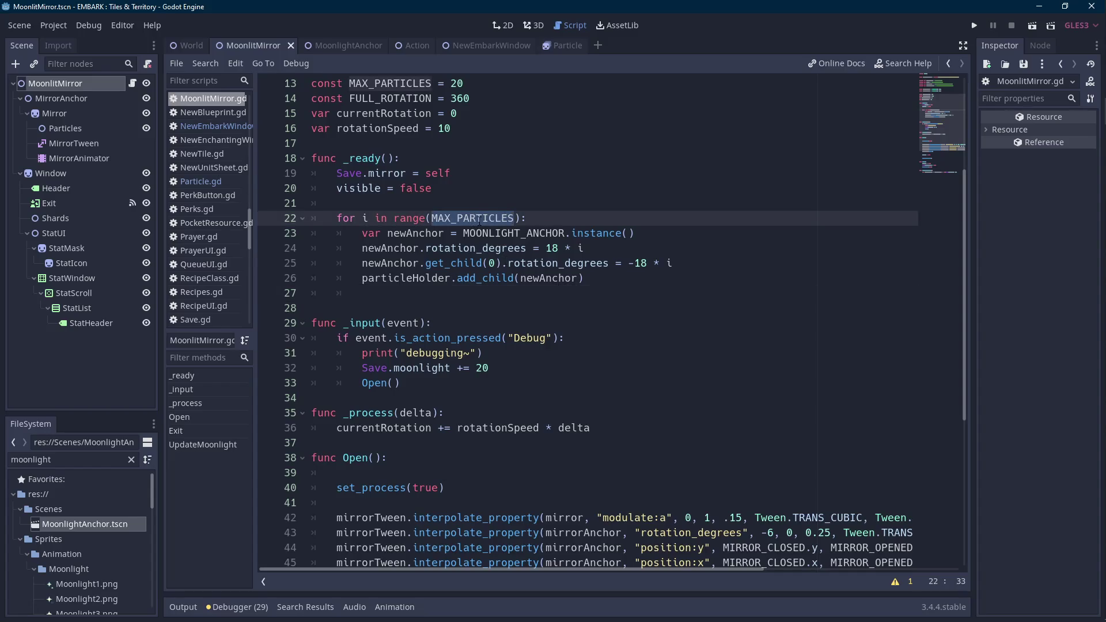
{"action": "scroll", "coordinate": [482, 219], "scroll_direction": "down", "scroll_amount": 5}
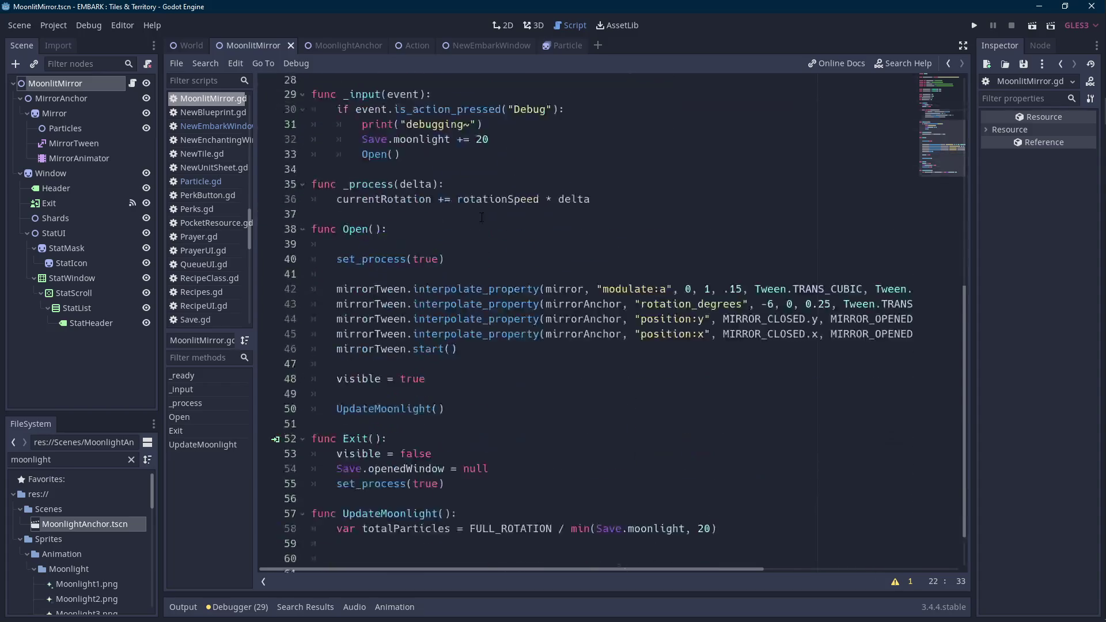
{"action": "left_click", "coordinate": [385, 353]}
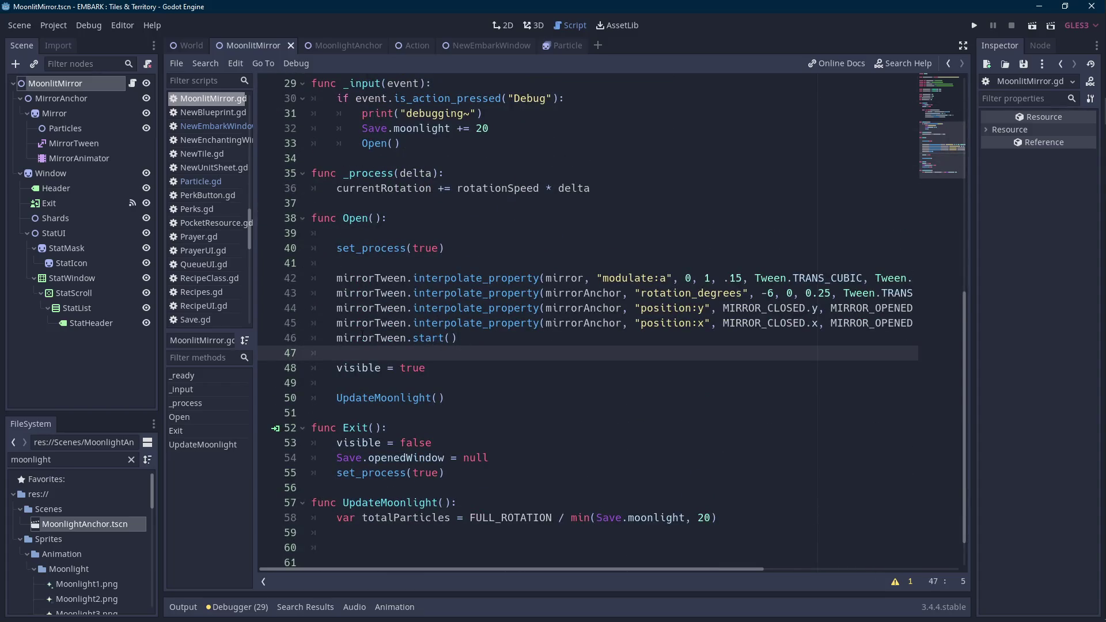
{"action": "key", "text": "Up"}
{"action": "key", "text": "Return"}
{"action": "key", "text": "Up"}
{"action": "type", "text": "m"}
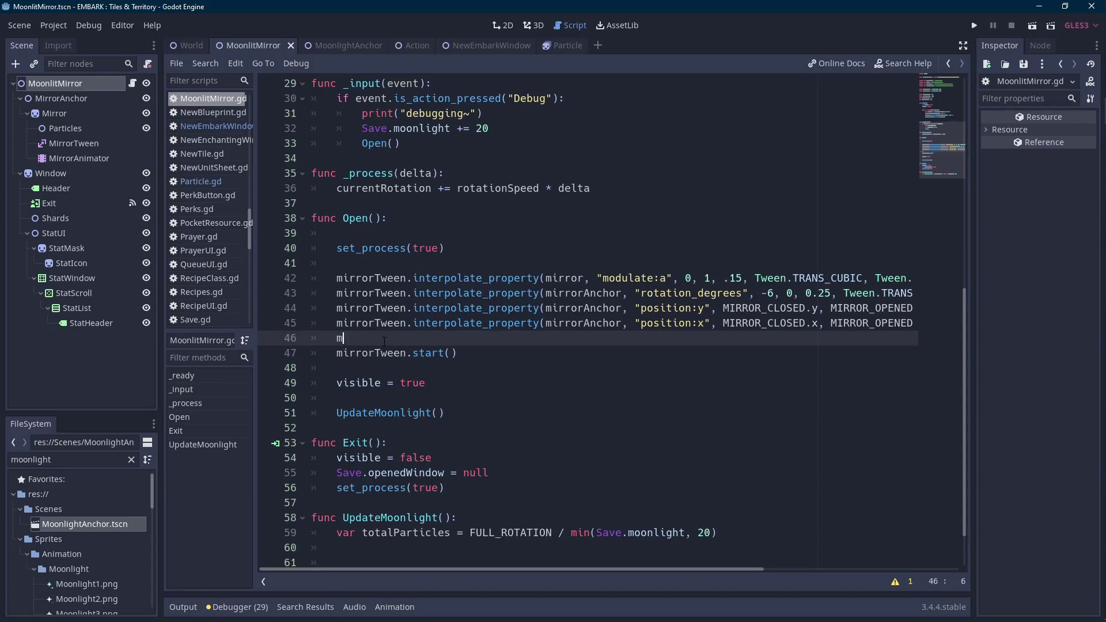
{"action": "type", "text": "irrorTween.int"}
{"action": "type", "text": "er"}
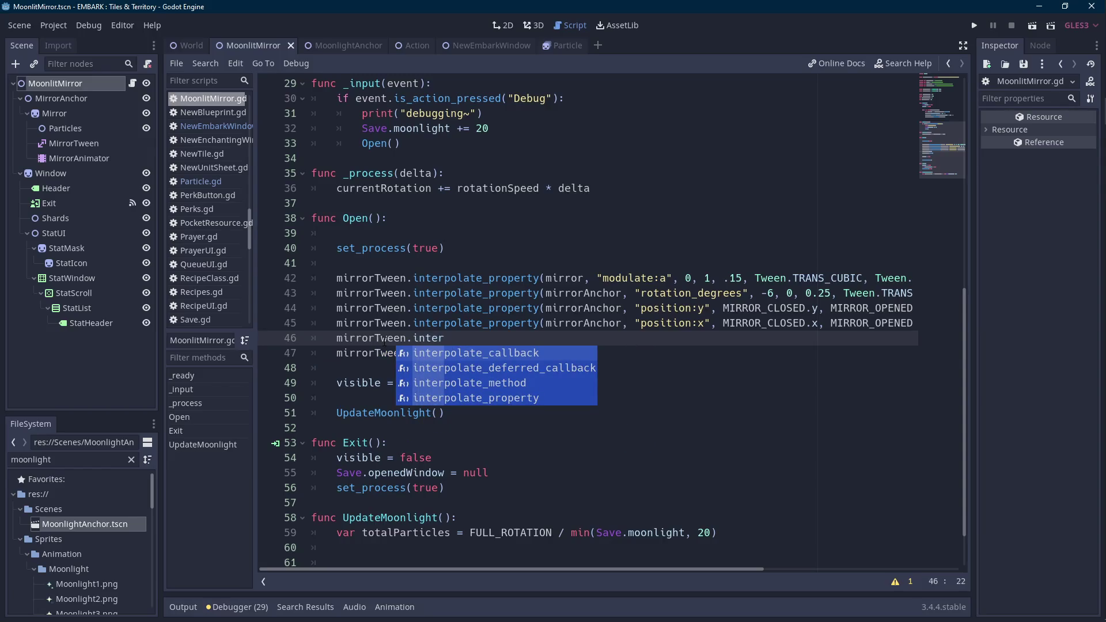
{"action": "double_click", "coordinate": [385, 342]}
{"action": "key", "text": "shift+End"}
{"action": "key", "text": "BackSpace"}
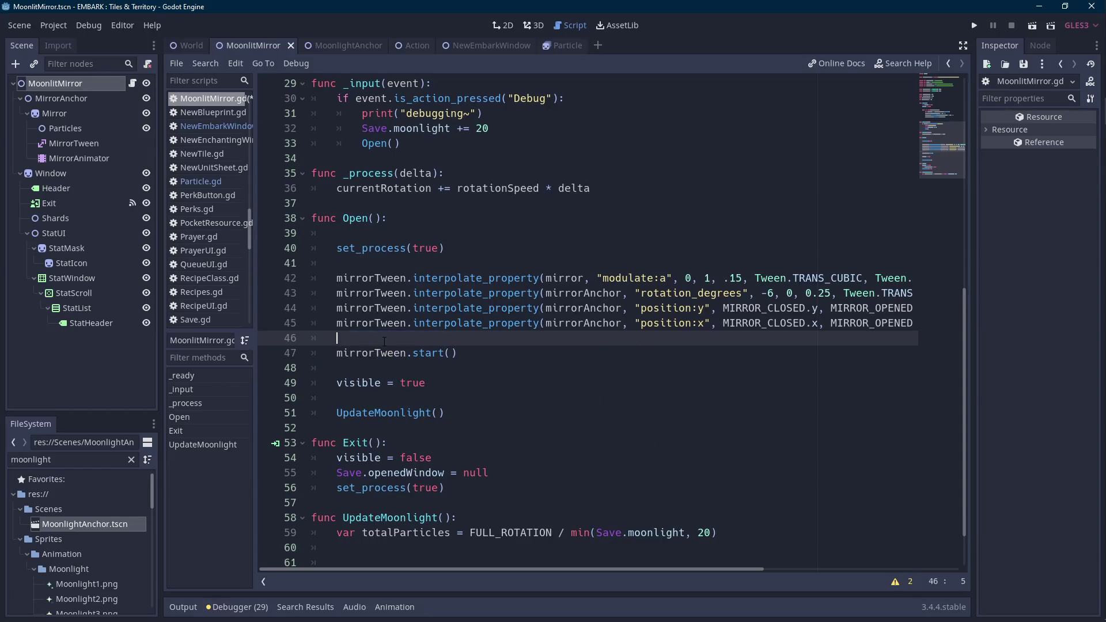
{"action": "key", "text": "BackSpace"}
{"action": "key", "text": "BackSpace"}
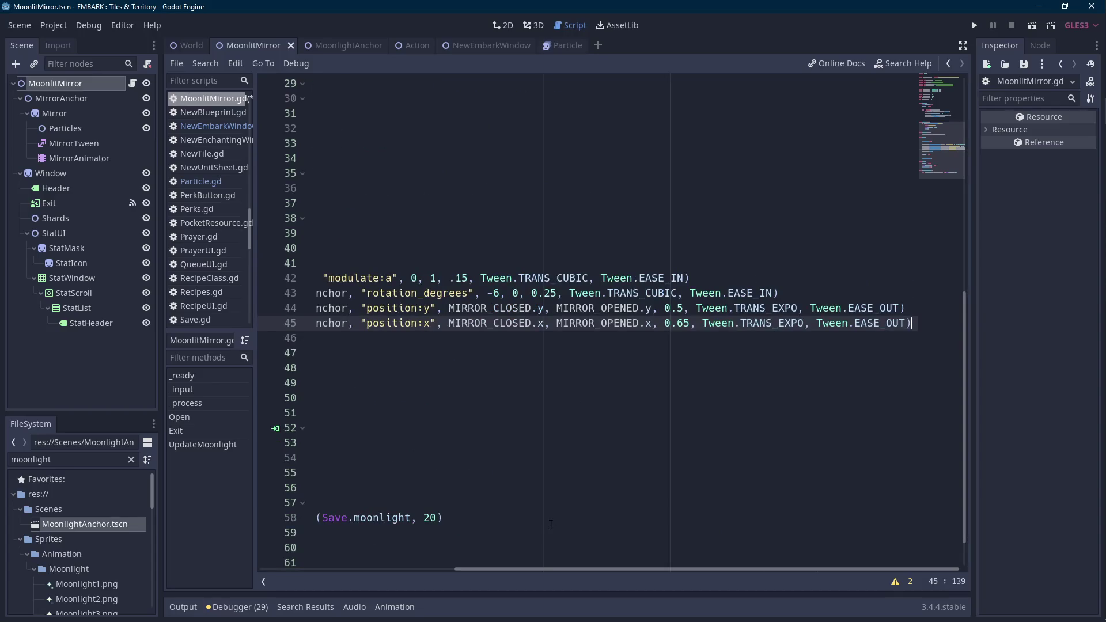
{"action": "left_click_drag", "start_coordinate": [526, 569], "coordinate": [330, 569]}
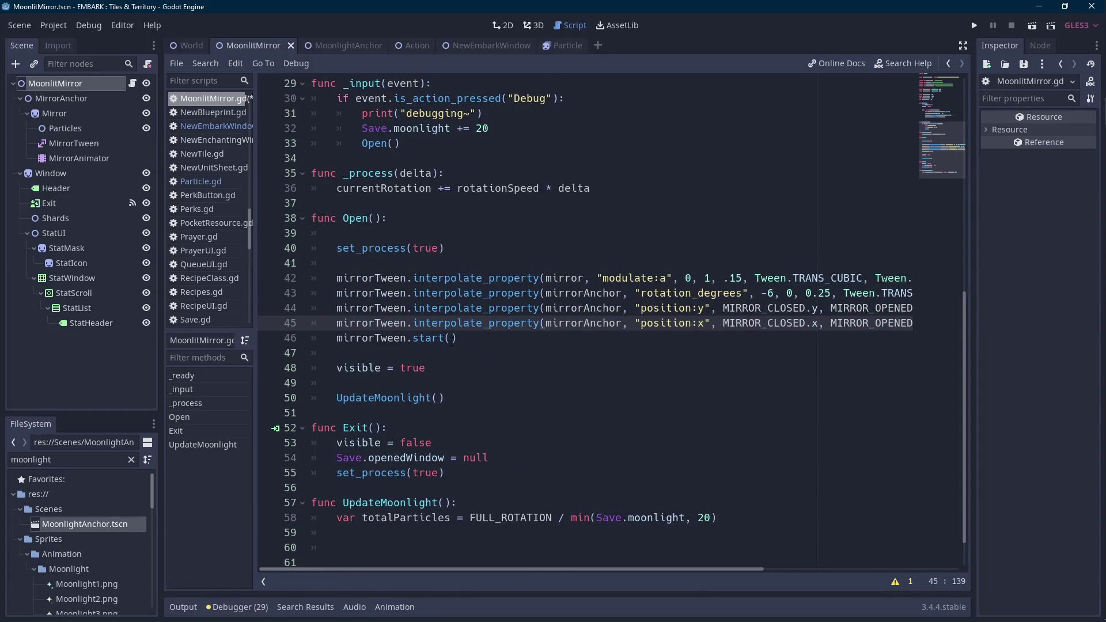
{"action": "scroll", "coordinate": [461, 281], "scroll_direction": "up", "scroll_amount": 3}
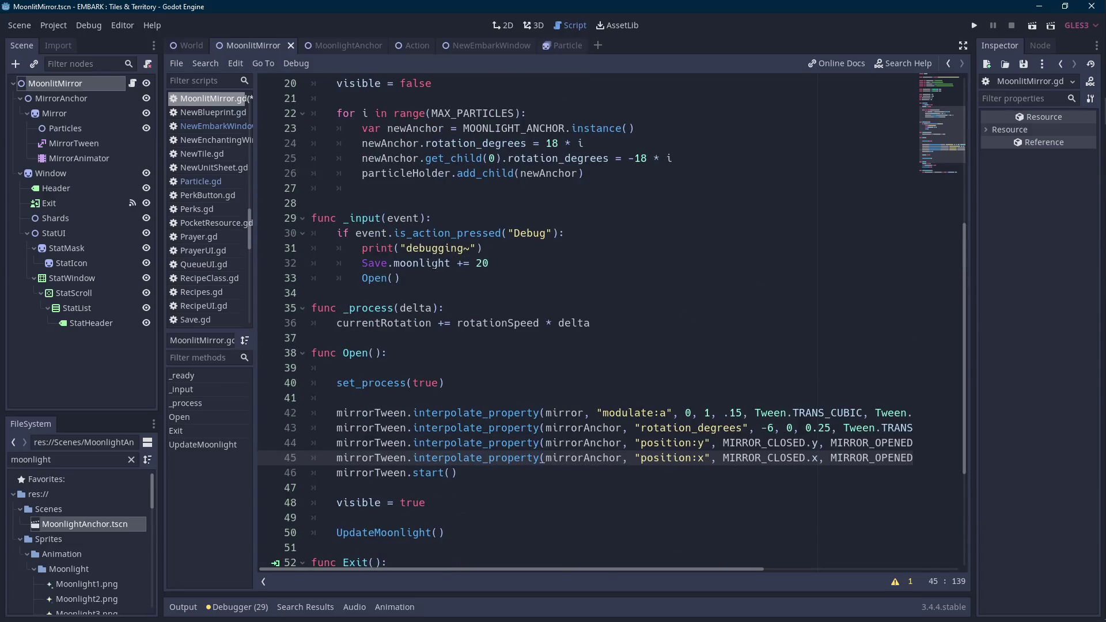
{"action": "double_click", "coordinate": [433, 264]}
{"action": "scroll", "coordinate": [398, 173], "scroll_direction": "down", "scroll_amount": 4}
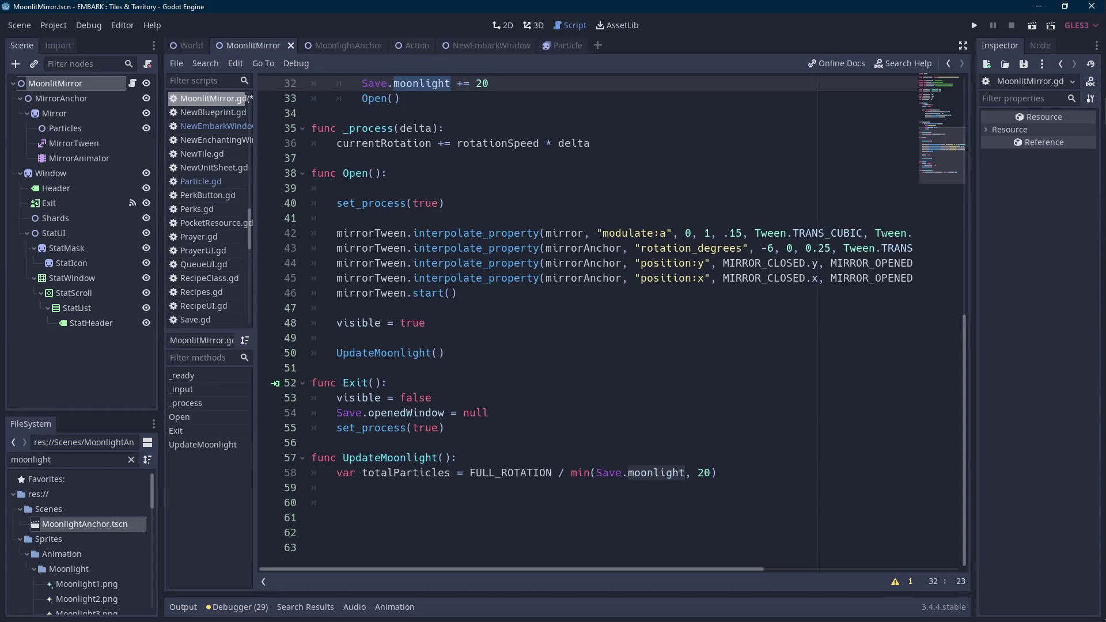
- Replace the hard-coded 20 in UpdateMoonlight's min() call with MAX_PARTICLES
{"action": "double_click", "coordinate": [416, 473]}
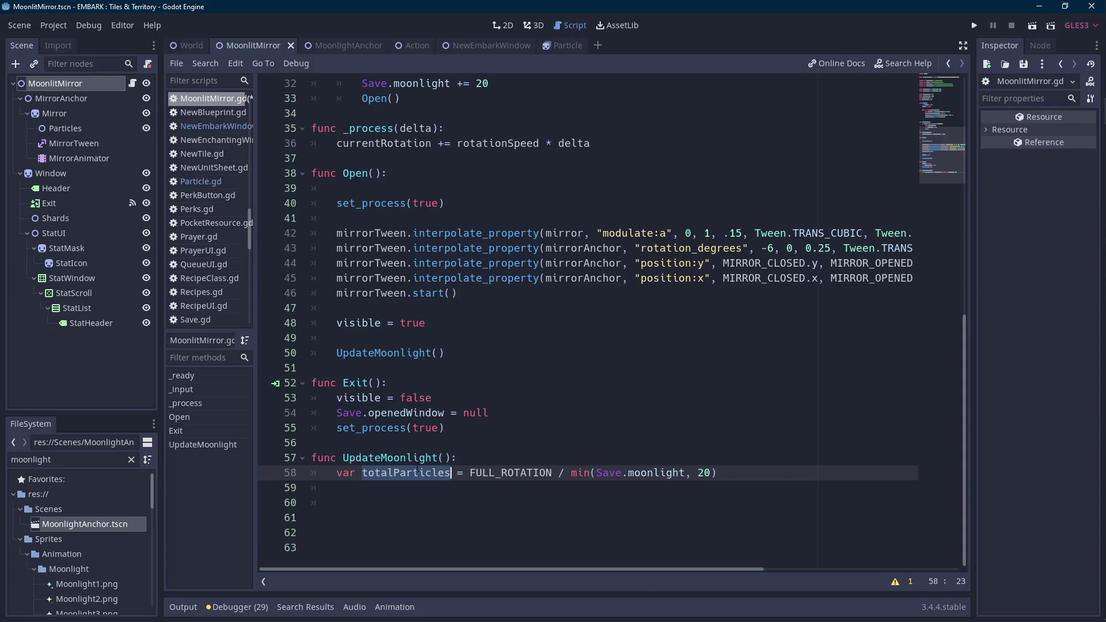
{"action": "scroll", "coordinate": [428, 472], "scroll_direction": "up", "scroll_amount": 4}
{"action": "scroll", "coordinate": [428, 473], "scroll_direction": "up", "scroll_amount": 5}
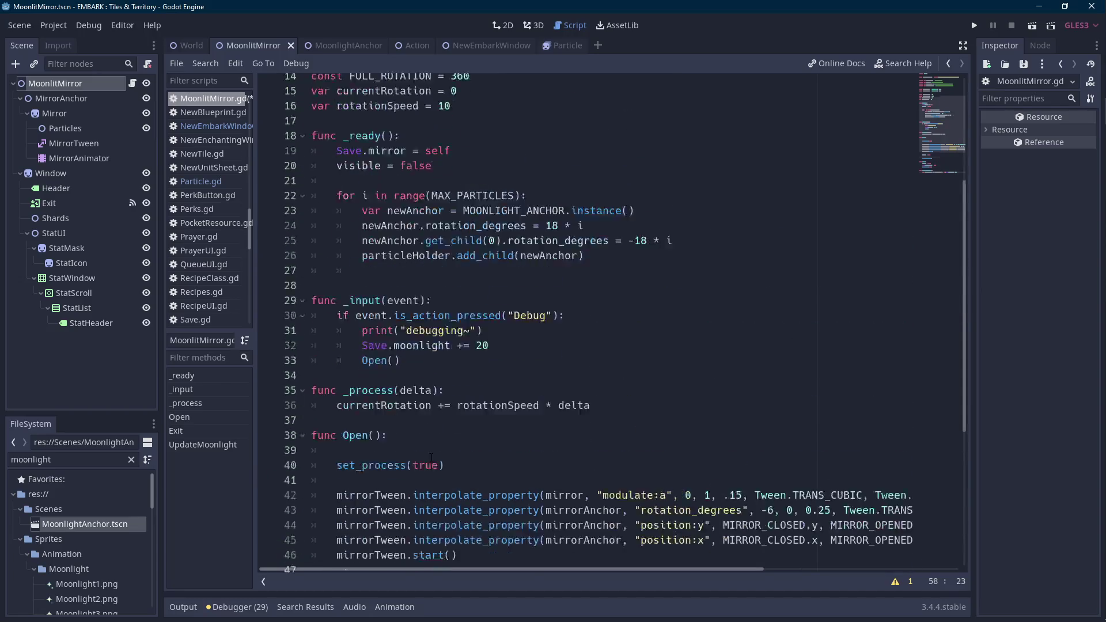
{"action": "double_click", "coordinate": [390, 203]}
{"action": "key", "text": "ctrl+c"}
{"action": "scroll", "coordinate": [577, 346], "scroll_direction": "down", "scroll_amount": 9}
{"action": "left_click", "coordinate": [702, 473]}
{"action": "double_click", "coordinate": [703, 473]}
{"action": "key", "text": "ctrl+v"}
- Add the loop header 'for i in range(particleHolder.get_child_count()):' below the min() line
{"action": "key", "text": "Down"}
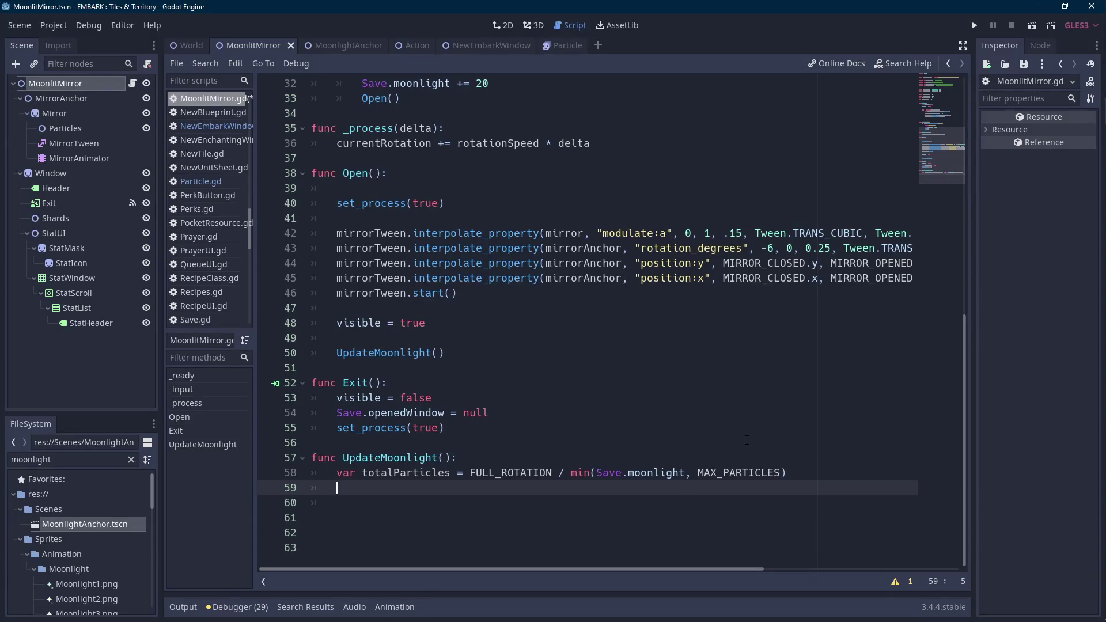
{"action": "key", "text": "Return"}
{"action": "type", "text": "for i in range(totalpar"}
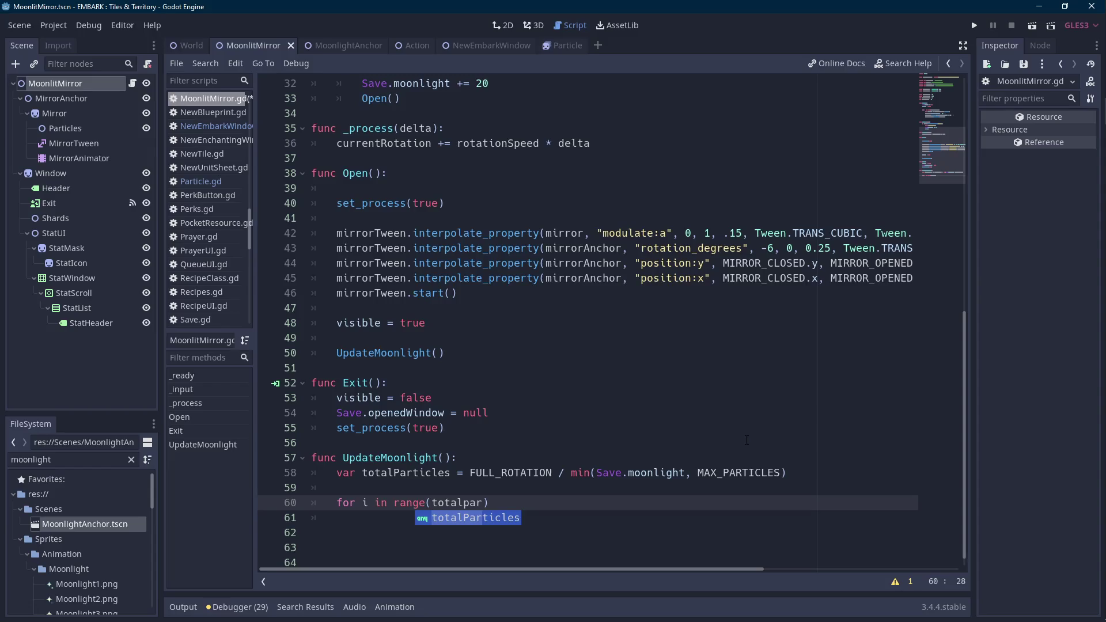
{"action": "key", "text": "ctrl+shift+Left"}
{"action": "type", "text": "max"}
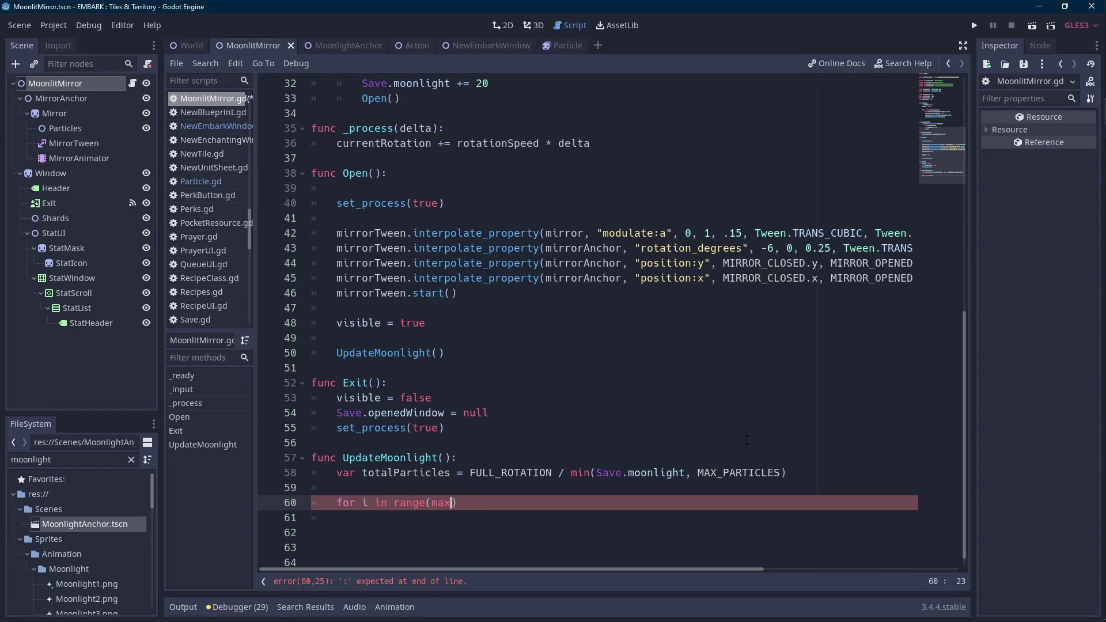
{"action": "type", "text": "_"}
{"action": "key", "text": "Return"}
{"action": "key", "text": "ctrl+Left"}
{"action": "key", "text": "ctrl+Left"}
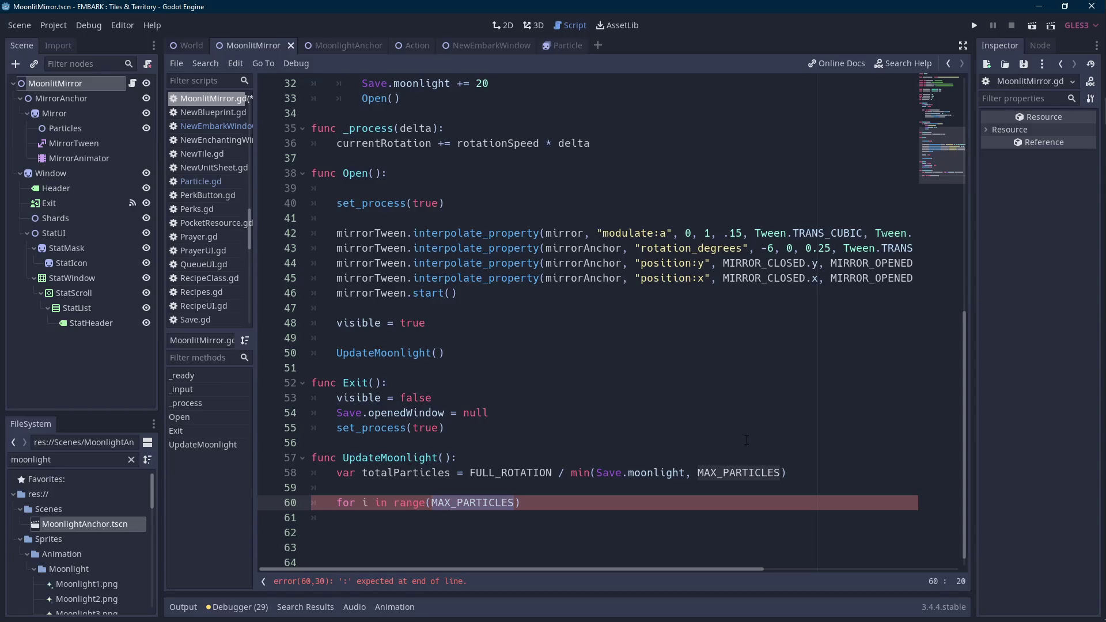
{"action": "key", "text": "ctrl+Delete"}
{"action": "type", "text": "particleH"}
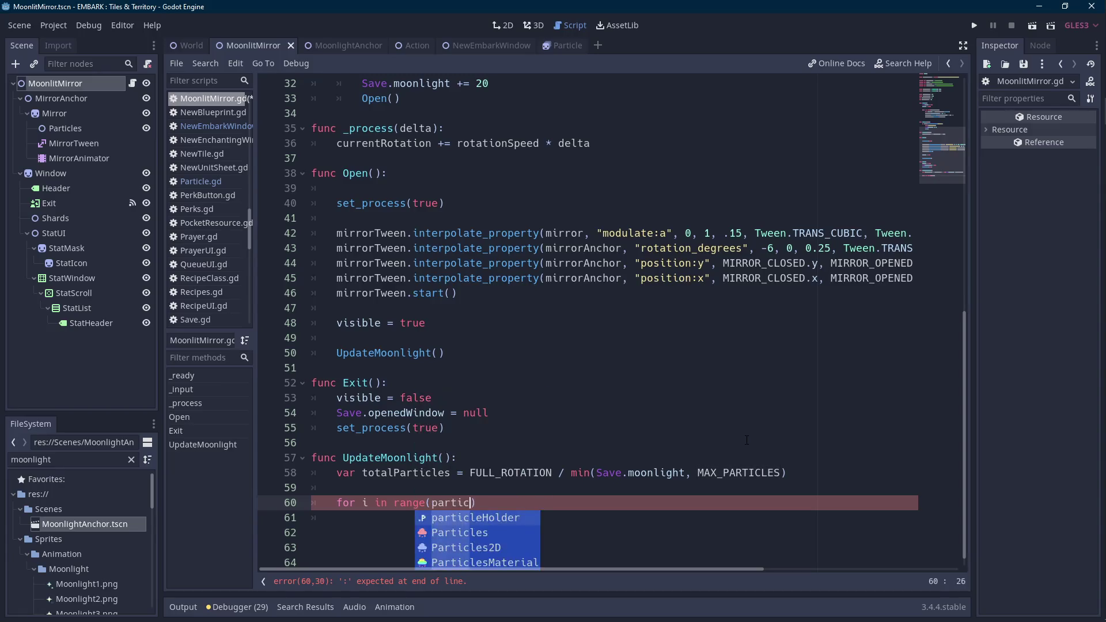
{"action": "key", "text": "Return"}
{"action": "type", "text": ".get_chi"}
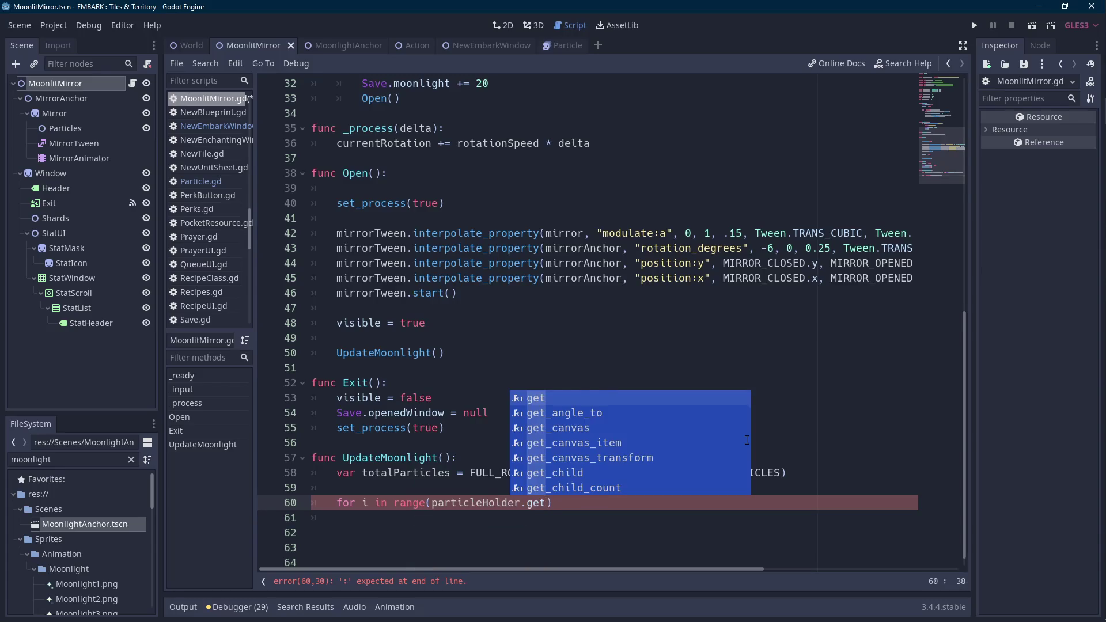
{"action": "key", "text": "Down"}
{"action": "key", "text": "Return"}
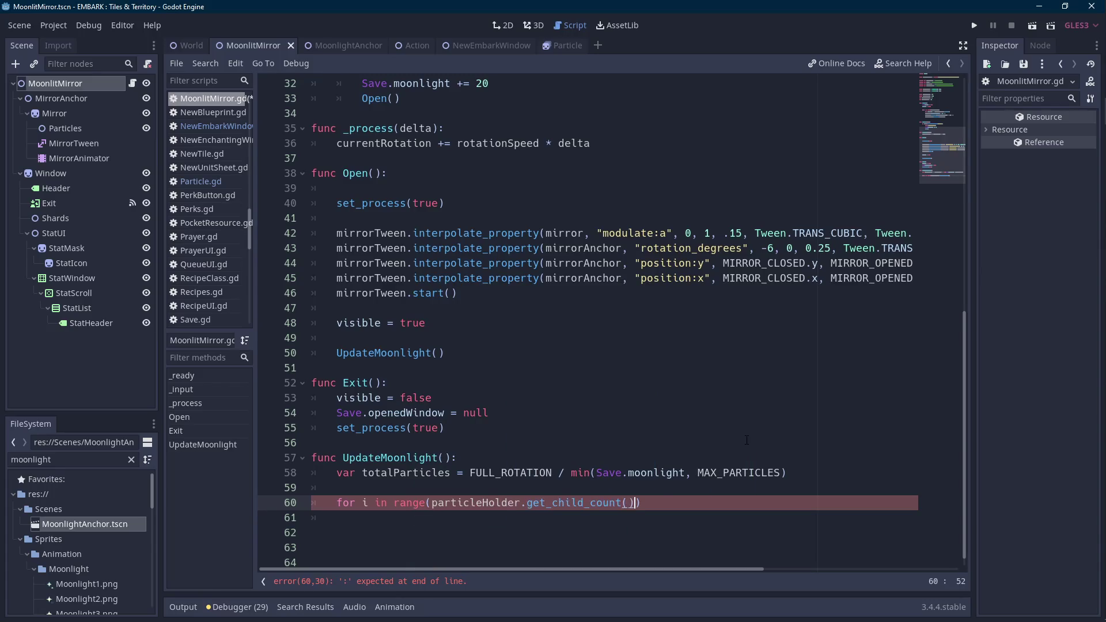
{"action": "type", "text": "):"}
{"action": "key", "text": "Return"}
- Fill the loop body with 'if i <= totalParticles: pass' and an 'else: pass' branch
{"action": "type", "text": "if i <="}
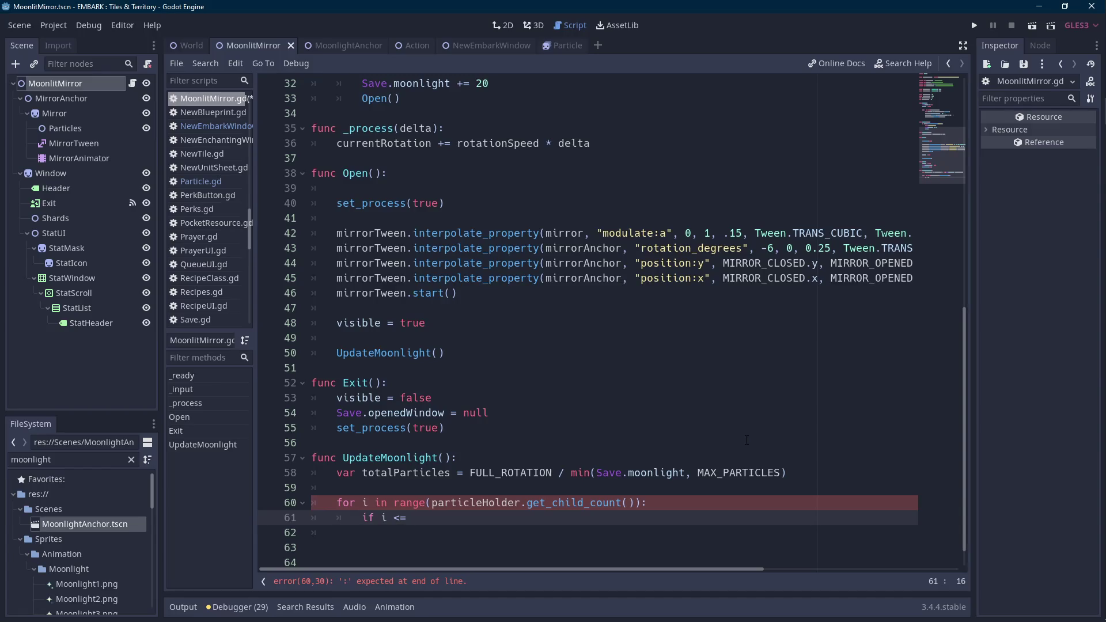
{"action": "type", "text": " tota"}
{"action": "key", "text": "Return"}
{"action": "type", "text": ":"}
{"action": "key", "text": "Return"}
{"action": "type", "text": "pass"}
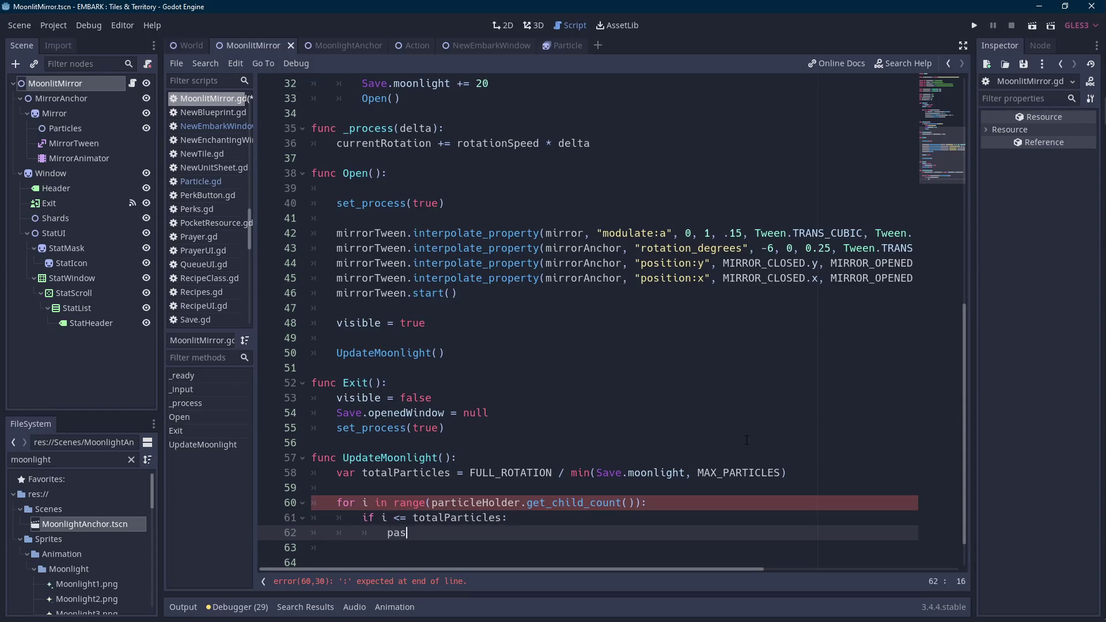
{"action": "key", "text": "Return"}
{"action": "key", "text": "BackSpace"}
{"action": "type", "text": "else:"}
{"action": "key", "text": "Return"}
{"action": "type", "text": "pass"}
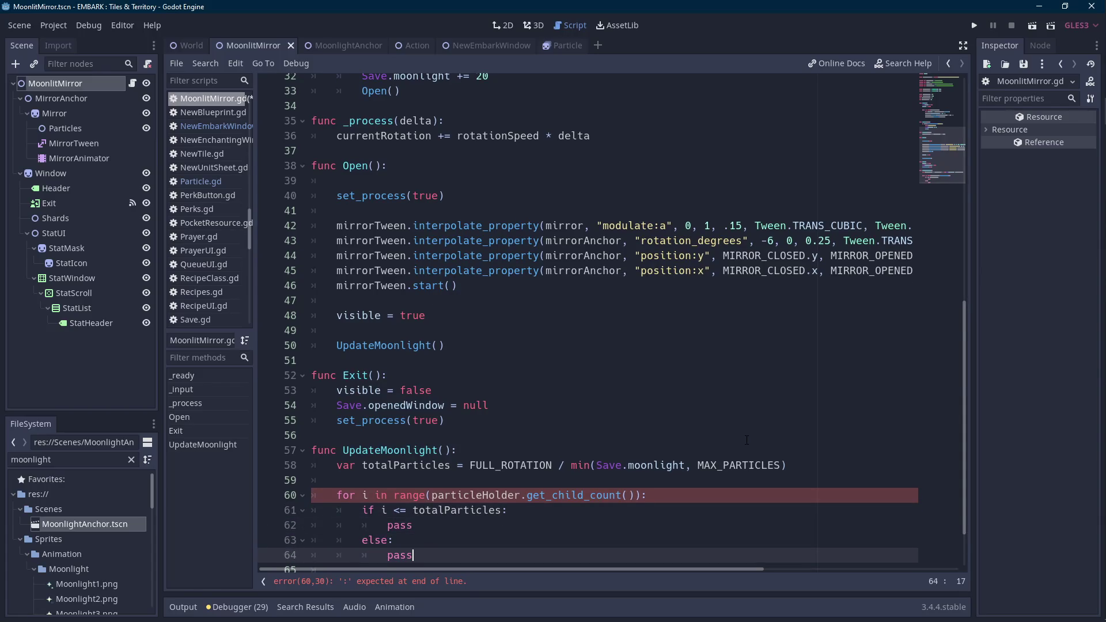
- Insert an empty line below the totalParticles line on line 58
{"action": "scroll", "coordinate": [745, 441], "scroll_direction": "down", "scroll_amount": 2}
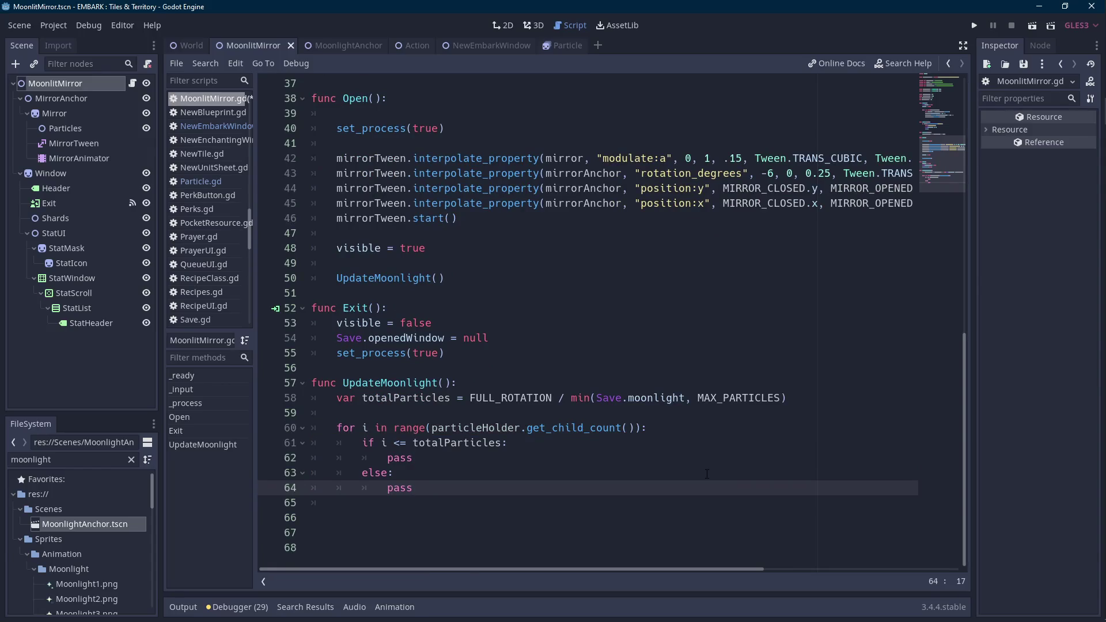
{"action": "double_click", "coordinate": [401, 398]}
{"action": "key", "text": "End"}
{"action": "key", "text": "Return"}
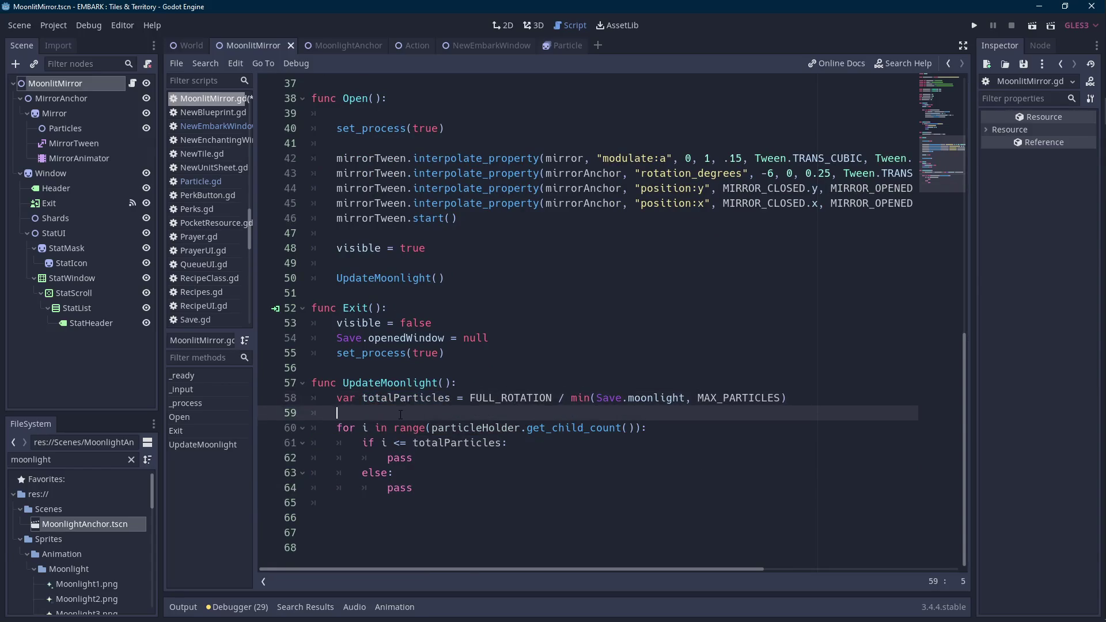
- Add print("current particles") below line 58, then select the totalParticles name on line 58
{"action": "key", "text": "Return"}
{"action": "type", "text": "print(\"to"}
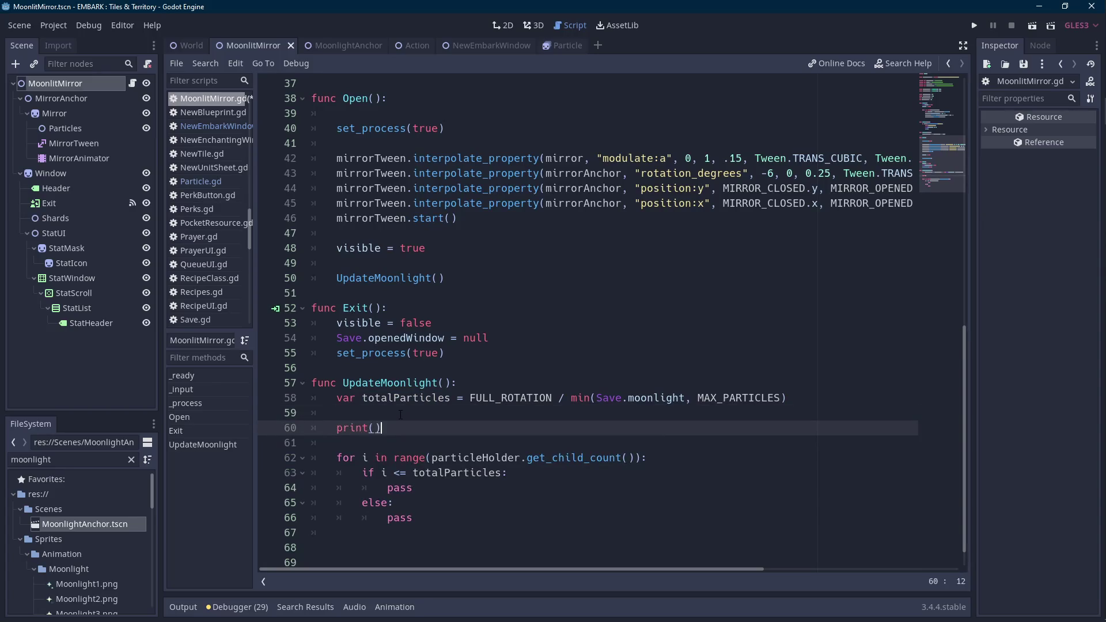
{"action": "type", "text": "tal p"}
{"action": "key", "text": "ctrl+shift+Left"}
{"action": "key", "text": "ctrl+shift+Left"}
{"action": "type", "text": "current particles"}
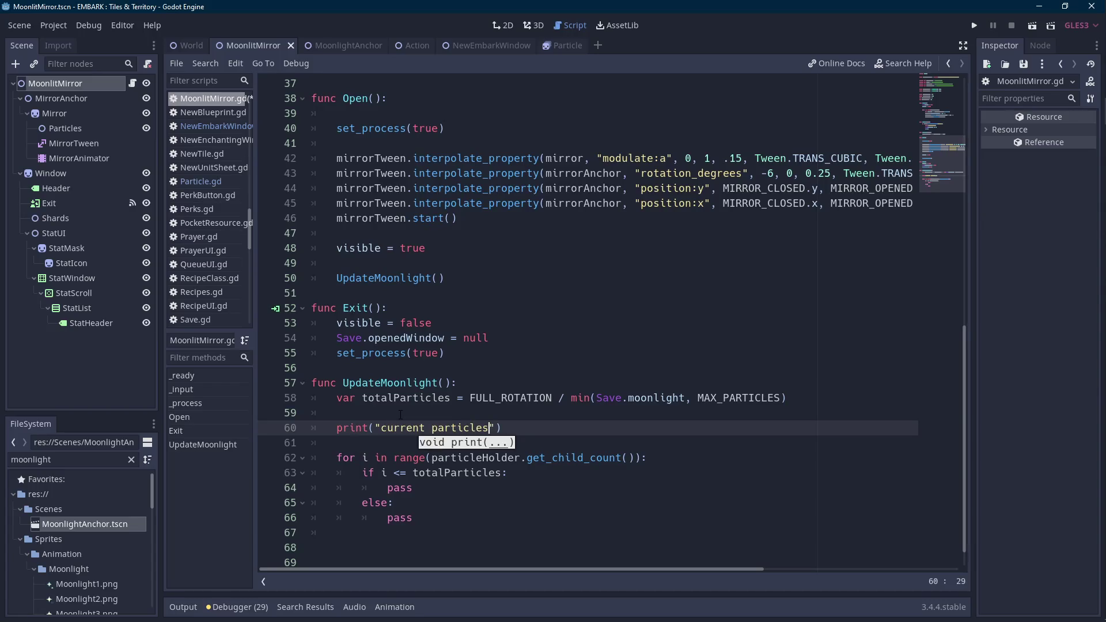
{"action": "key", "text": "Up"}
{"action": "key", "text": "Up"}
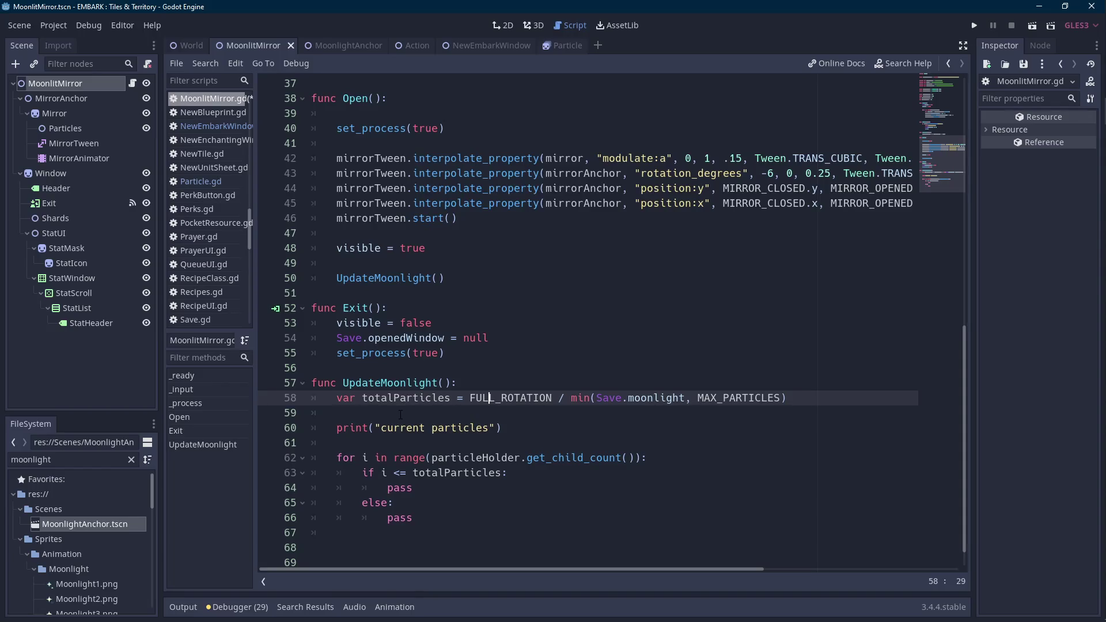
{"action": "key", "text": "Left"}
{"action": "key", "text": "Left"}
{"action": "key", "text": "Left"}
{"action": "key", "text": "Left"}
{"action": "key", "text": "Left"}
{"action": "key", "text": "Left"}
{"action": "key", "text": "ctrl+shift+Left"}
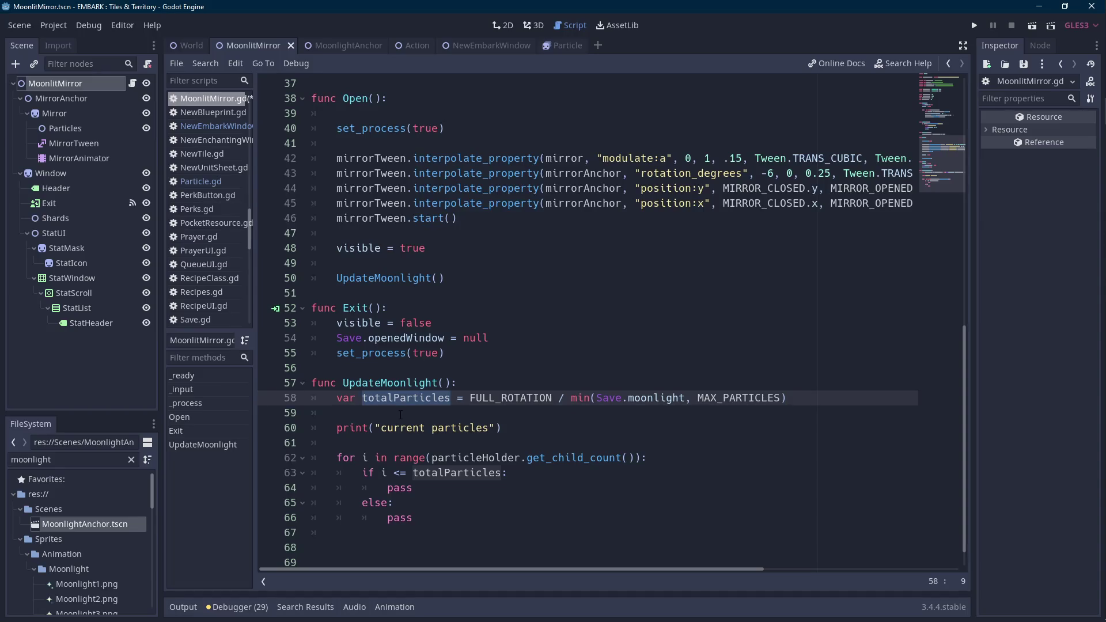
- Rename totalParticles to dividedRotation and declare var currentParticles = min(Save.moonlight, MAX_PARTICLES)
{"action": "type", "text": "dividedRotation"}
{"action": "key", "text": "ctrl+shift+Left"}
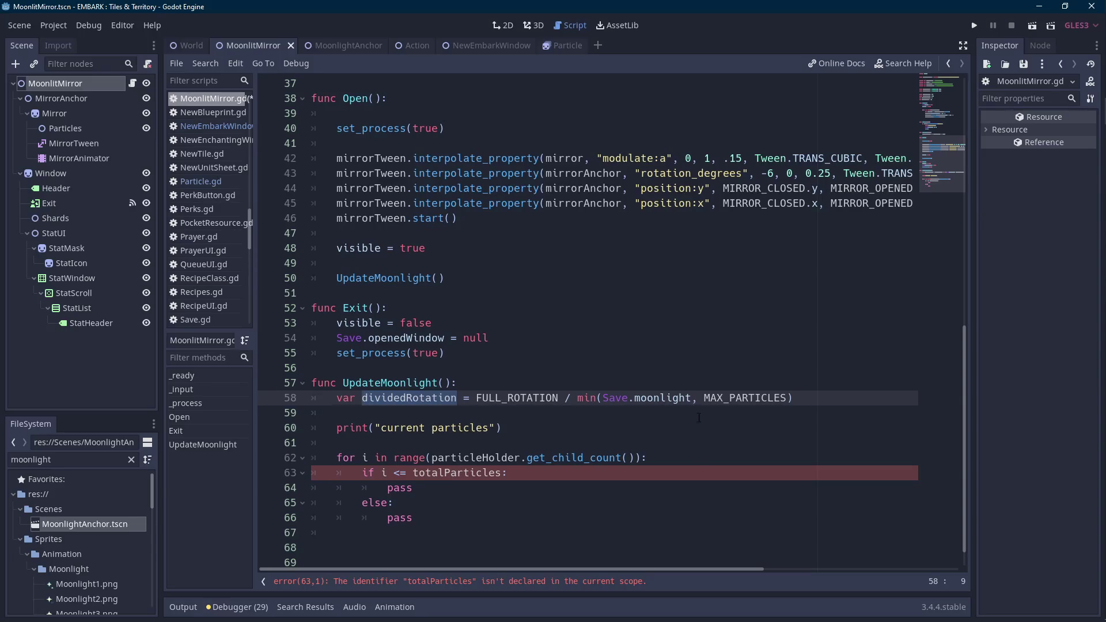
{"action": "left_click_drag", "start_coordinate": [807, 392], "coordinate": [627, 398]}
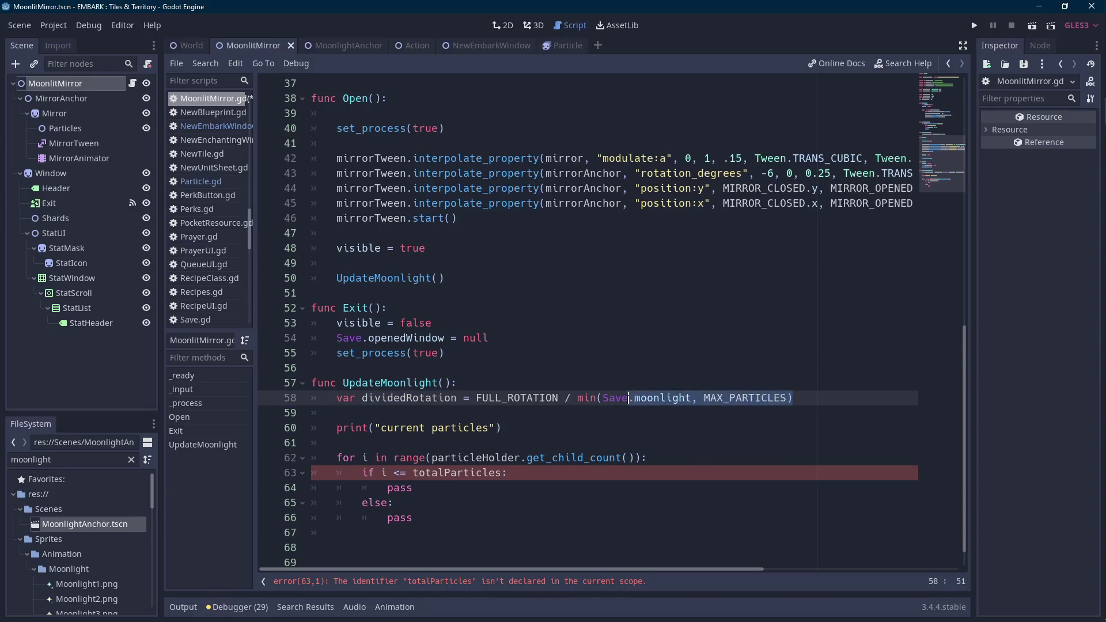
{"action": "left_click", "coordinate": [561, 389]}
{"action": "key", "text": "Return"}
{"action": "type", "text": "var "}
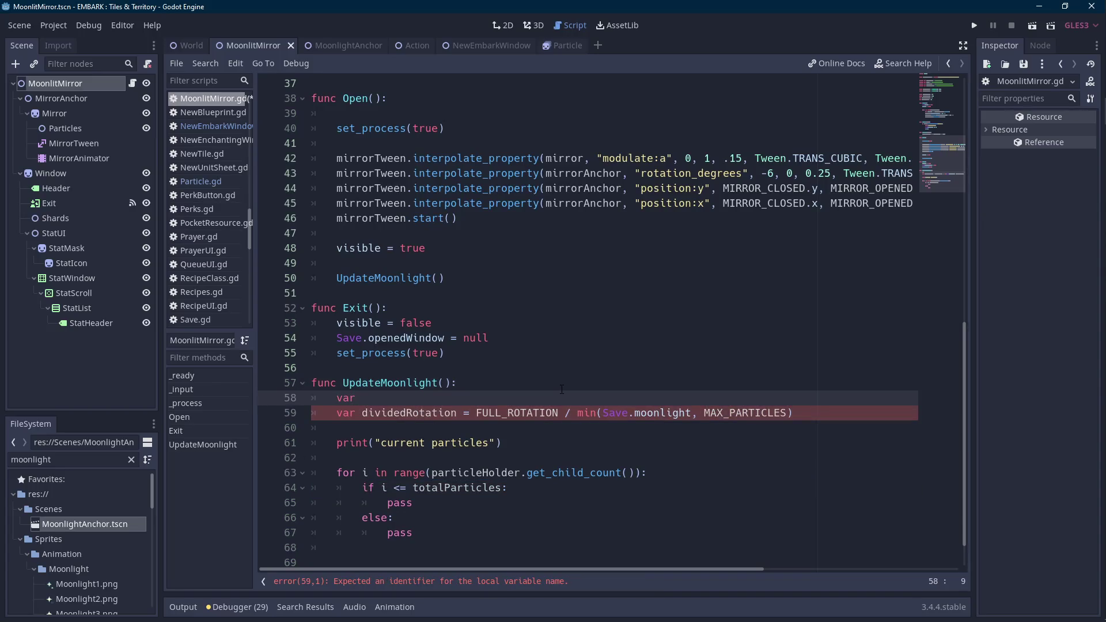
{"action": "type", "text": "currentParticle"}
{"action": "left_click_drag", "start_coordinate": [805, 413], "coordinate": [571, 413]}
{"action": "left_click", "coordinate": [800, 426]}
{"action": "left_click_drag", "start_coordinate": [800, 413], "coordinate": [574, 413]}
{"action": "key", "text": "ctrl+x"}
{"action": "left_click", "coordinate": [487, 398]}
{"action": "key", "text": "ctrl+v"}
- Divide dividedRotation by currentParticles and use currentParticles in the if condition
{"action": "double_click", "coordinate": [438, 398]}
{"action": "key", "text": "ctrl+c"}
{"action": "key", "text": "Down"}
{"action": "key", "text": "End"}
{"action": "key", "text": "ctrl+v"}
{"action": "double_click", "coordinate": [479, 488]}
{"action": "key", "text": "ctrl+v"}
- Print str(currentParticles) and add print("with a rotation of: " + str(dividedRotation))
{"action": "left_click", "coordinate": [489, 442]}
{"action": "type", "text": ": \" + str(currentParticles"}
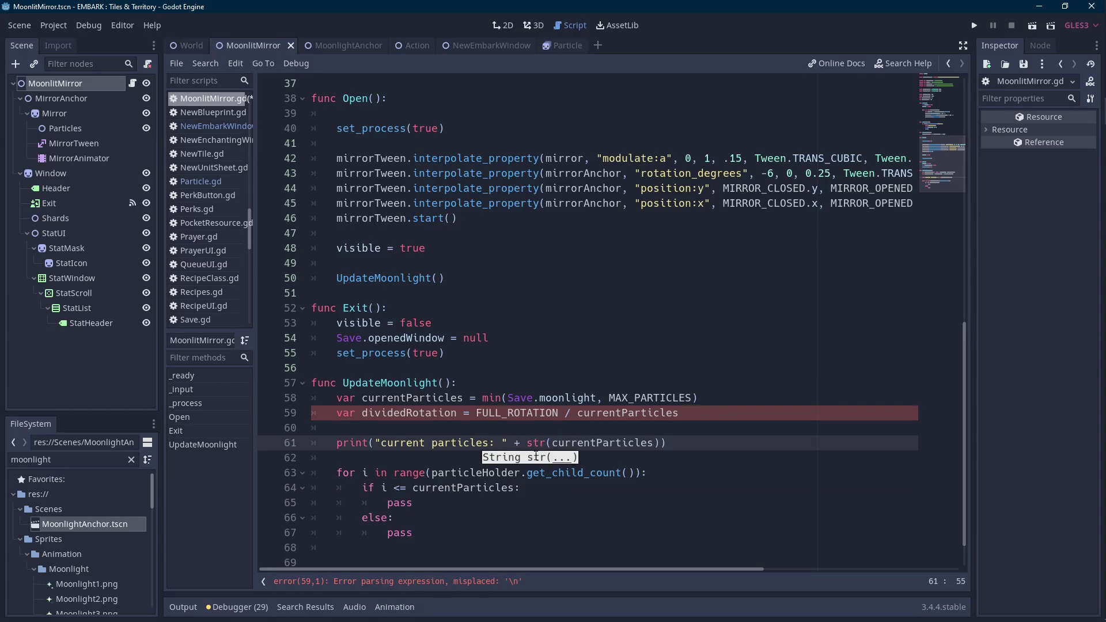
{"action": "left_click", "coordinate": [636, 443]}
{"action": "key", "text": "Return"}
{"action": "type", "text": "print("}
{"action": "type", "text": "\"with a rota"}
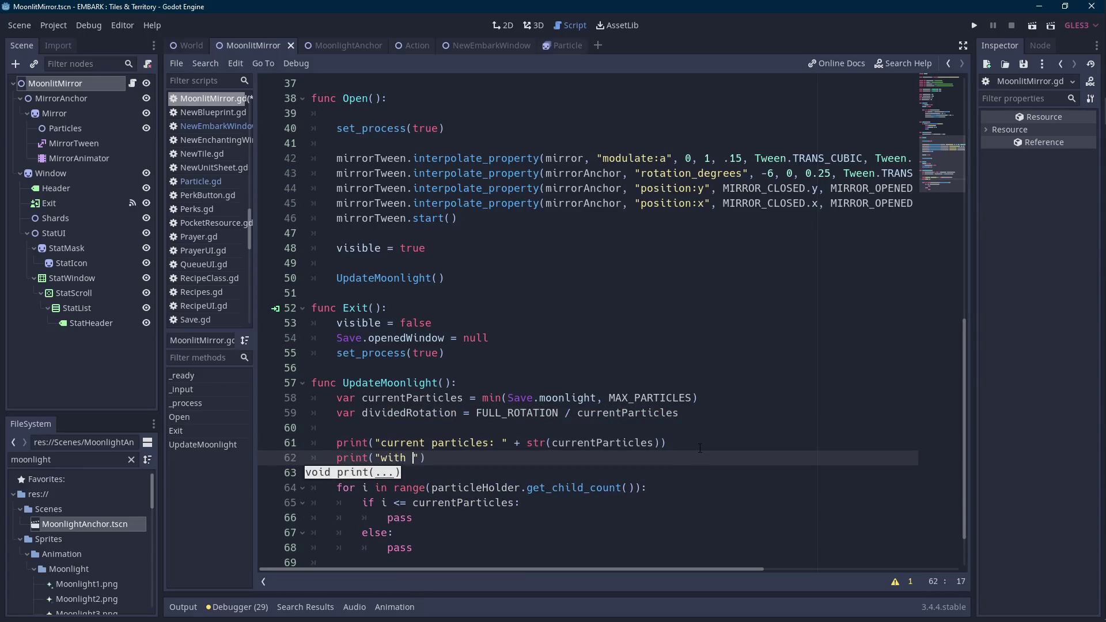
{"action": "type", "text": "tion of:"}
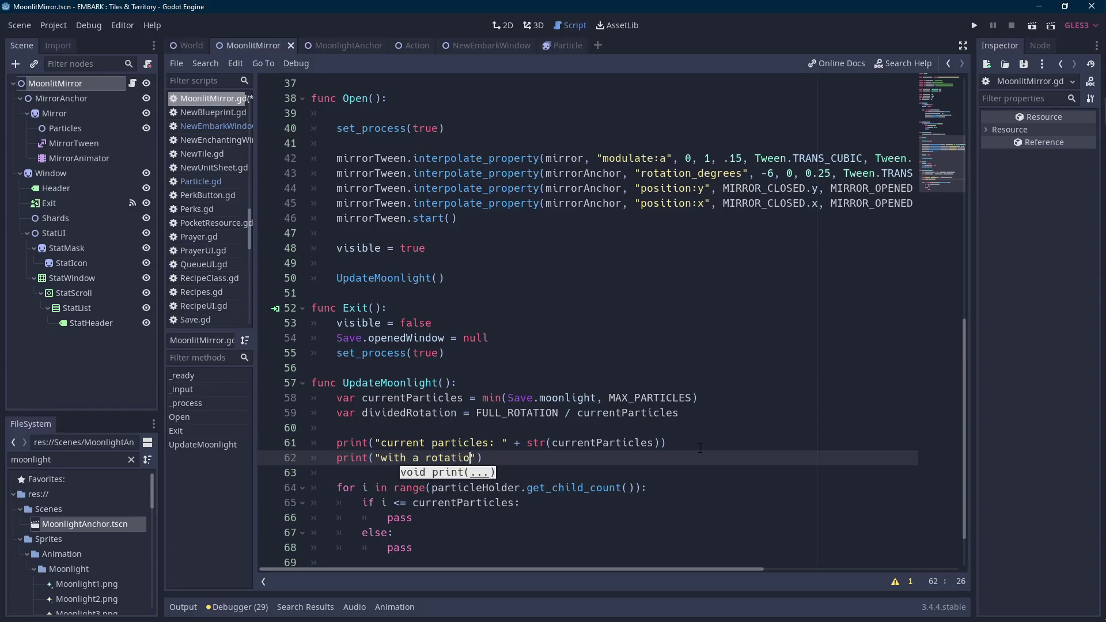
{"action": "type", "text": " \" + str()"}
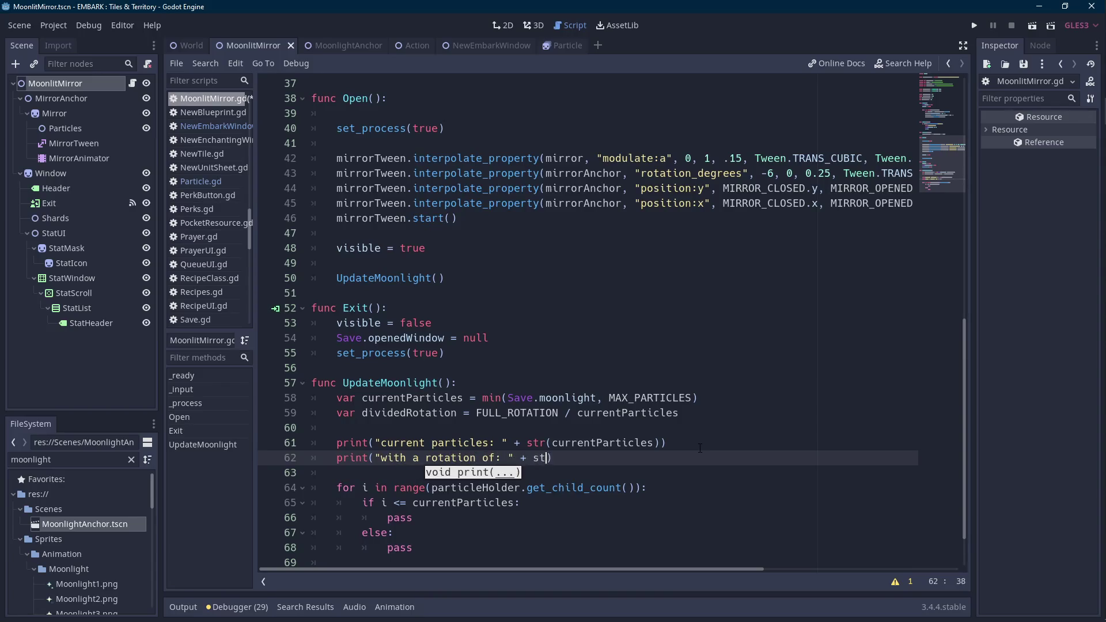
{"action": "double_click", "coordinate": [403, 413]}
{"action": "key", "text": "ctrl+c"}
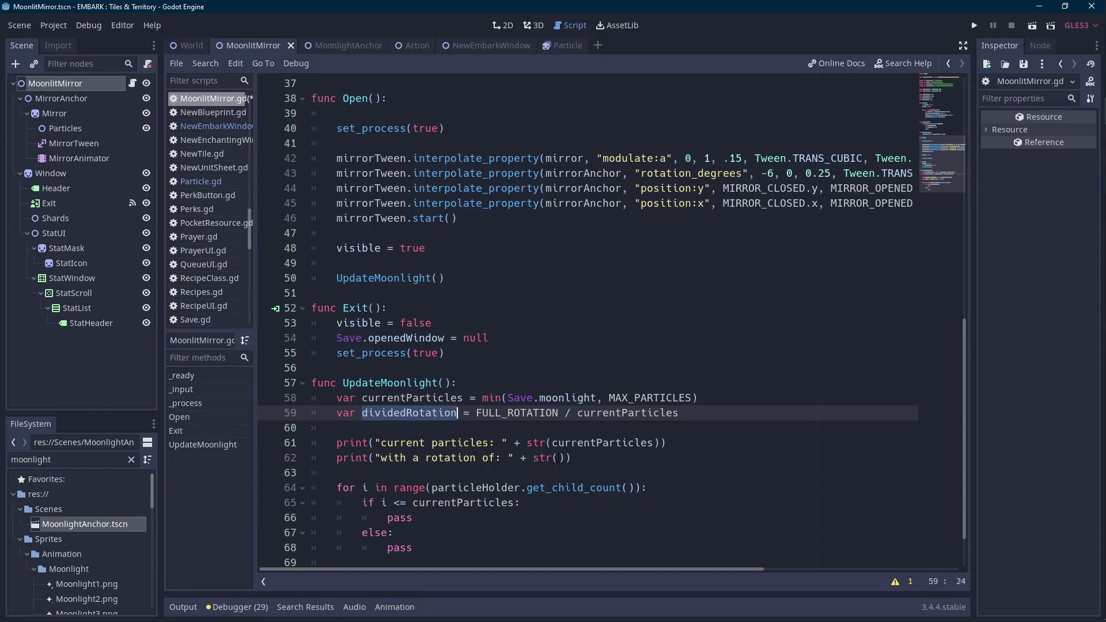
{"action": "left_click", "coordinate": [554, 458]}
{"action": "key", "text": "ctrl+v"}
{"action": "scroll", "coordinate": [675, 450], "scroll_direction": "down", "scroll_amount": 2}
{"action": "left_click", "coordinate": [434, 458]}
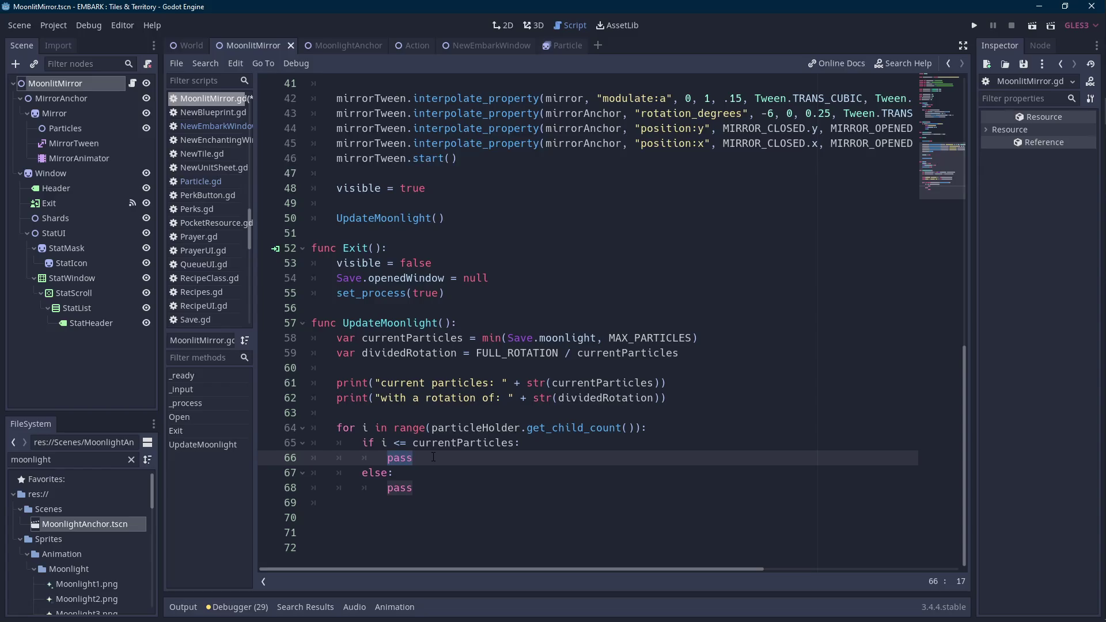
- Replace the if branch's pass with particleHolder.get_child(i).visible = true
{"action": "key", "text": "BackSpace"}
{"action": "type", "text": "particl"}
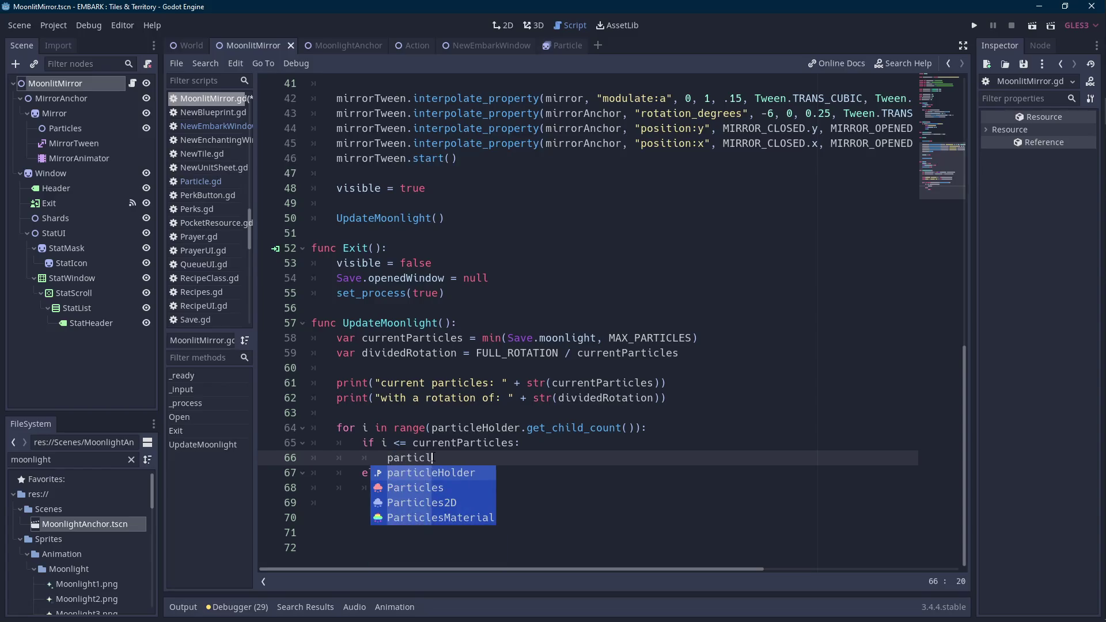
{"action": "key", "text": "Return"}
{"action": "type", "text": ".get_chi"}
{"action": "key", "text": "Return"}
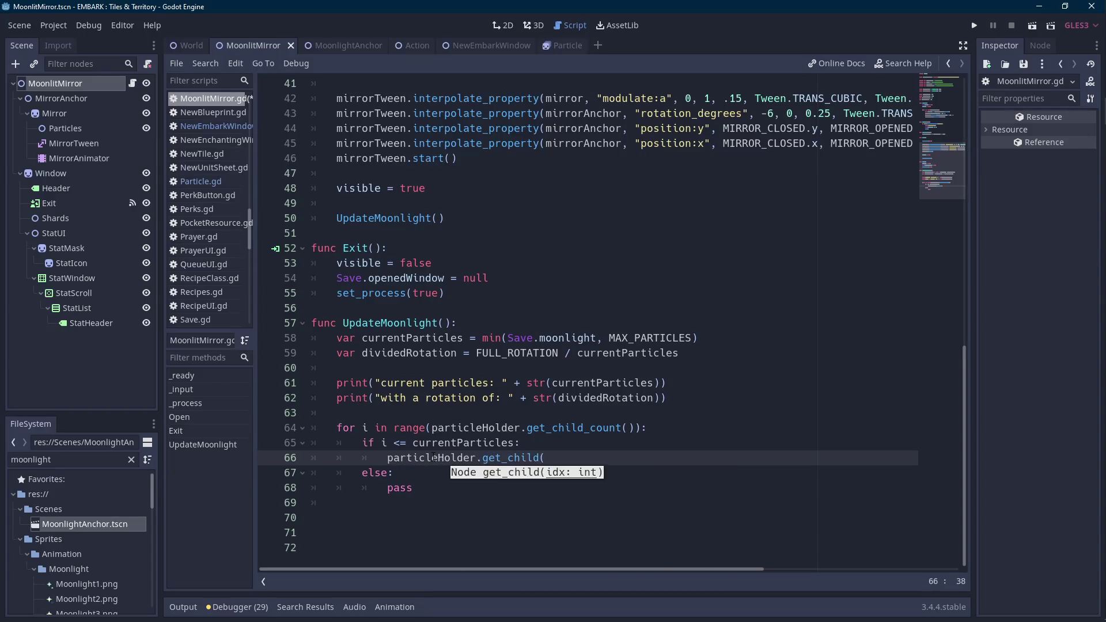
{"action": "type", "text": "i).visi"}
{"action": "key", "text": "BackSpace"}
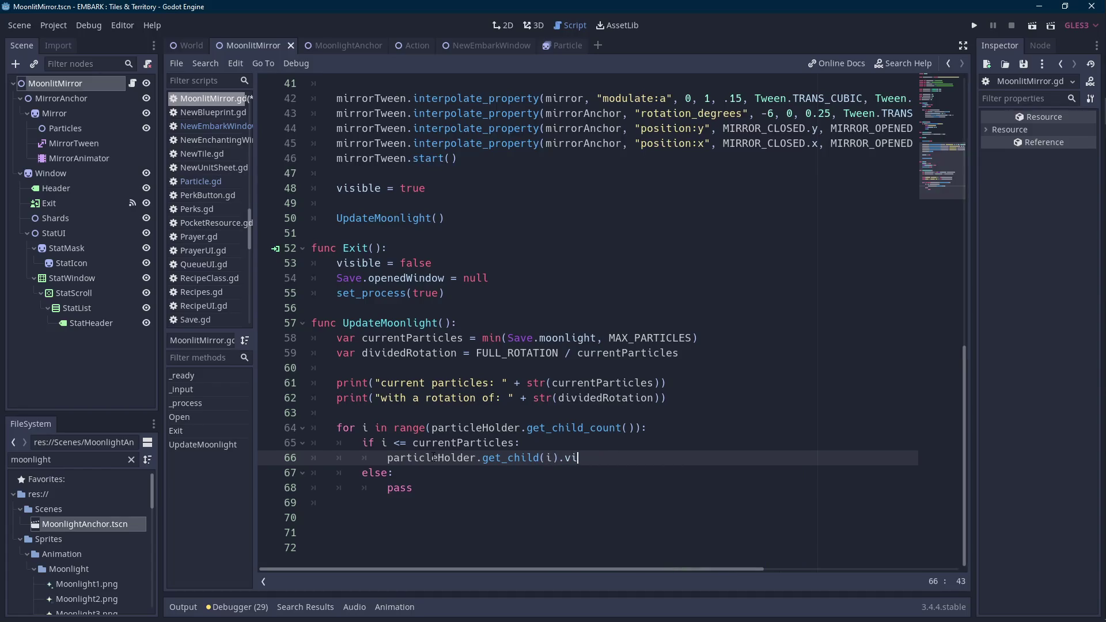
{"action": "key", "text": "Return"}
{"action": "type", "text": "= true"}
- Set the else branch to particleHolder.get_child(i).visible = false, then save and run the scene
{"action": "key", "text": "ctrl+shift+Left"}
{"action": "key", "text": "ctrl+shift+Left"}
{"action": "key", "text": "ctrl+shift+Left"}
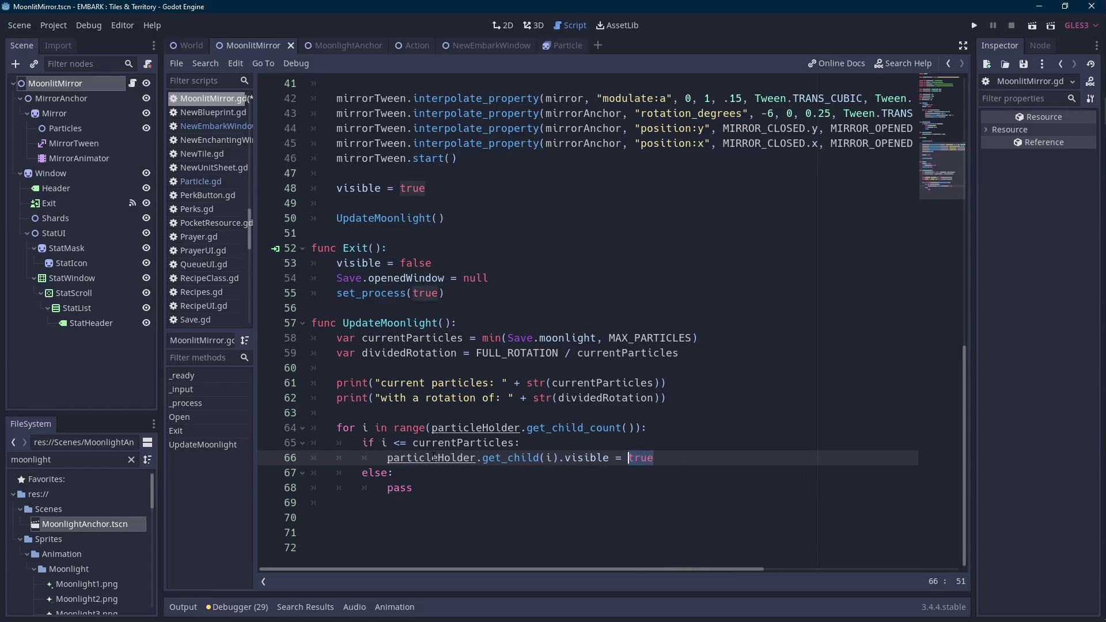
{"action": "key", "text": "ctrl+c"}
{"action": "key", "text": "Down"}
{"action": "key", "text": "Down"}
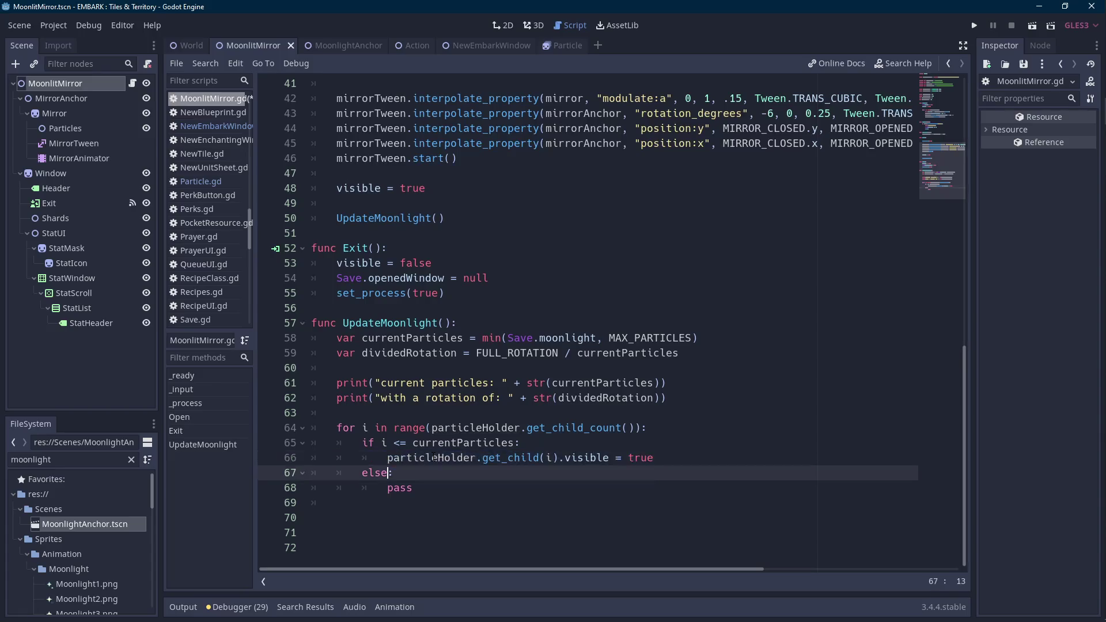
{"action": "key", "text": "shift+End"}
{"action": "key", "text": "ctrl+v"}
{"action": "key", "text": "ctrl+shift+Left"}
{"action": "type", "text": "false"}
{"action": "key", "text": "ctrl+s"}
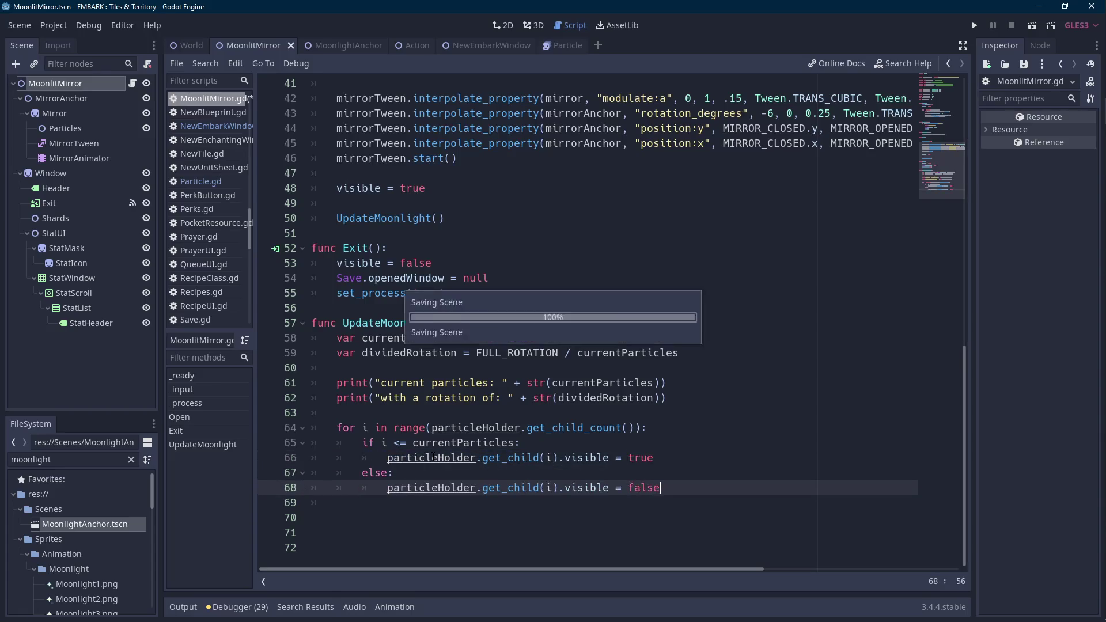
{"action": "left_click", "coordinate": [1036, 22]}
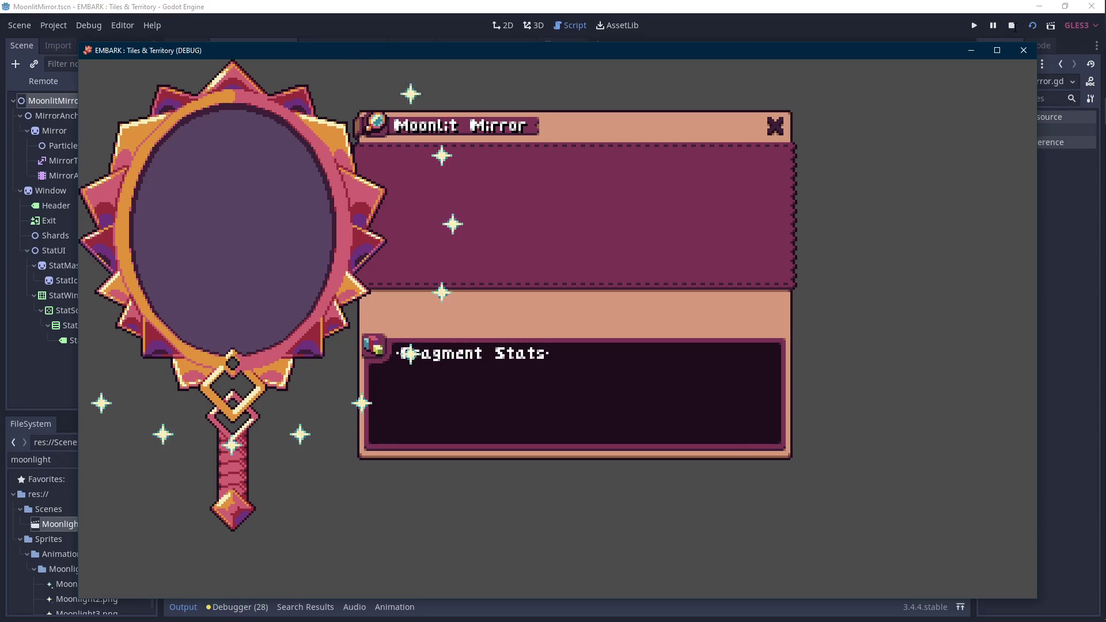
- Stop the test run, view the MoonlitMirror scene in 2D, and bring up Aseprite
{"action": "left_click", "coordinate": [1012, 26]}
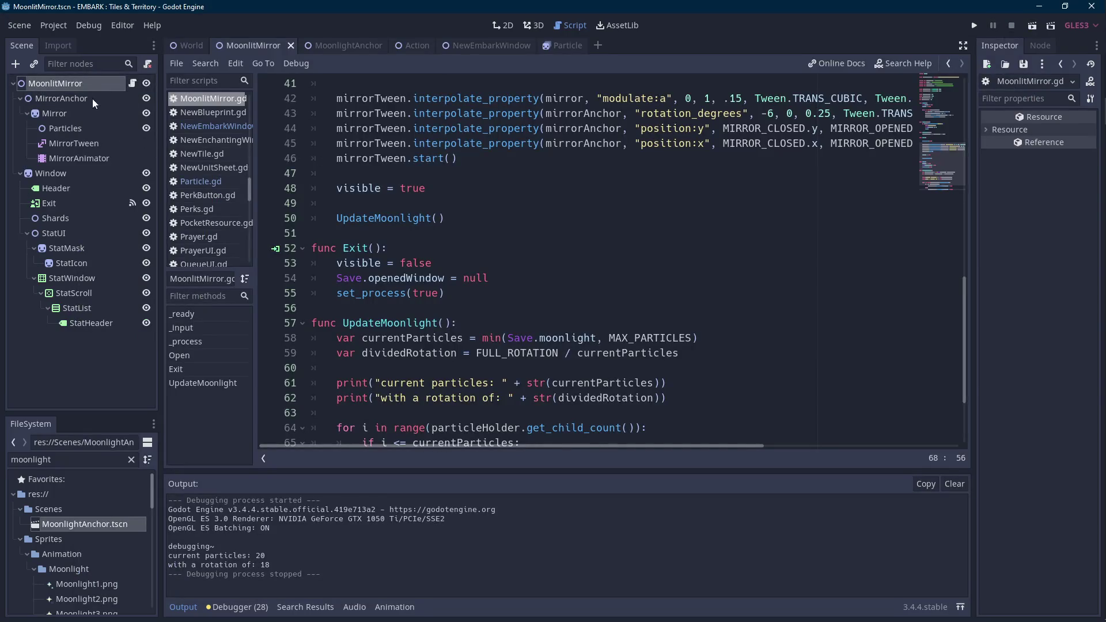
{"action": "key", "text": "ctrl+F1"}
{"action": "scroll", "coordinate": [399, 153], "scroll_direction": "down", "scroll_amount": 1}
{"action": "scroll", "coordinate": [437, 244], "scroll_direction": "up", "scroll_amount": 1}
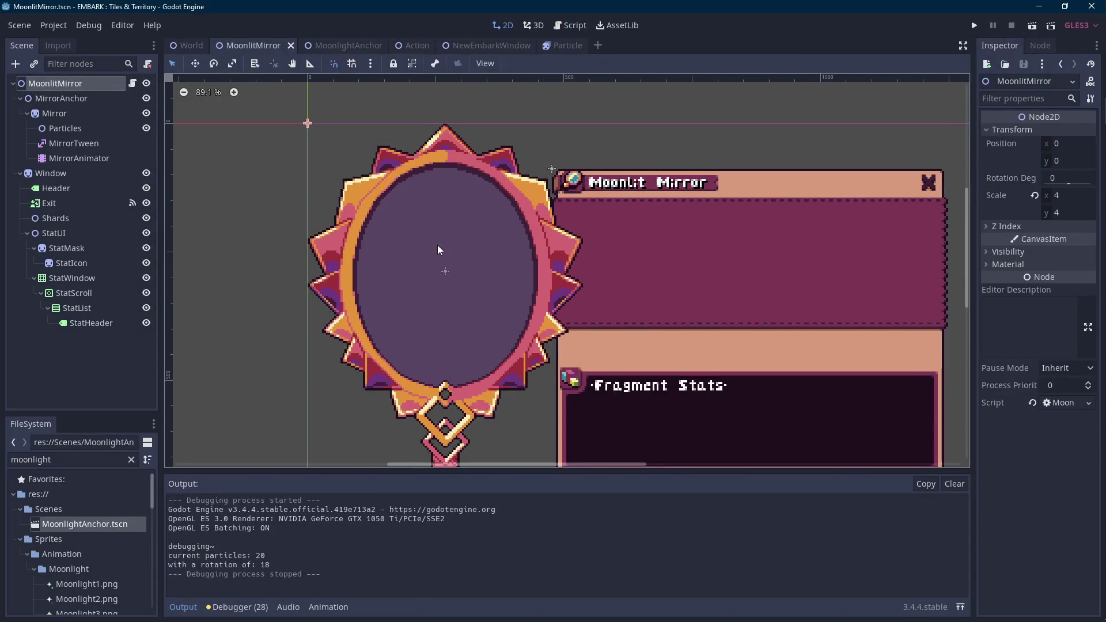
{"action": "scroll", "coordinate": [438, 243], "scroll_direction": "up", "scroll_amount": 1}
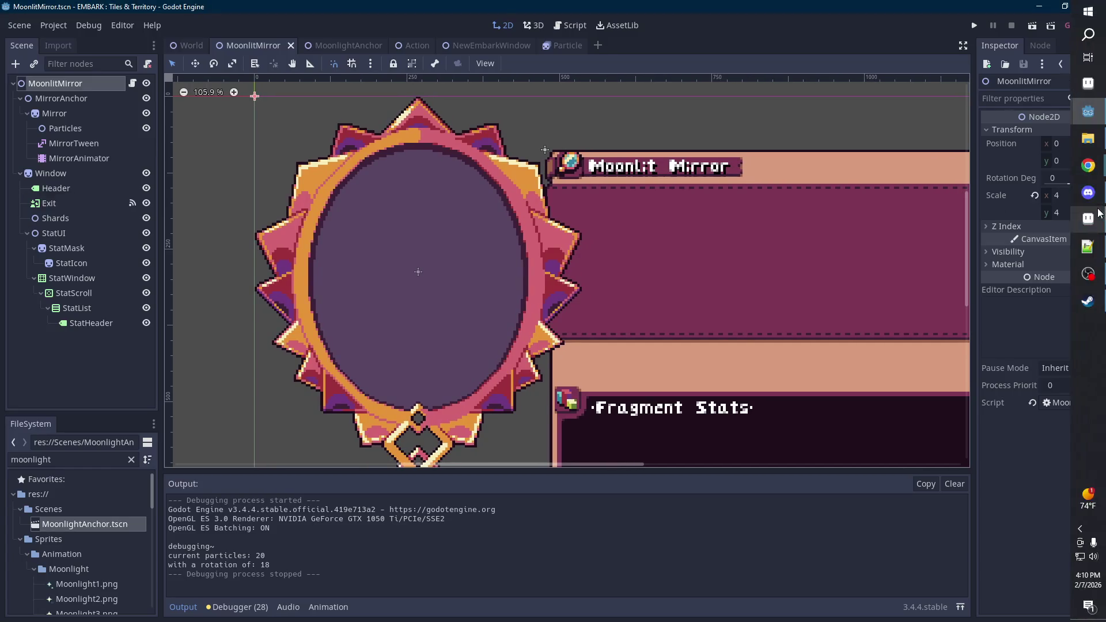
{"action": "left_click", "coordinate": [1089, 218]}
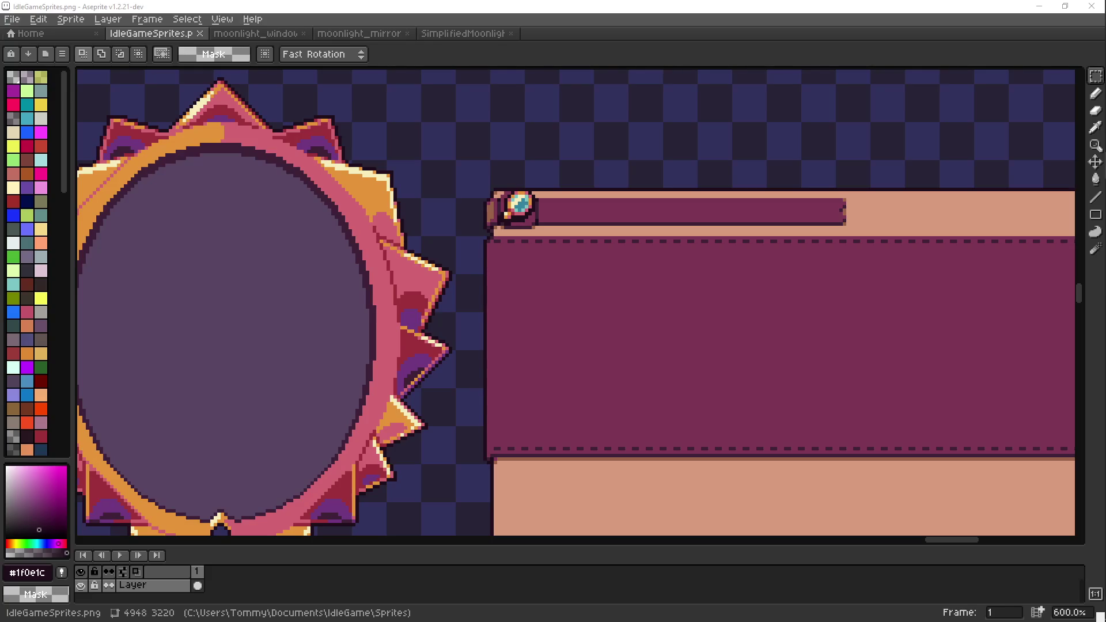
- View the moonlight_window and IdleGameSprites sprites, then minimize Aseprite back to Godot
{"action": "scroll", "coordinate": [489, 241], "scroll_direction": "down", "scroll_amount": 2}
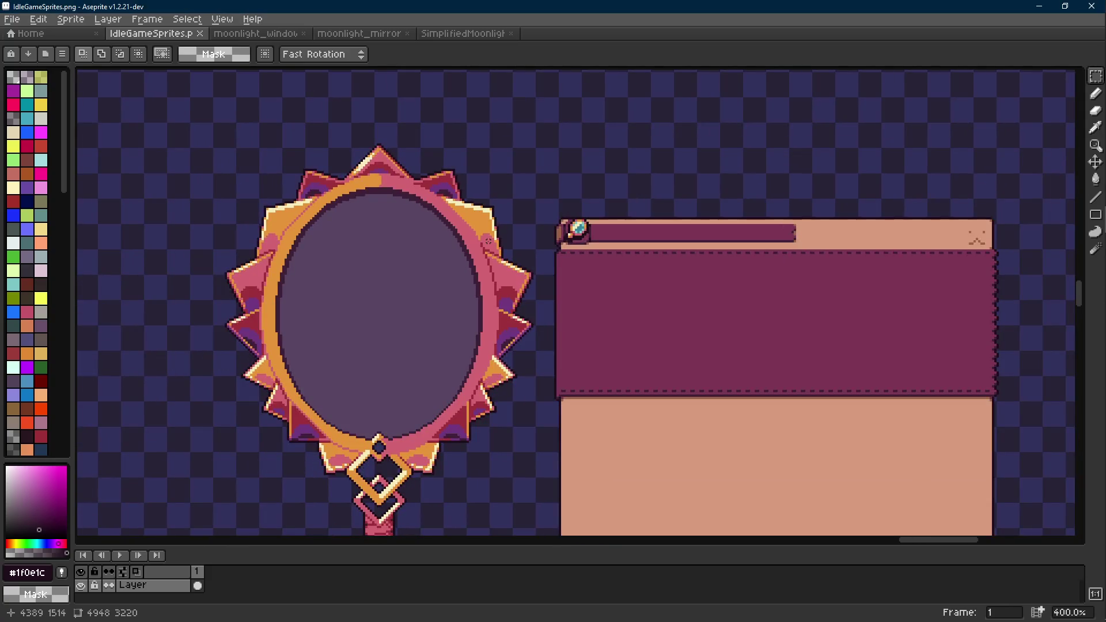
{"action": "left_click", "coordinate": [236, 35]}
{"action": "left_click", "coordinate": [153, 34]}
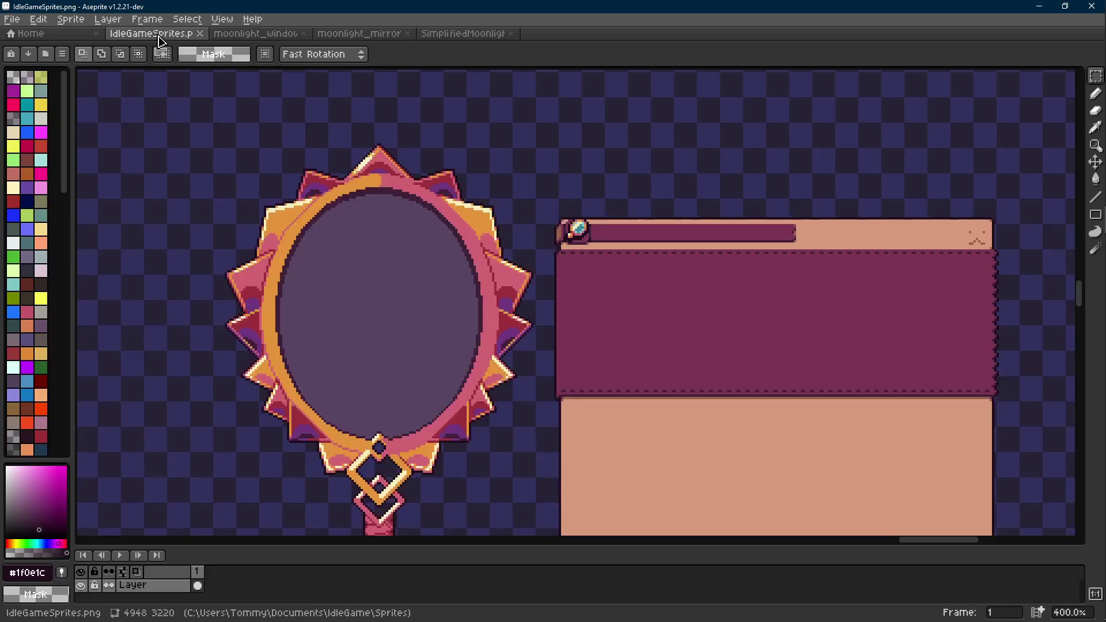
{"action": "left_click", "coordinate": [1040, 6]}
{"action": "left_click_drag", "start_coordinate": [652, 204], "coordinate": [619, 203]}
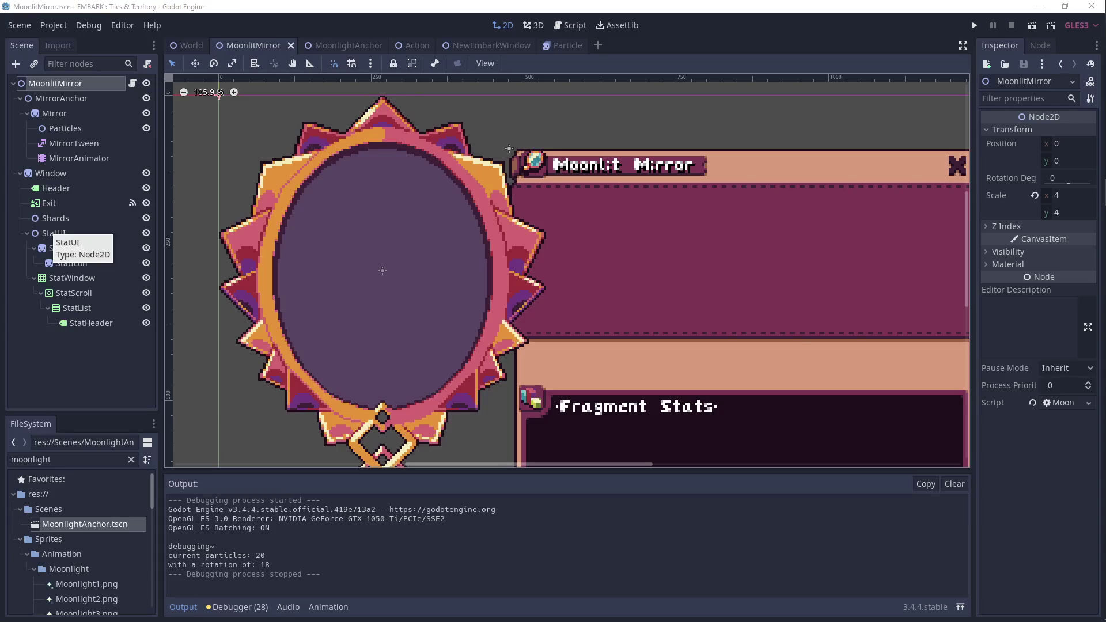
- In the mirror script's _input, change the debug increment to Save.moonlight += 10
{"action": "left_click", "coordinate": [133, 84]}
{"action": "scroll", "coordinate": [379, 286], "scroll_direction": "down", "scroll_amount": 3}
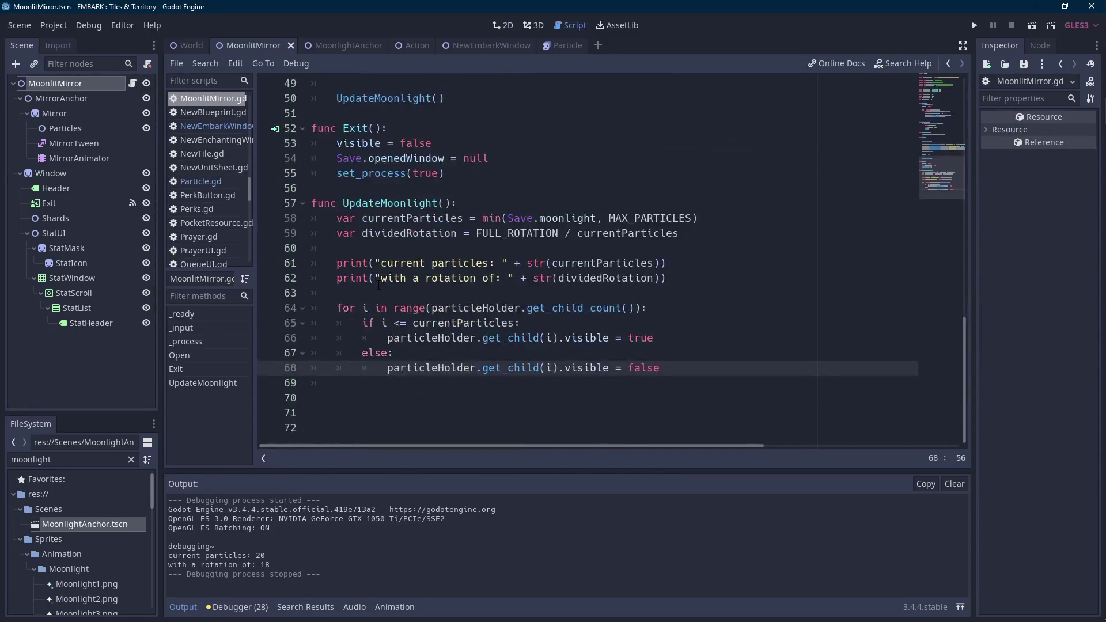
{"action": "scroll", "coordinate": [573, 350], "scroll_direction": "up", "scroll_amount": 10}
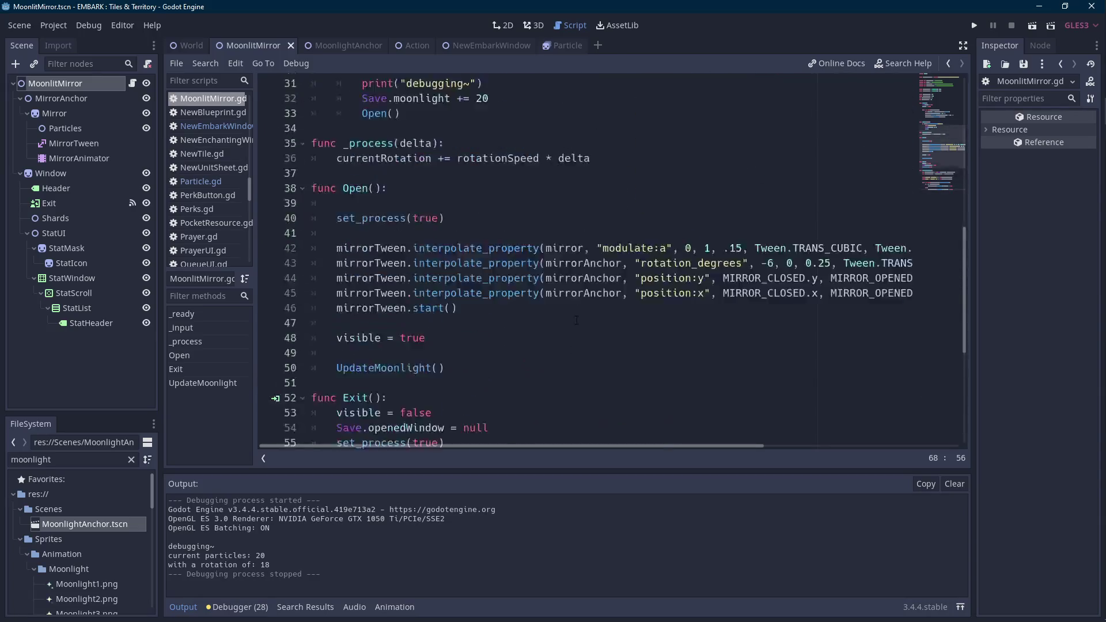
{"action": "scroll", "coordinate": [520, 252], "scroll_direction": "up", "scroll_amount": 4}
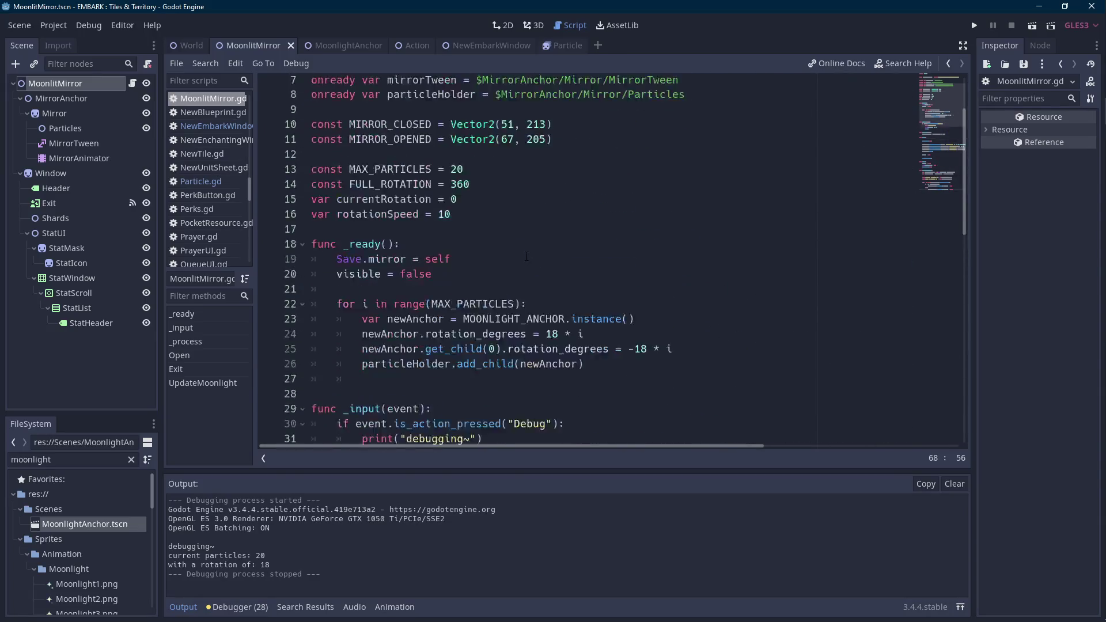
{"action": "scroll", "coordinate": [527, 256], "scroll_direction": "down", "scroll_amount": 4}
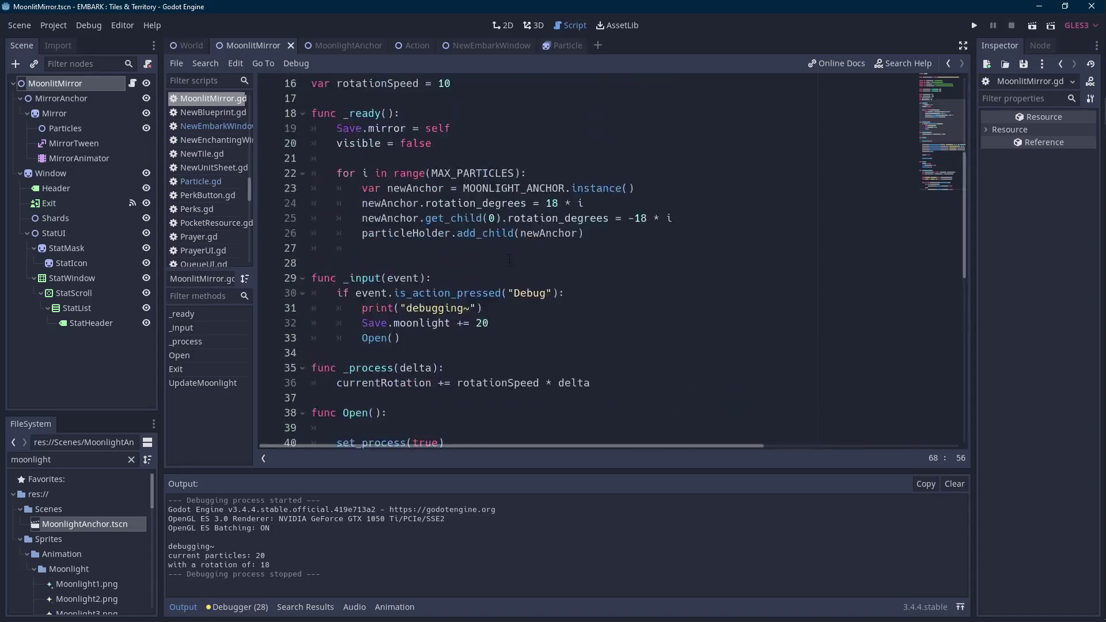
{"action": "double_click", "coordinate": [515, 323]}
{"action": "type", "text": "10"}
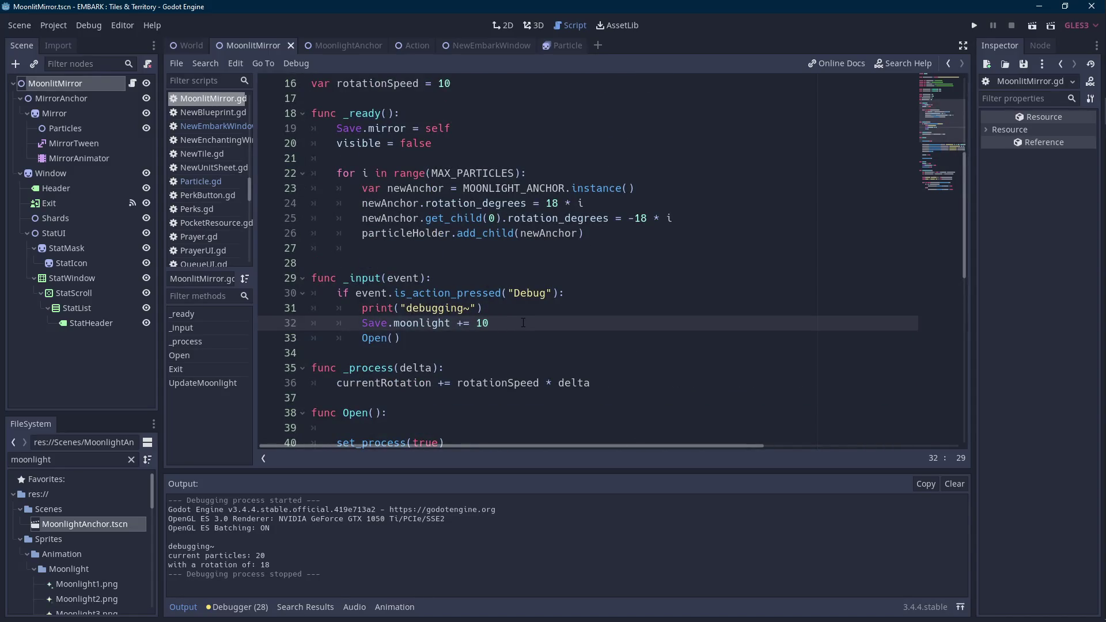
- Run the scene to see 10 particles at rotation 36, then stop and reopen the script
{"action": "key", "text": "ctrl+F1"}
{"action": "left_click_drag", "start_coordinate": [385, 211], "coordinate": [430, 233]}
{"action": "left_click", "coordinate": [1033, 25]}
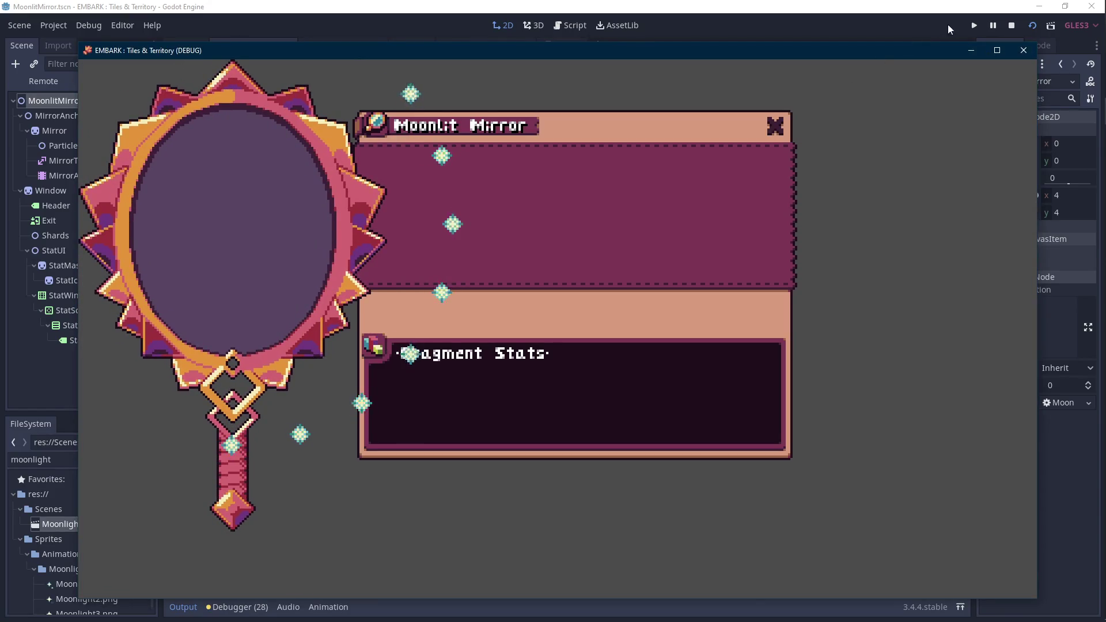
{"action": "left_click", "coordinate": [1012, 26]}
{"action": "left_click", "coordinate": [133, 83]}
{"action": "scroll", "coordinate": [544, 314], "scroll_direction": "down", "scroll_amount": 8}
{"action": "scroll", "coordinate": [544, 315], "scroll_direction": "up", "scroll_amount": 4}
{"action": "scroll", "coordinate": [544, 314], "scroll_direction": "up", "scroll_amount": 3}
{"action": "scroll", "coordinate": [544, 314], "scroll_direction": "down", "scroll_amount": 3}
{"action": "left_click", "coordinate": [544, 266]}
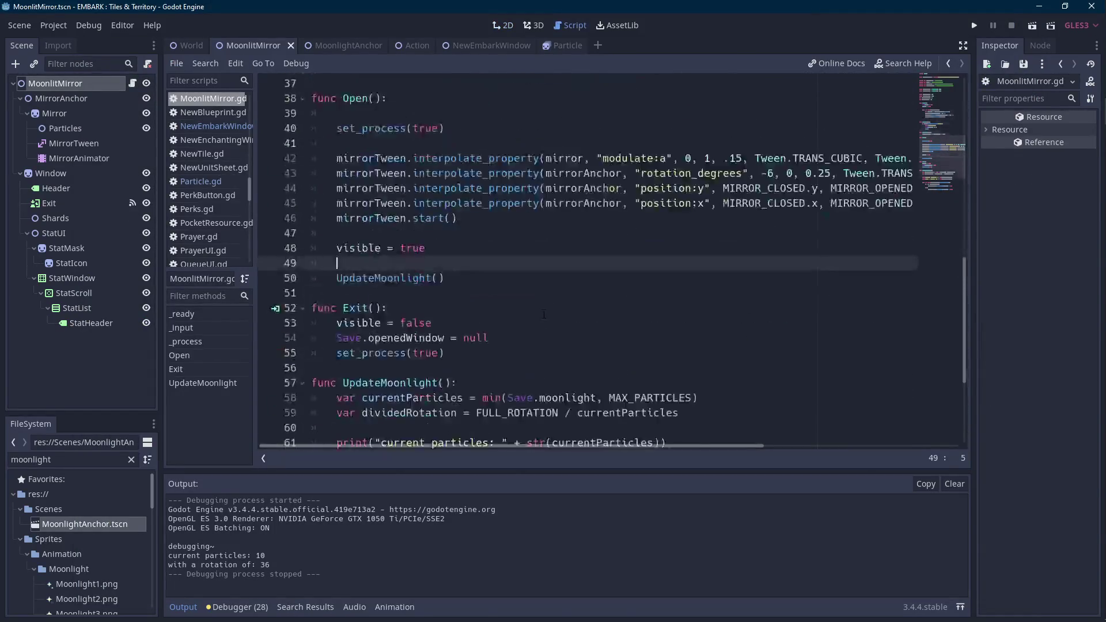
- Collapse the output log to enlarge the MoonlitMirror script view
{"action": "scroll", "coordinate": [544, 314], "scroll_direction": "down", "scroll_amount": 3}
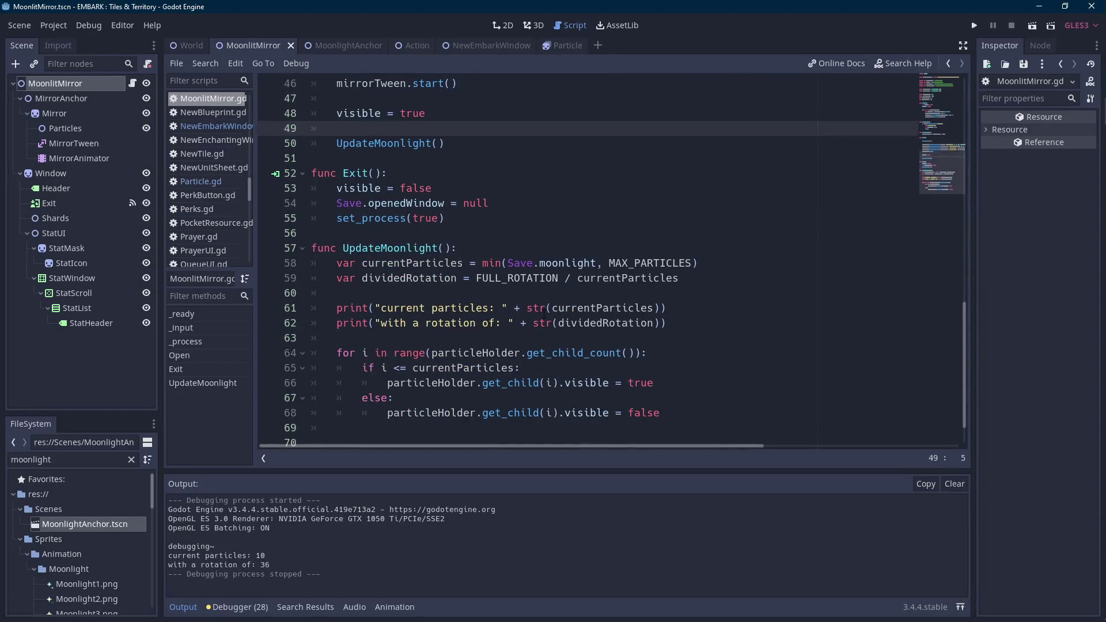
{"action": "key", "text": "XF86AudioLowerVolume"}
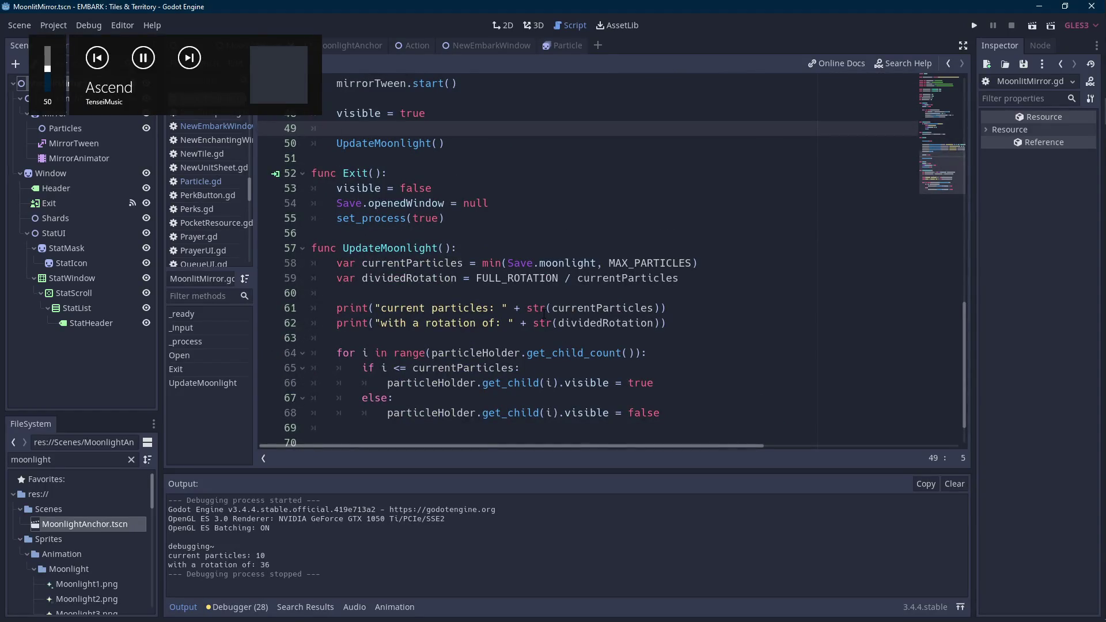
{"action": "left_click", "coordinate": [546, 312]}
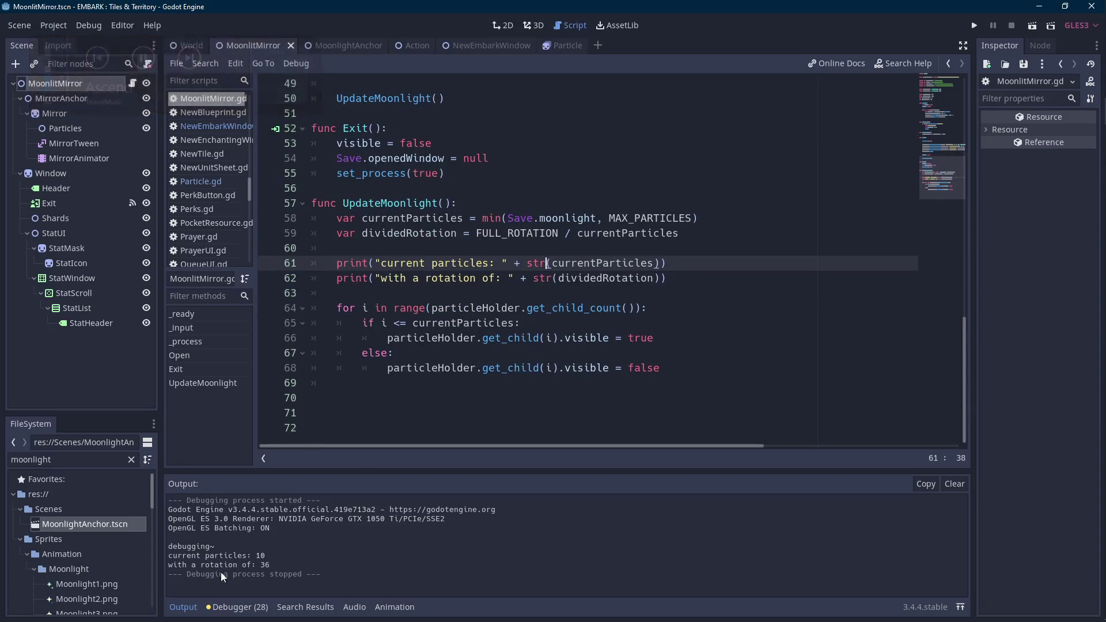
{"action": "left_click", "coordinate": [183, 607]}
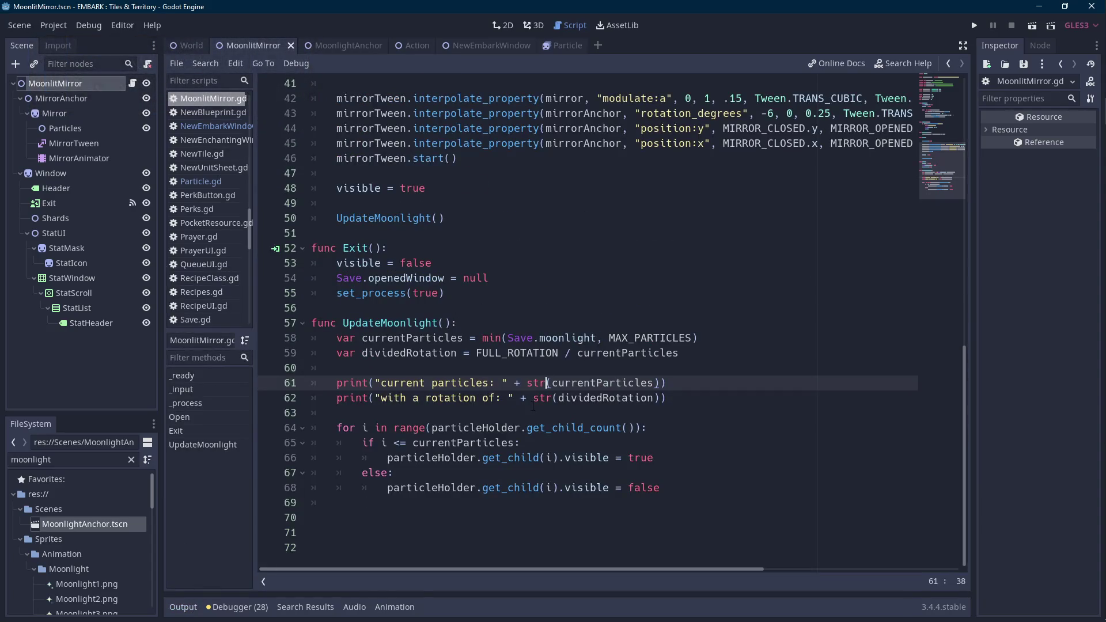
{"action": "left_click", "coordinate": [527, 459]}
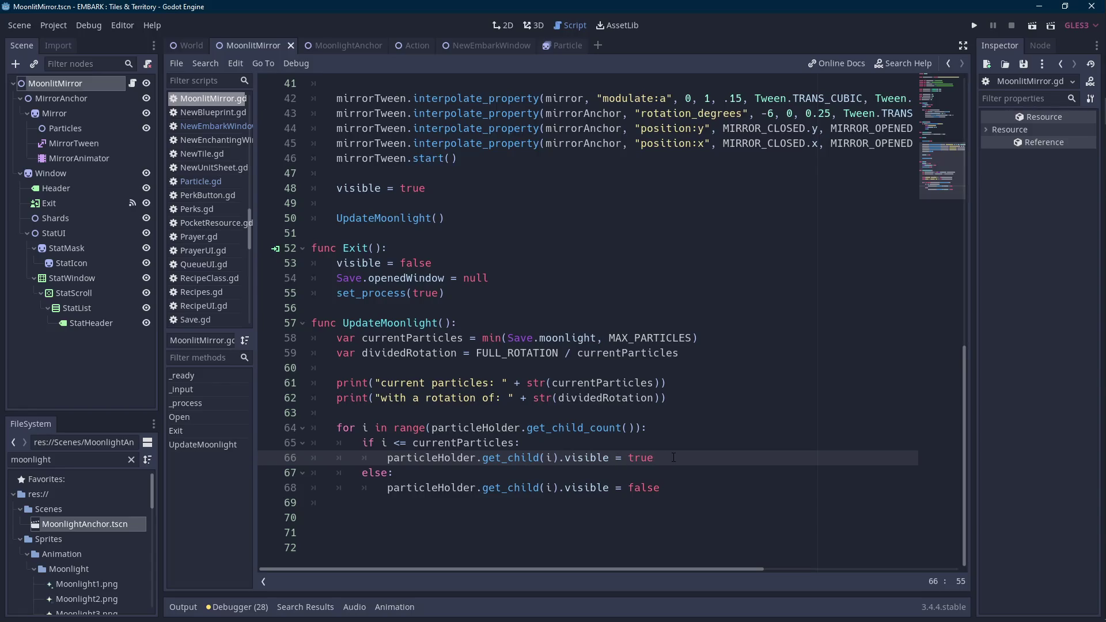
- Declare var currentParticle = particleHolder.get_child(i) as the loop's first line
{"action": "key", "text": "Return"}
{"action": "type", "text": "par"}
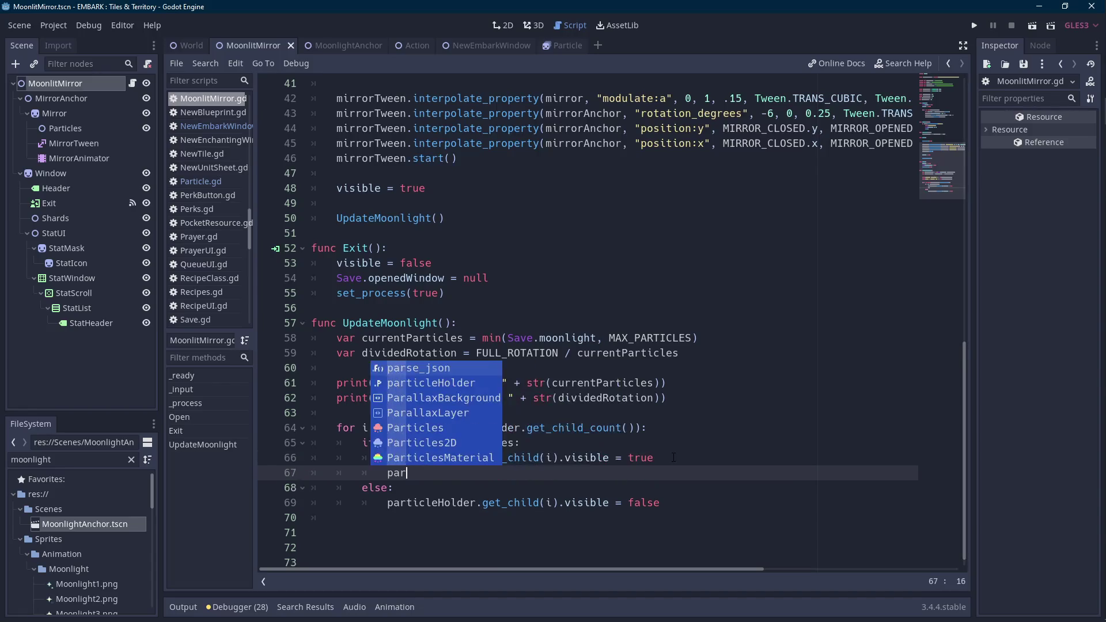
{"action": "key", "text": "Escape"}
{"action": "left_click", "coordinate": [674, 459]}
{"action": "key", "text": "Up"}
{"action": "key", "text": "Up"}
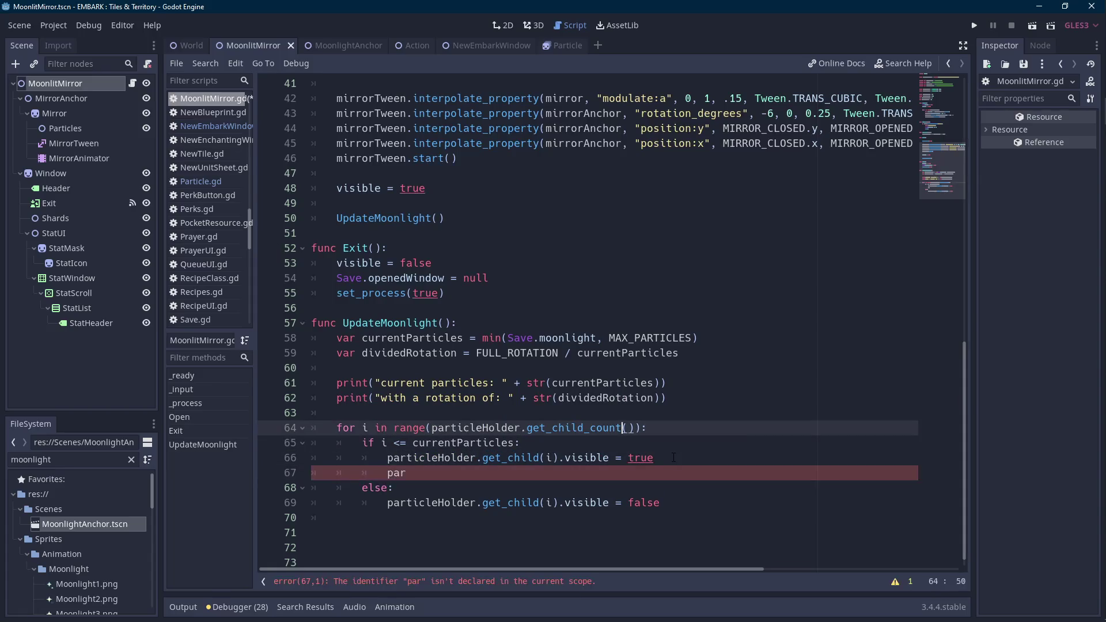
{"action": "key", "text": "Return"}
{"action": "type", "text": "var current"}
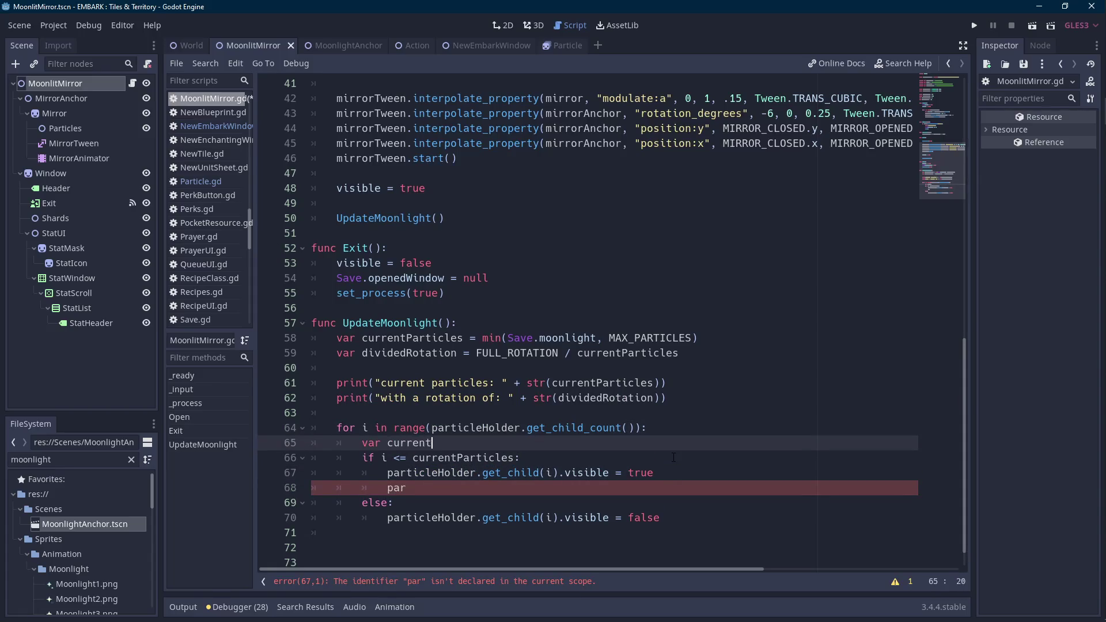
{"action": "type", "text": "Particle ="}
{"action": "key", "text": "Down"}
{"action": "key", "text": "Down"}
{"action": "key", "text": "Home"}
{"action": "key", "text": "ctrl+shift+Right"}
{"action": "key", "text": "ctrl+shift+Right"}
{"action": "key", "text": "ctrl+shift+Right"}
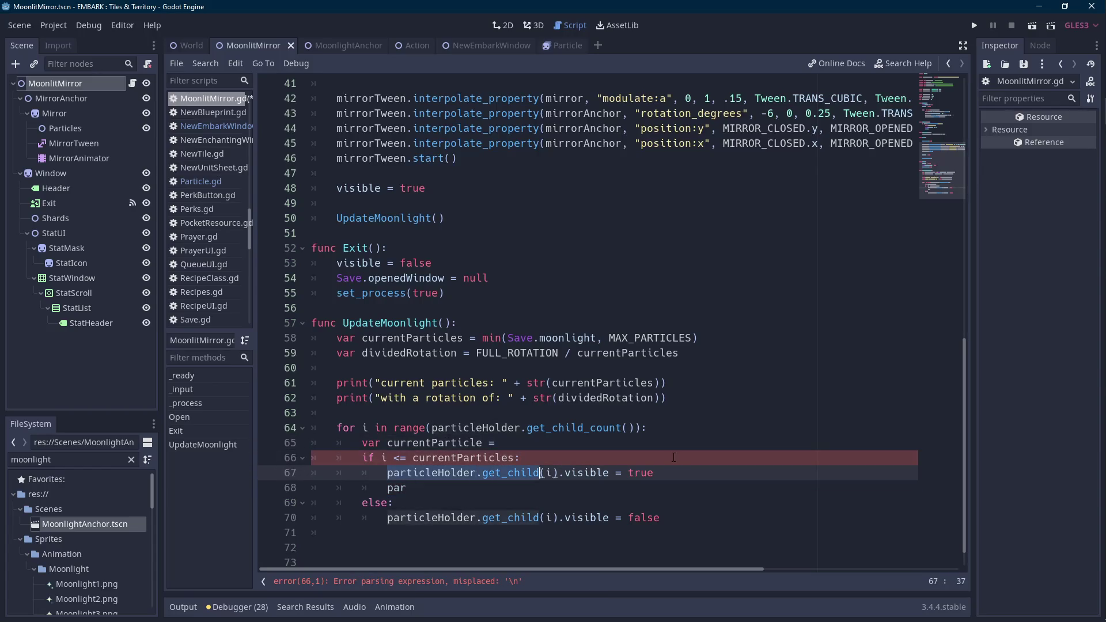
{"action": "key", "text": "ctrl+x"}
{"action": "key", "text": "Up"}
{"action": "key", "text": "Up"}
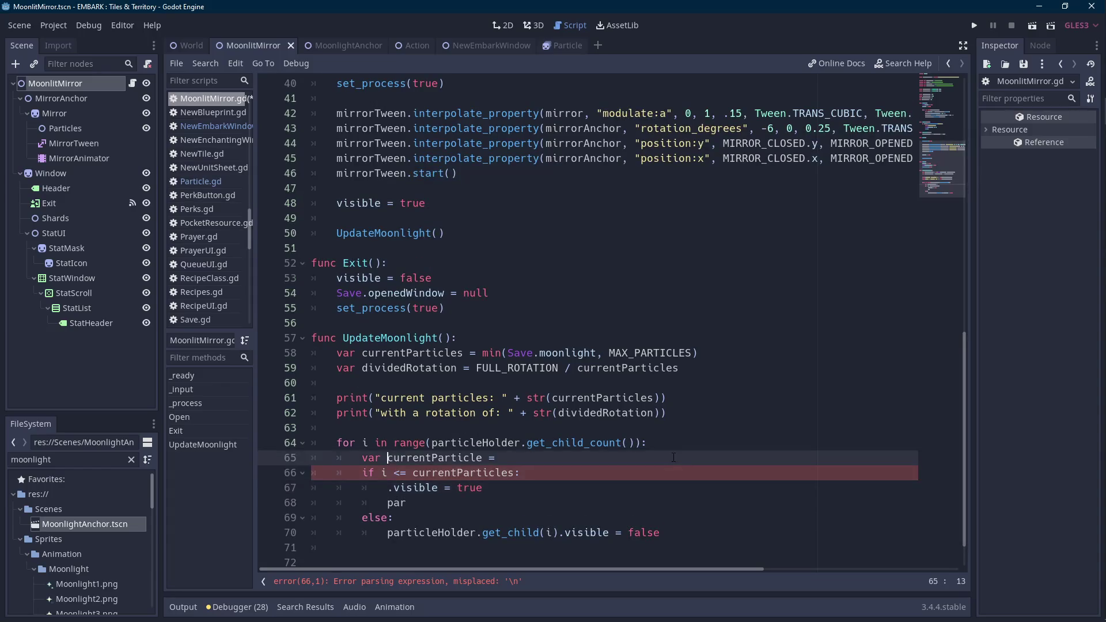
{"action": "key", "text": "ctrl+v"}
- Use currentParticle for the visibility line and the new line below it
{"action": "double_click", "coordinate": [435, 458]}
{"action": "key", "text": "ctrl+c"}
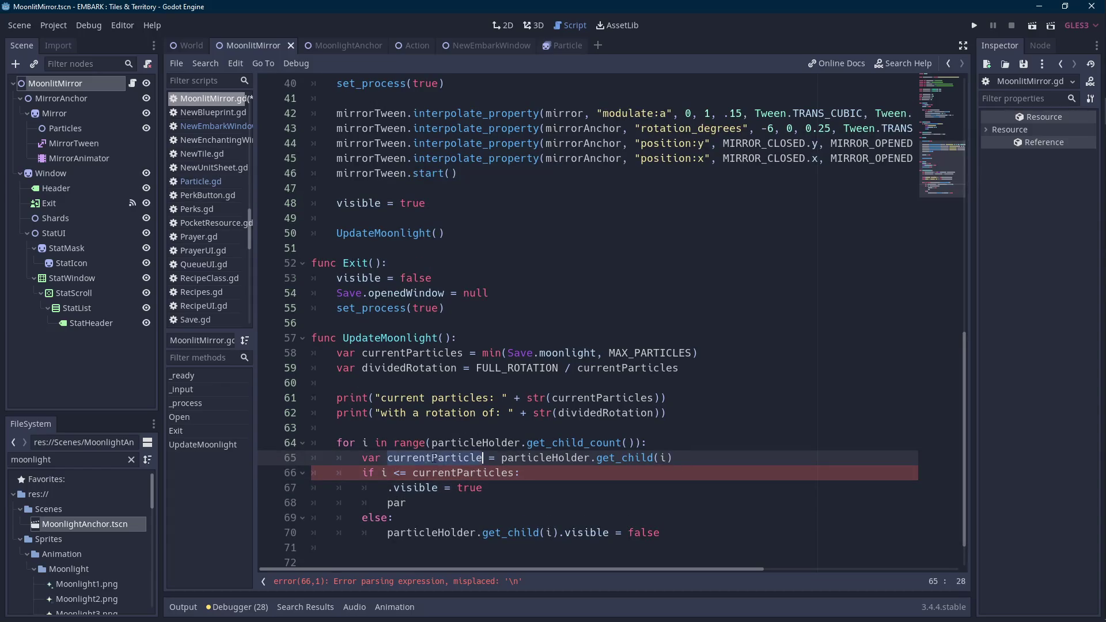
{"action": "left_click", "coordinate": [387, 488]}
{"action": "key", "text": "ctrl+v"}
{"action": "double_click", "coordinate": [396, 502]}
{"action": "key", "text": "ctrl+v"}
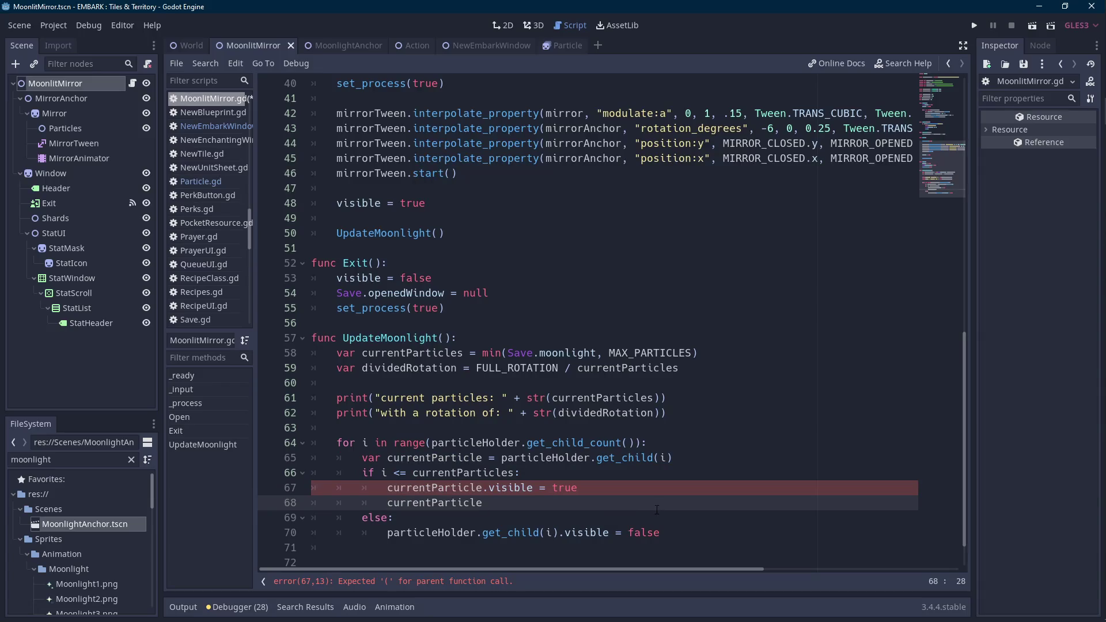
- Set currentParticle.rotation_degrees = dividedRotation
{"action": "type", "text": "."}
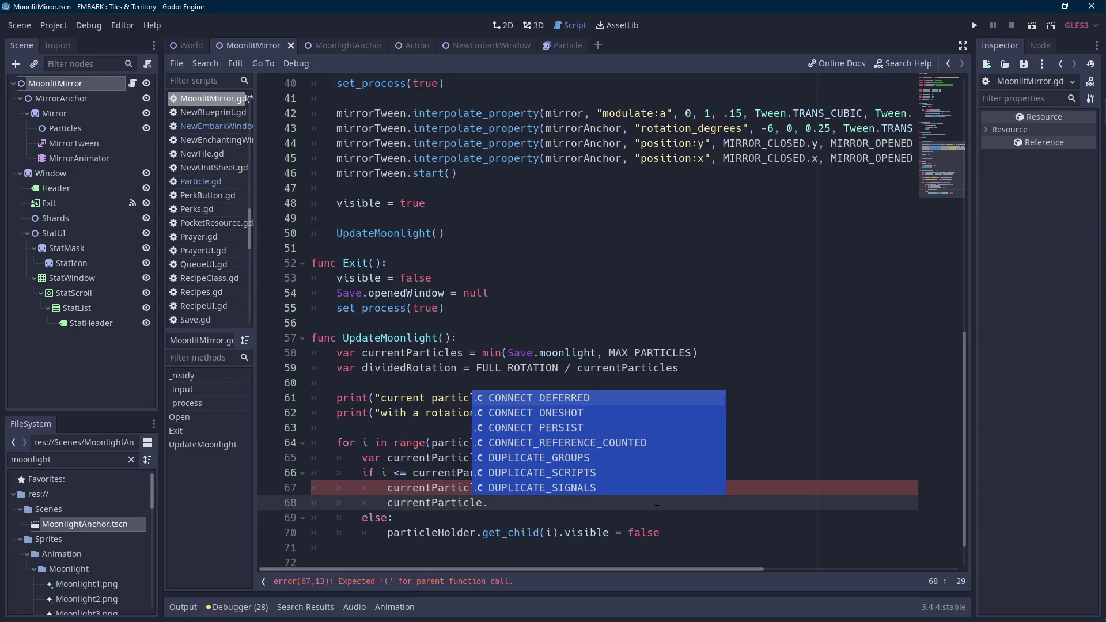
{"action": "type", "text": "rotati"}
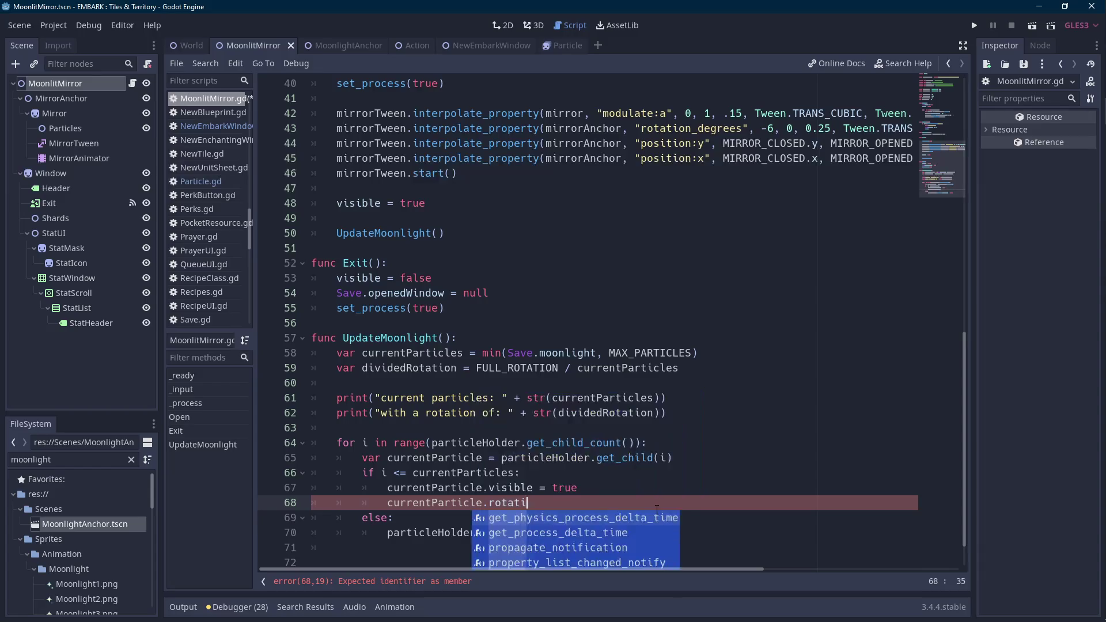
{"action": "type", "text": "on_degrees"}
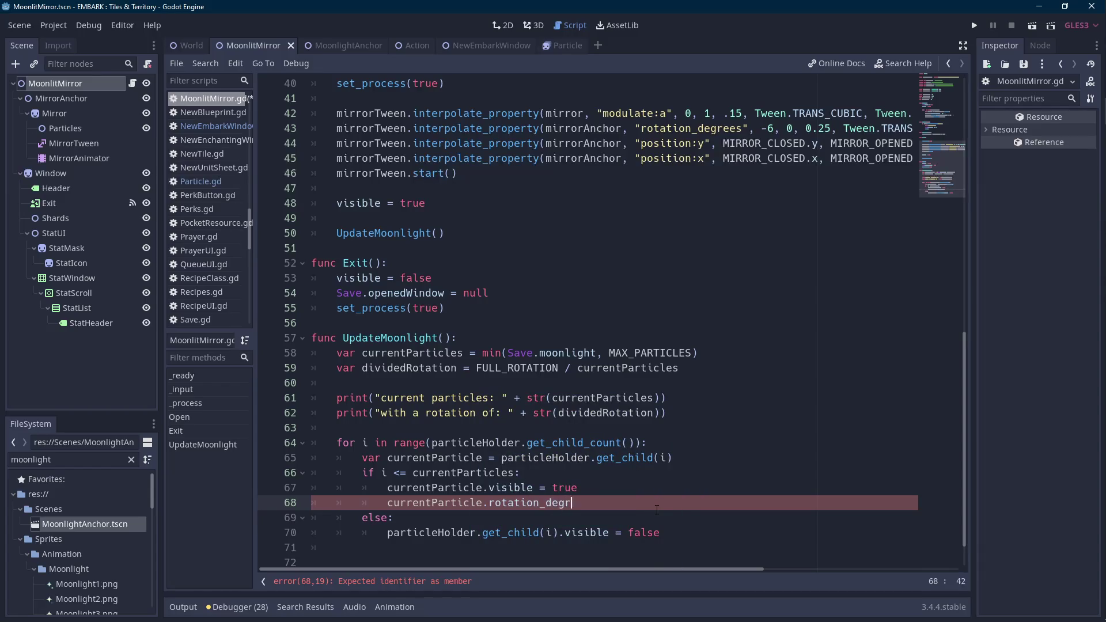
{"action": "key", "text": "ctrl+BackSpace"}
{"action": "scroll", "coordinate": [657, 510], "scroll_direction": "up", "scroll_amount": 7}
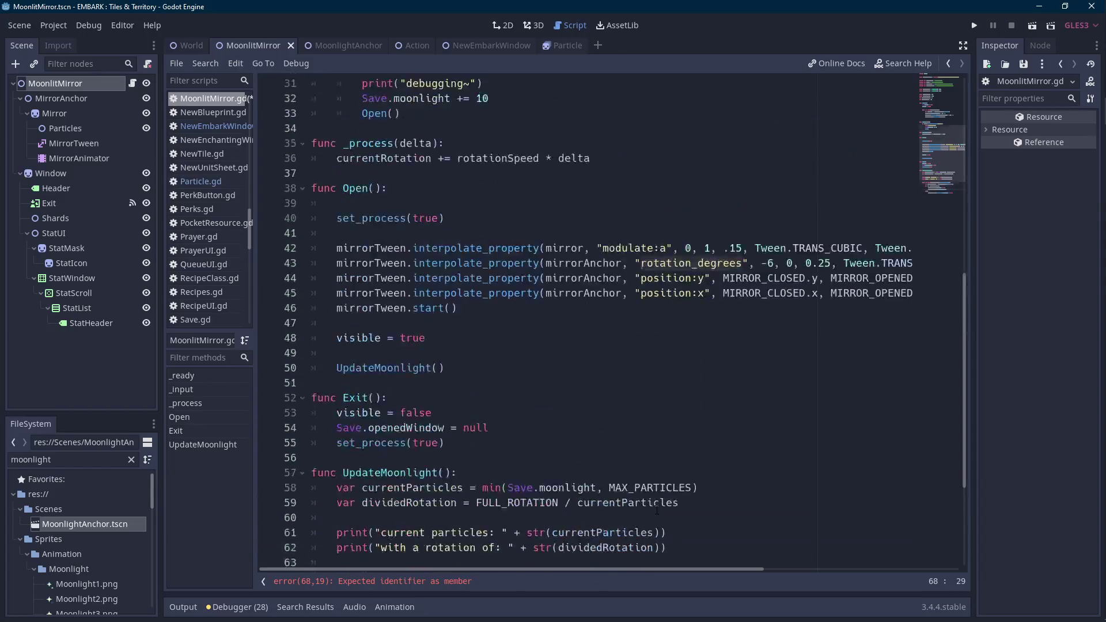
{"action": "scroll", "coordinate": [657, 510], "scroll_direction": "down", "scroll_amount": 5}
{"action": "key", "text": "ctrl+z"}
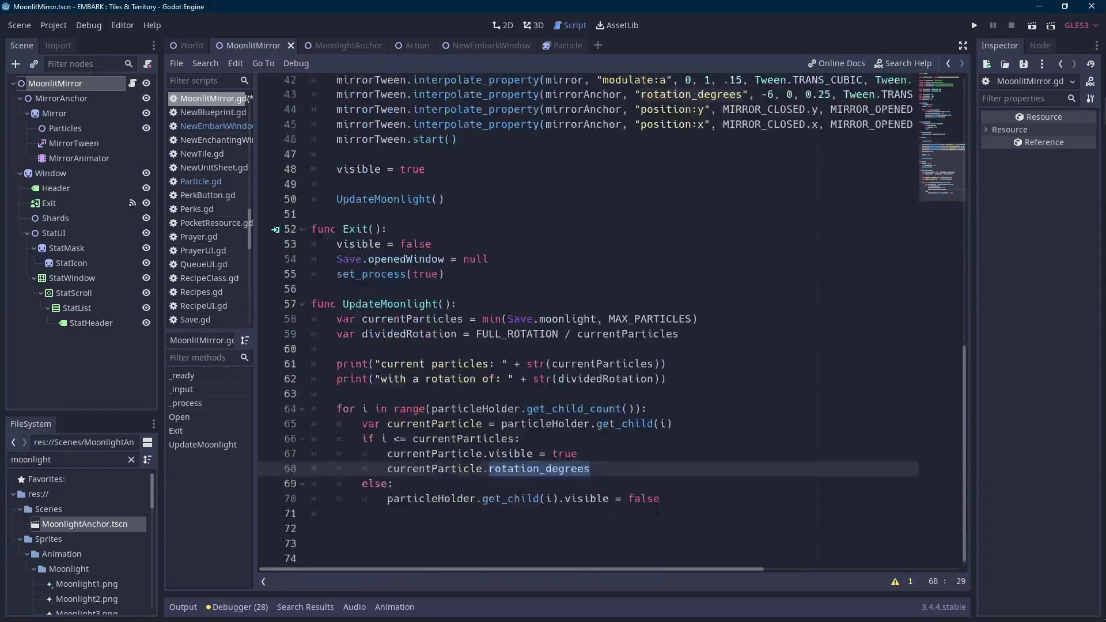
{"action": "left_click", "coordinate": [617, 455]}
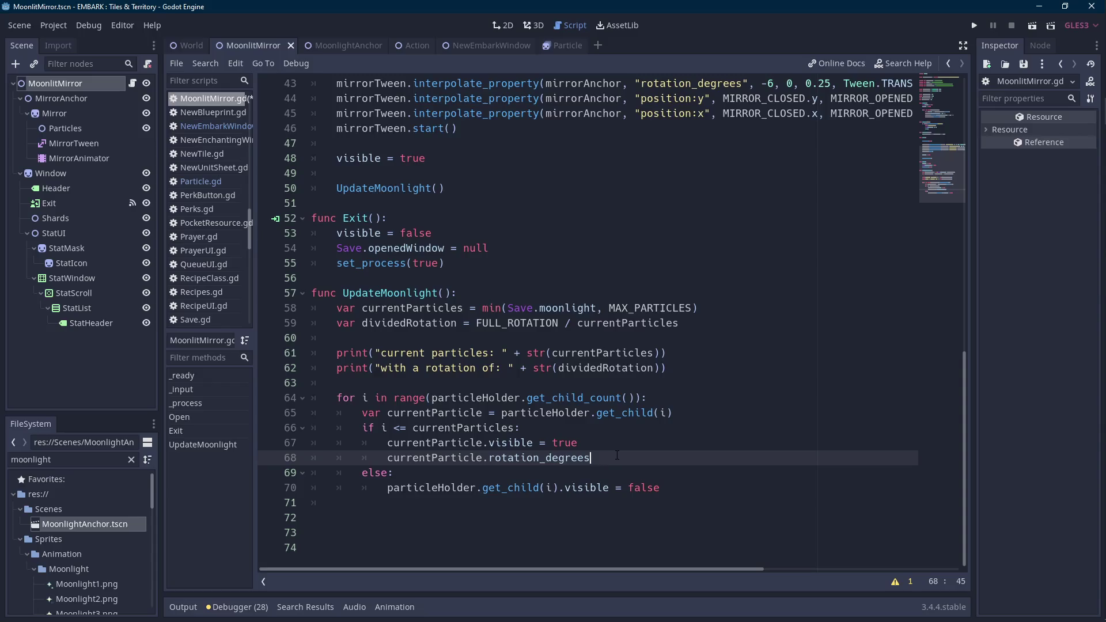
{"action": "type", "text": "=divid"}
{"action": "key", "text": "Return"}
{"action": "key", "text": "Return"}
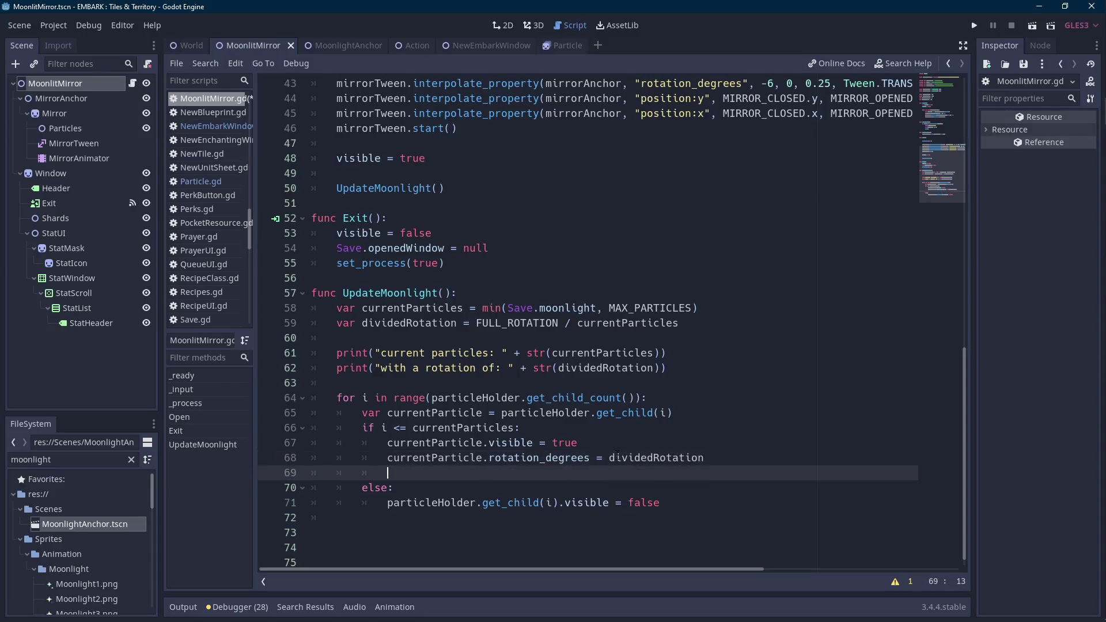
- Add currentParticle.get_child(0).rotation_degrees = -dividedRotation, then save and run the game
{"action": "type", "text": "currentParticle."}
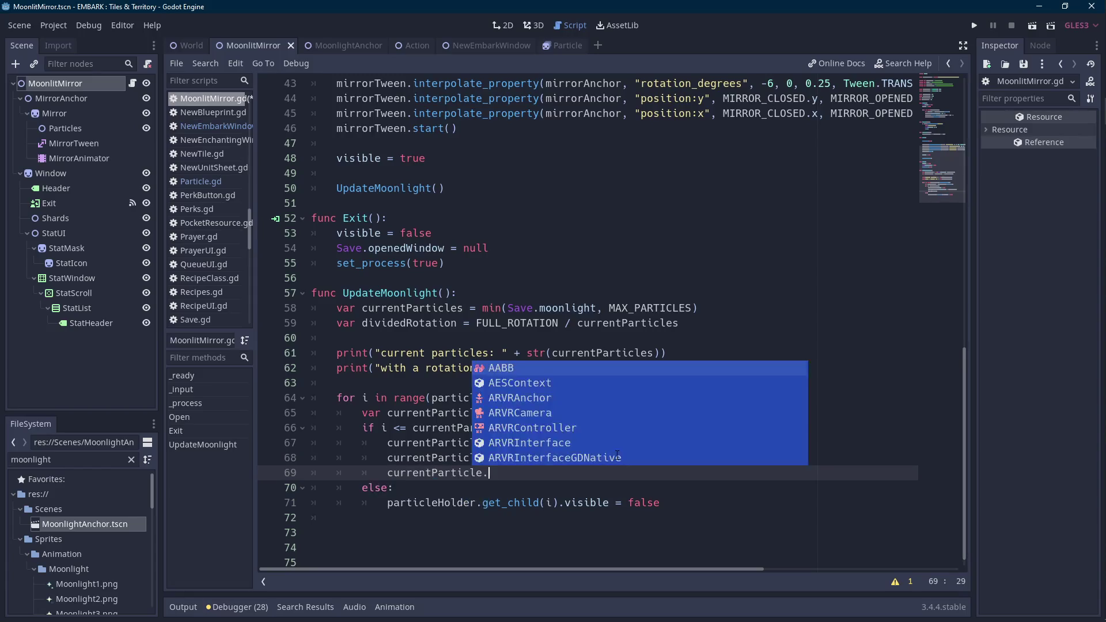
{"action": "type", "text": "get_chi"}
{"action": "key", "text": "Return"}
{"action": "type", "text": "o"}
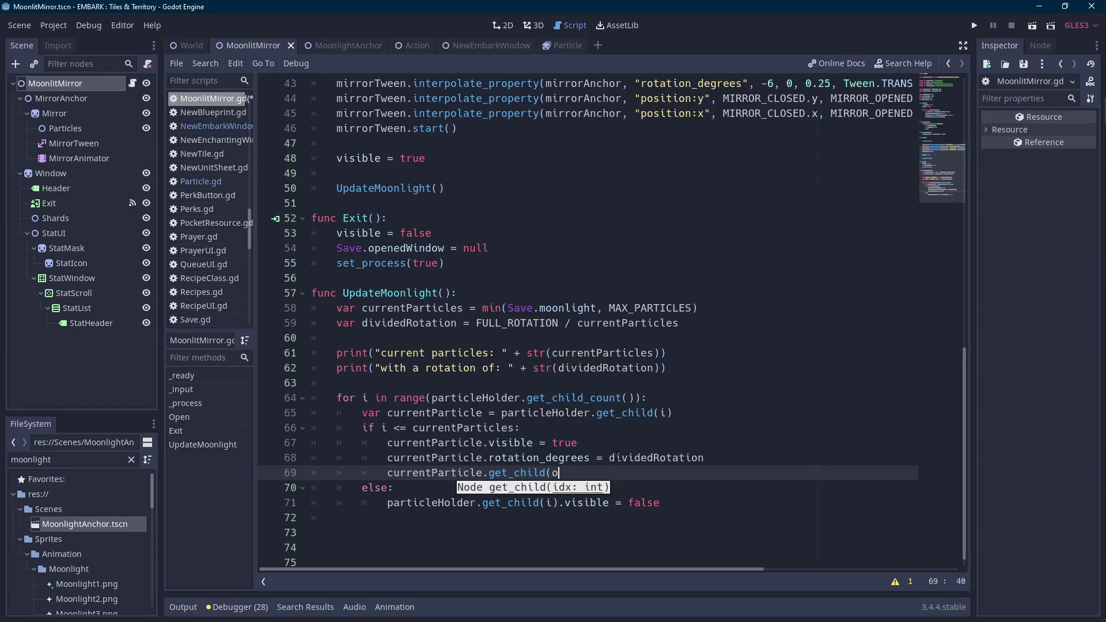
{"action": "key", "text": "BackSpace"}
{"action": "type", "text": "0).,"}
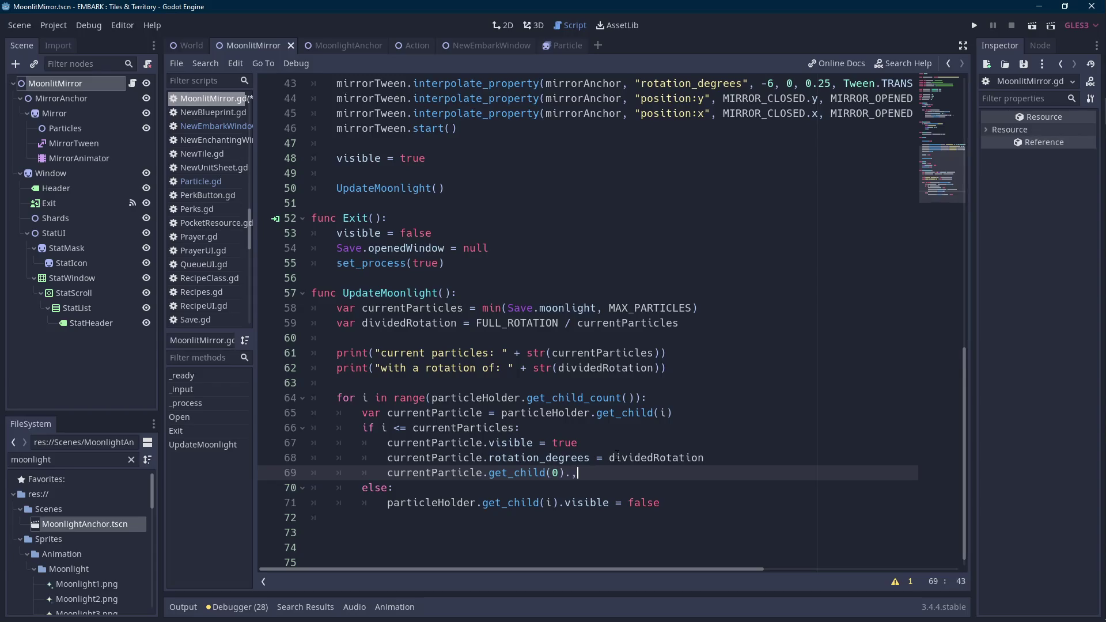
{"action": "key", "text": "ctrl+space"}
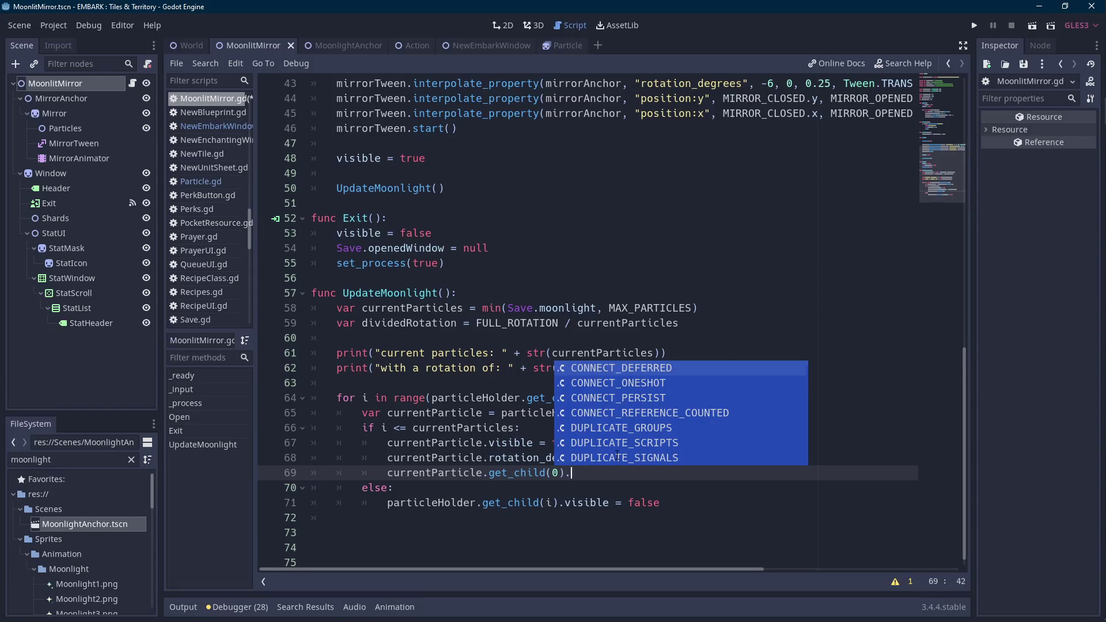
{"action": "type", "text": "rotation_degrees ="}
{"action": "key", "text": "Up"}
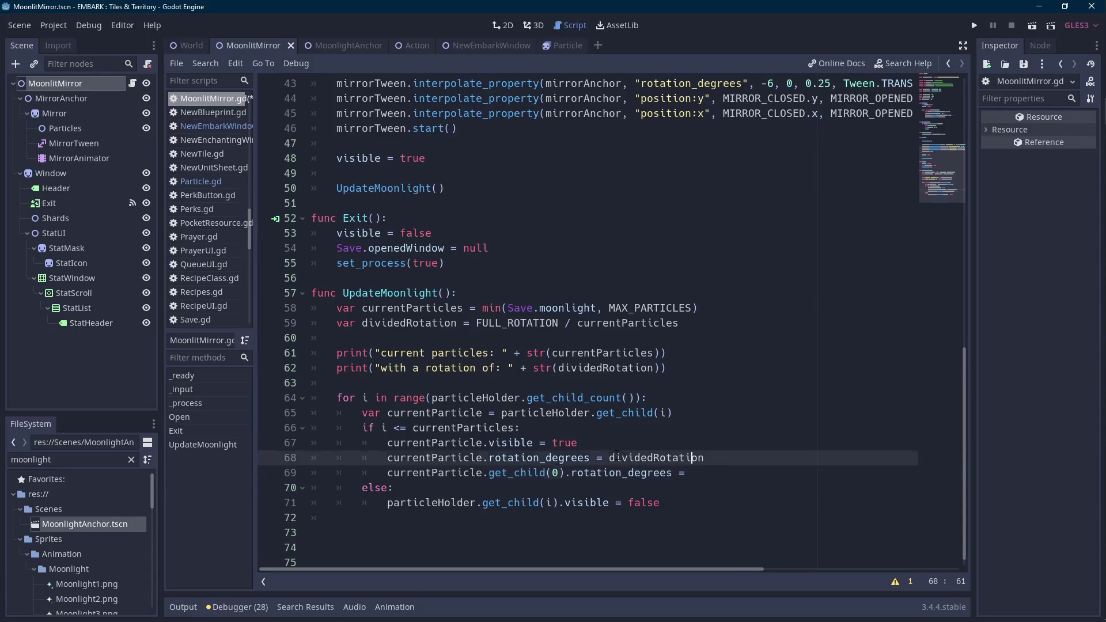
{"action": "key", "text": "Down"}
{"action": "type", "text": "-"}
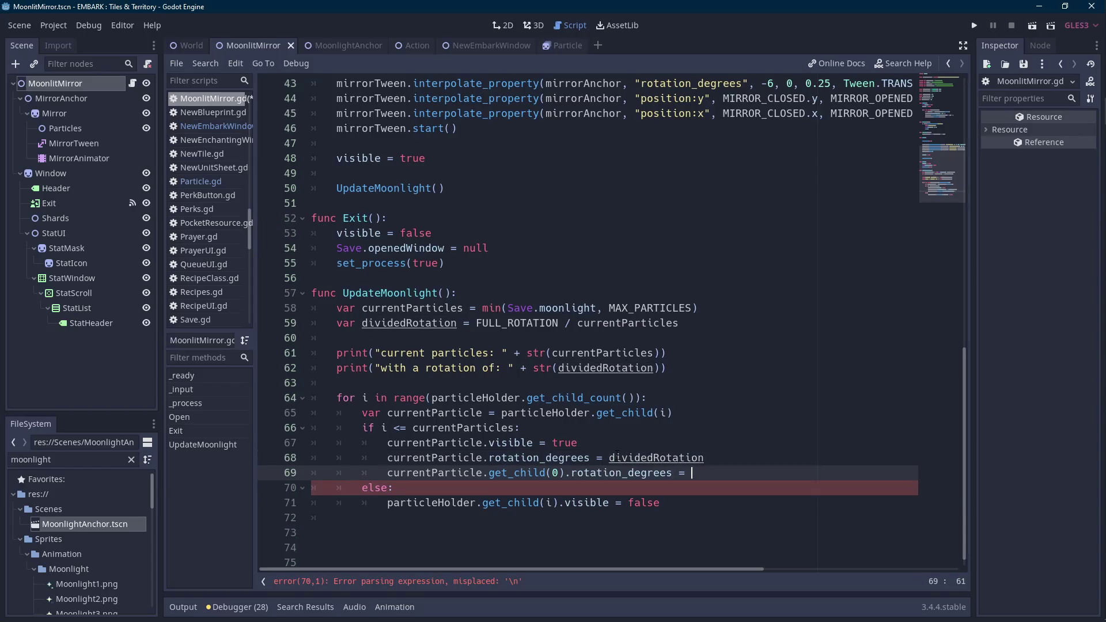
{"action": "type", "text": "dividedRotation"}
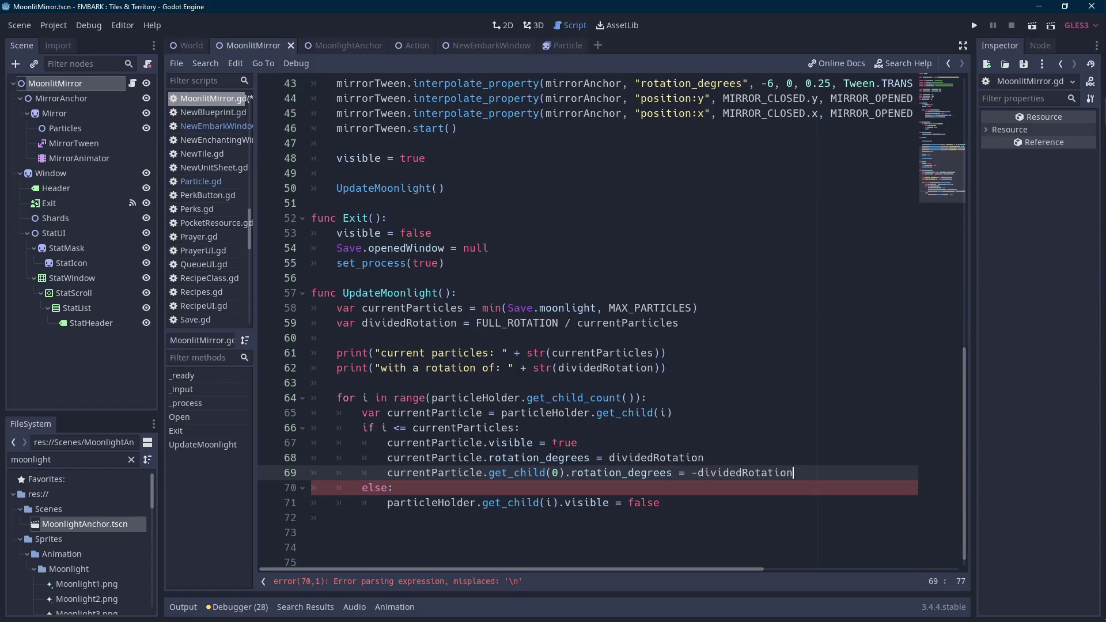
{"action": "left_click", "coordinate": [1032, 28]}
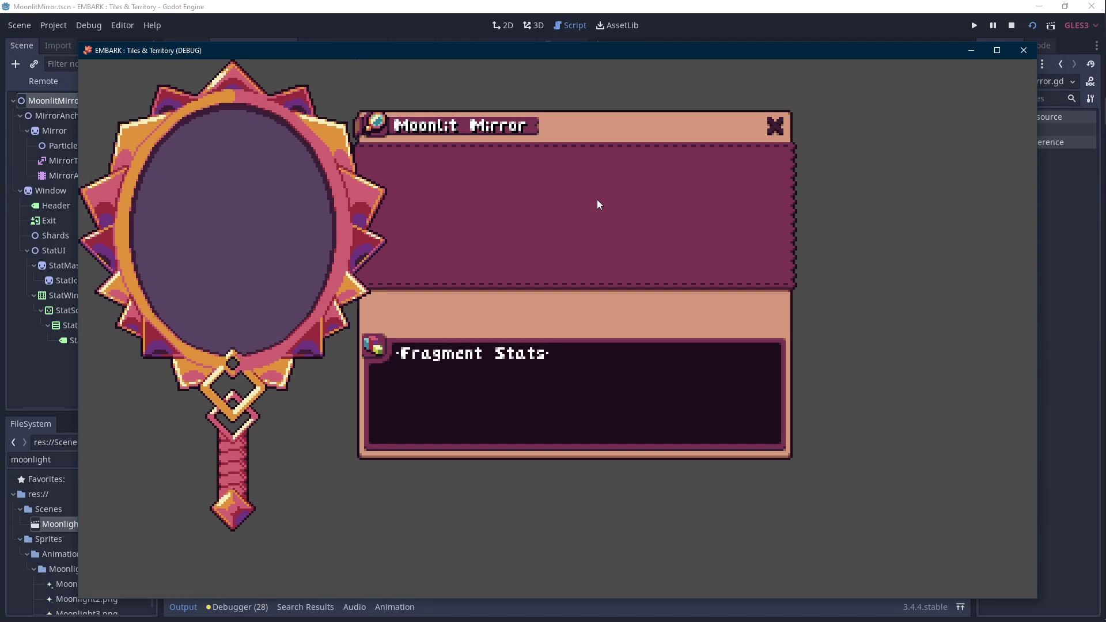
- Stop the game, change line 71 to currentParticle.visible = false, and collapse the Output panel
{"action": "left_click", "coordinate": [1012, 25]}
{"action": "scroll", "coordinate": [504, 345], "scroll_direction": "down", "scroll_amount": 3}
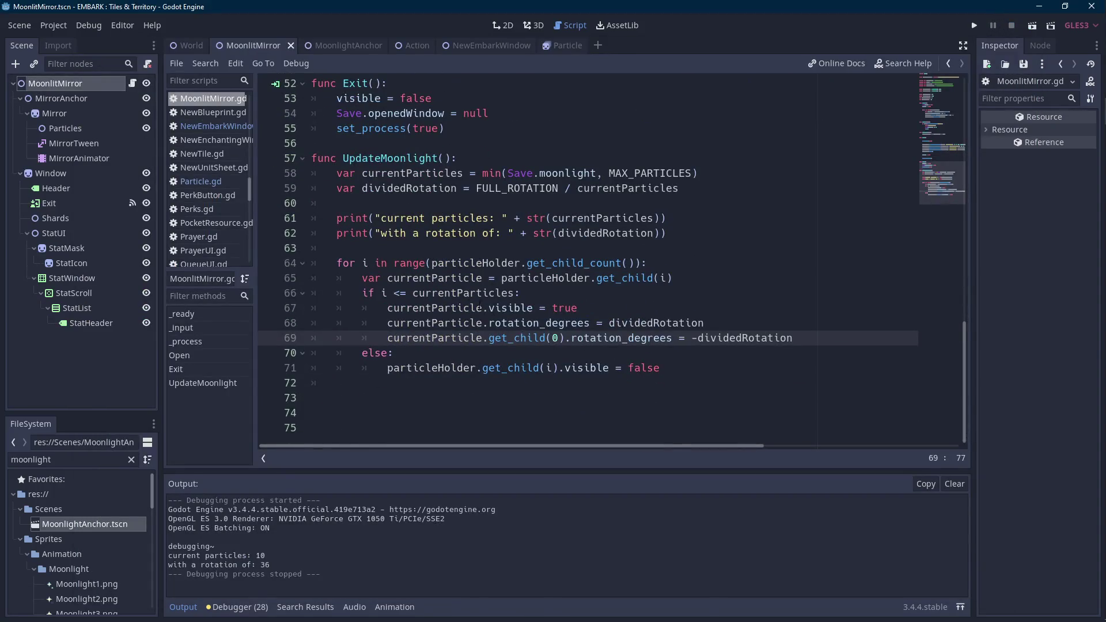
{"action": "left_click", "coordinate": [482, 307]}
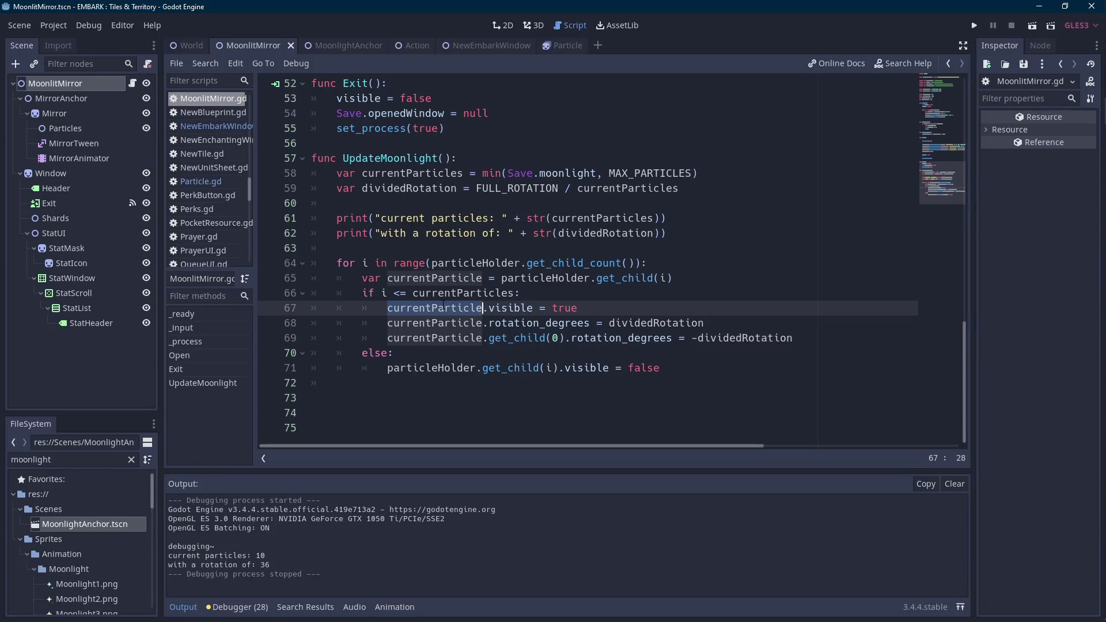
{"action": "left_click", "coordinate": [451, 278]}
{"action": "double_click", "coordinate": [440, 368]}
{"action": "type", "text": "currentParticle"}
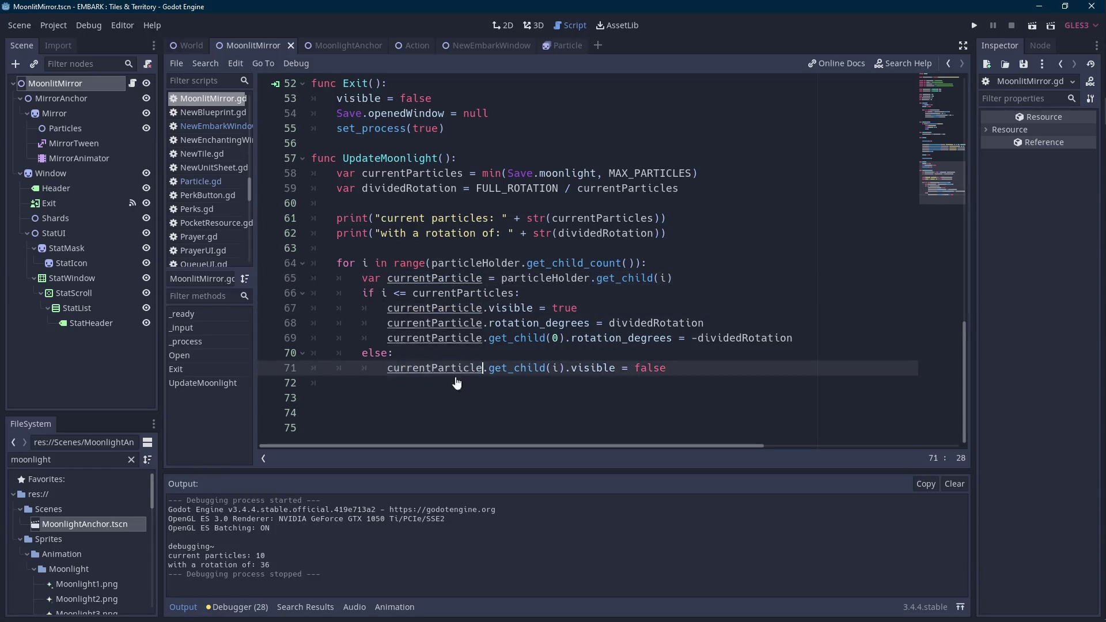
{"action": "left_click", "coordinate": [565, 368]}
{"action": "left_click_drag", "start_coordinate": [565, 368], "coordinate": [483, 367]}
{"action": "key", "text": "BackSpace"}
{"action": "left_click", "coordinate": [184, 607]}
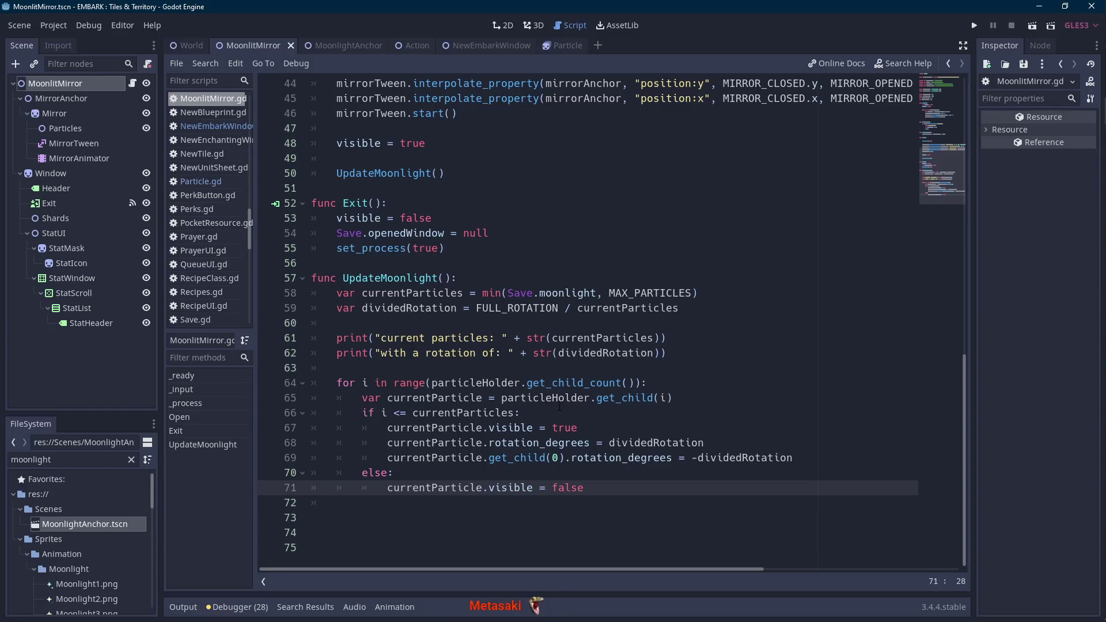
{"action": "key", "text": "Scroll_Lock"}
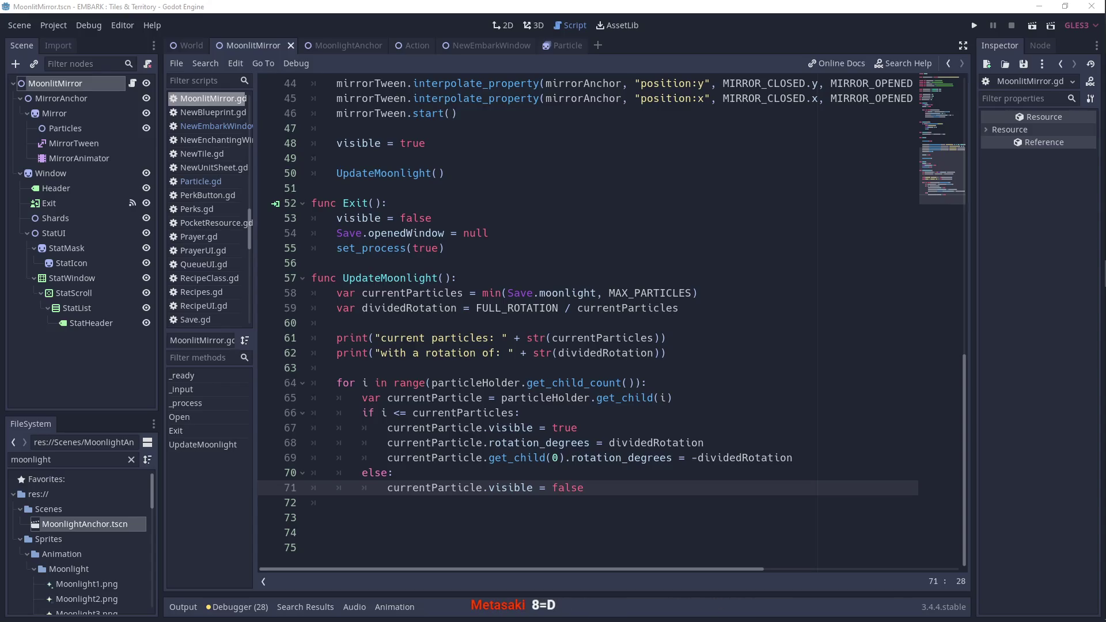
{"action": "left_click", "coordinate": [695, 281]}
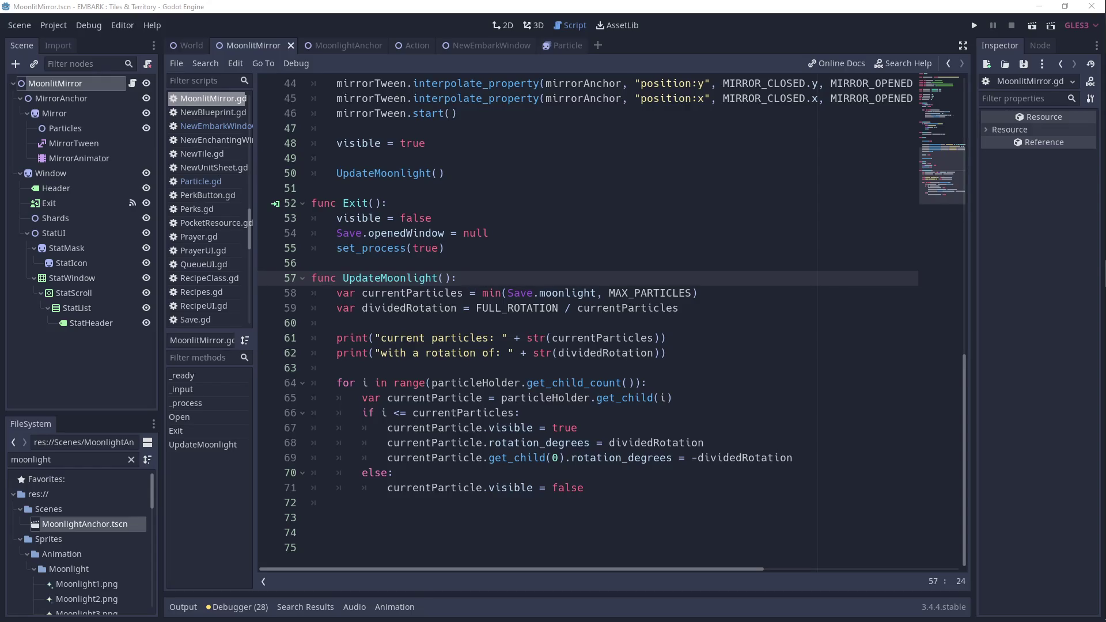
{"action": "left_click", "coordinate": [763, 340]}
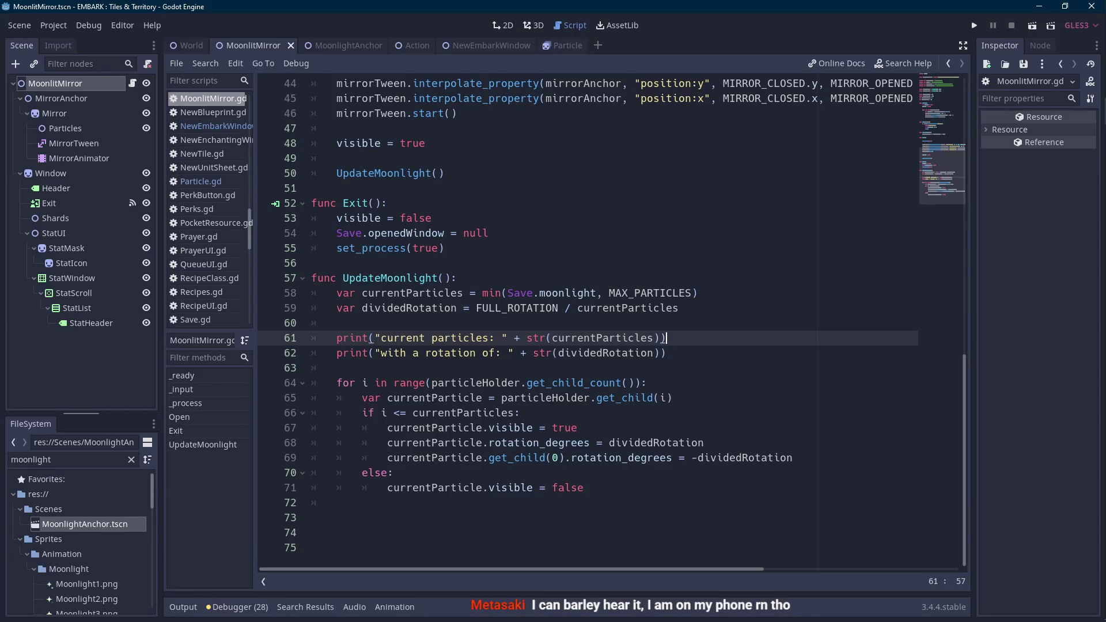
{"action": "left_click", "coordinate": [559, 308]}
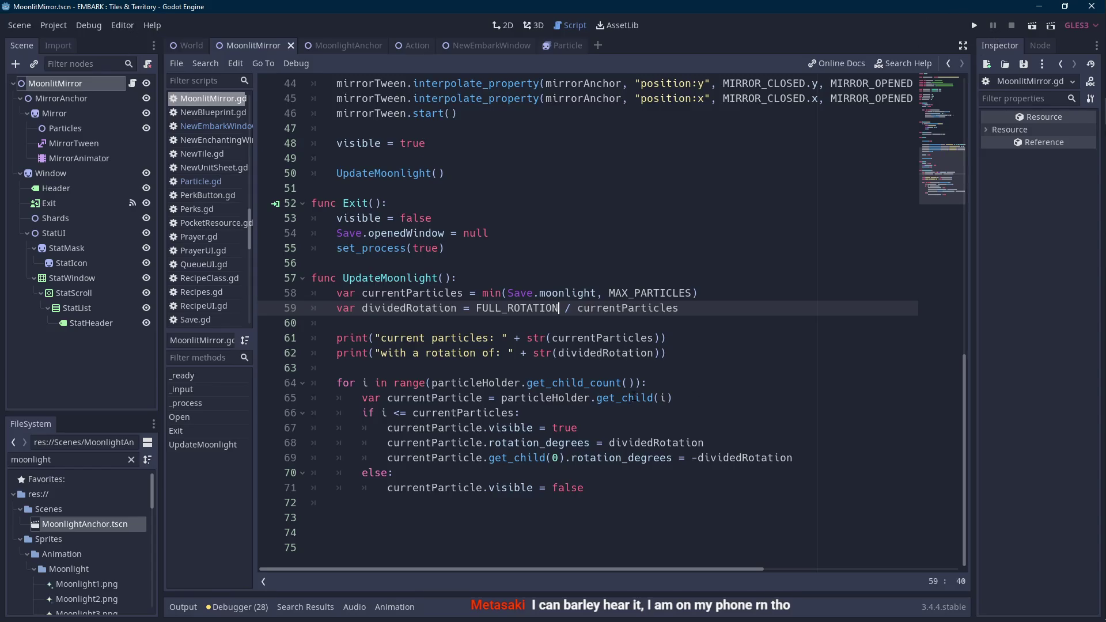
{"action": "double_click", "coordinate": [436, 428]}
- Comment out the two anchor rotation_degrees lines 24–25 in _ready with Ctrl+K
{"action": "scroll", "coordinate": [436, 428], "scroll_direction": "up", "scroll_amount": 8}
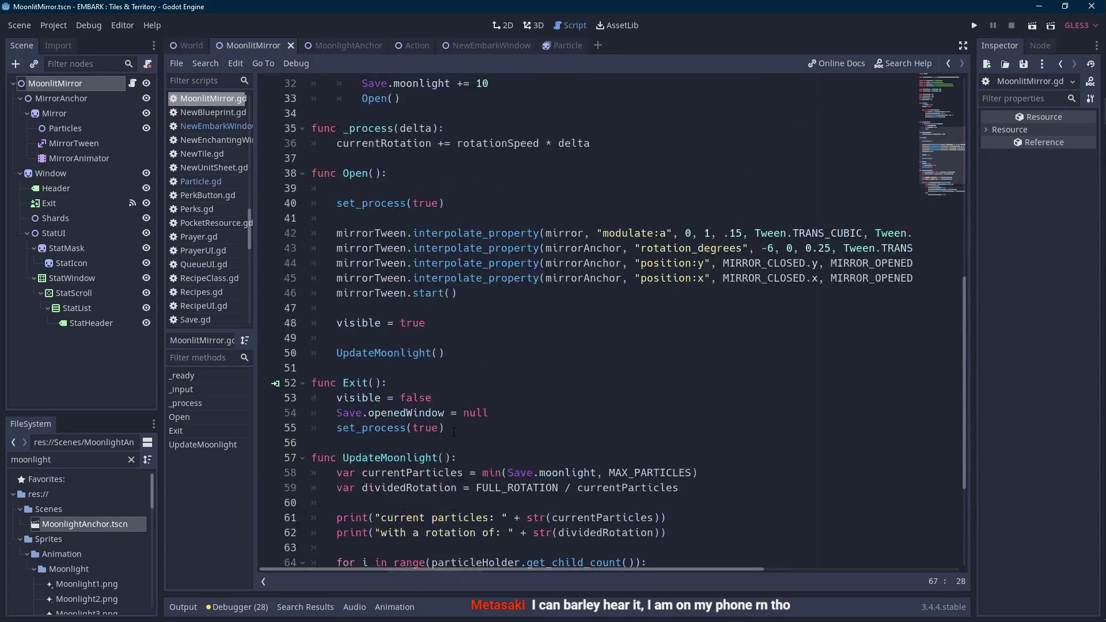
{"action": "scroll", "coordinate": [459, 428], "scroll_direction": "up", "scroll_amount": 5}
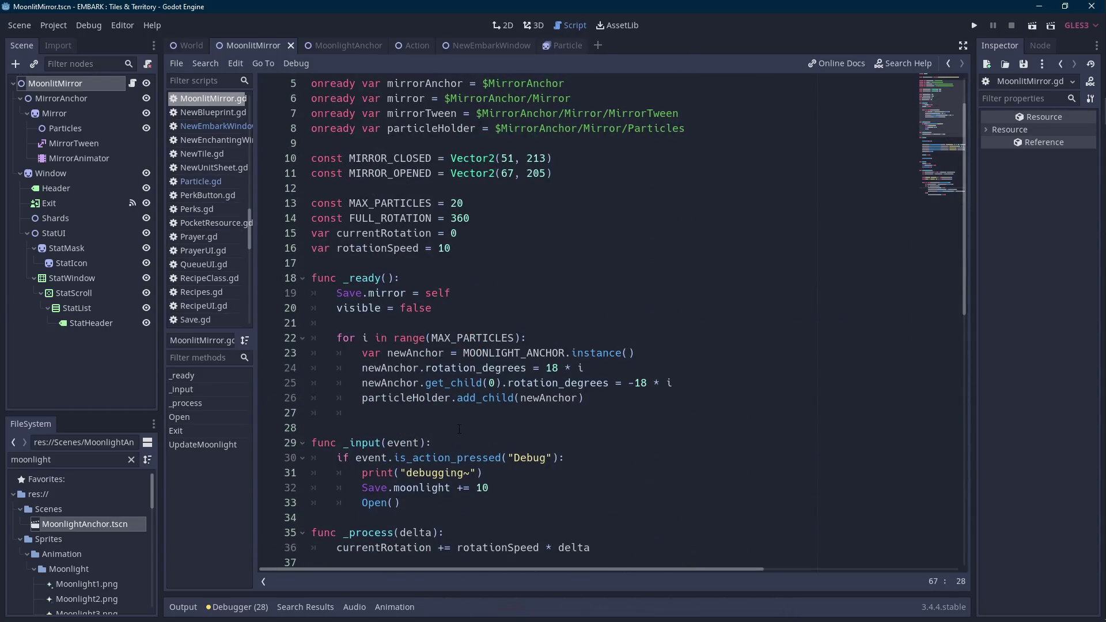
{"action": "scroll", "coordinate": [459, 430], "scroll_direction": "down", "scroll_amount": 10}
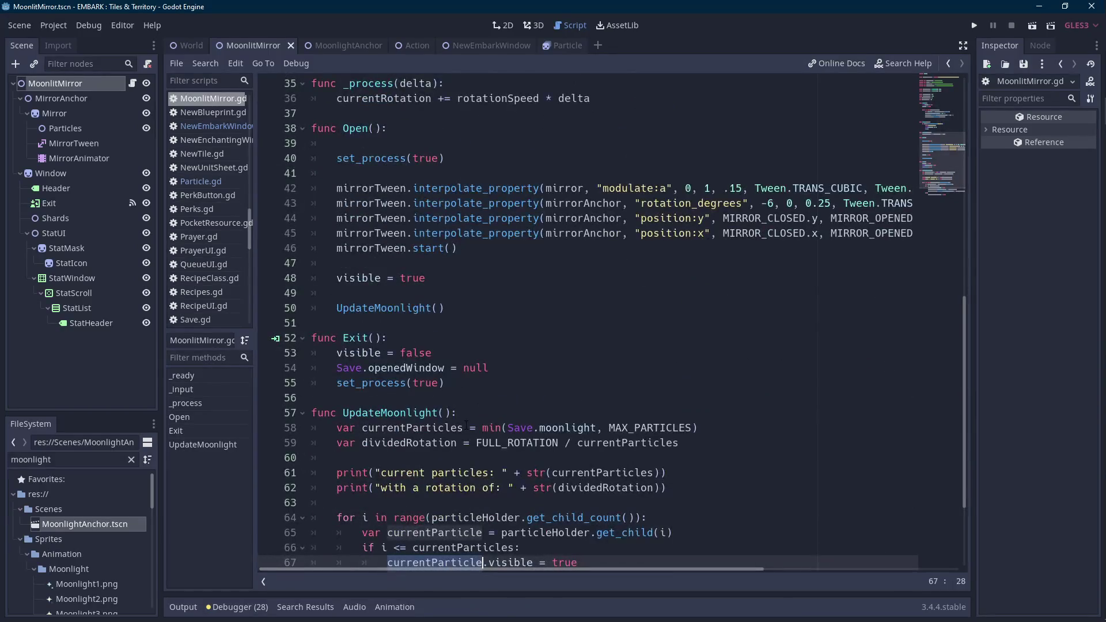
{"action": "scroll", "coordinate": [467, 425], "scroll_direction": "up", "scroll_amount": 7}
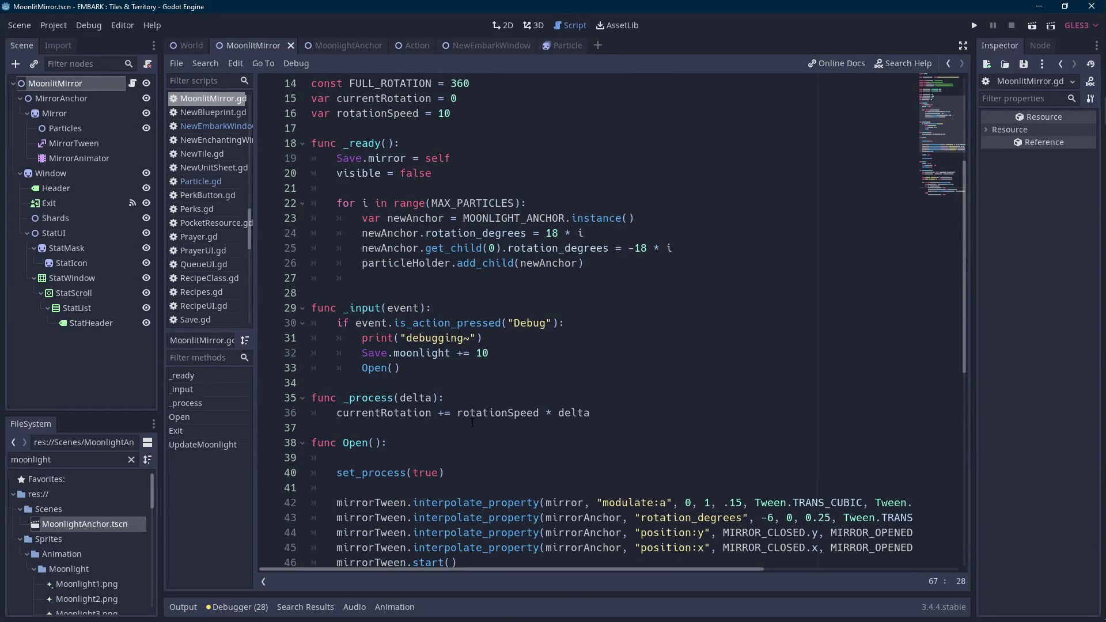
{"action": "double_click", "coordinate": [387, 218]}
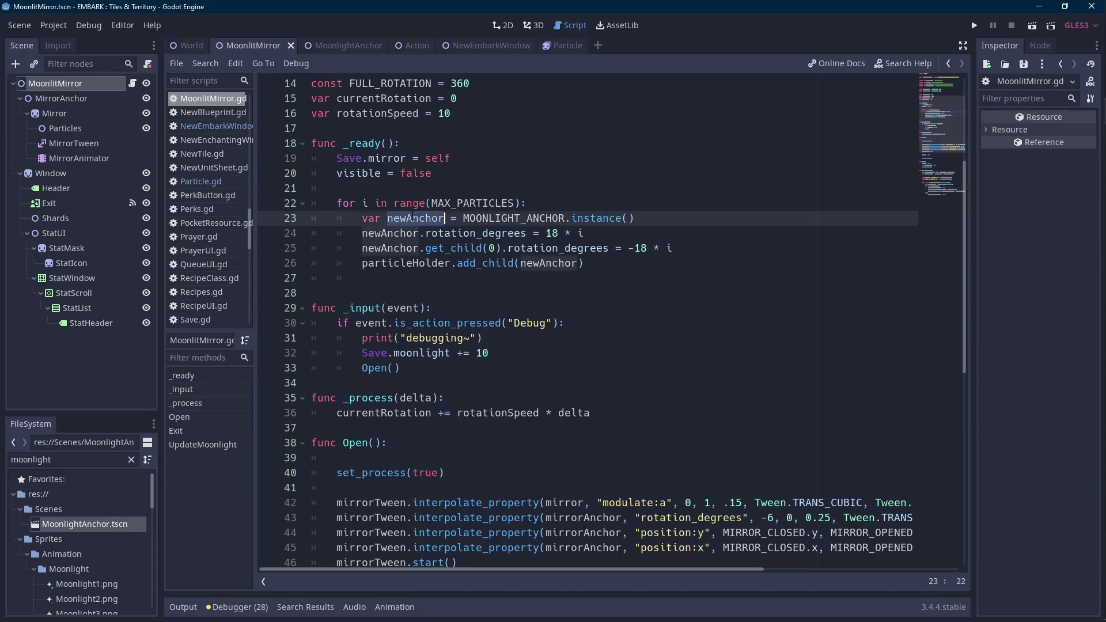
{"action": "left_click_drag", "start_coordinate": [583, 232], "coordinate": [364, 233]}
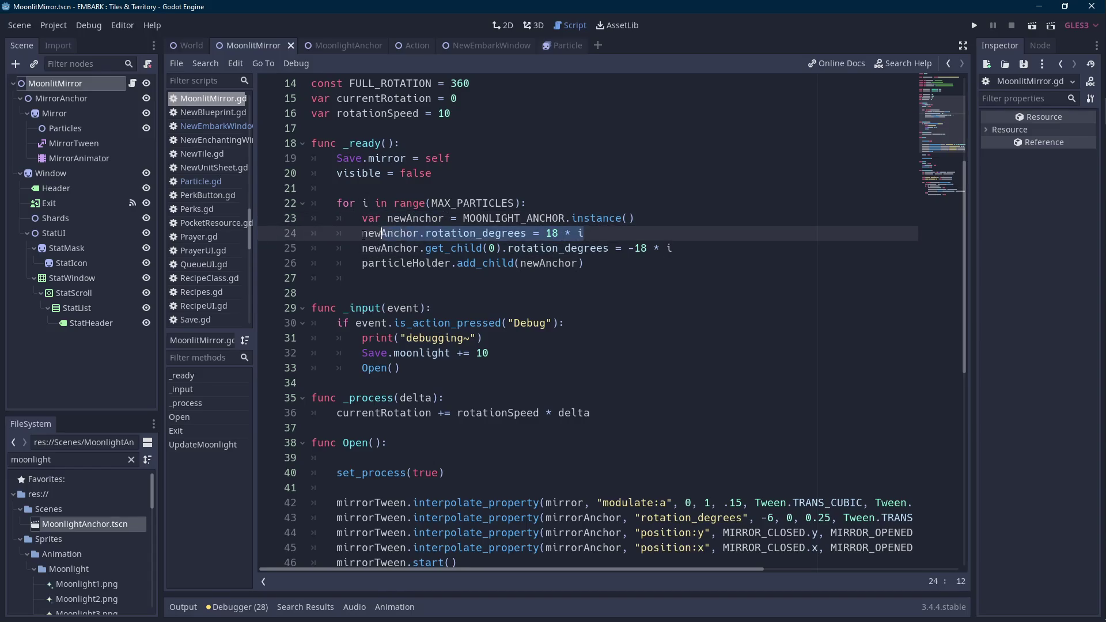
{"action": "left_click", "coordinate": [363, 233]}
{"action": "key", "text": "ctrl+k"}
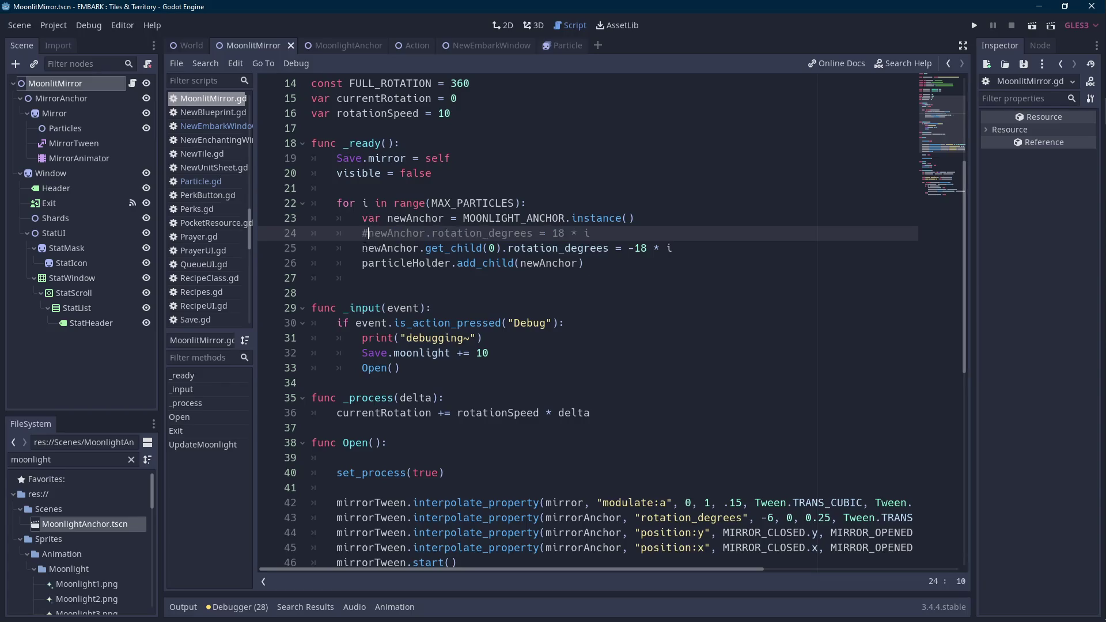
{"action": "key", "text": "Down"}
{"action": "key", "text": "ctrl+k"}
- Add 'newAnchor.visible = false' on a new line and run the scene with F6
{"action": "left_click", "coordinate": [696, 218]}
{"action": "key", "text": "Return"}
{"action": "type", "text": "newAnchor."}
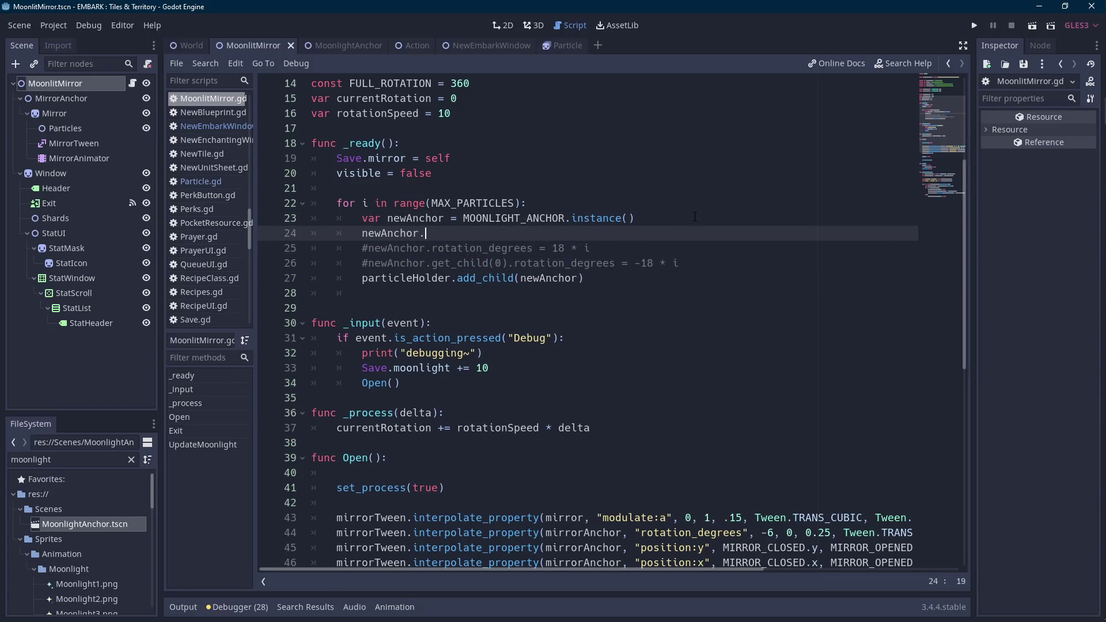
{"action": "type", "text": "visible = false"}
{"action": "key", "text": "F6"}
{"action": "key", "text": "Scroll_Lock"}
{"action": "key", "text": "Scroll_Lock"}
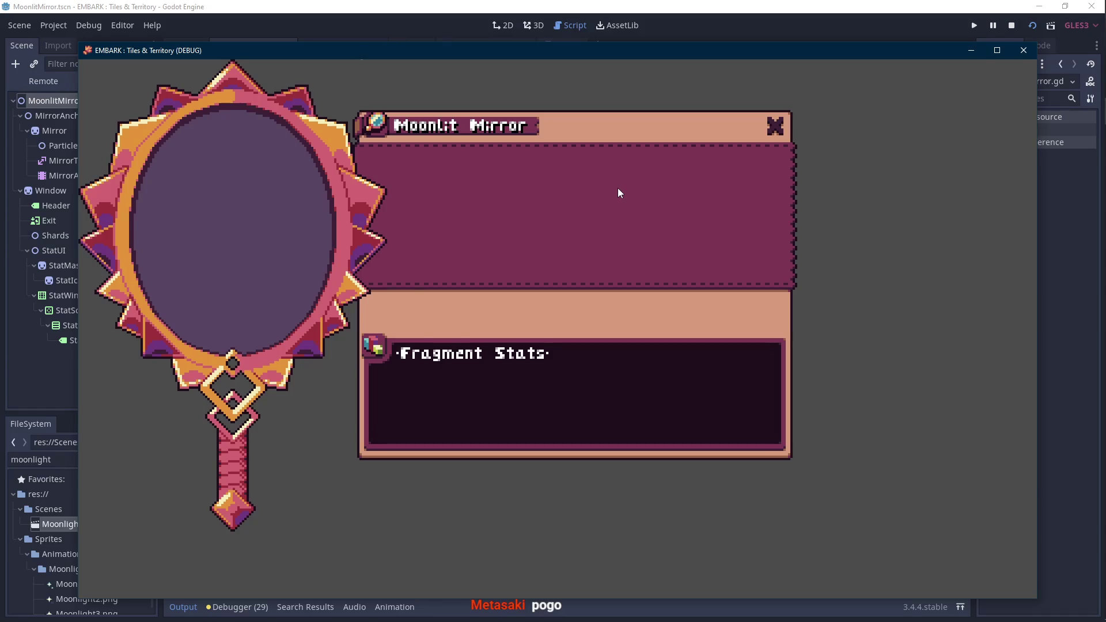
- Stop the running game and scroll the script down to UpdateMoonlight's blank line 64
{"action": "left_click", "coordinate": [1012, 25]}
{"action": "left_click", "coordinate": [736, 248]}
{"action": "scroll", "coordinate": [736, 243], "scroll_direction": "down", "scroll_amount": 13}
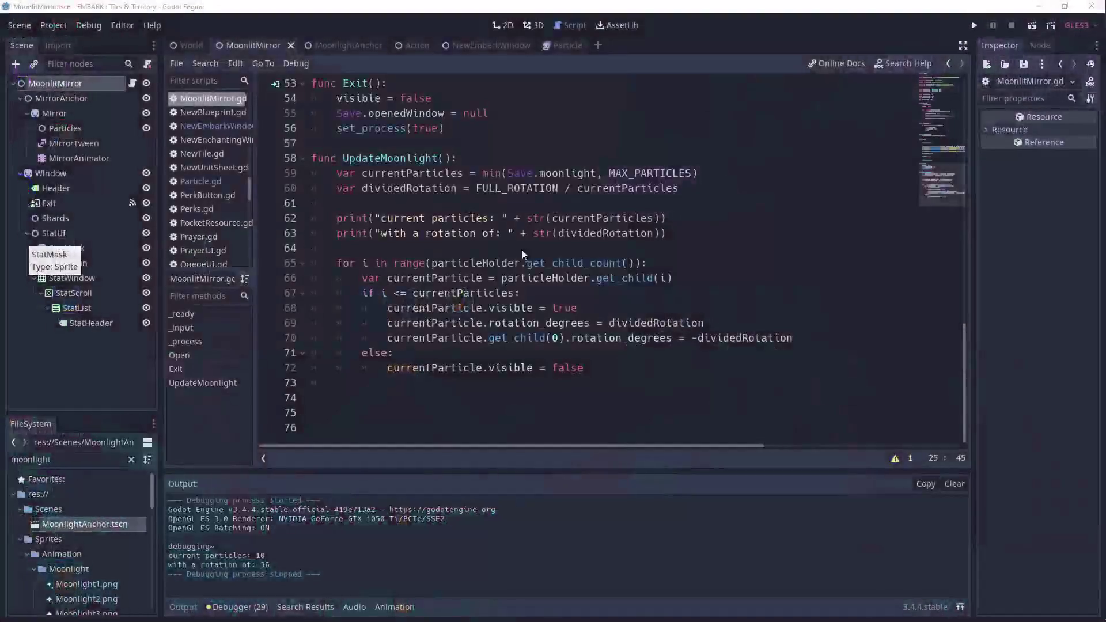
{"action": "left_click", "coordinate": [526, 247]}
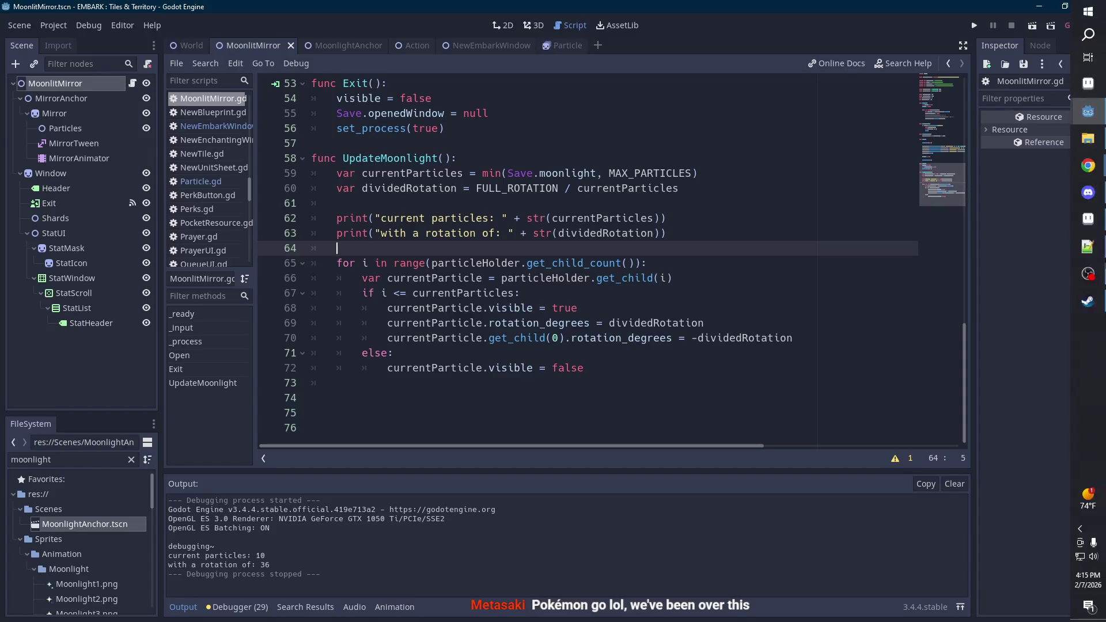
- Run the scene again, close it with F8, and return to line 68
{"action": "mouse_move", "coordinate": [1088, 273]}
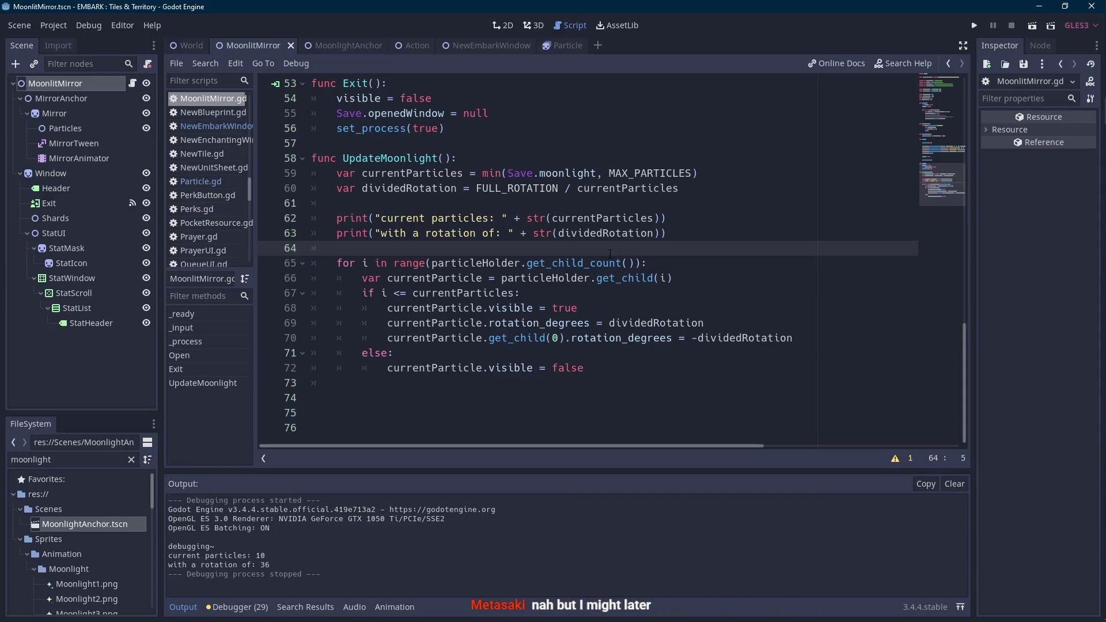
{"action": "left_click", "coordinate": [1034, 28]}
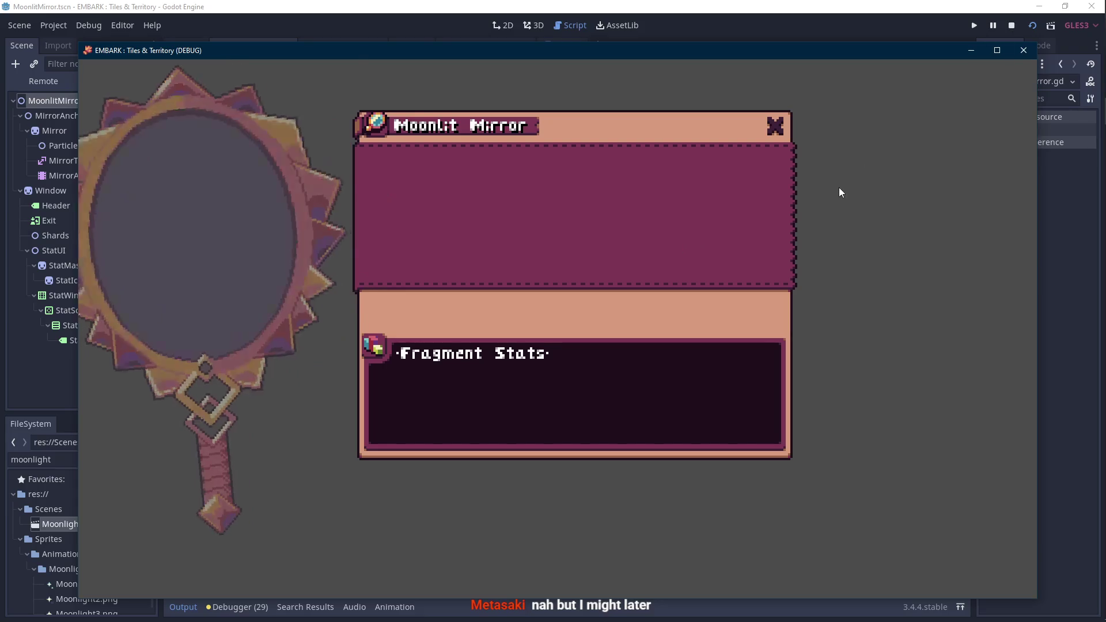
{"action": "key", "text": "F8"}
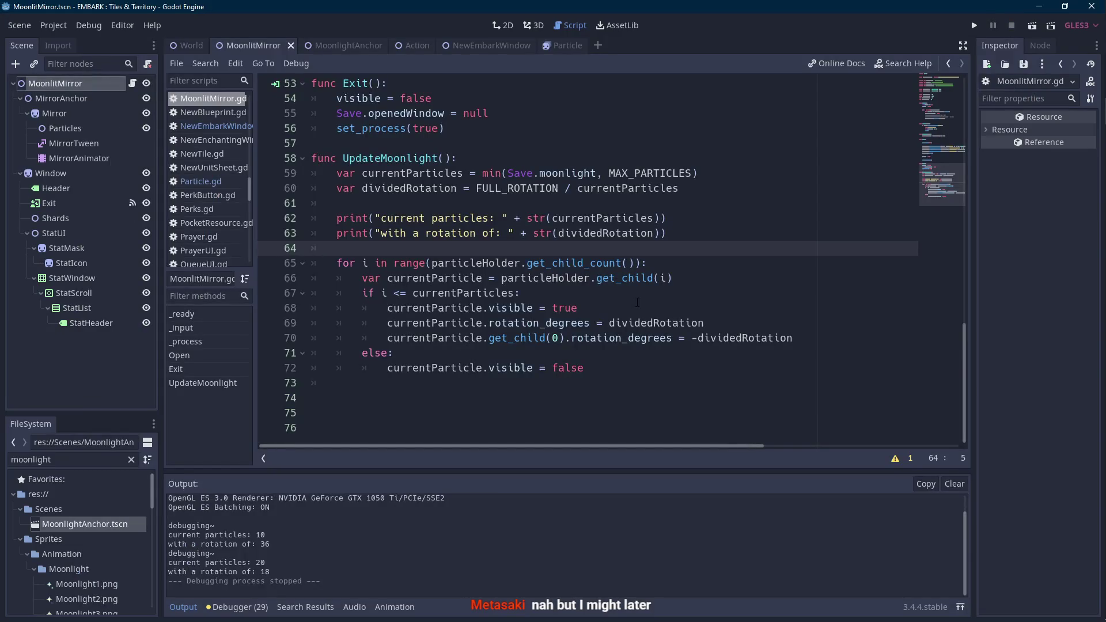
{"action": "left_click", "coordinate": [638, 303]}
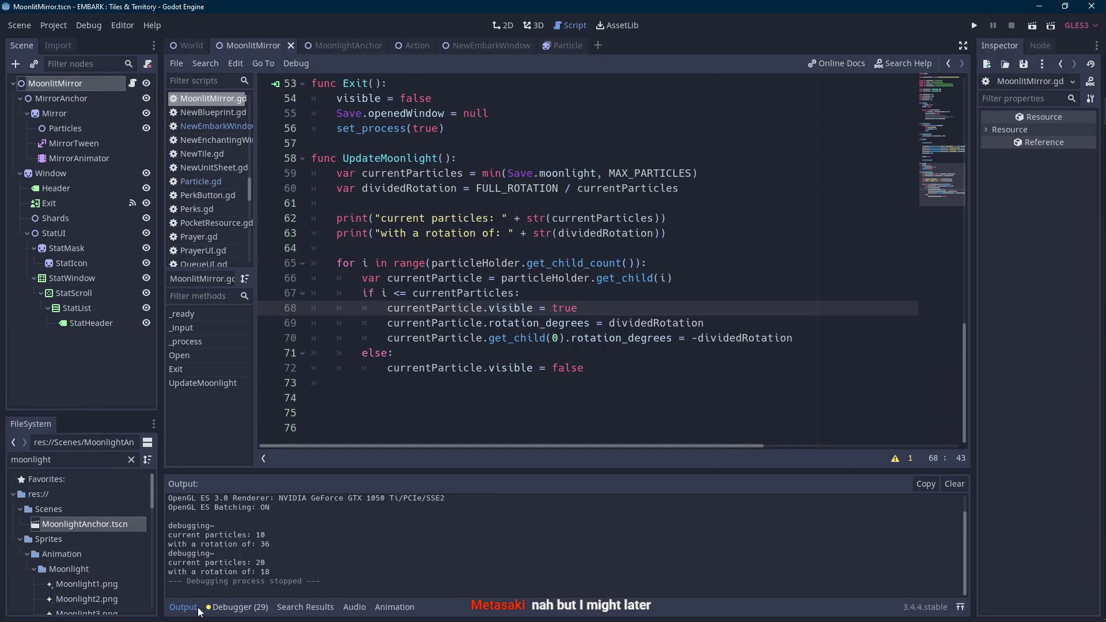
- Collapse the output panel and copy-paste the mirror fade-in tween line below itself
{"action": "left_click", "coordinate": [196, 608]}
{"action": "scroll", "coordinate": [542, 333], "scroll_direction": "up", "scroll_amount": 8}
{"action": "mouse_move", "coordinate": [730, 278]}
{"action": "left_mouse_down"}
{"action": "mouse_move", "coordinate": [932, 278]}
{"action": "mouse_move", "coordinate": [301, 271]}
{"action": "mouse_move", "coordinate": [327, 272]}
{"action": "left_mouse_up"}
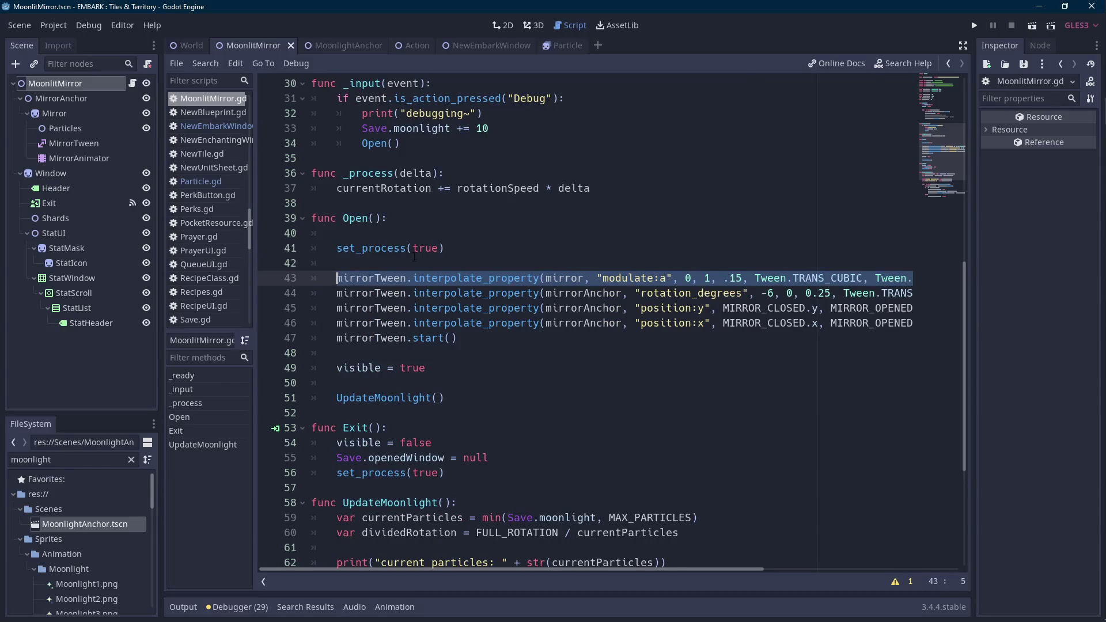
{"action": "key", "text": "ctrl+c"}
{"action": "key", "text": "Return"}
{"action": "key", "text": "ctrl+v"}
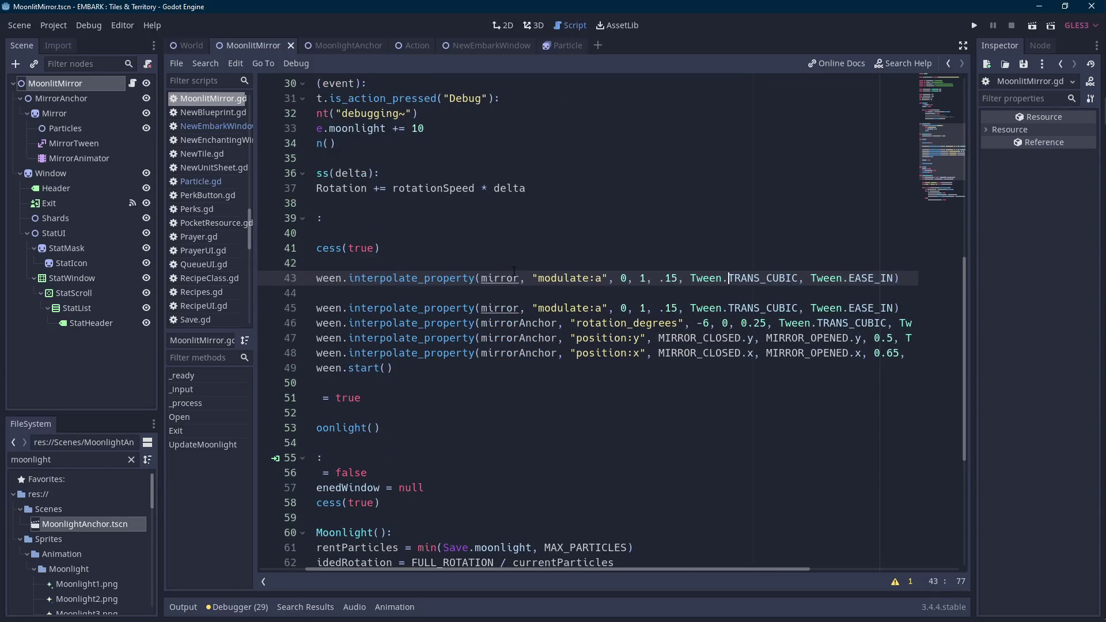
- Replace 'mirror' in the copied tween line with 'wind', then scroll up to the declarations
{"action": "double_click", "coordinate": [514, 272]}
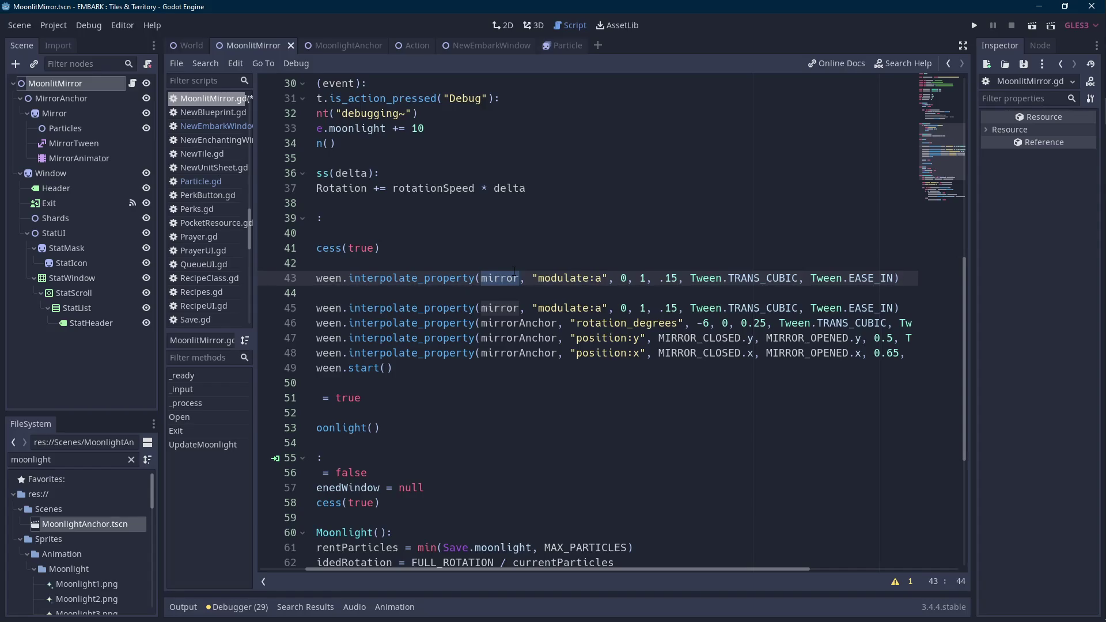
{"action": "type", "text": "mirrorwin"}
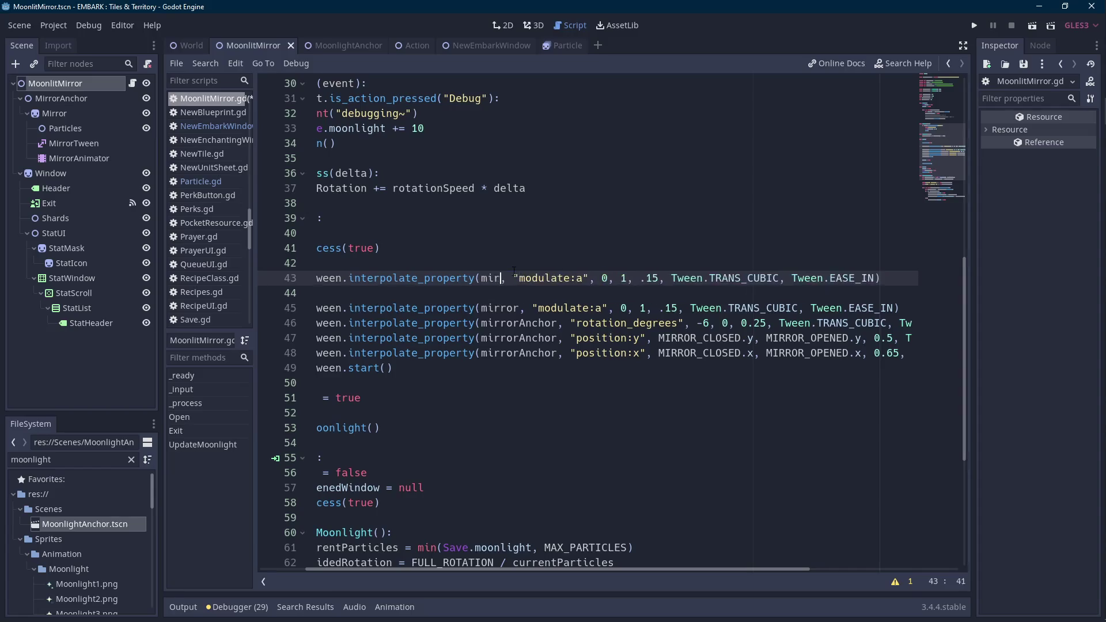
{"action": "key", "text": "ctrl+shift+Left"}
{"action": "type", "text": "wind"}
{"action": "scroll", "coordinate": [508, 547], "scroll_direction": "up", "scroll_amount": 10}
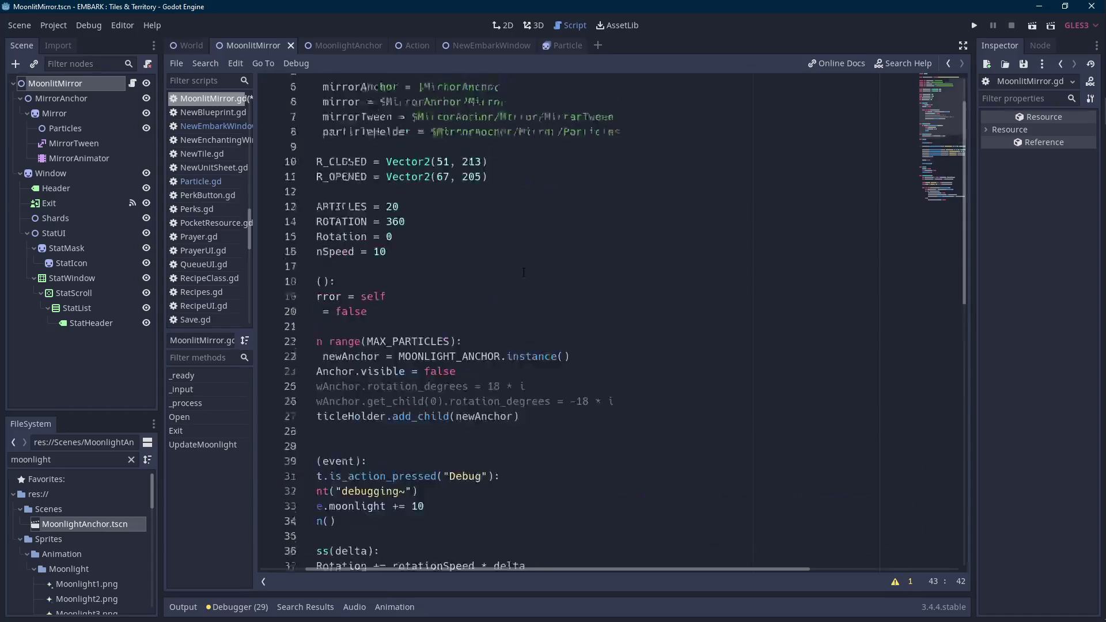
{"action": "scroll", "coordinate": [494, 562], "scroll_direction": "down", "scroll_amount": 2}
{"action": "left_click", "coordinate": [478, 561]}
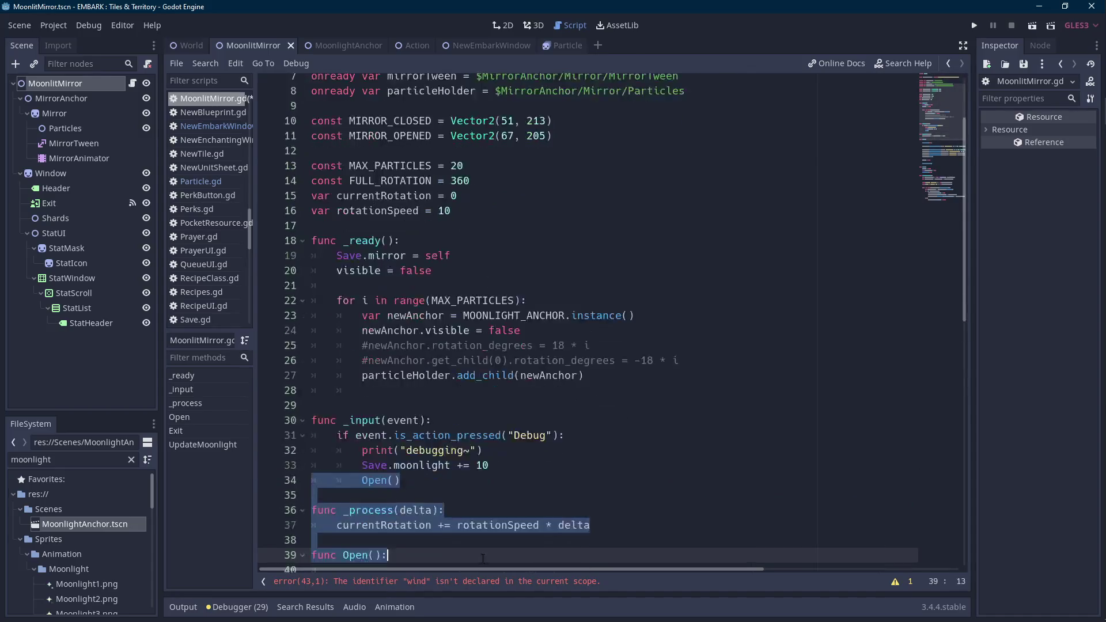
{"action": "scroll", "coordinate": [479, 561], "scroll_direction": "up", "scroll_amount": 2}
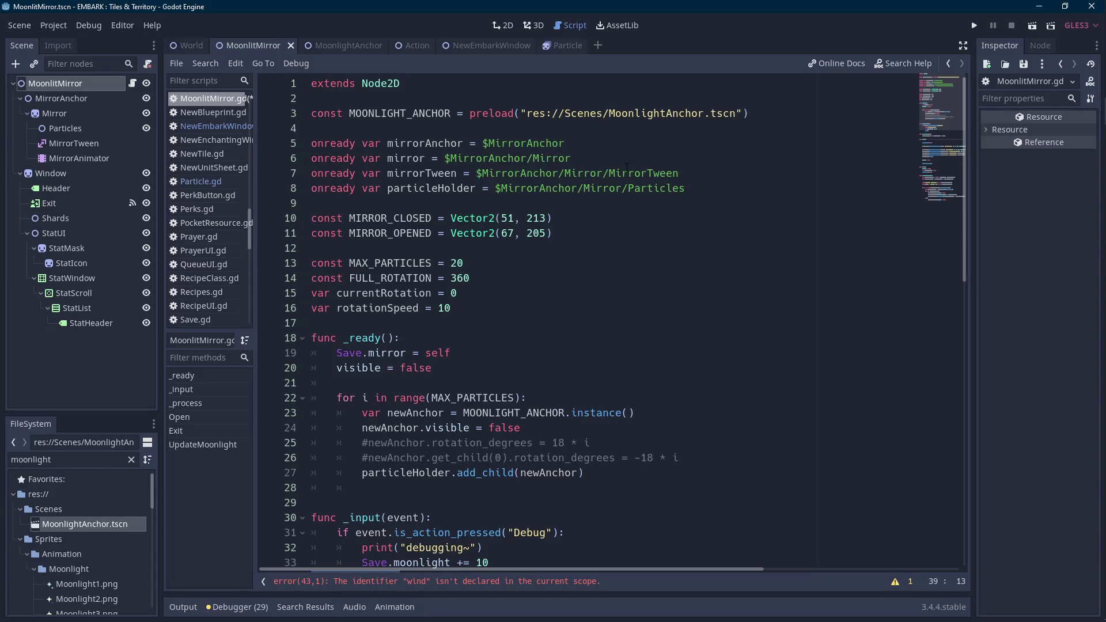
{"action": "left_click", "coordinate": [643, 155]}
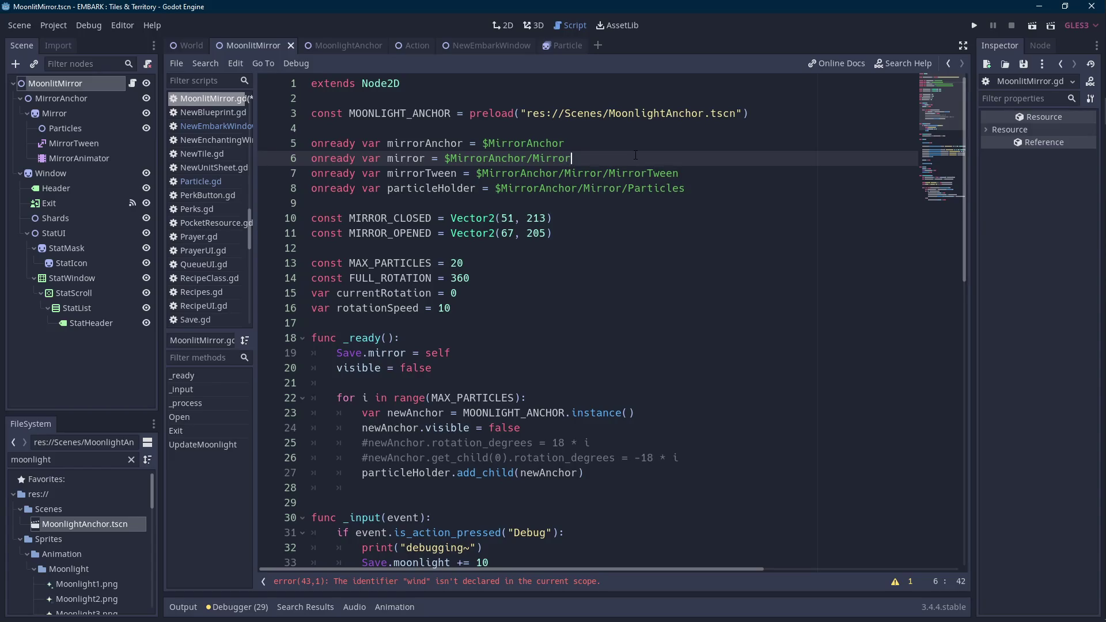
- Declare 'onready var window = $Window' after the node references
{"action": "left_click", "coordinate": [576, 197]}
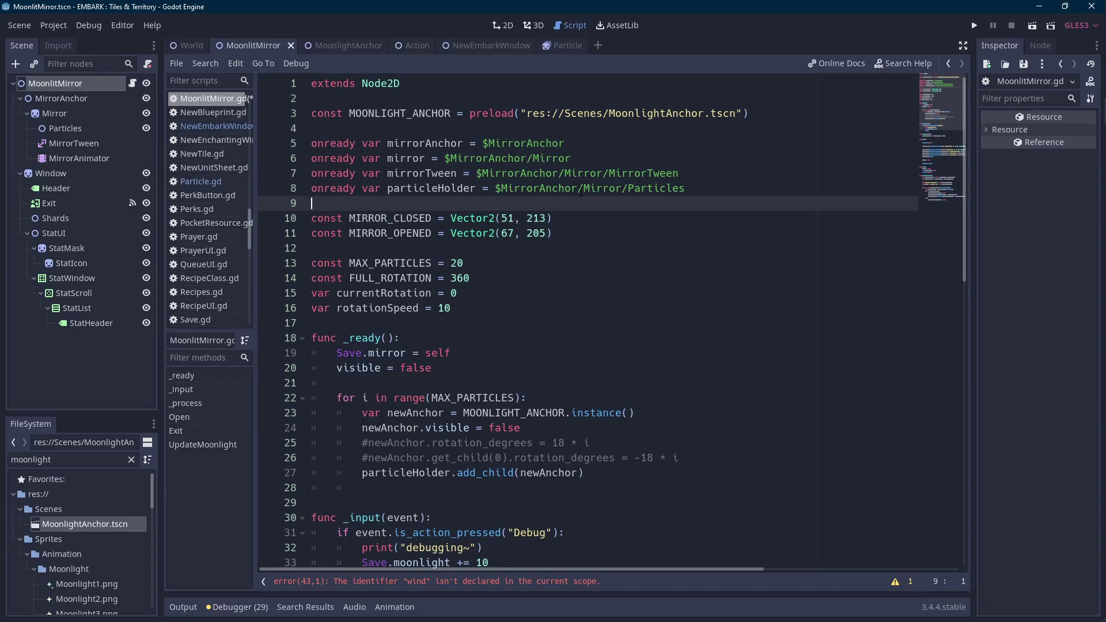
{"action": "key", "text": "Return"}
{"action": "type", "text": "onready var window = $Window"}
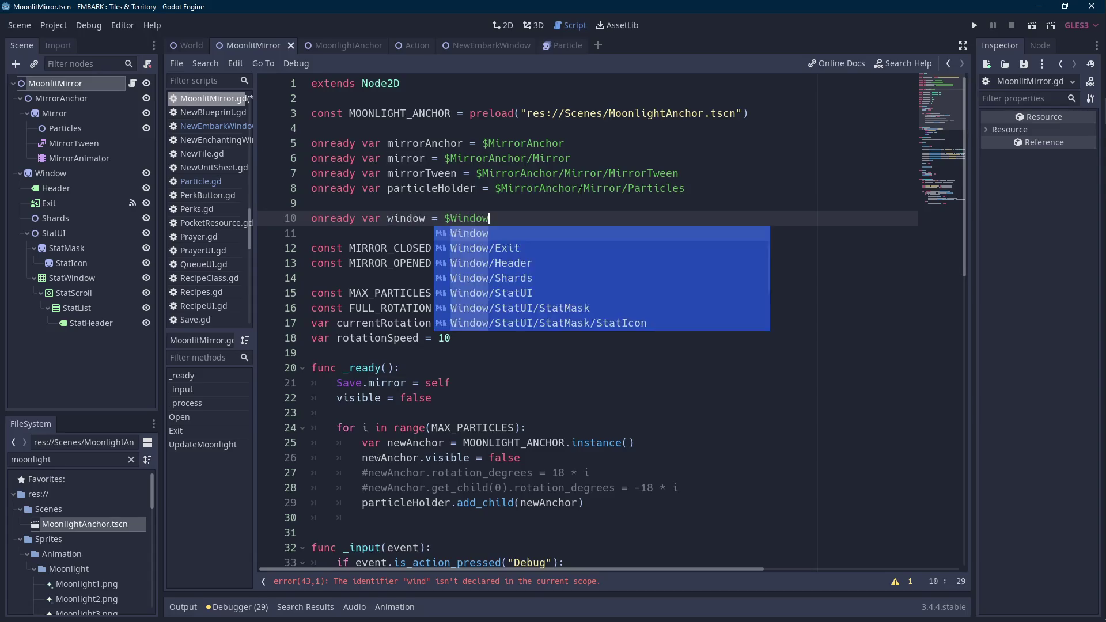
{"action": "double_click", "coordinate": [407, 217]}
- Complete 'wind' to 'window' on line 45 and paste that tween line onto line 46
{"action": "scroll", "coordinate": [407, 218], "scroll_direction": "down", "scroll_amount": 8}
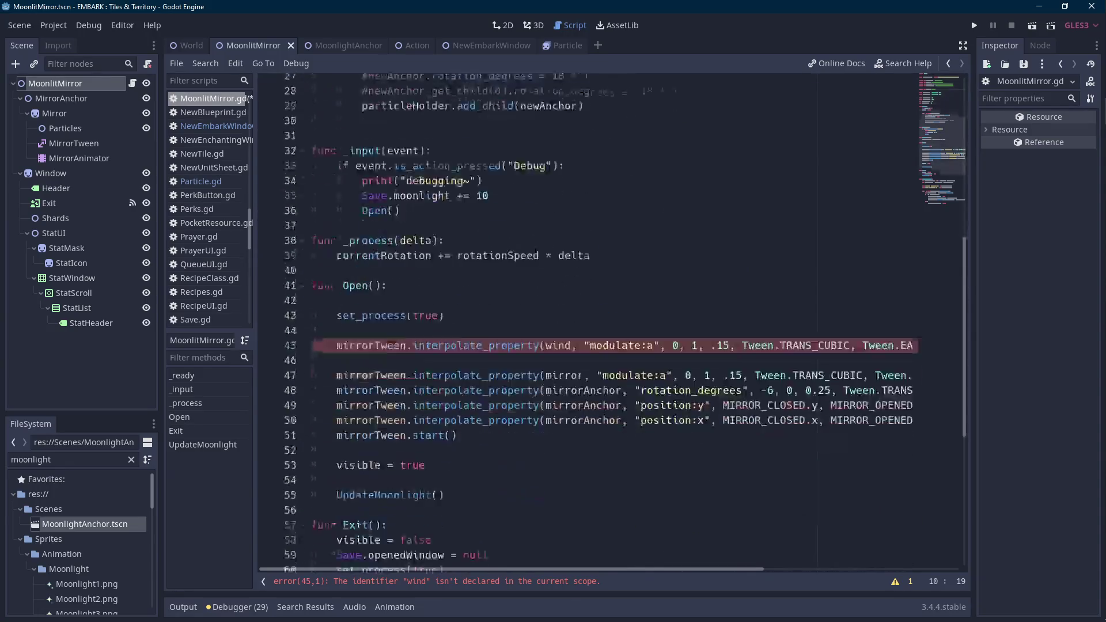
{"action": "left_click", "coordinate": [571, 255]}
{"action": "type", "text": "ow"}
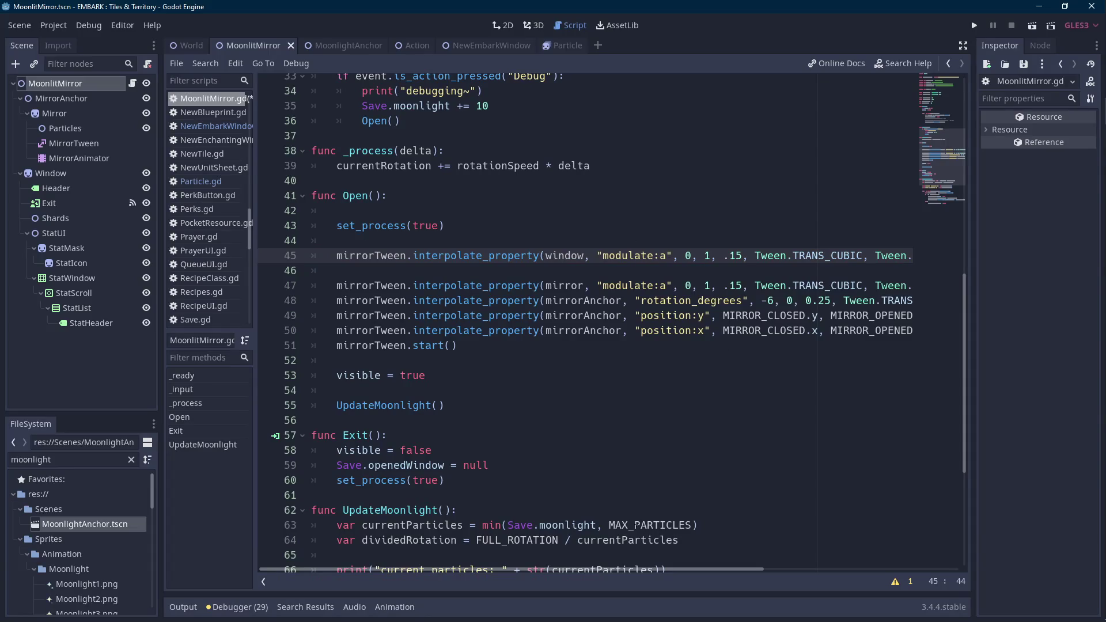
{"action": "left_click_drag", "start_coordinate": [625, 569], "coordinate": [733, 563]}
{"action": "mouse_move", "coordinate": [836, 258]}
{"action": "left_mouse_down"}
{"action": "mouse_move", "coordinate": [289, 258]}
{"action": "mouse_move", "coordinate": [337, 258]}
{"action": "left_mouse_up"}
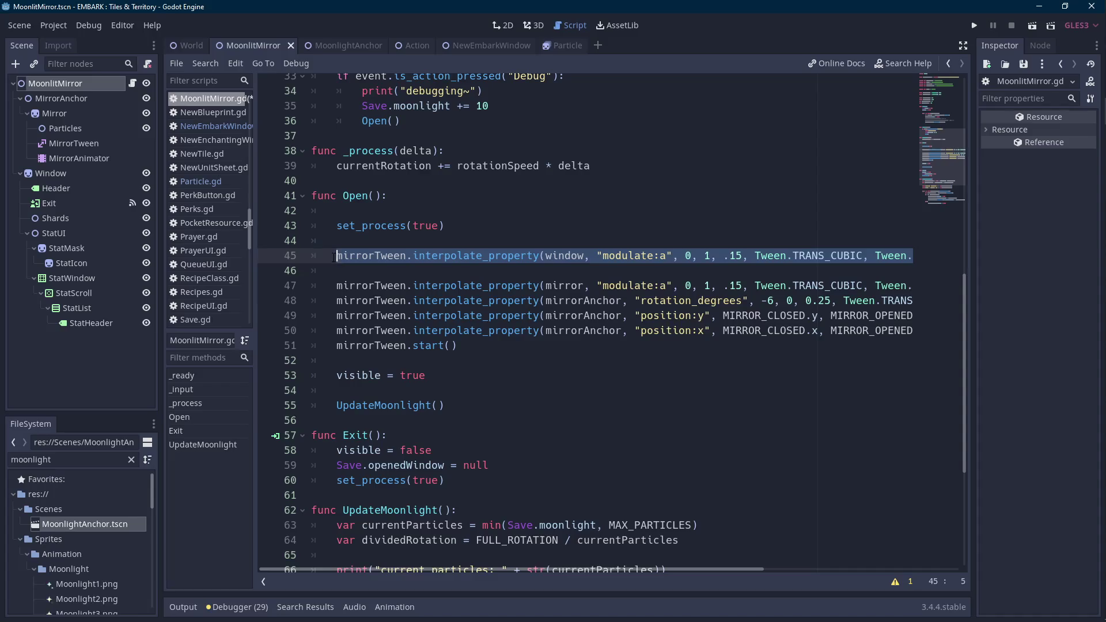
{"action": "left_click", "coordinate": [522, 265]}
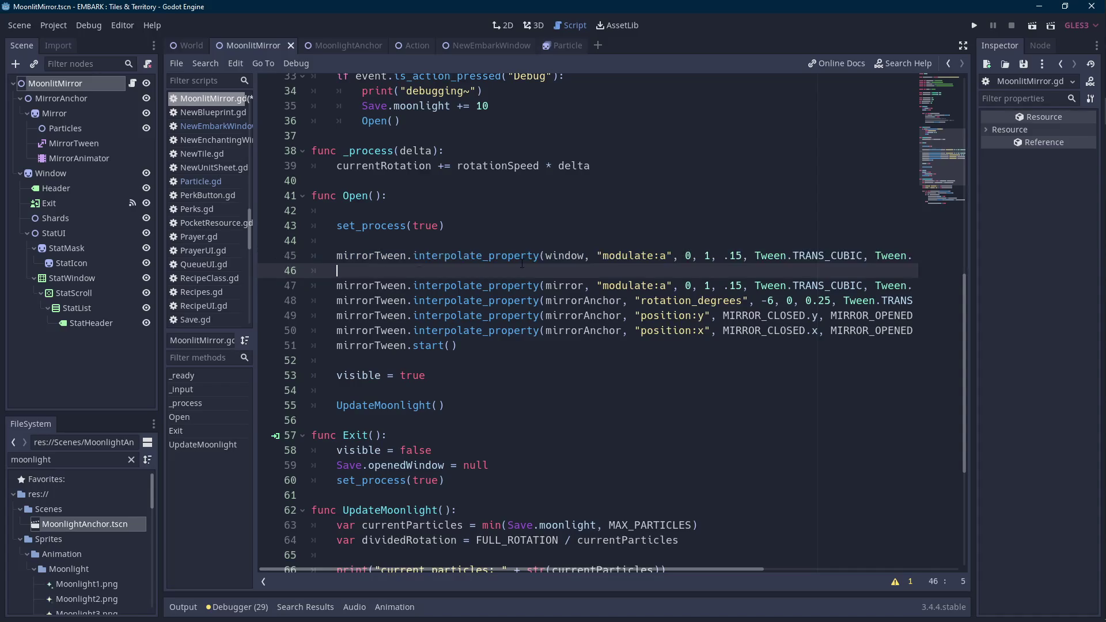
{"action": "key", "text": "ctrl+v"}
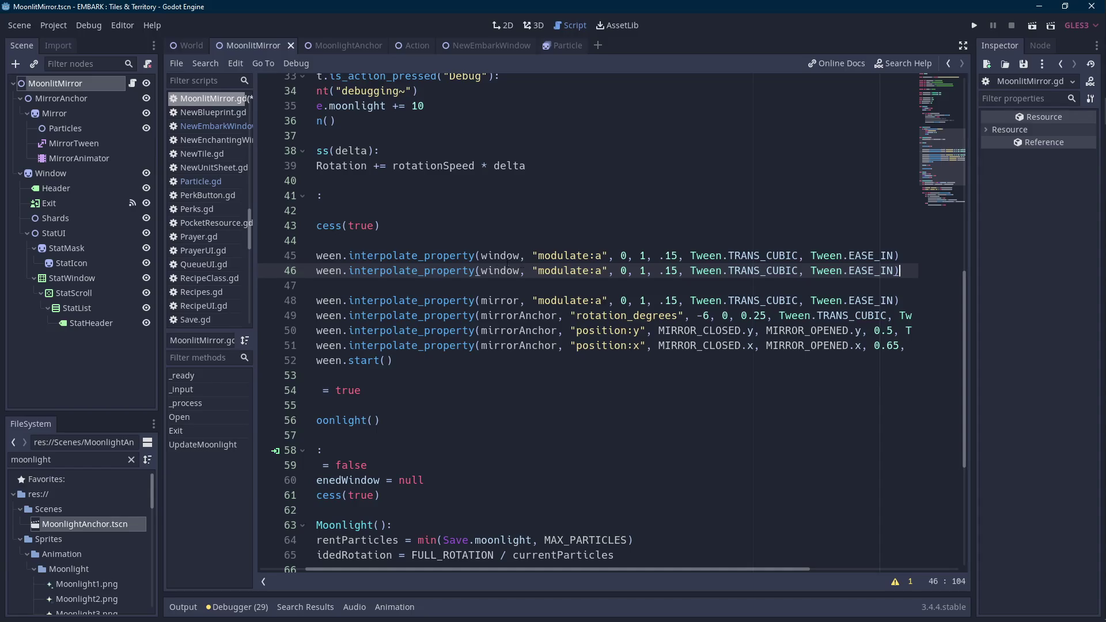
- Cut the MIRROR_CLOSED and MIRROR_OPENED constant lines
{"action": "scroll", "coordinate": [444, 404], "scroll_direction": "up", "scroll_amount": 10}
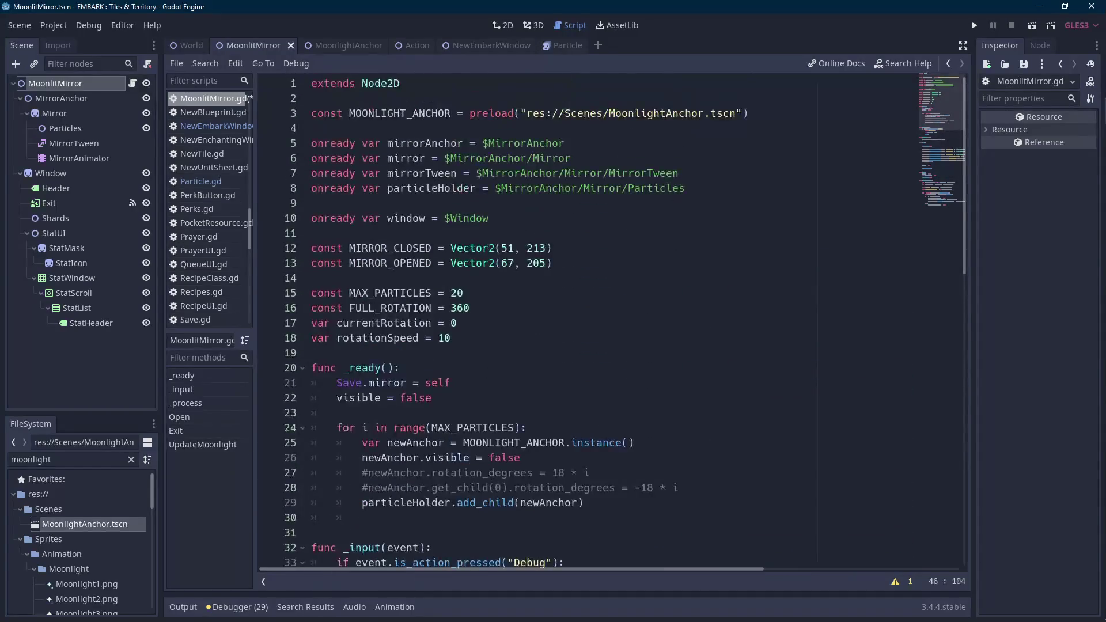
{"action": "left_click", "coordinate": [490, 248]}
{"action": "left_click", "coordinate": [440, 231]}
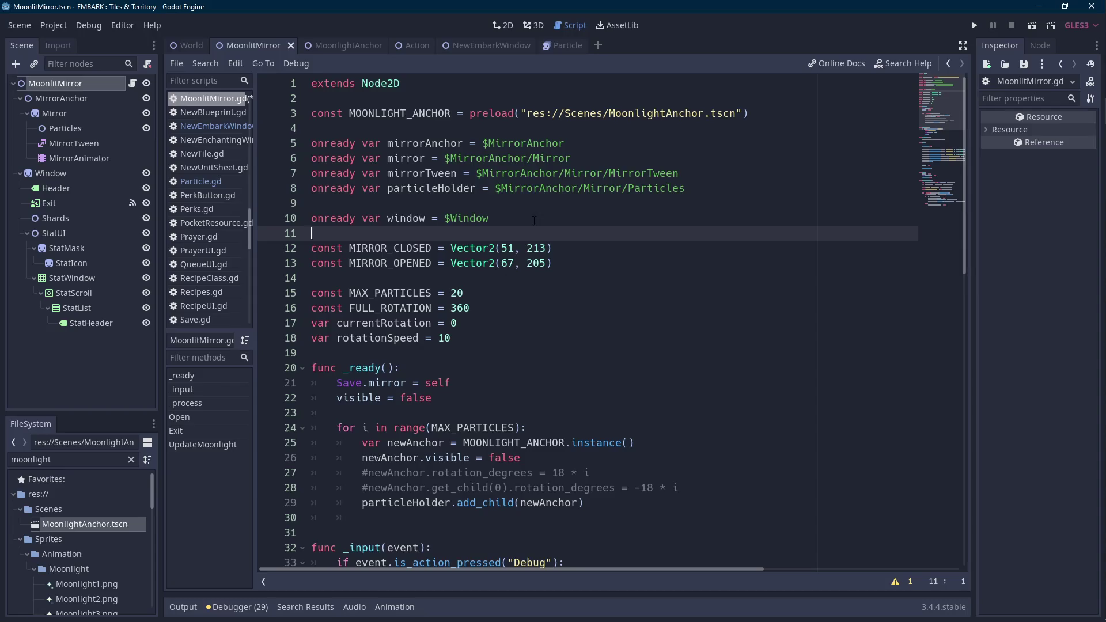
{"action": "left_click_drag", "start_coordinate": [553, 263], "coordinate": [302, 244]}
{"action": "key", "text": "ctrl+x"}
{"action": "left_click", "coordinate": [337, 205]}
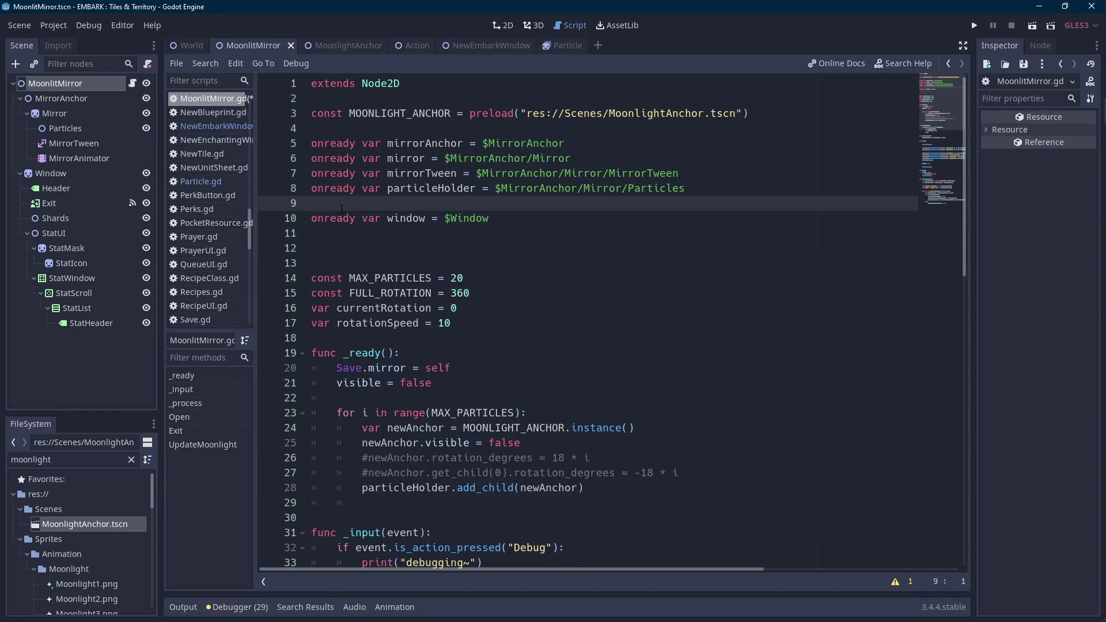
- Paste the mirror constants at line 9 and add 'const WINDOW_CLOSED = 5'
{"action": "key", "text": "ctrl+v"}
{"action": "key", "text": "Scroll_Lock"}
{"action": "left_click", "coordinate": [319, 258]}
{"action": "type", "text": "const WINDOW_CLOSED = Vector2"}
{"action": "key", "text": "ctrl+Left"}
{"action": "key", "text": "ctrl+Left"}
{"action": "key", "text": "ctrl+Left"}
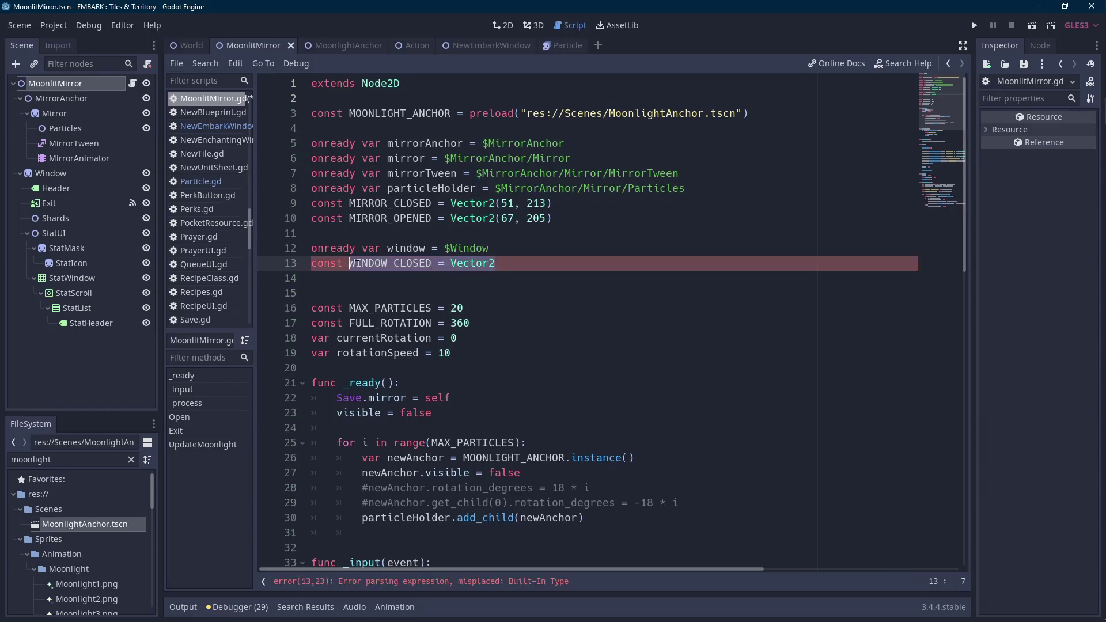
{"action": "key", "text": "Right"}
{"action": "key", "text": "Right"}
{"action": "key", "text": "Right"}
{"action": "key", "text": "Right"}
{"action": "key", "text": "ctrl+Delete"}
{"action": "type", "text": "5"}
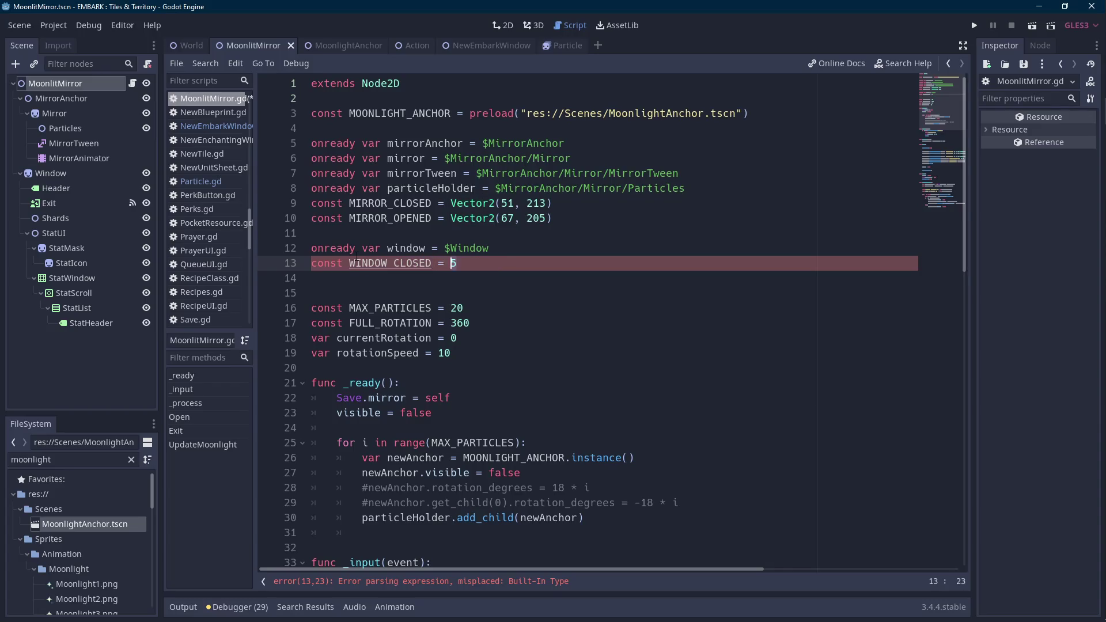
- Duplicate that line as WINDOW_OPENED = 5 and save the script
{"action": "key", "text": "ctrl+d"}
{"action": "key", "text": "ctrl+Left"}
{"action": "key", "text": "ctrl+Left"}
{"action": "key", "text": "ctrl+Left"}
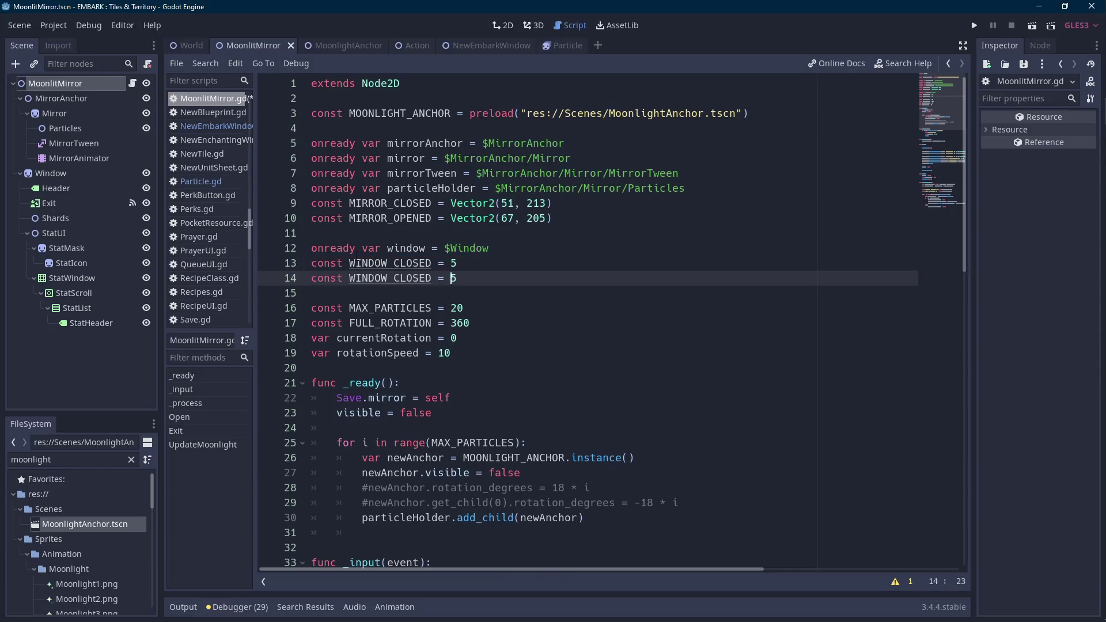
{"action": "key", "text": "ctrl+shift+Right"}
{"action": "type", "text": "INWDOW"}
{"action": "key", "text": "ctrl+shift+Left"}
{"action": "type", "text": "WINDOW_OPENED"}
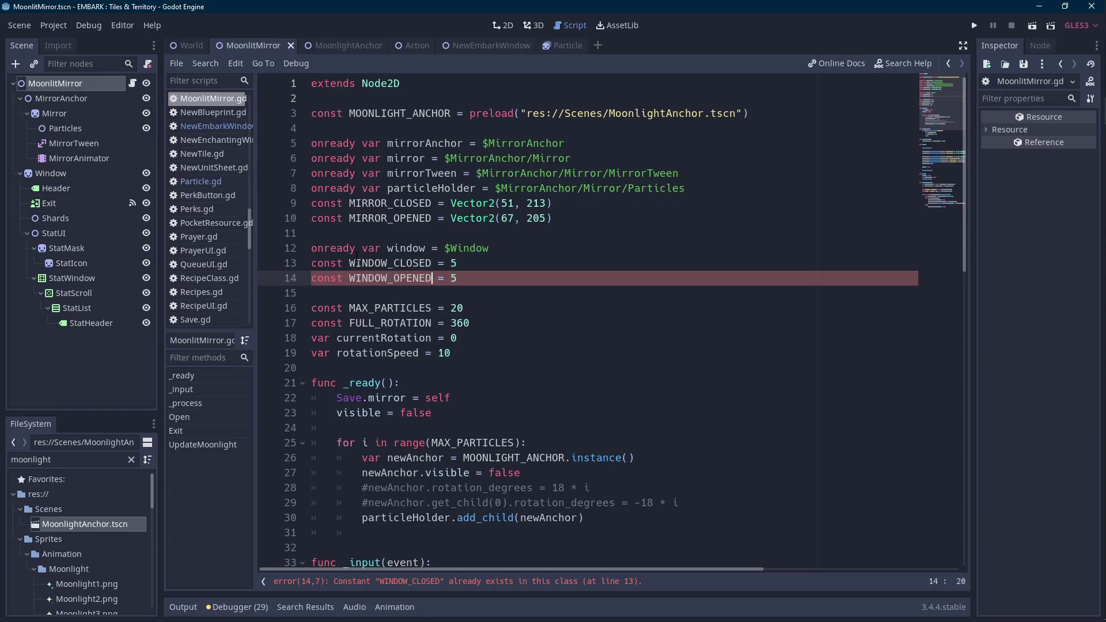
{"action": "key", "text": "ctrl+s"}
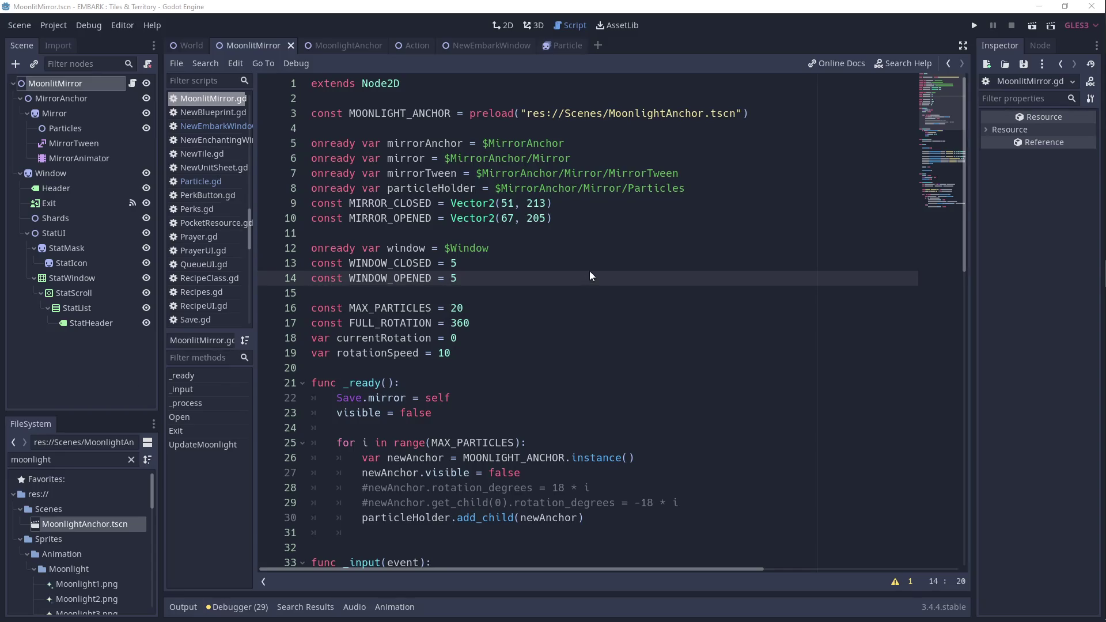
{"action": "left_click", "coordinate": [494, 279]}
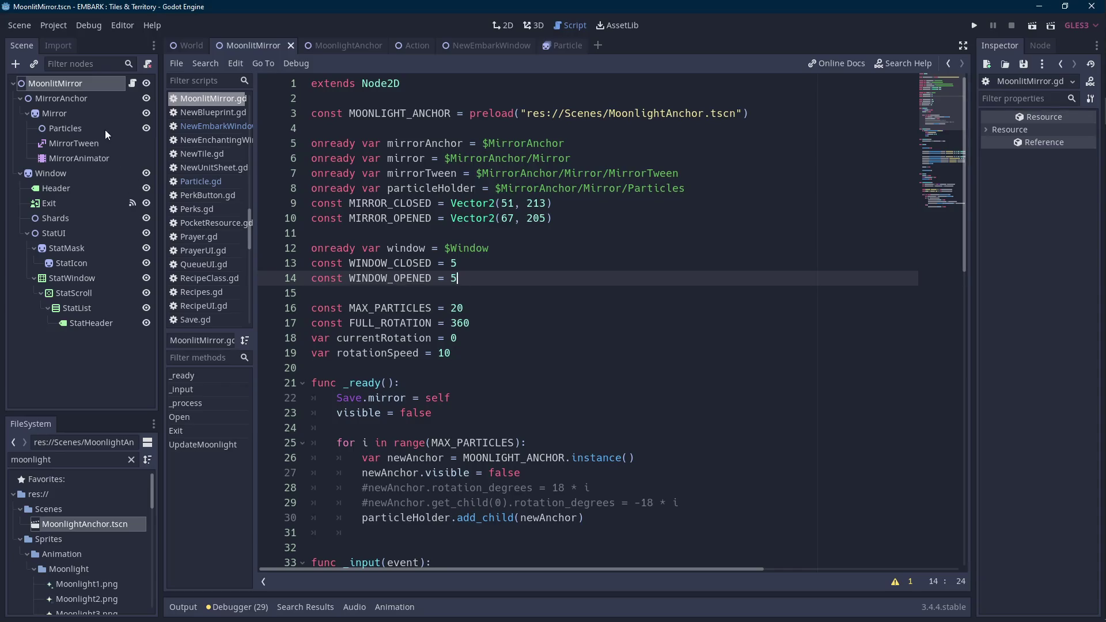
{"action": "left_click", "coordinate": [95, 171]}
- Read the Window's Transform position and set WINDOW_OPENED to 119
{"action": "scroll", "coordinate": [627, 351], "scroll_direction": "right", "scroll_amount": 3}
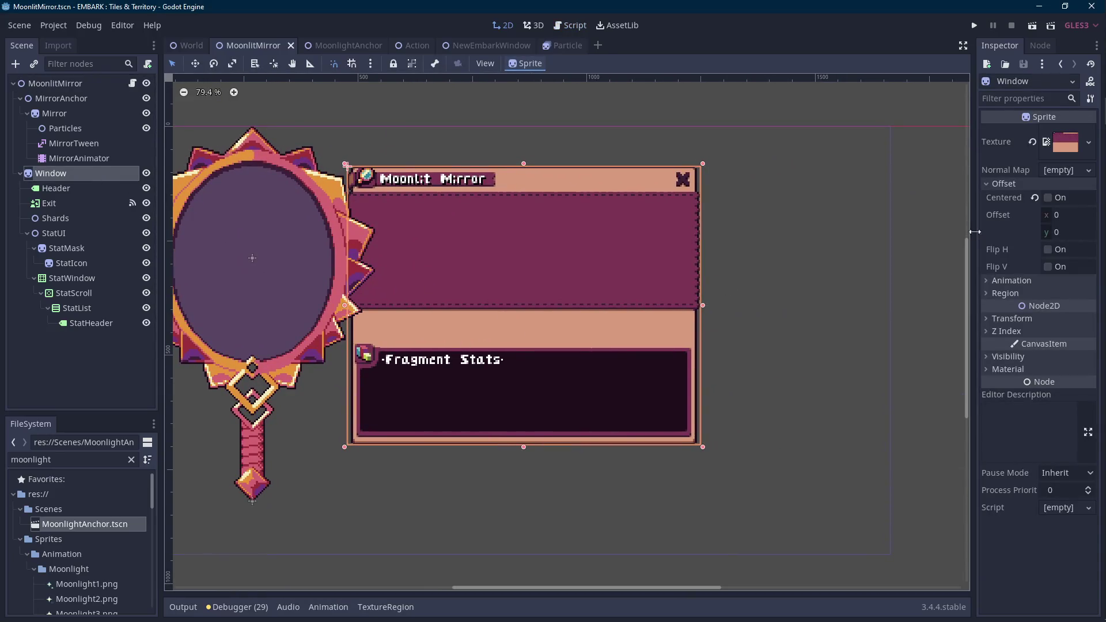
{"action": "left_click", "coordinate": [1003, 319]}
{"action": "scroll", "coordinate": [860, 342], "scroll_direction": "left", "scroll_amount": 1}
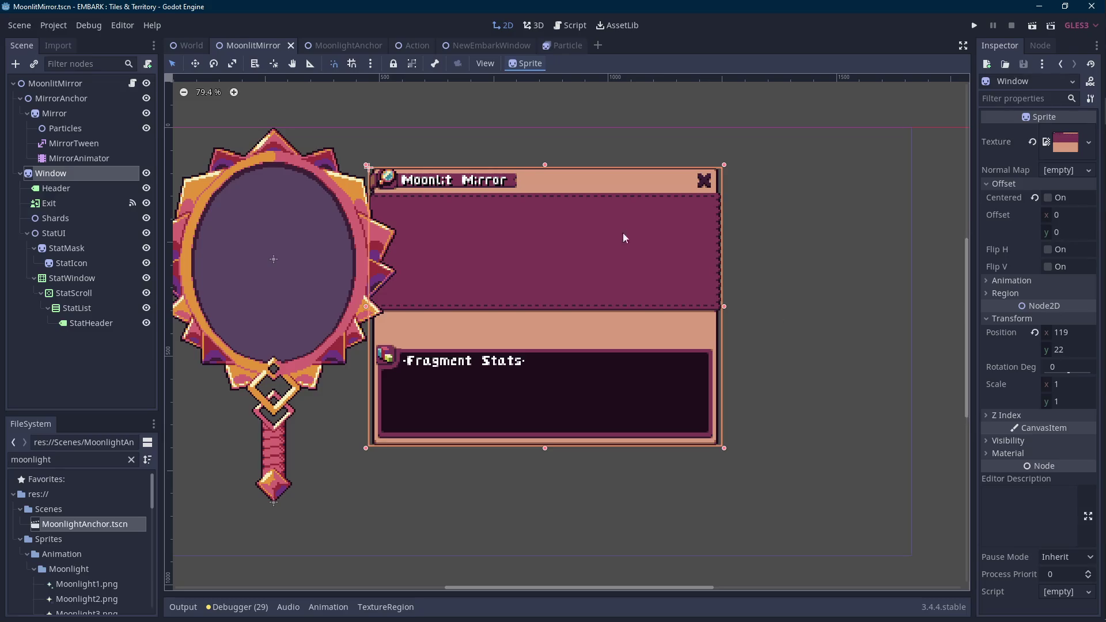
{"action": "left_click", "coordinate": [133, 83]}
{"action": "left_click", "coordinate": [480, 266]}
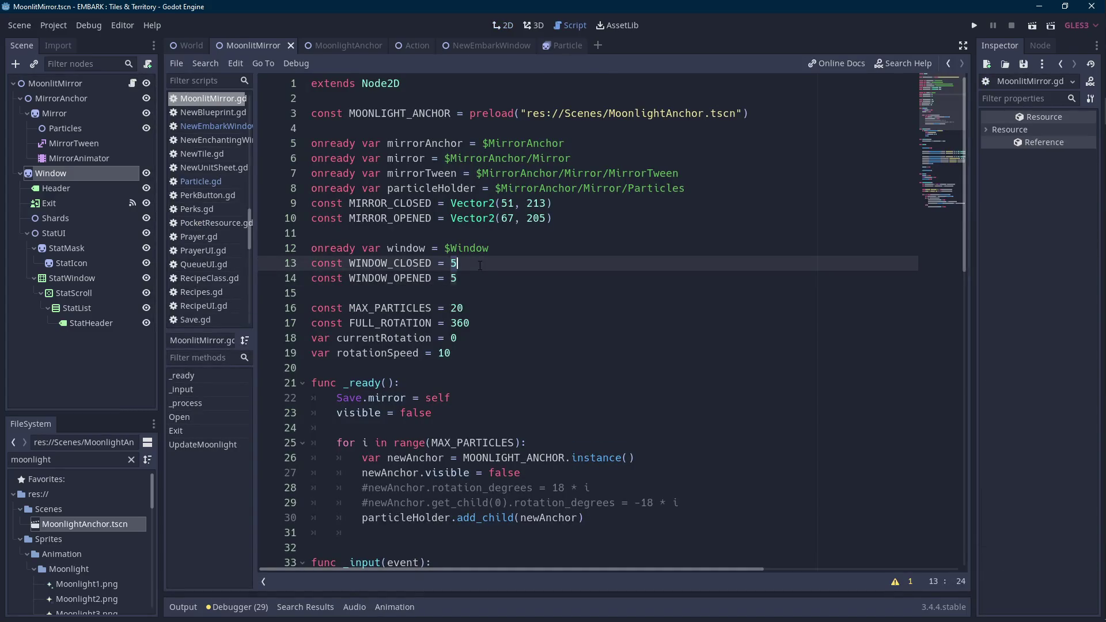
{"action": "left_click", "coordinate": [474, 274]}
{"action": "type", "text": "119"}
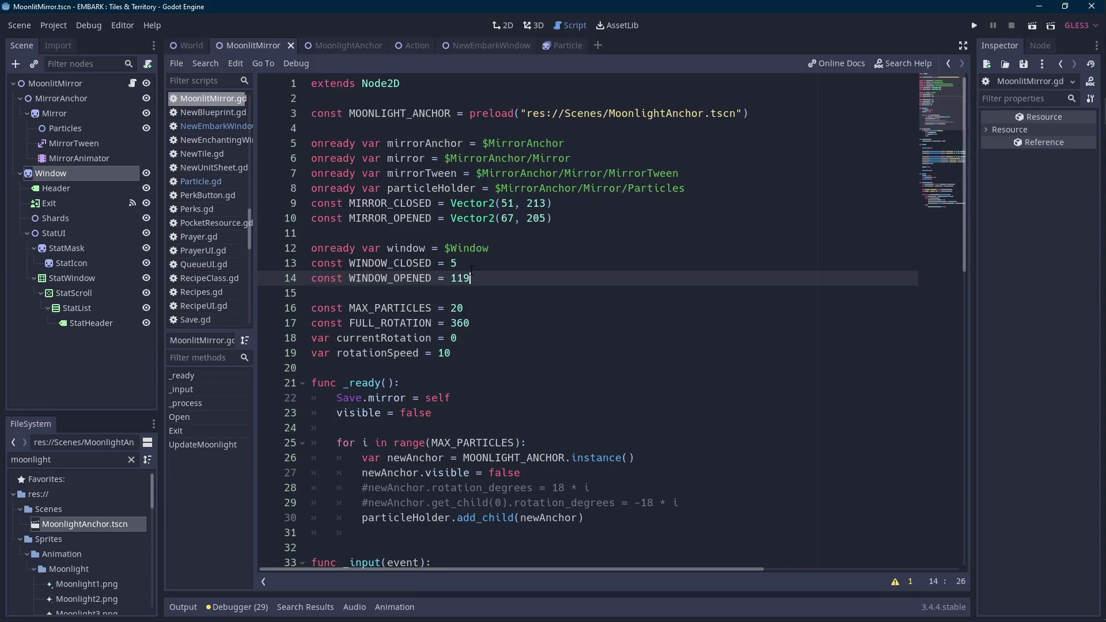
- Set the Window's Position x to 119, save the scene, and set WINDOW_CLOSED to 131
{"action": "left_click", "coordinate": [99, 175]}
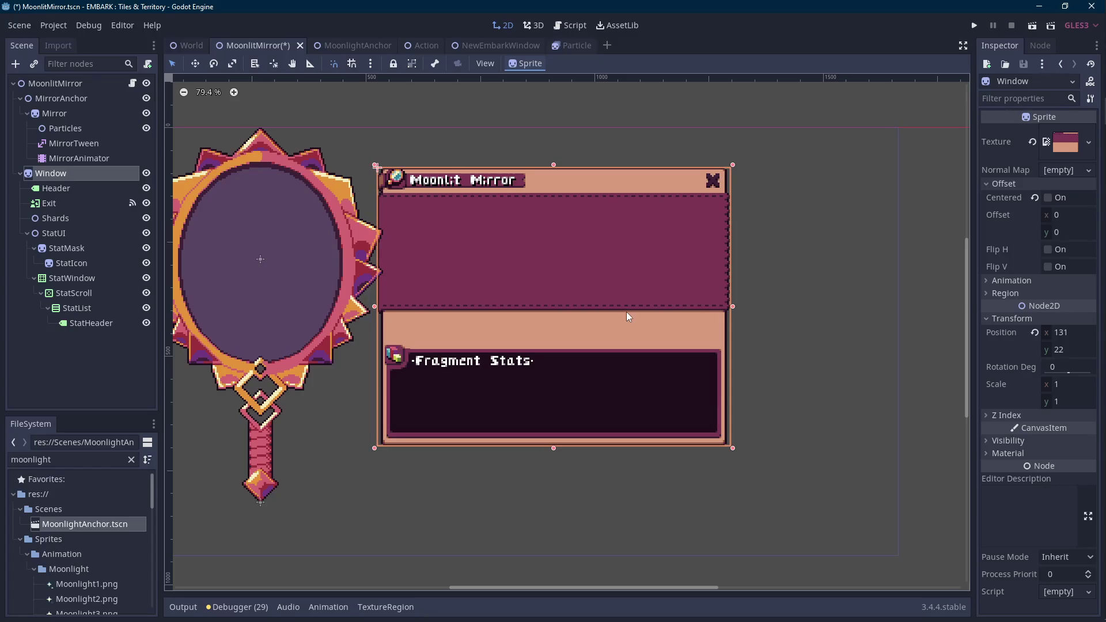
{"action": "left_click", "coordinate": [1061, 333]}
{"action": "type", "text": "119"}
{"action": "key", "text": "Return"}
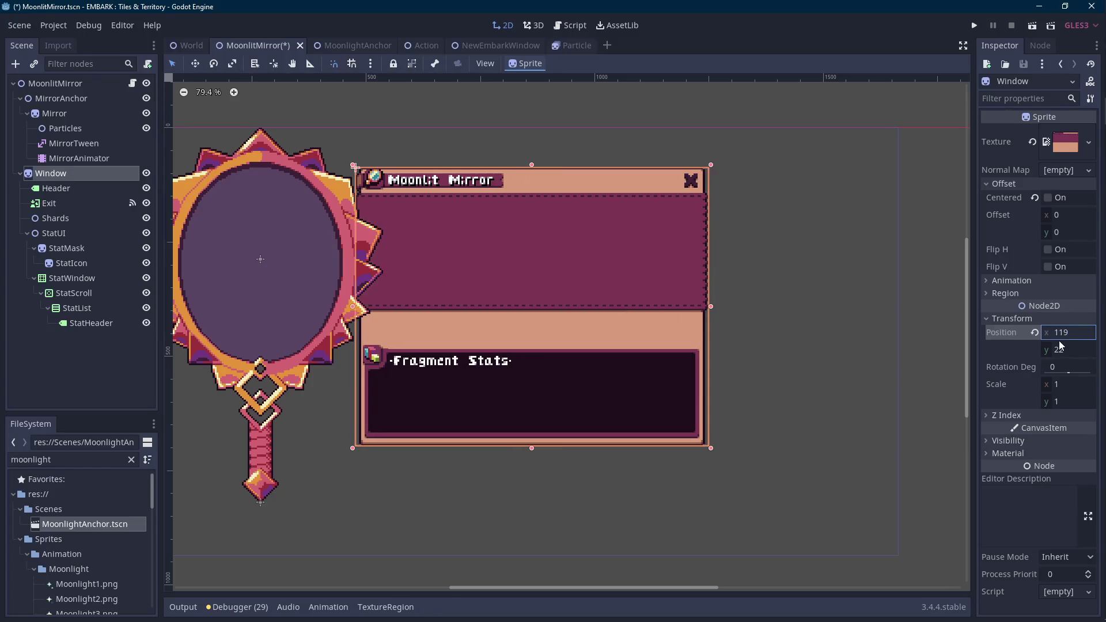
{"action": "key", "text": "ctrl+s"}
{"action": "left_click", "coordinate": [132, 84]}
{"action": "left_click", "coordinate": [468, 266]}
{"action": "type", "text": "131"}
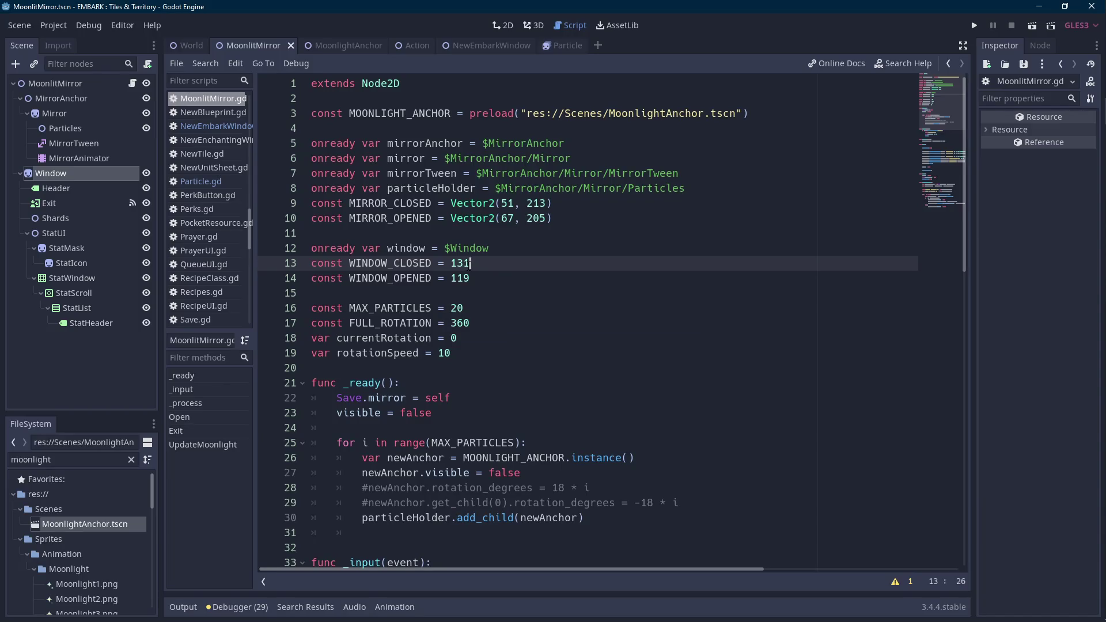
{"action": "scroll", "coordinate": [626, 324], "scroll_direction": "down", "scroll_amount": 6}
{"action": "scroll", "coordinate": [526, 377], "scroll_direction": "down", "scroll_amount": 5}
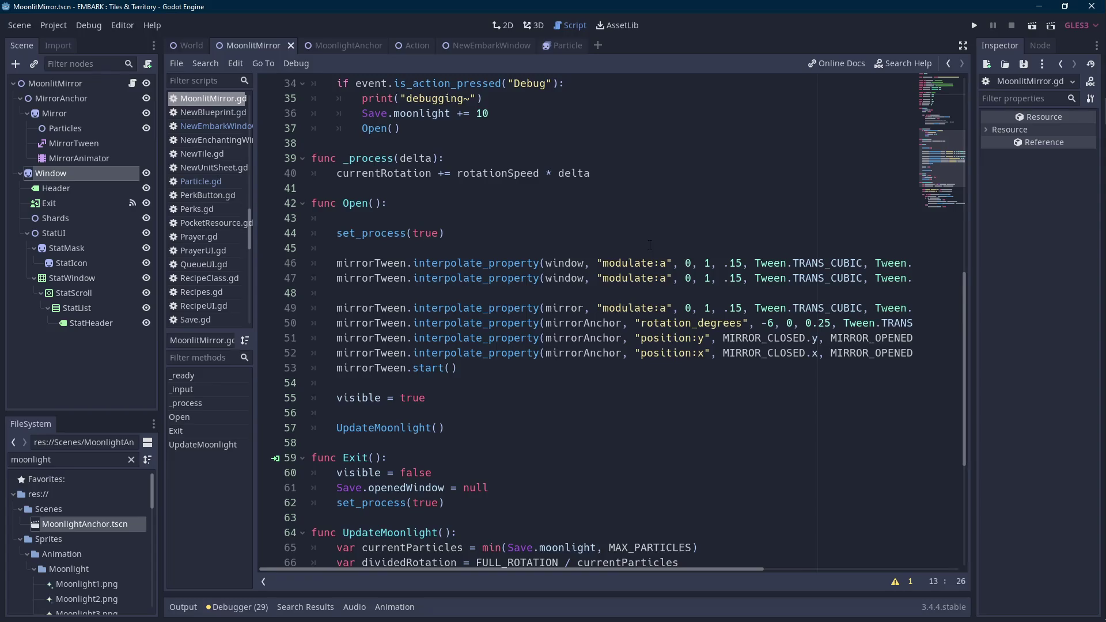
{"action": "key", "text": "Scroll_Lock"}
{"action": "right_click", "coordinate": [461, 219]}
{"action": "left_click", "coordinate": [427, 216]}
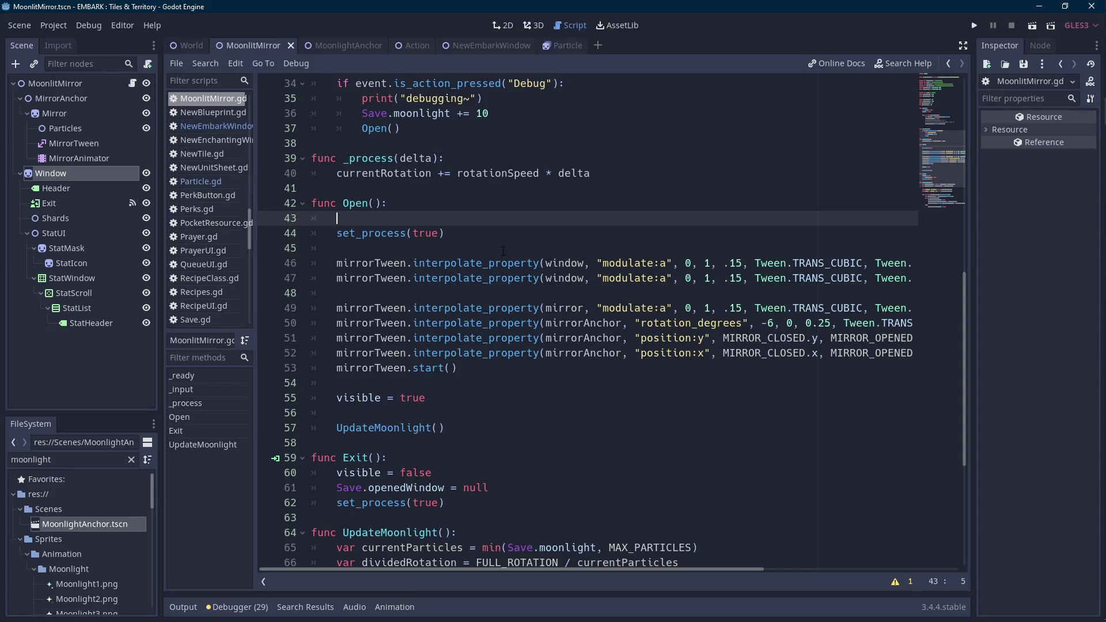
{"action": "mouse_move", "coordinate": [1103, 305]}
{"action": "mouse_move", "coordinate": [1104, 247]}
{"action": "left_click", "coordinate": [1102, 201]}
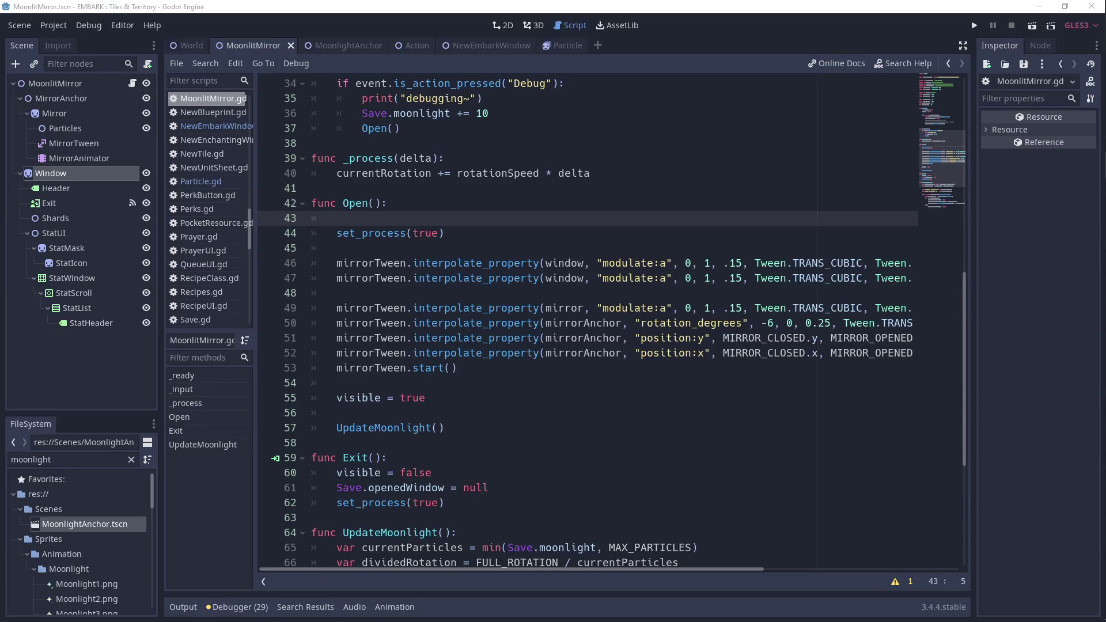
{"action": "left_click", "coordinate": [575, 311]}
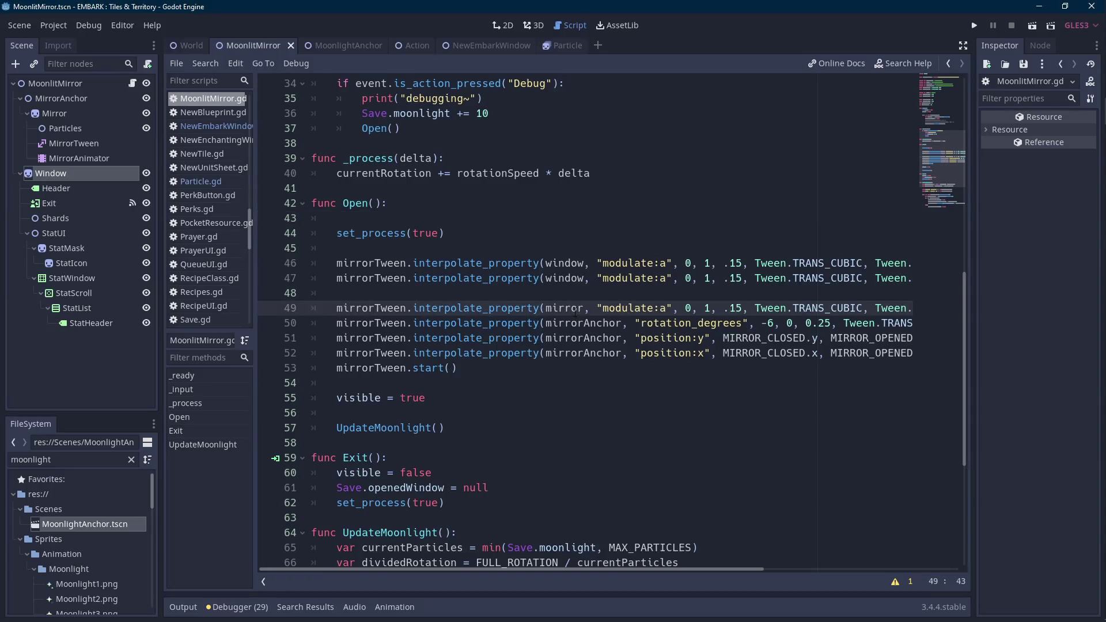
{"action": "scroll", "coordinate": [573, 311], "scroll_direction": "up", "scroll_amount": 2}
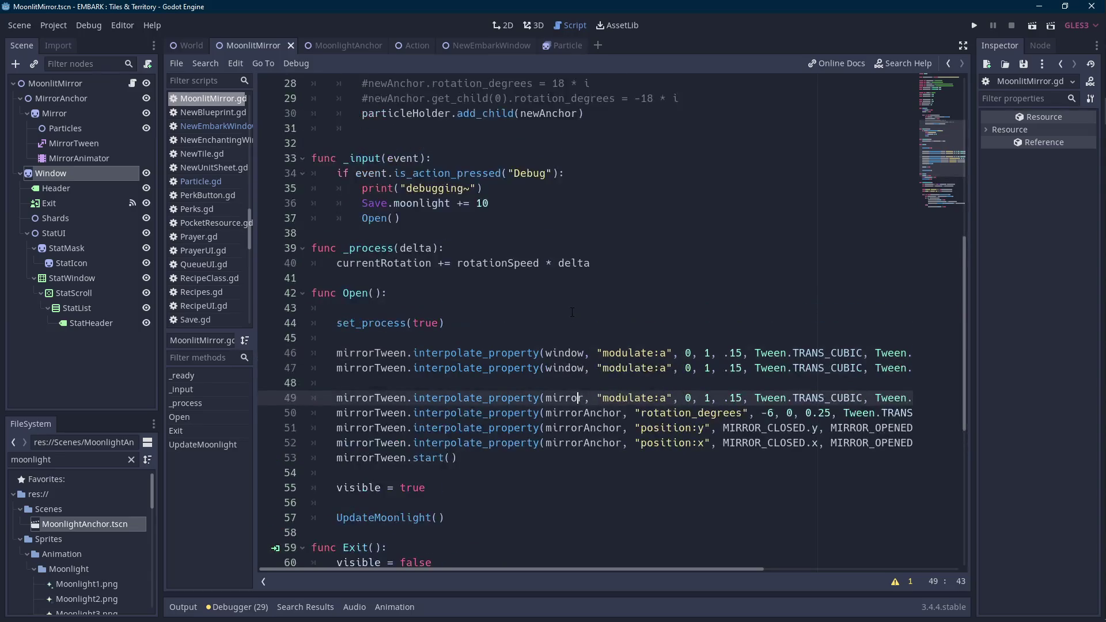
{"action": "scroll", "coordinate": [572, 311], "scroll_direction": "up", "scroll_amount": 2}
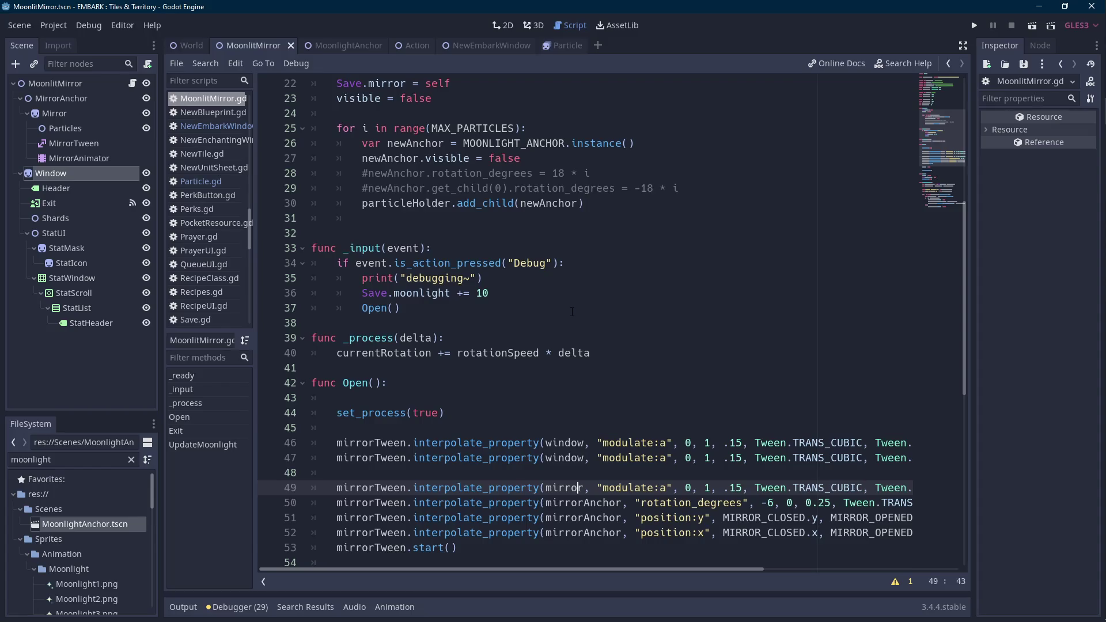
{"action": "scroll", "coordinate": [572, 312], "scroll_direction": "up", "scroll_amount": 3}
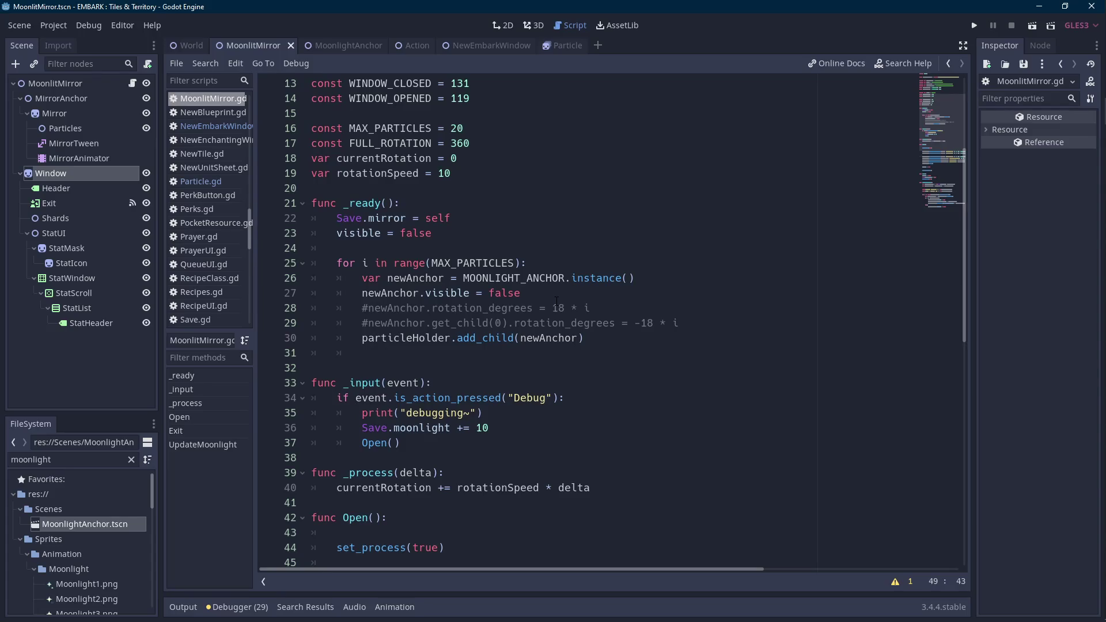
{"action": "left_click", "coordinate": [599, 337]}
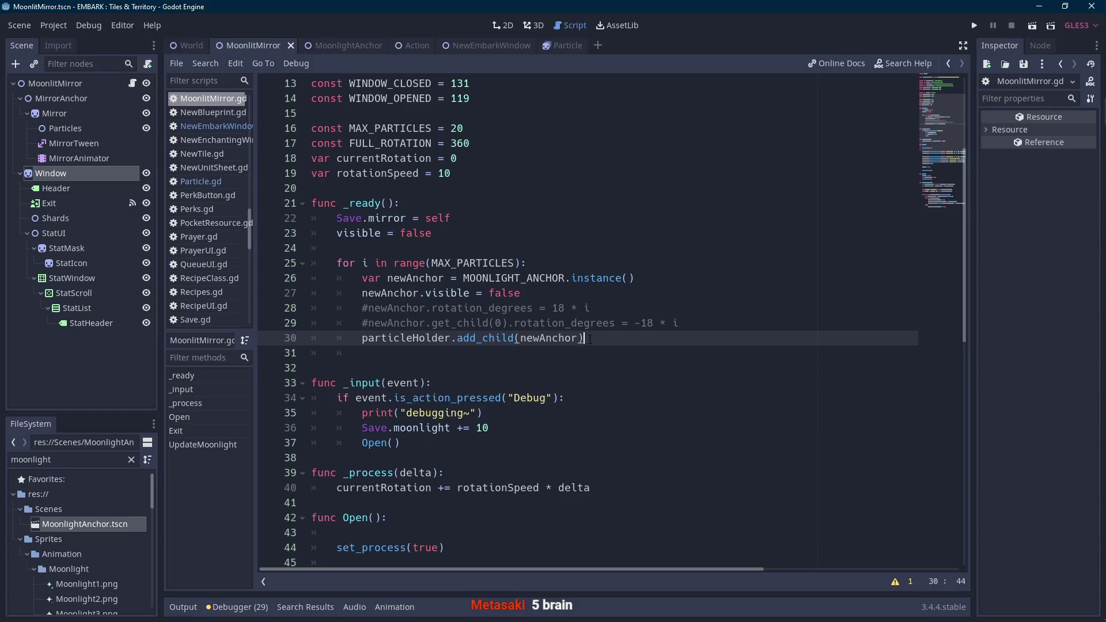
- Delete the extra tab on the blank line below add_child in _ready
{"action": "key", "text": "Scroll_Lock"}
{"action": "key", "text": "Scroll_Lock"}
{"action": "left_click", "coordinate": [623, 350]}
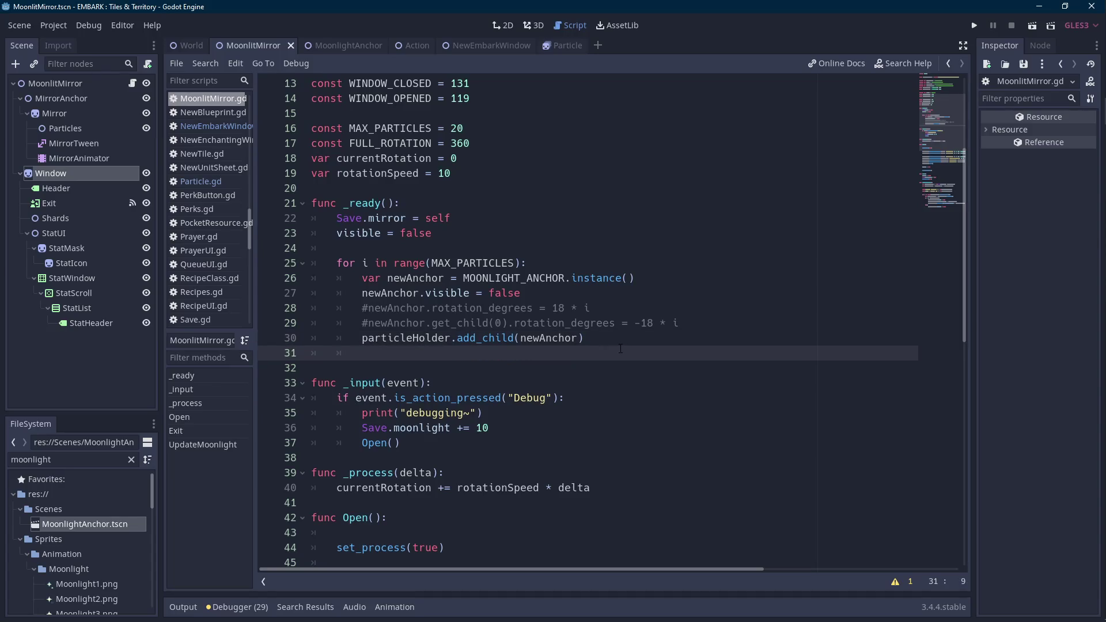
{"action": "key", "text": "BackSpace"}
{"action": "scroll", "coordinate": [621, 349], "scroll_direction": "down", "scroll_amount": 2}
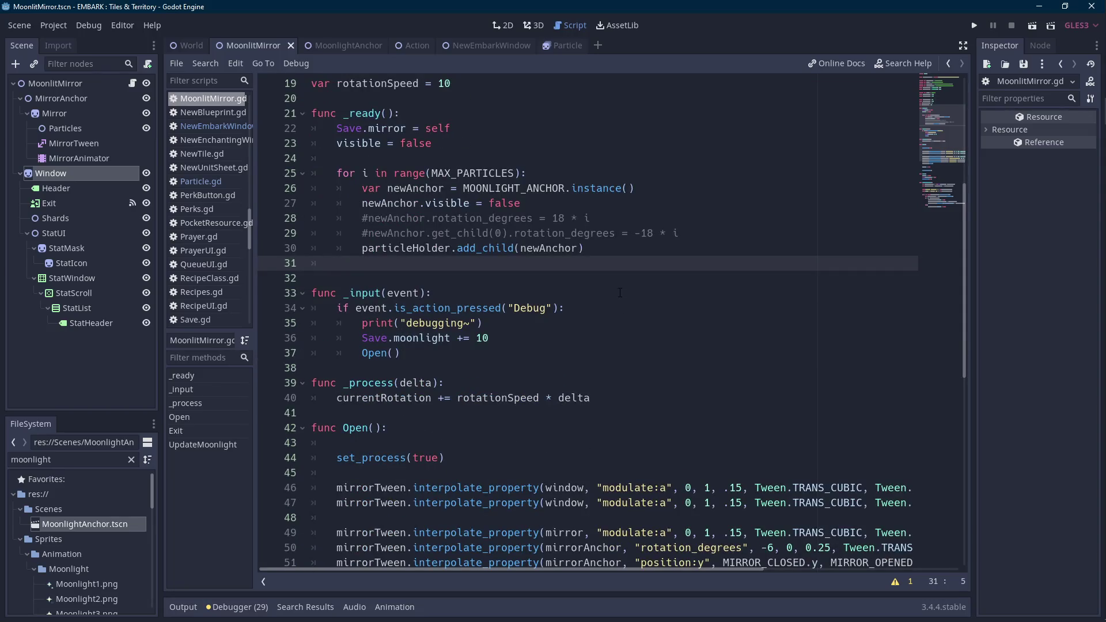
{"action": "left_click", "coordinate": [630, 250]}
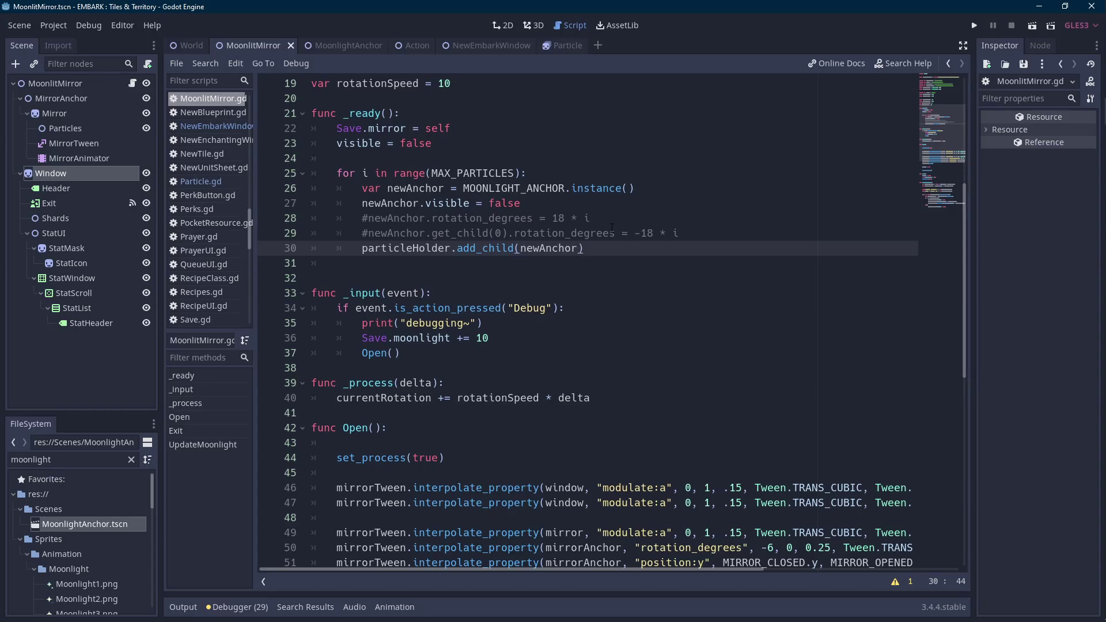
{"action": "scroll", "coordinate": [576, 237], "scroll_direction": "down", "scroll_amount": 9}
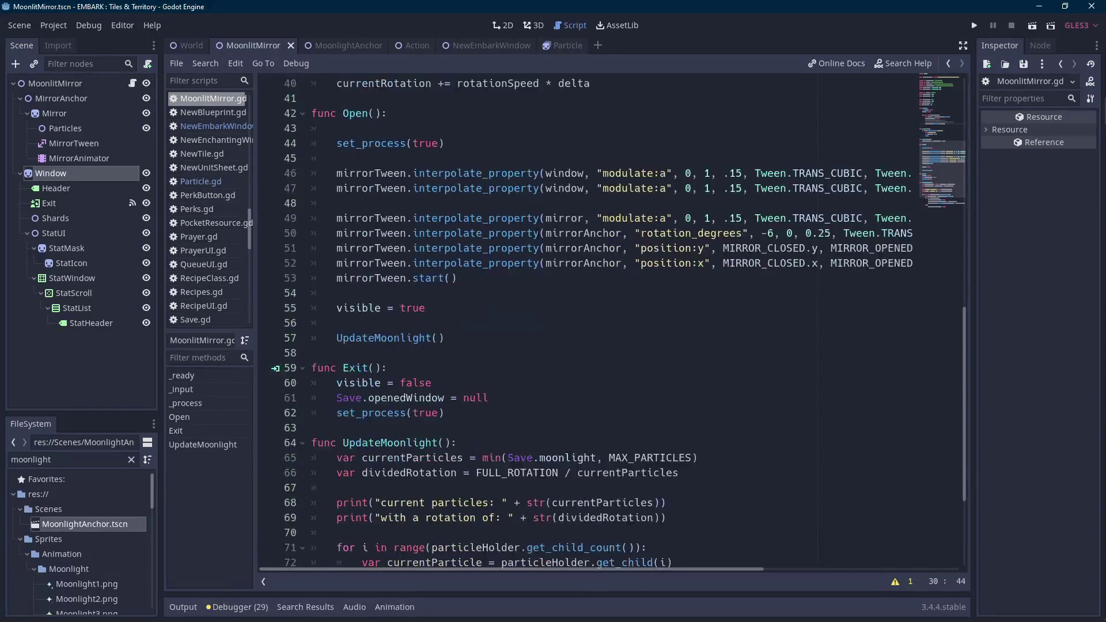
{"action": "scroll", "coordinate": [553, 260], "scroll_direction": "down", "scroll_amount": 2}
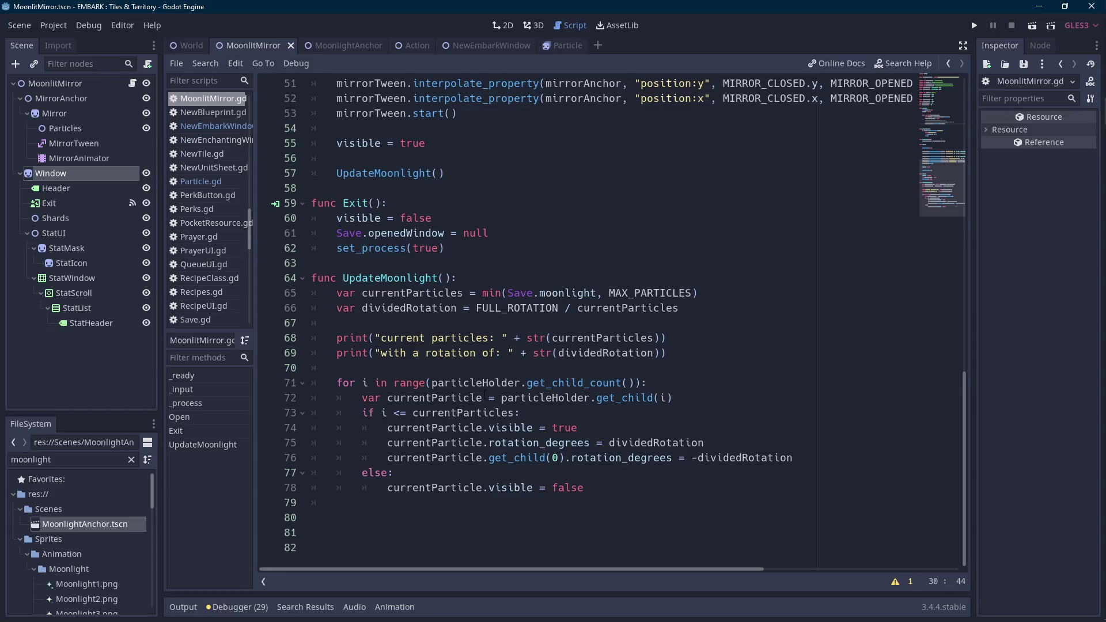
{"action": "key", "text": "Scroll_Lock"}
{"action": "key", "text": "Scroll_Lock"}
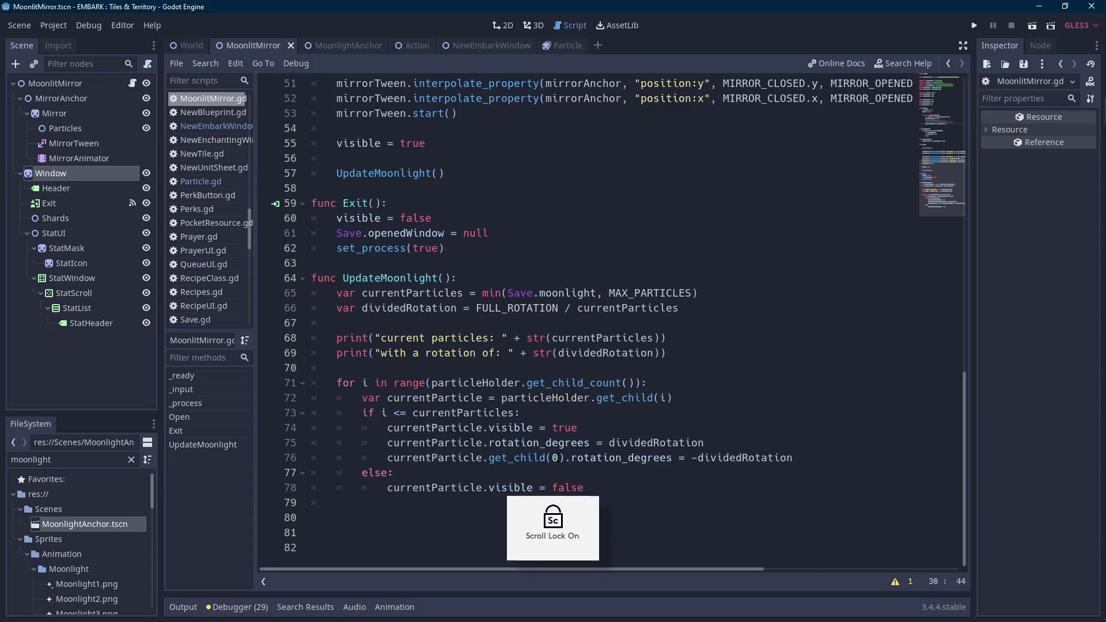
{"action": "key", "text": "Scroll_Lock"}
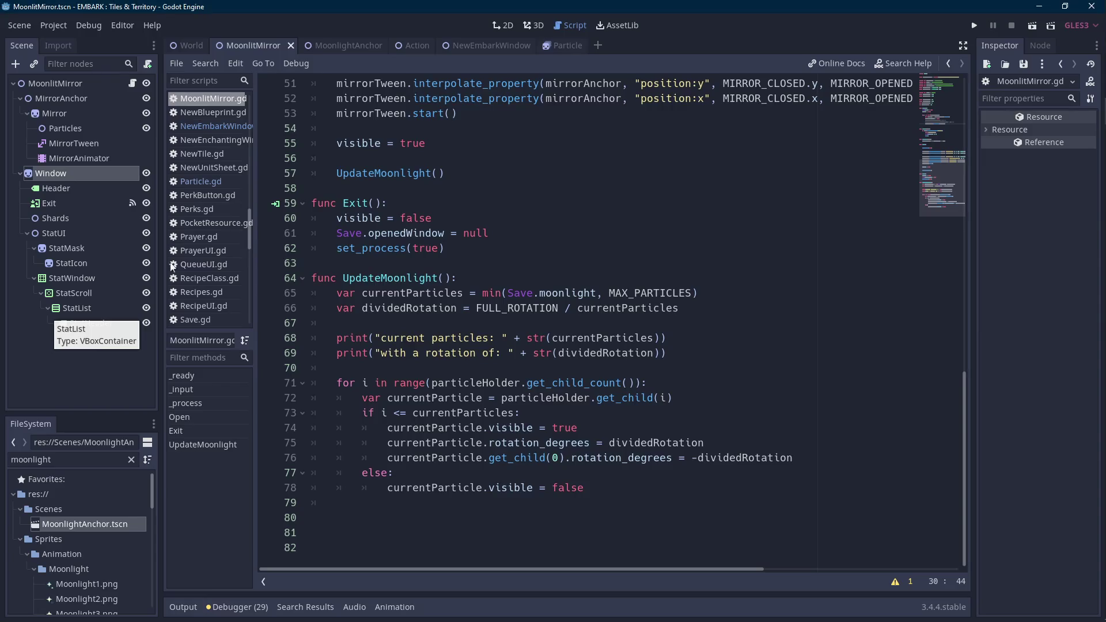
{"action": "left_click", "coordinate": [346, 368]}
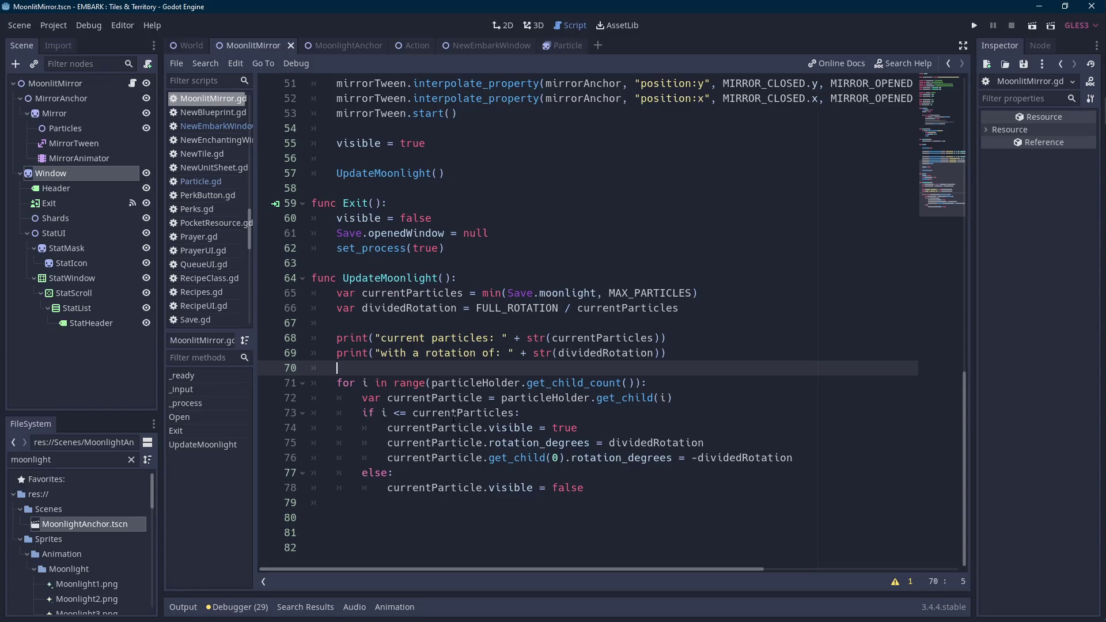
{"action": "left_click", "coordinate": [521, 397]}
- Drag the game's console window out of the way of the script editor
{"action": "double_click", "coordinate": [521, 397]}
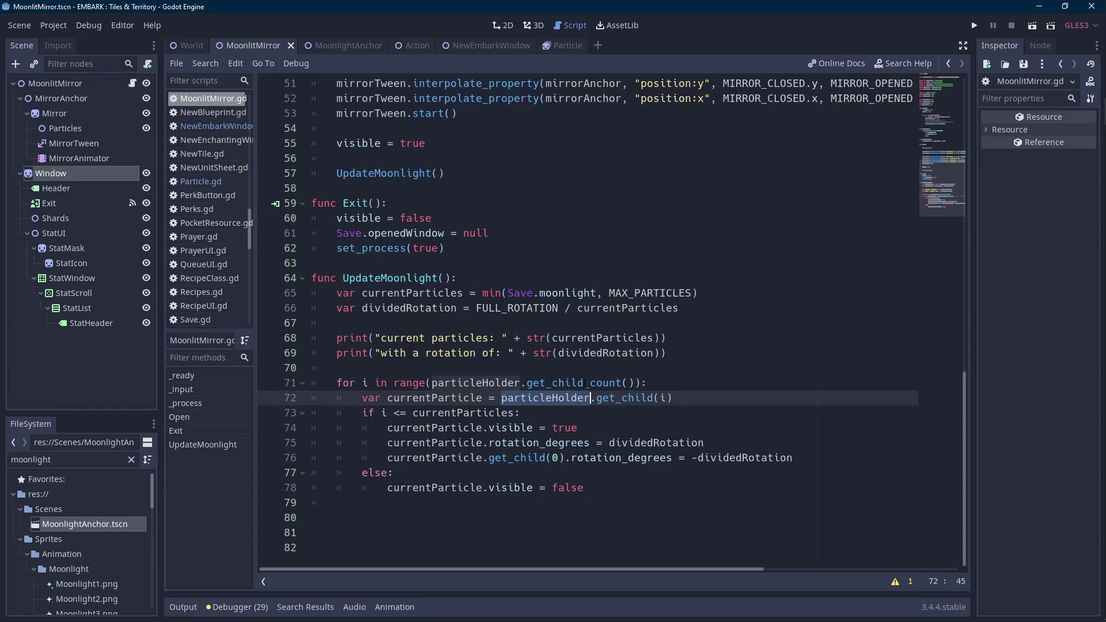
{"action": "mouse_move", "coordinate": [1088, 111]}
{"action": "left_click", "coordinate": [983, 79]}
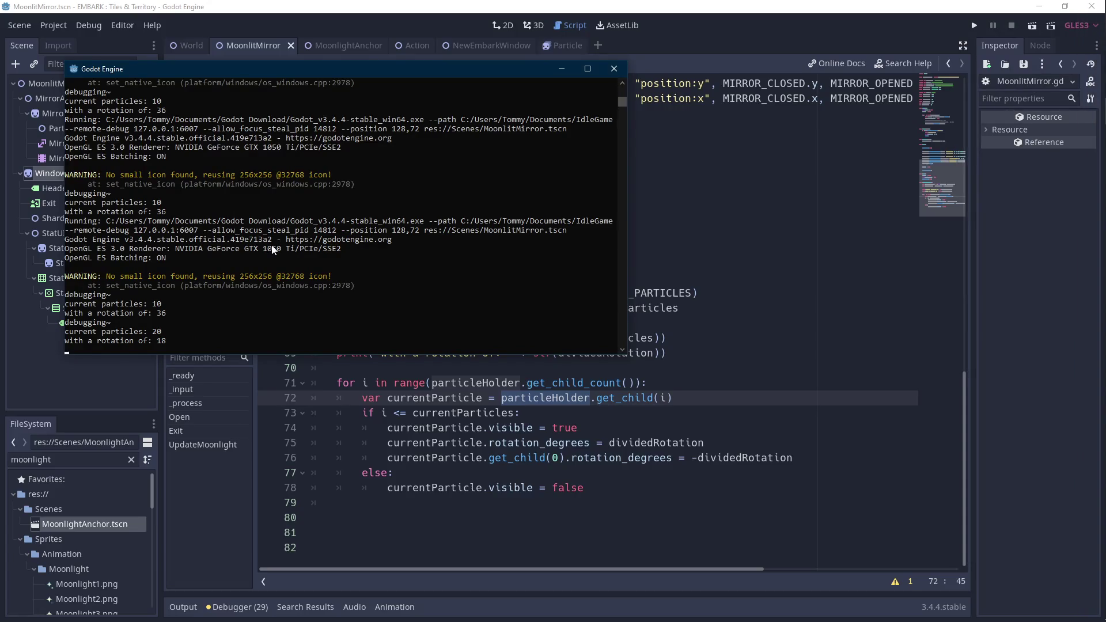
{"action": "mouse_move", "coordinate": [209, 74]}
{"action": "left_mouse_down"}
{"action": "mouse_move", "coordinate": [145, 487]}
{"action": "mouse_move", "coordinate": [58, 619]}
{"action": "left_mouse_up"}
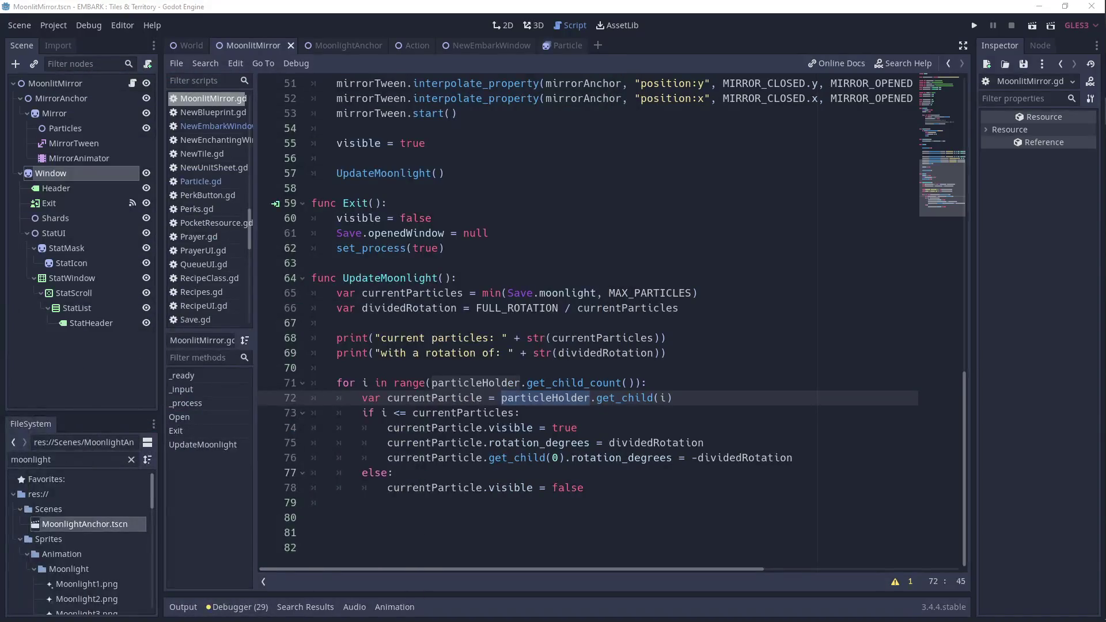
{"action": "left_click", "coordinate": [506, 352]}
- Change line 36 to 'Save.moonlight = 10', save, and run the game with F5
{"action": "scroll", "coordinate": [509, 271], "scroll_direction": "up", "scroll_amount": 9}
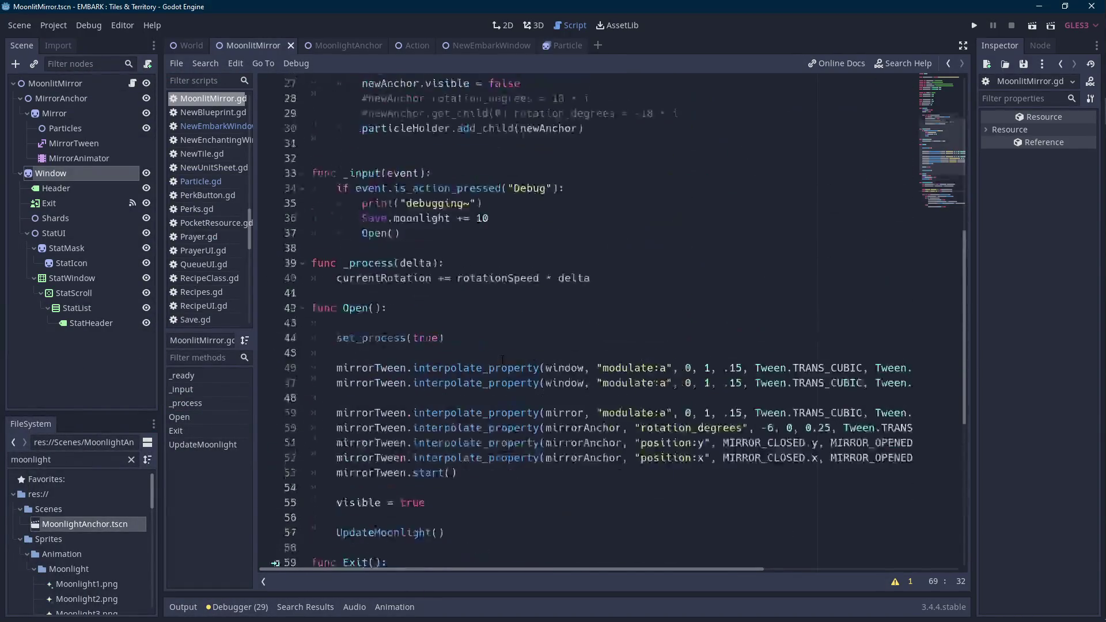
{"action": "left_click", "coordinate": [463, 263]}
{"action": "key", "text": "BackSpace"}
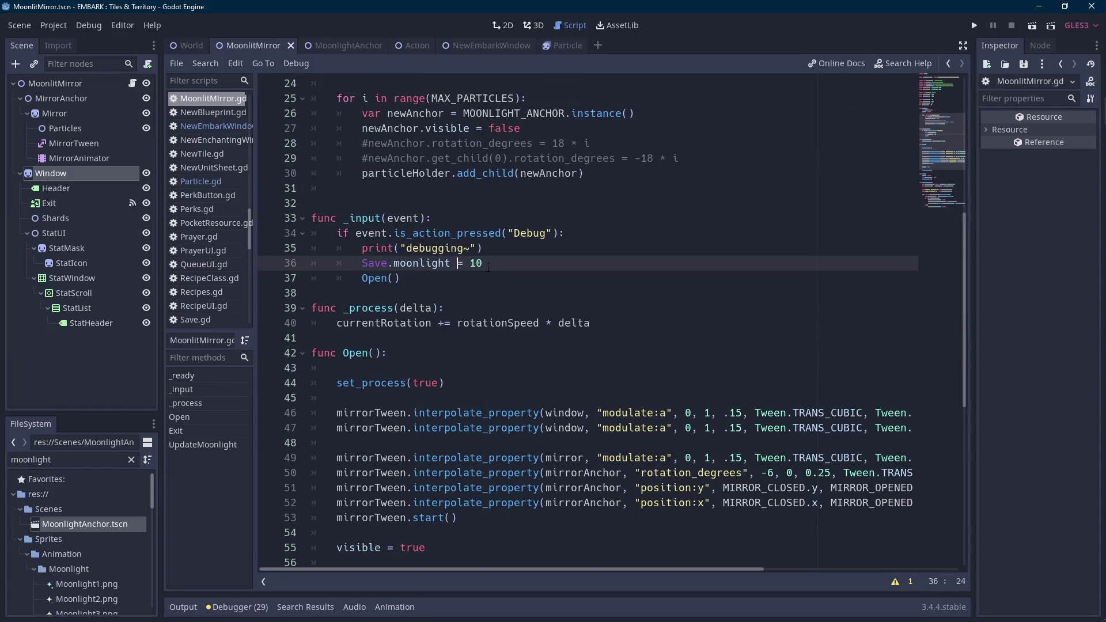
{"action": "key", "text": "ctrl+s"}
{"action": "key", "text": "F5"}
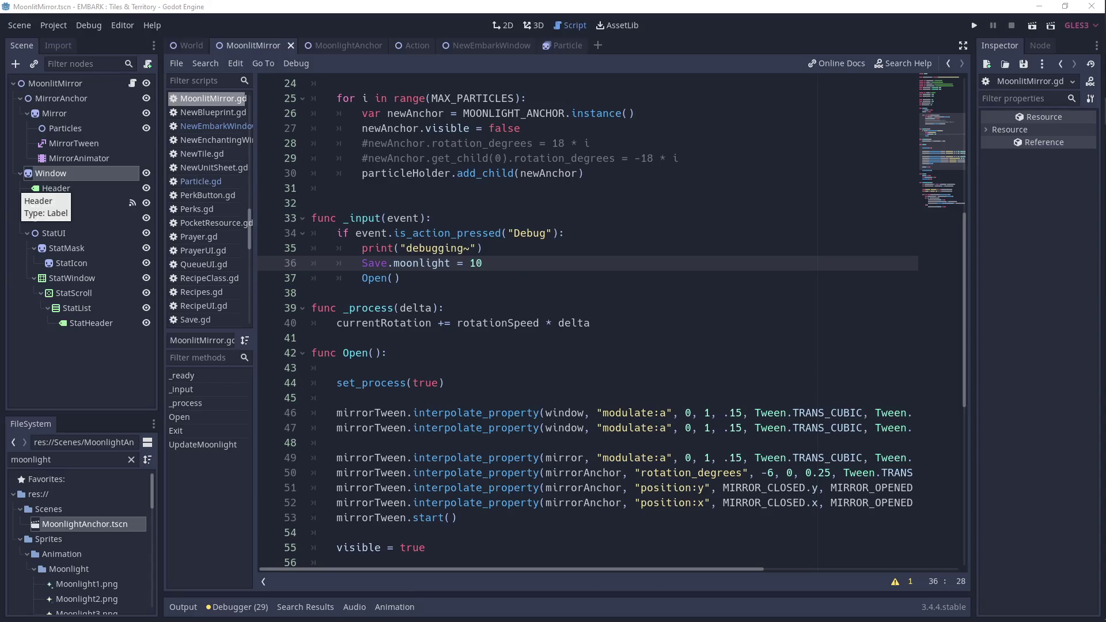
- Review UpdateMoonlight's lines 71–73 in the script
{"action": "left_click", "coordinate": [476, 322]}
{"action": "scroll", "coordinate": [492, 321], "scroll_direction": "down", "scroll_amount": 9}
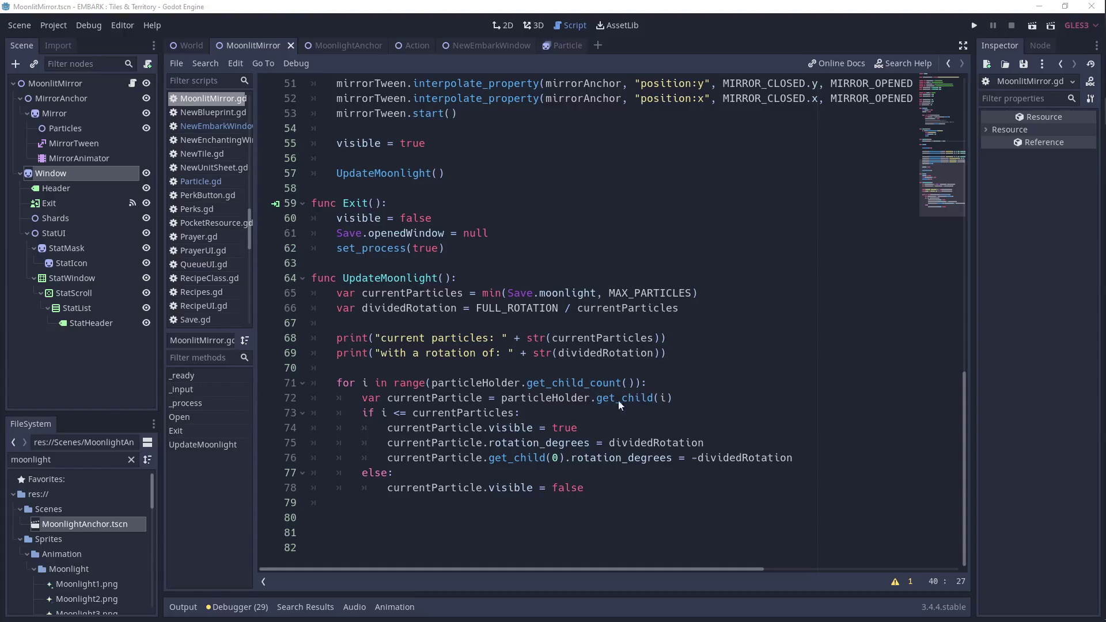
{"action": "left_click", "coordinate": [604, 411]}
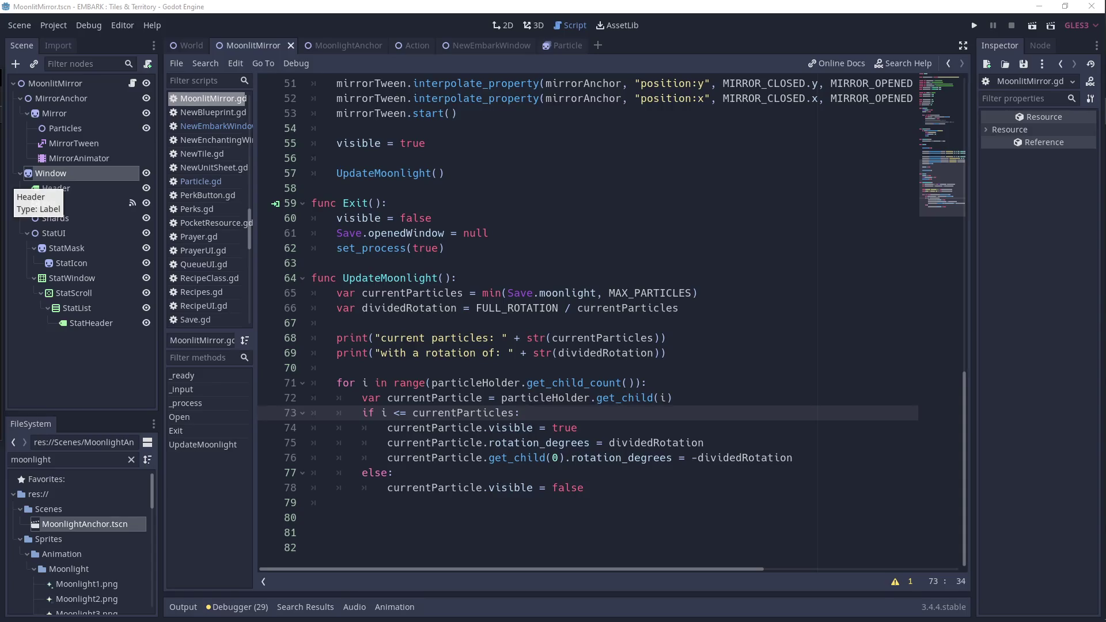
{"action": "left_click", "coordinate": [678, 382]}
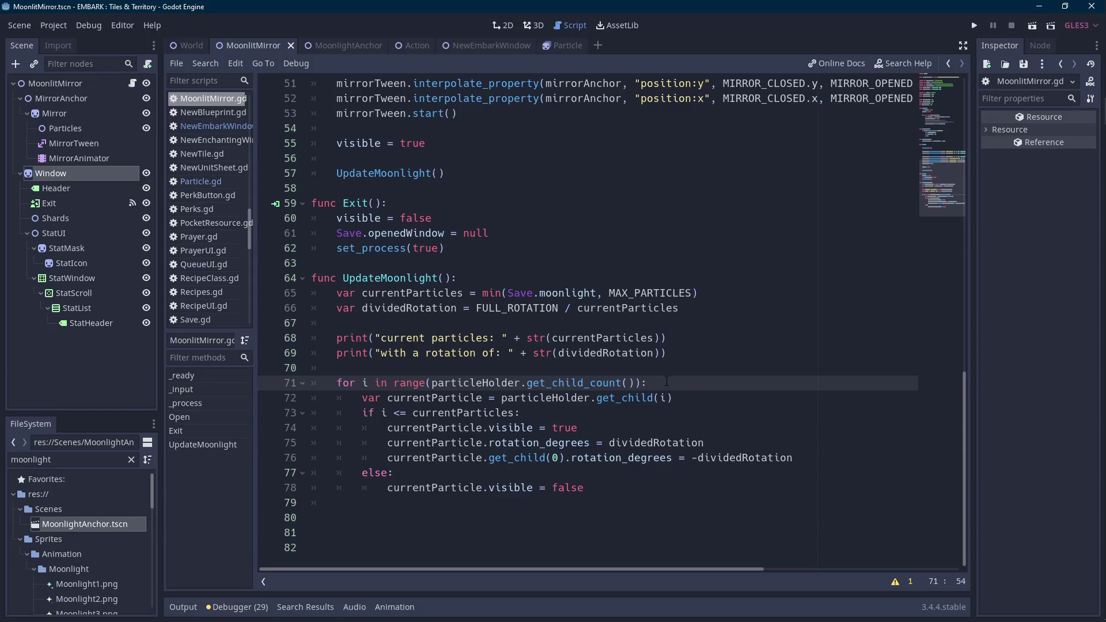
{"action": "key", "text": "Scroll_Lock"}
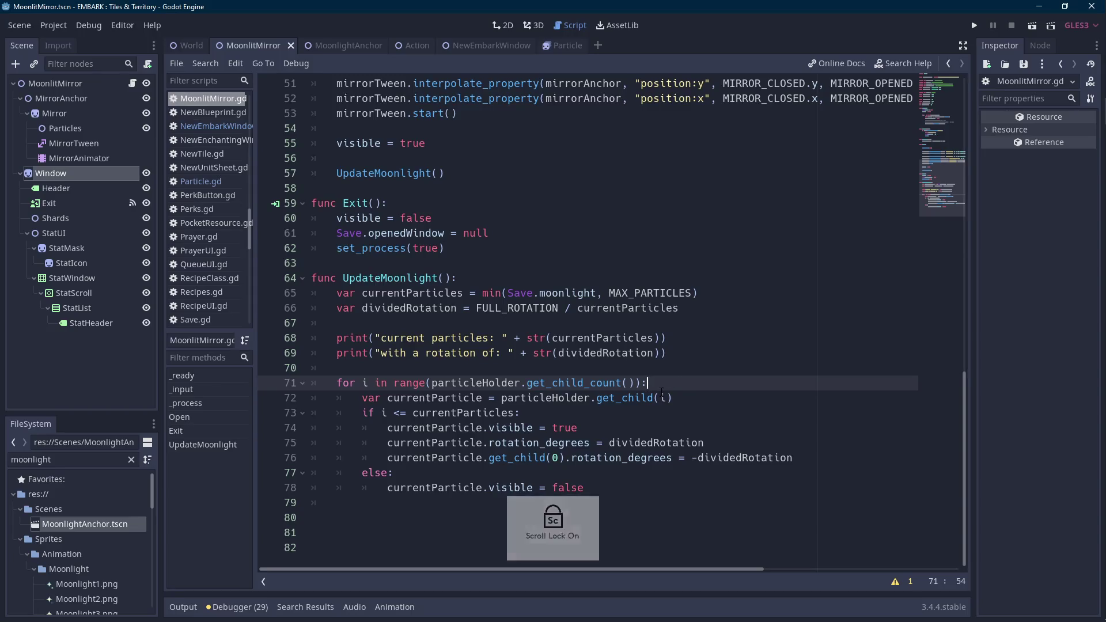
- Play the scene with F6, close the Moonlit Mirror window, and select currentParticle on line 72
{"action": "key", "text": "F6"}
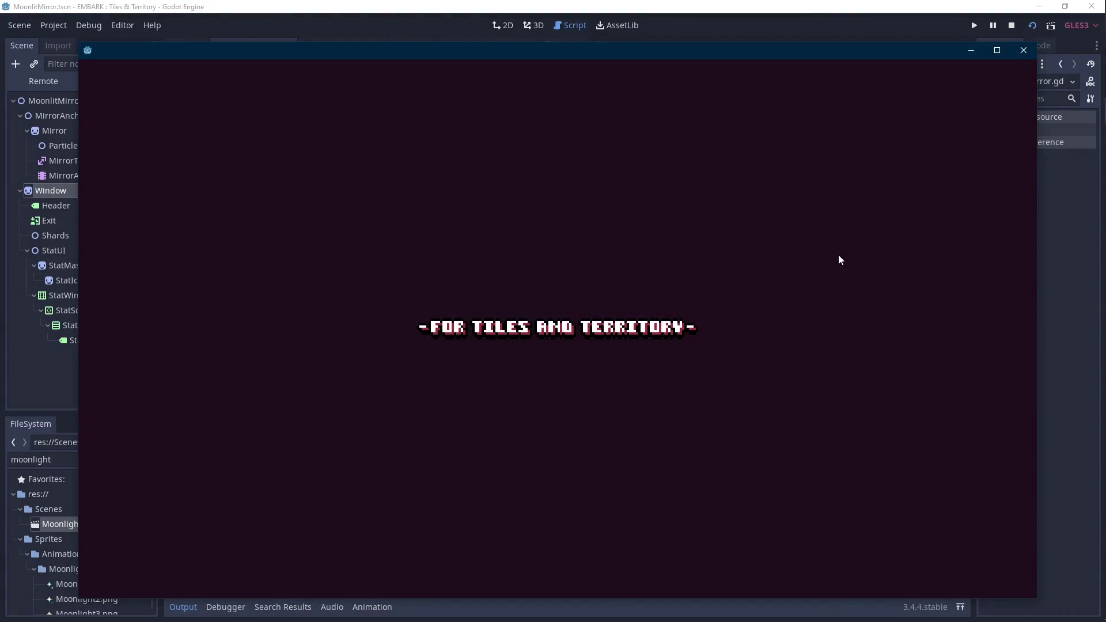
{"action": "key", "text": "Scroll_Lock"}
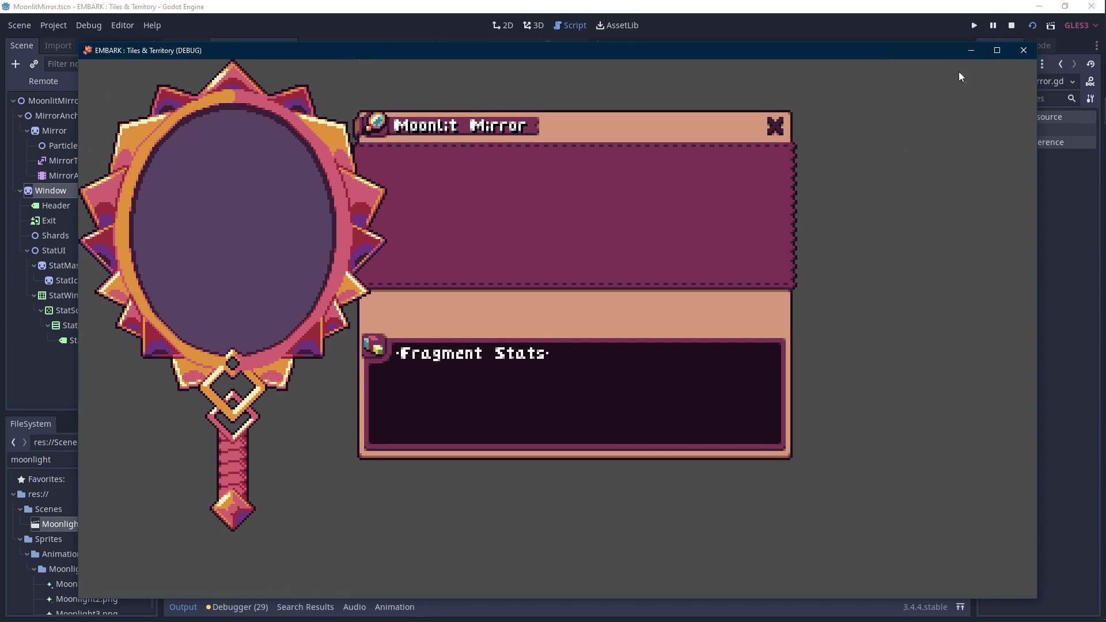
{"action": "left_click", "coordinate": [1009, 27]}
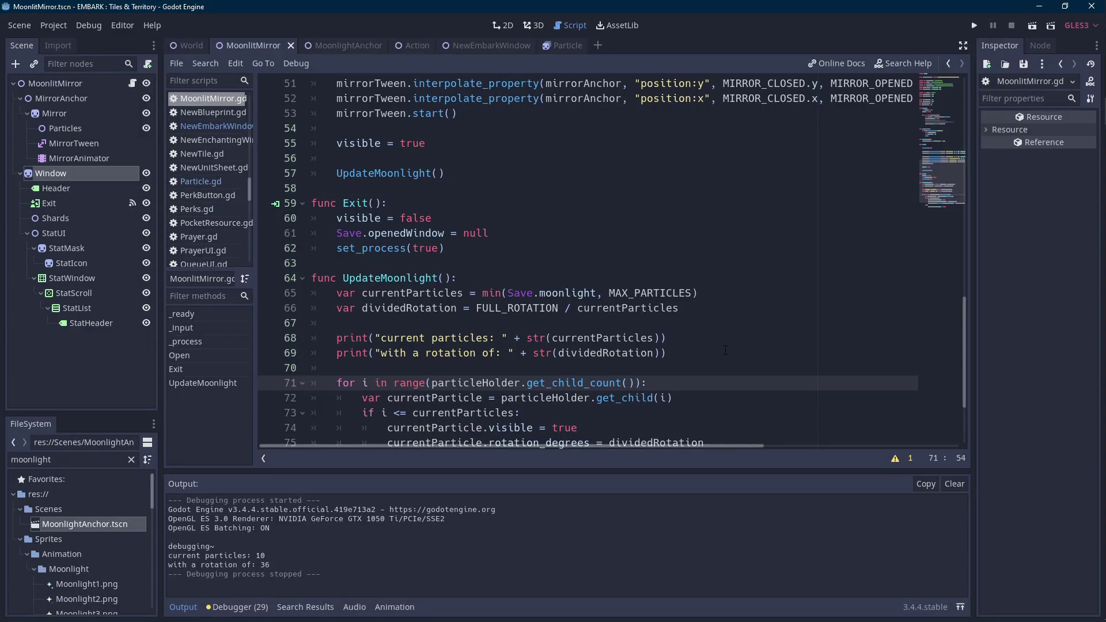
{"action": "scroll", "coordinate": [726, 351], "scroll_direction": "down", "scroll_amount": 3}
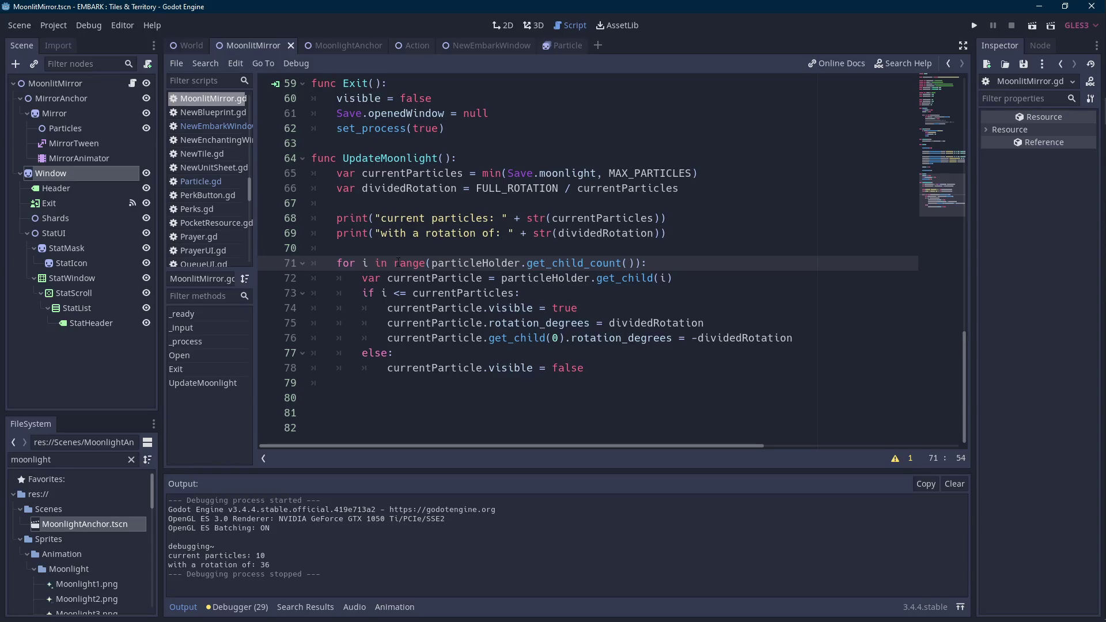
{"action": "double_click", "coordinate": [434, 278]}
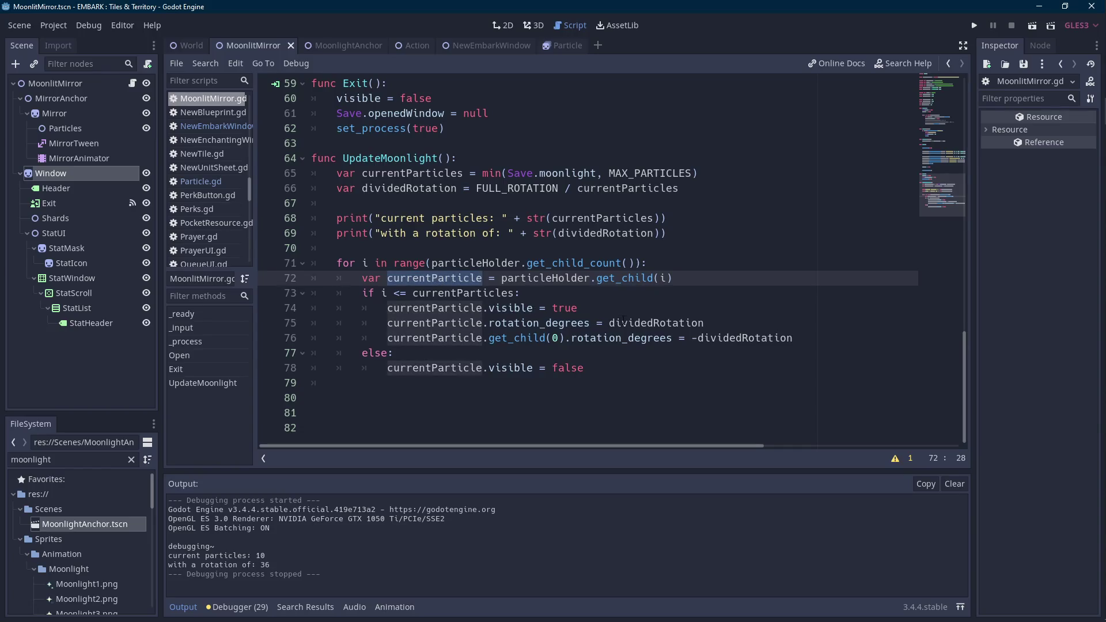
- Lower the MoonlightAnchor Particle from y -96 to -24 and save the scene
{"action": "left_click", "coordinate": [346, 45]}
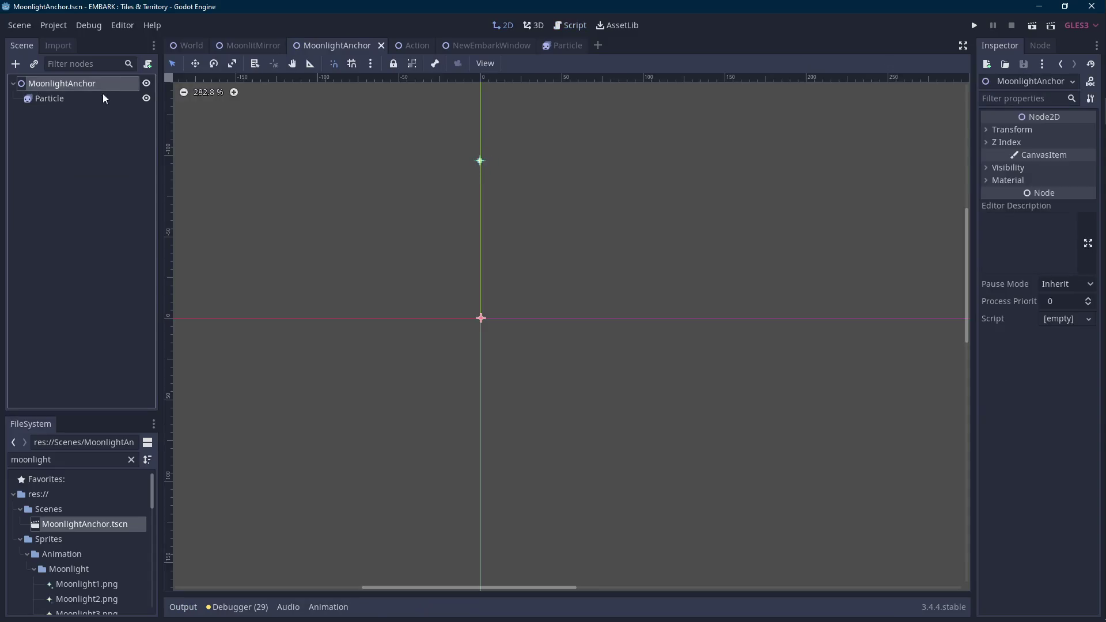
{"action": "left_click", "coordinate": [102, 95]}
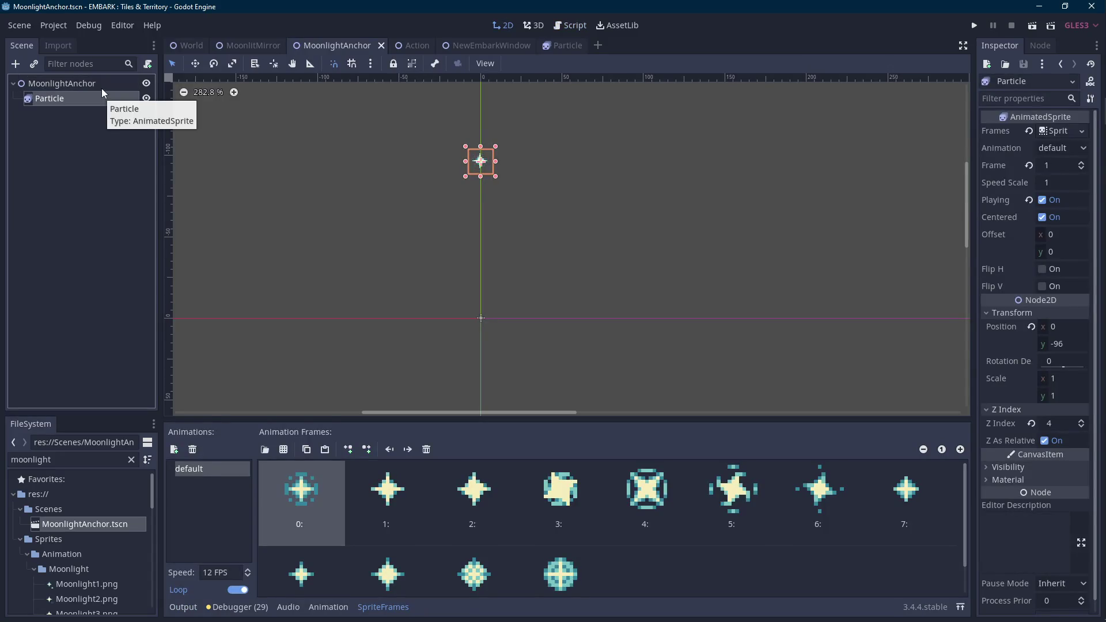
{"action": "left_click", "coordinate": [102, 84]}
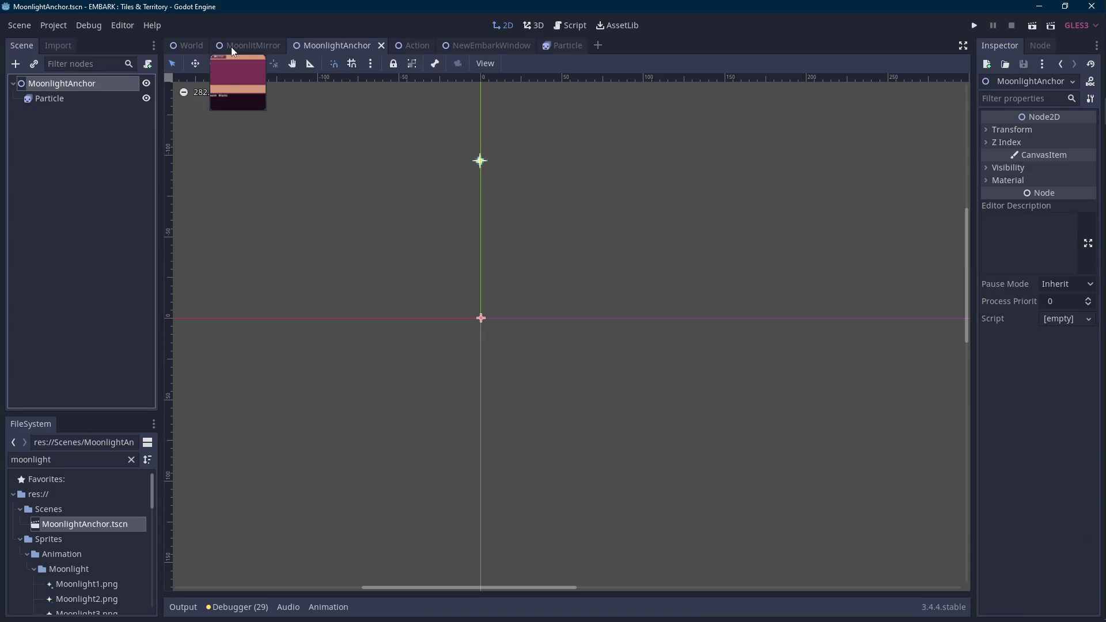
{"action": "left_click", "coordinate": [86, 99]}
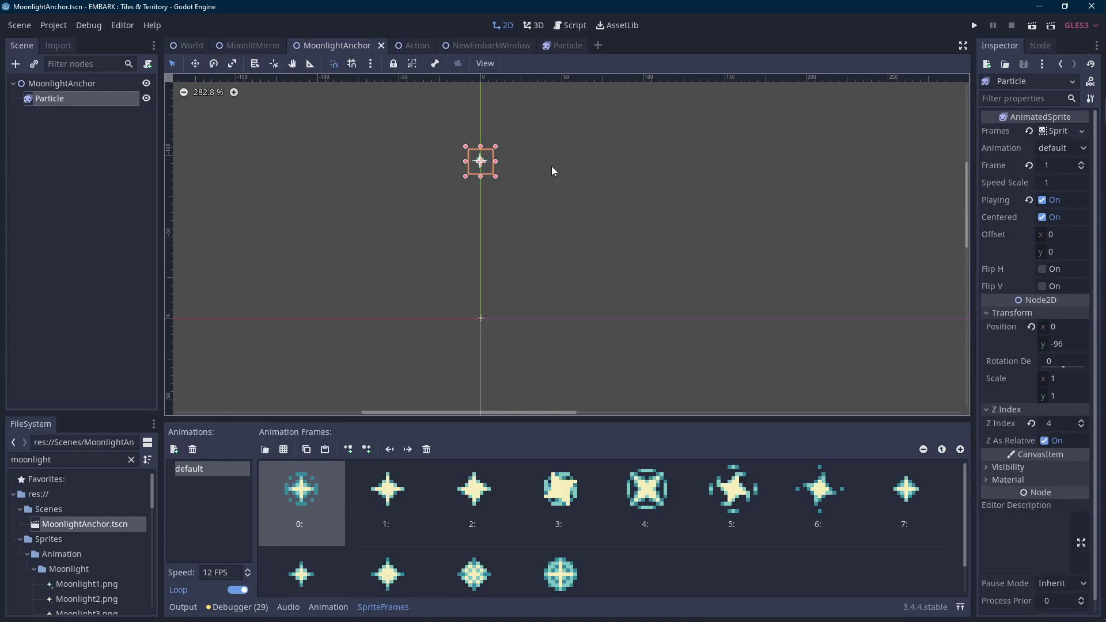
{"action": "key", "text": "Down"}
{"action": "key", "text": "Down"}
{"action": "key", "text": "Down"}
{"action": "key", "text": "ctrl+s"}
- Test-run the MoonlitMirror scene (10 particles at rotation 36), then return to its script
{"action": "left_click", "coordinate": [246, 43]}
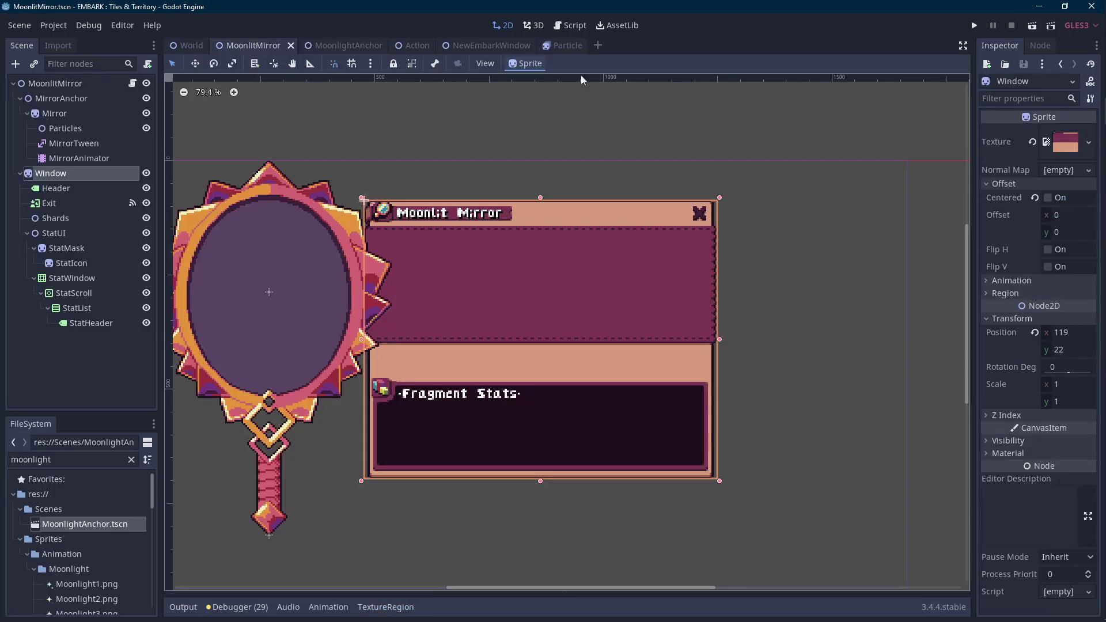
{"action": "left_click", "coordinate": [1035, 26]}
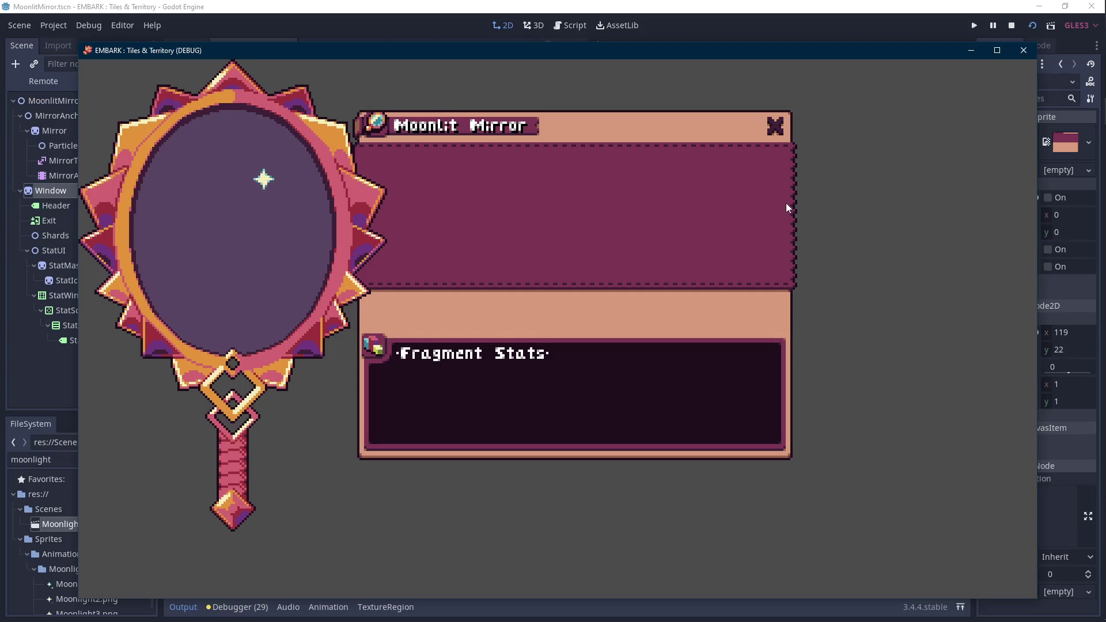
{"action": "key", "text": "Scroll_Lock"}
{"action": "key", "text": "Scroll_Lock"}
{"action": "left_click", "coordinate": [1012, 26]}
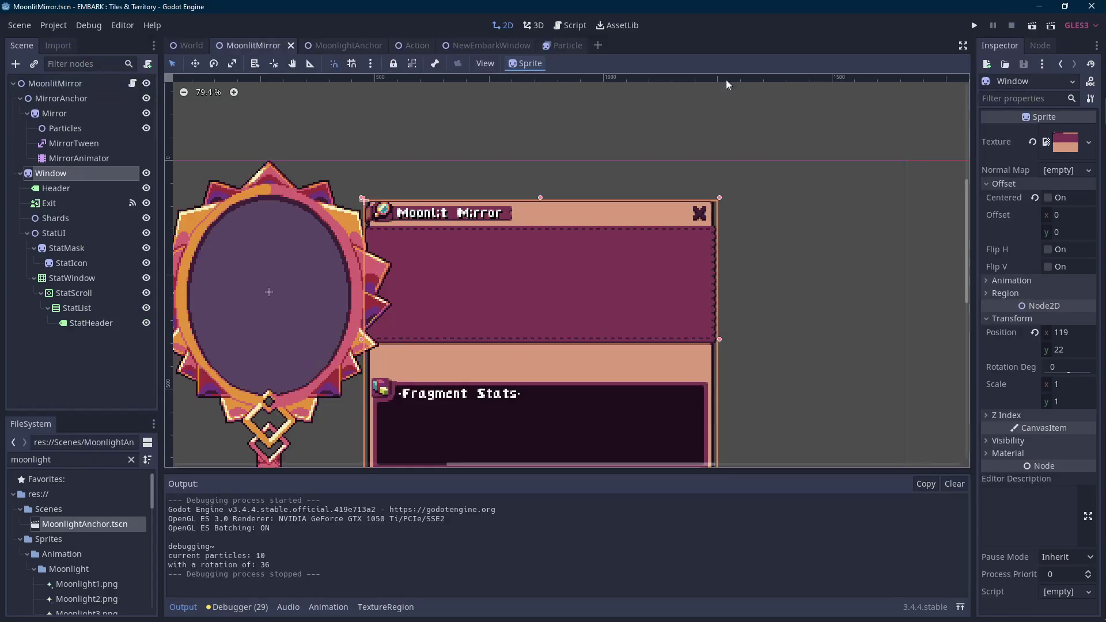
{"action": "left_click", "coordinate": [133, 84]}
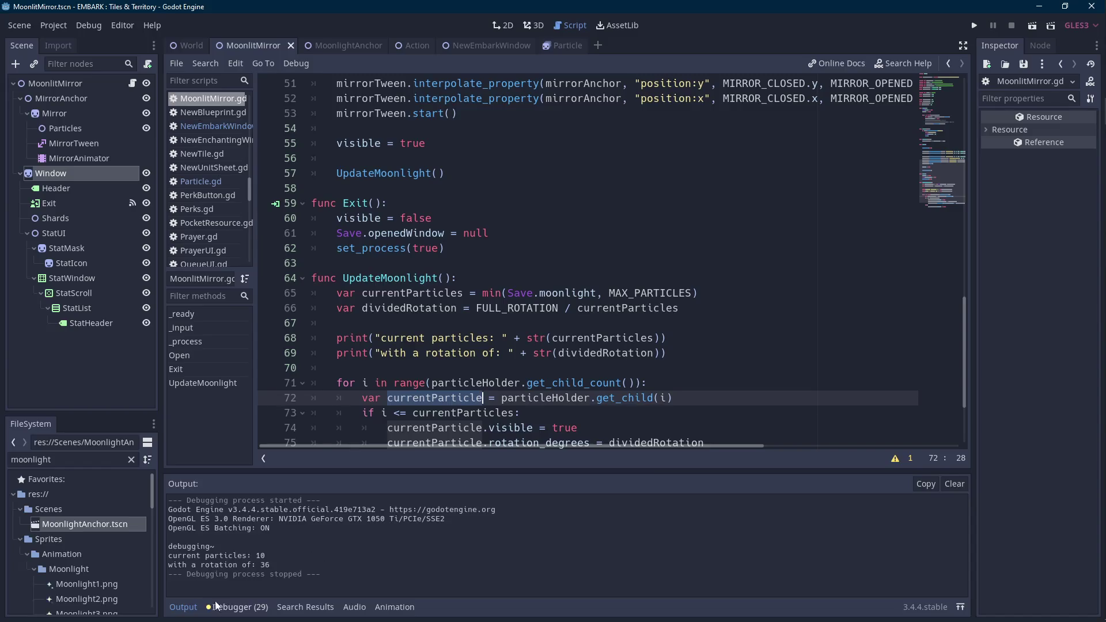
- Check the particle rotation line in the MoonlitMirror script, then go back to the MoonlightAnchor scene
{"action": "left_click", "coordinate": [183, 607]}
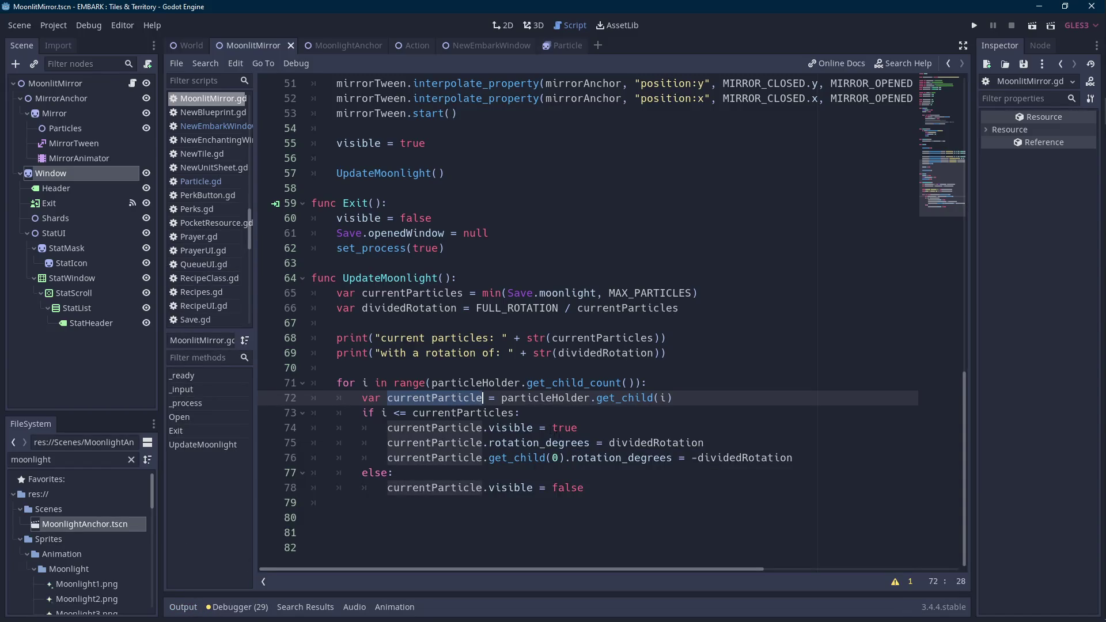
{"action": "key", "text": "Down"}
{"action": "key", "text": "Down"}
{"action": "key", "text": "Down"}
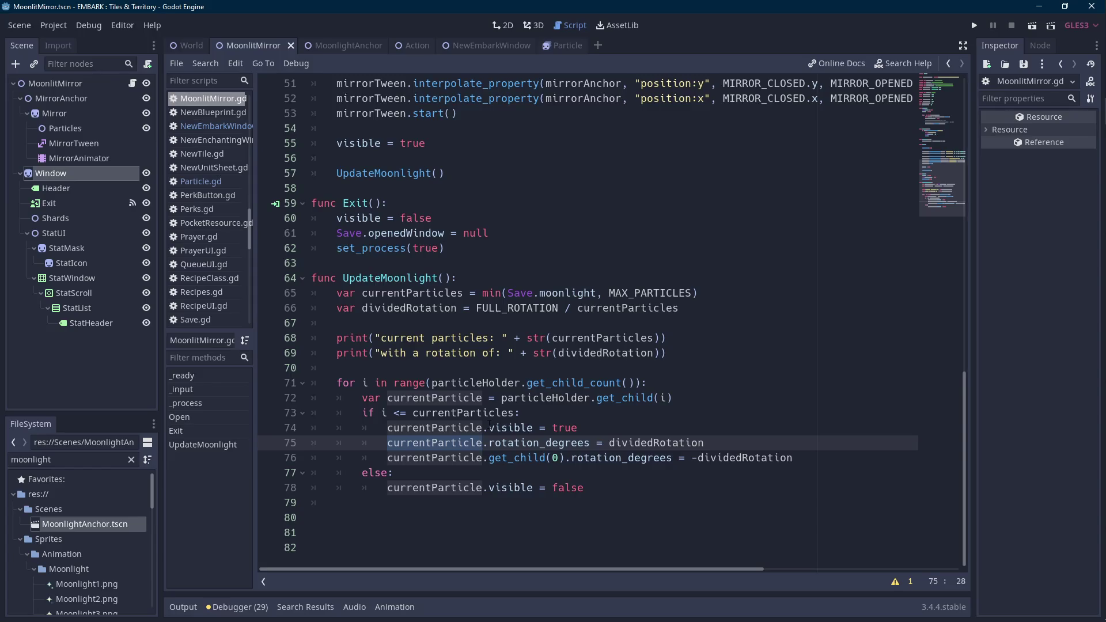
{"action": "left_click", "coordinate": [354, 49]}
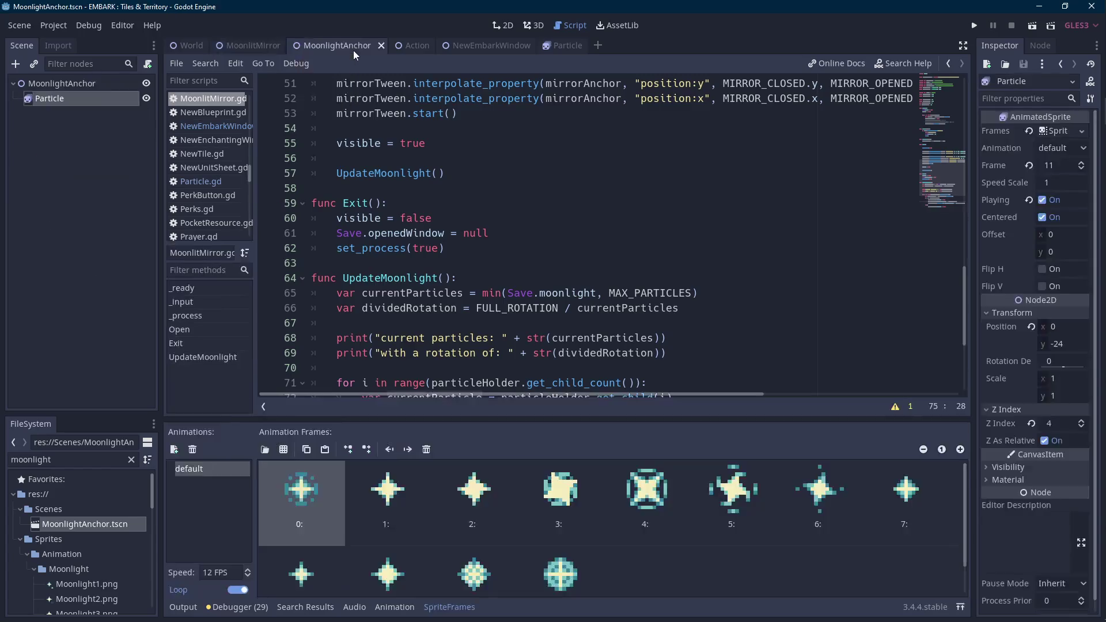
- Nudge the Particle down to y -16 and save the MoonlightAnchor scene
{"action": "left_click", "coordinate": [81, 87]}
{"action": "left_click", "coordinate": [76, 99]}
{"action": "scroll", "coordinate": [528, 369], "scroll_direction": "up", "scroll_amount": 10}
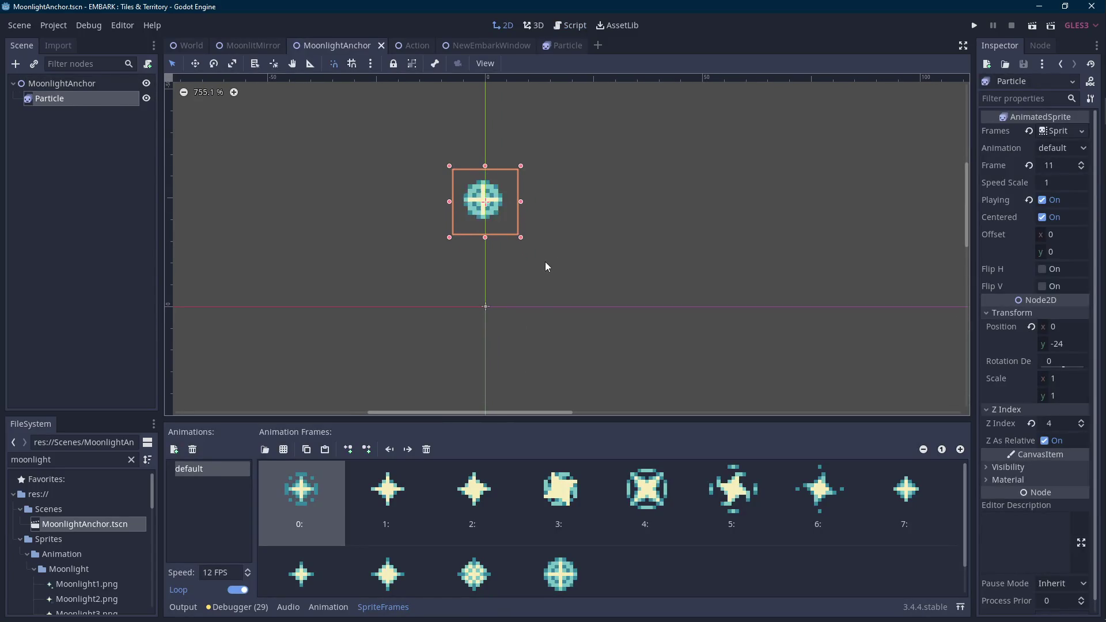
{"action": "key", "text": "shift+Down"}
{"action": "key", "text": "ctrl+s"}
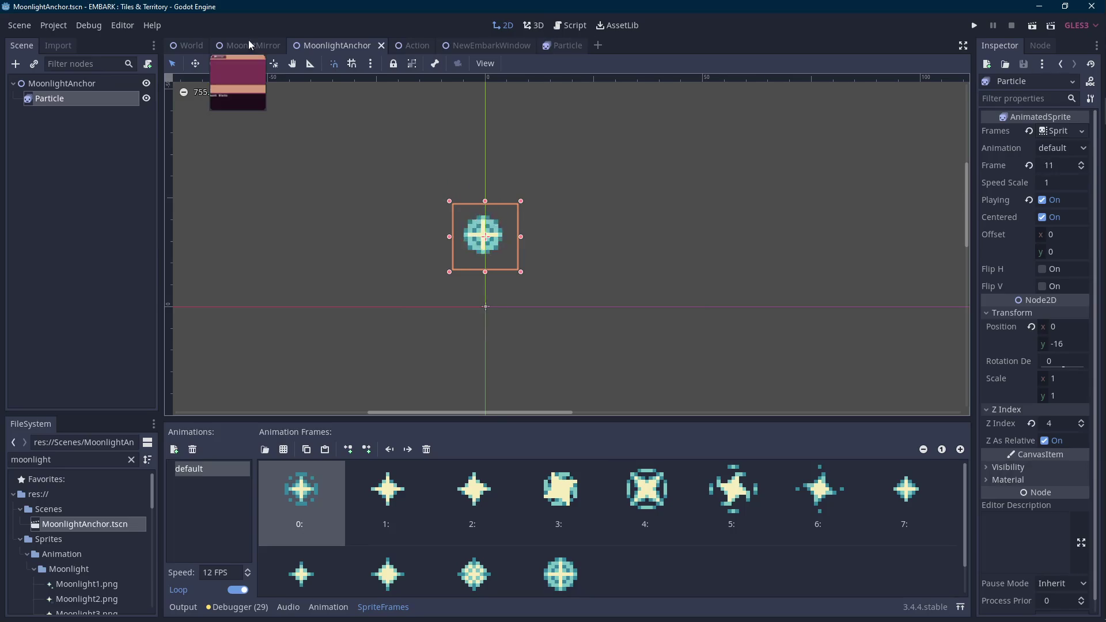
- Test-run the MoonlitMirror scene showing one sparkle, then return to the script at line 70
{"action": "left_click", "coordinate": [248, 45]}
{"action": "scroll", "coordinate": [518, 293], "scroll_direction": "up", "scroll_amount": 5}
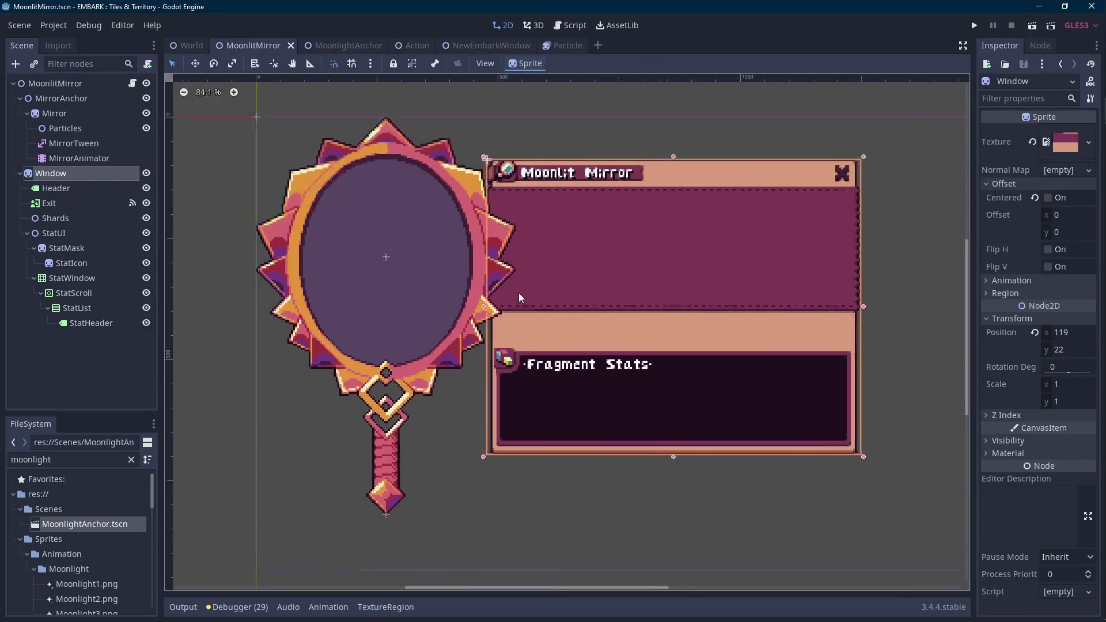
{"action": "left_click", "coordinate": [1033, 25]}
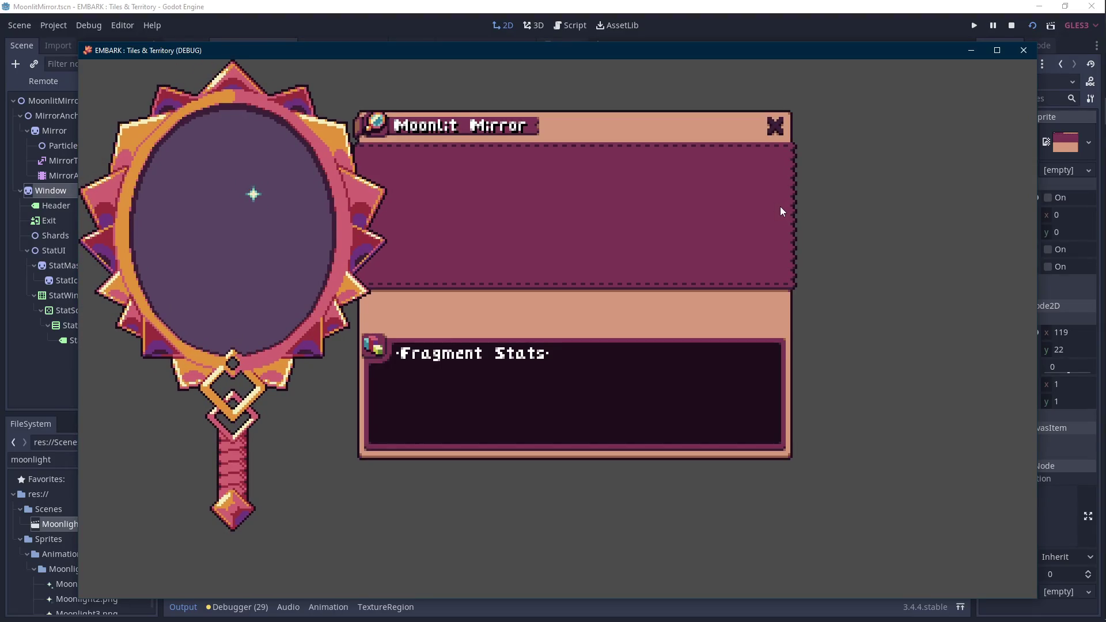
{"action": "left_click", "coordinate": [1024, 50]}
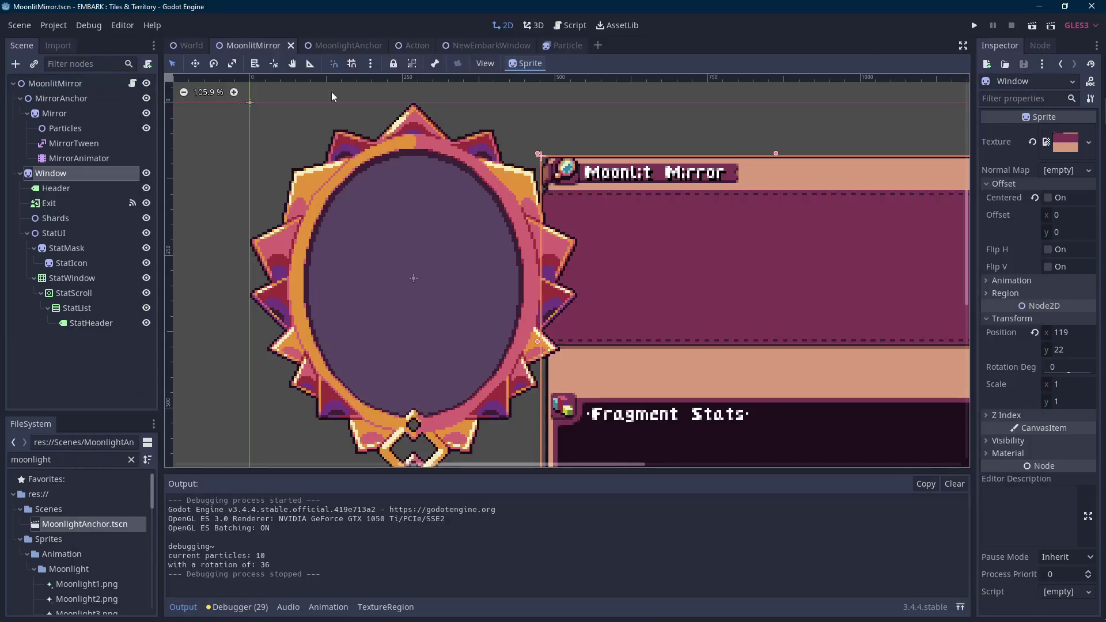
{"action": "left_click", "coordinate": [133, 84]}
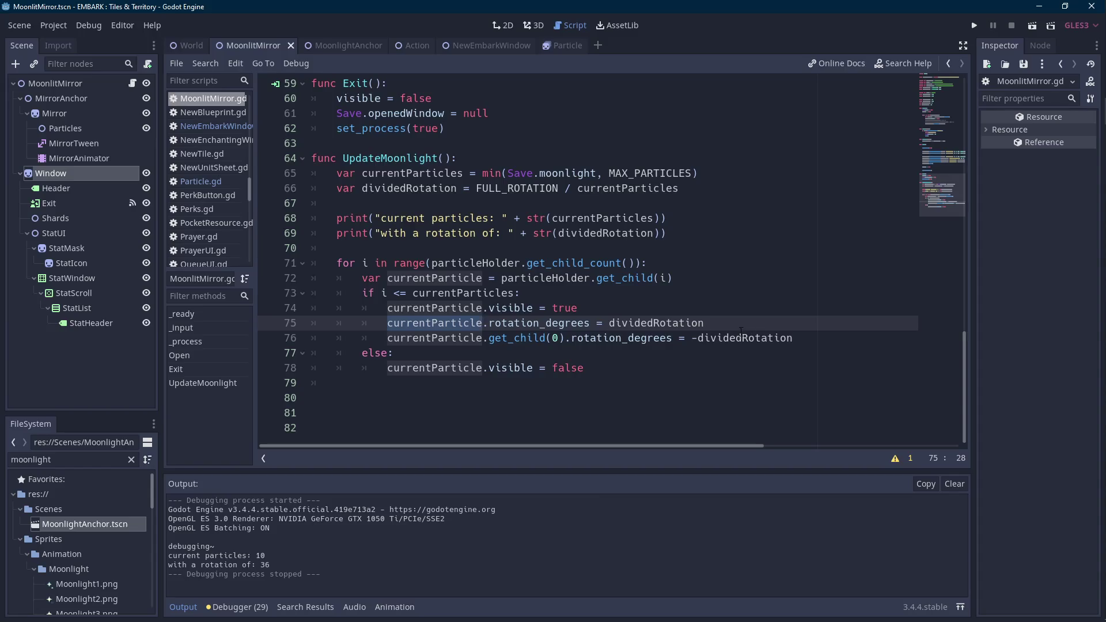
{"action": "key", "text": "Scroll_Lock"}
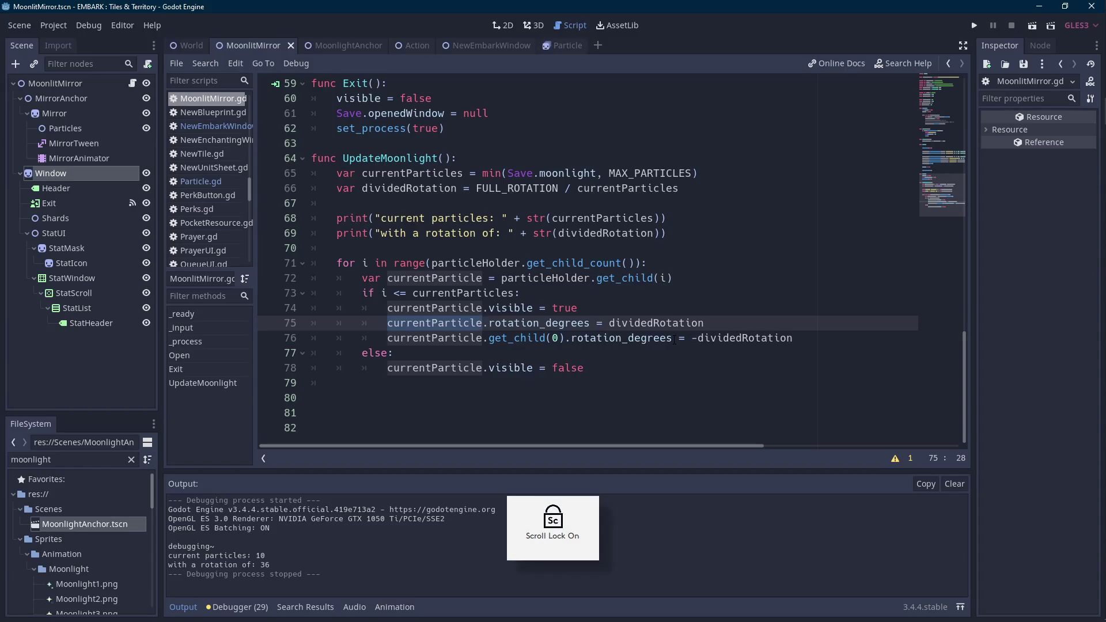
{"action": "left_click", "coordinate": [655, 252]}
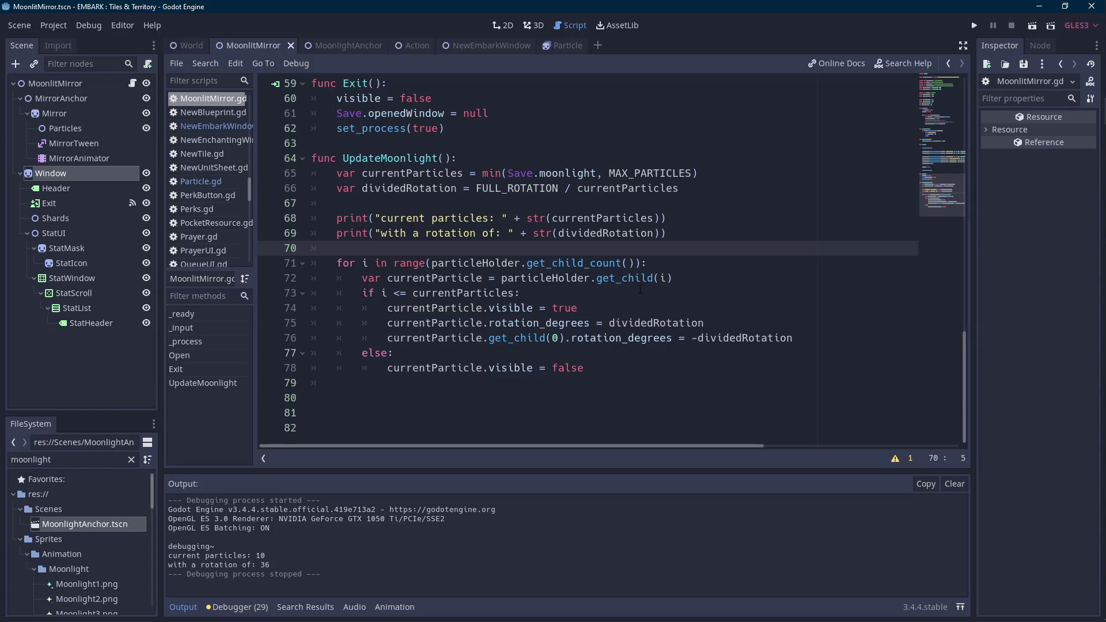
- Append ' * i' to the rotation_degrees lines 75 and 76 and save the script
{"action": "left_click", "coordinate": [811, 341]}
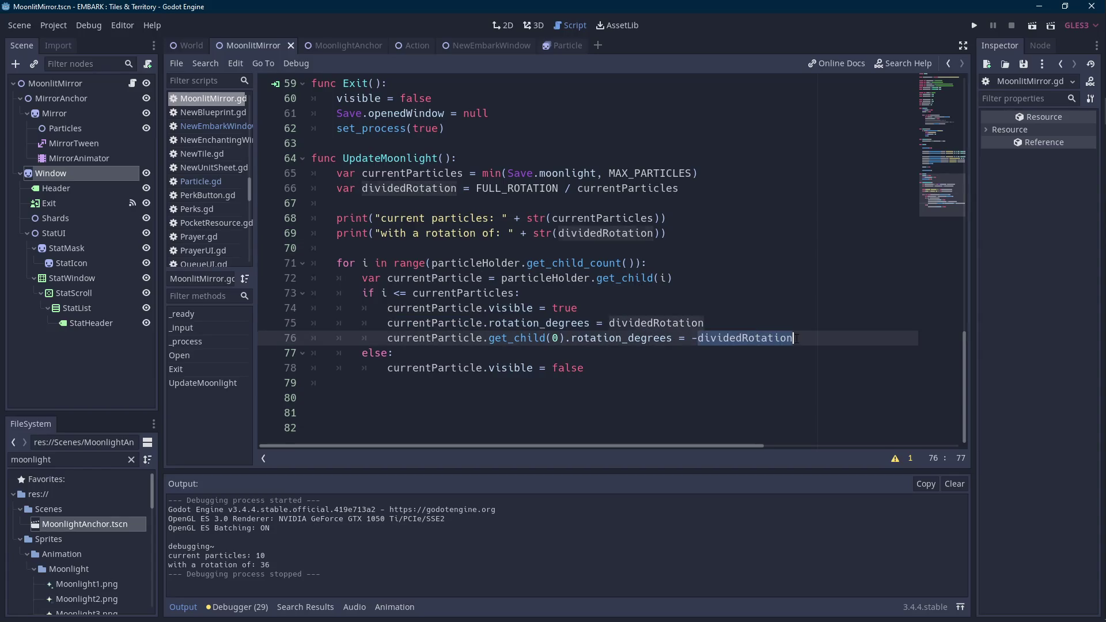
{"action": "key", "text": "Scroll_Lock"}
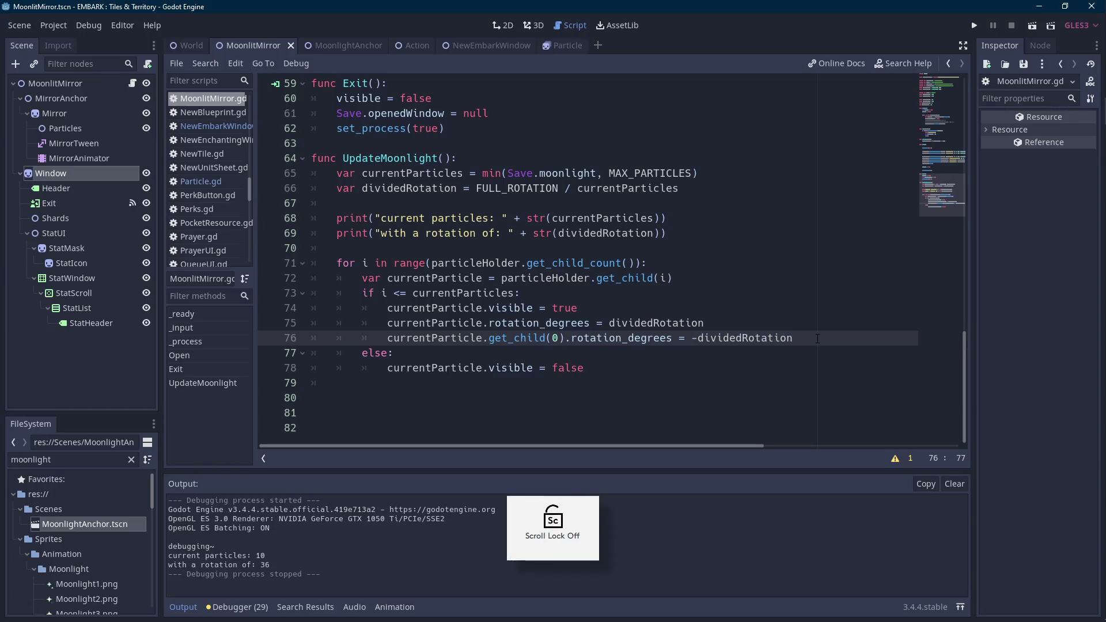
{"action": "key", "text": "ctrl+space"}
{"action": "key", "text": "Up"}
{"action": "key", "text": "Escape"}
{"action": "key", "text": "Up"}
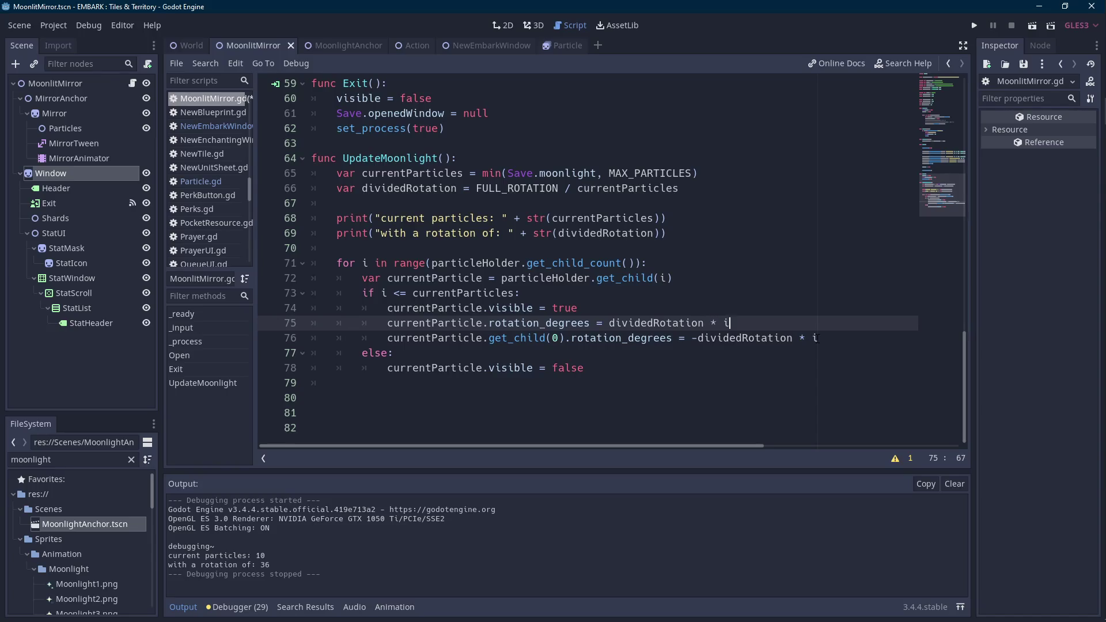
{"action": "key", "text": "Escape"}
{"action": "key", "text": "ctrl+s"}
- Test-run the scene to confirm the full sparkle ring, then go back to line 72
{"action": "left_click", "coordinate": [1031, 25]}
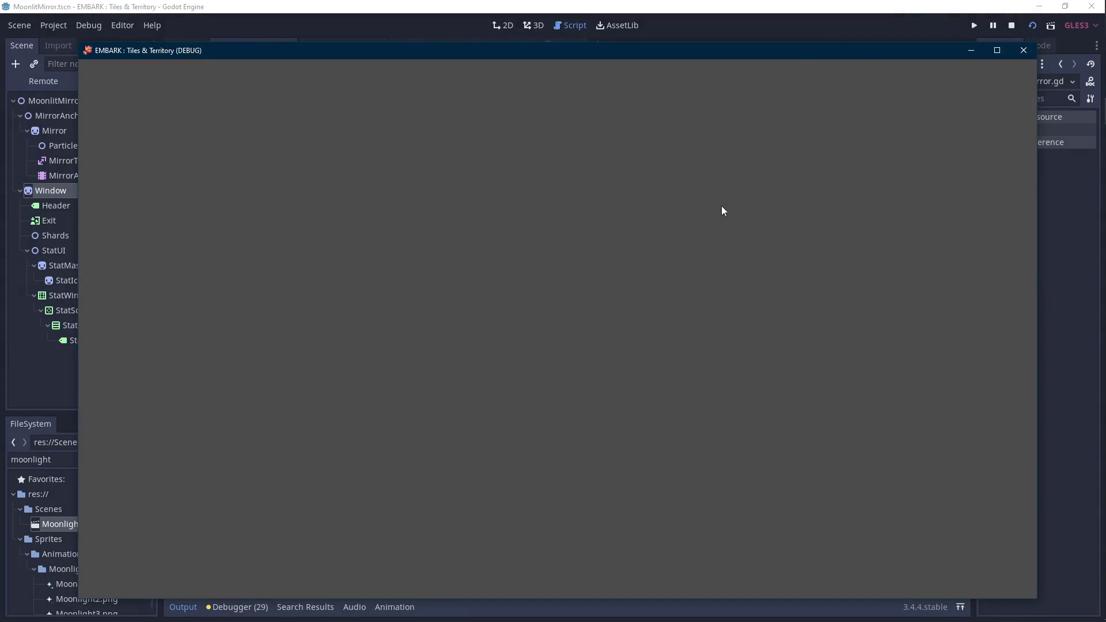
{"action": "key", "text": "Scroll_Lock"}
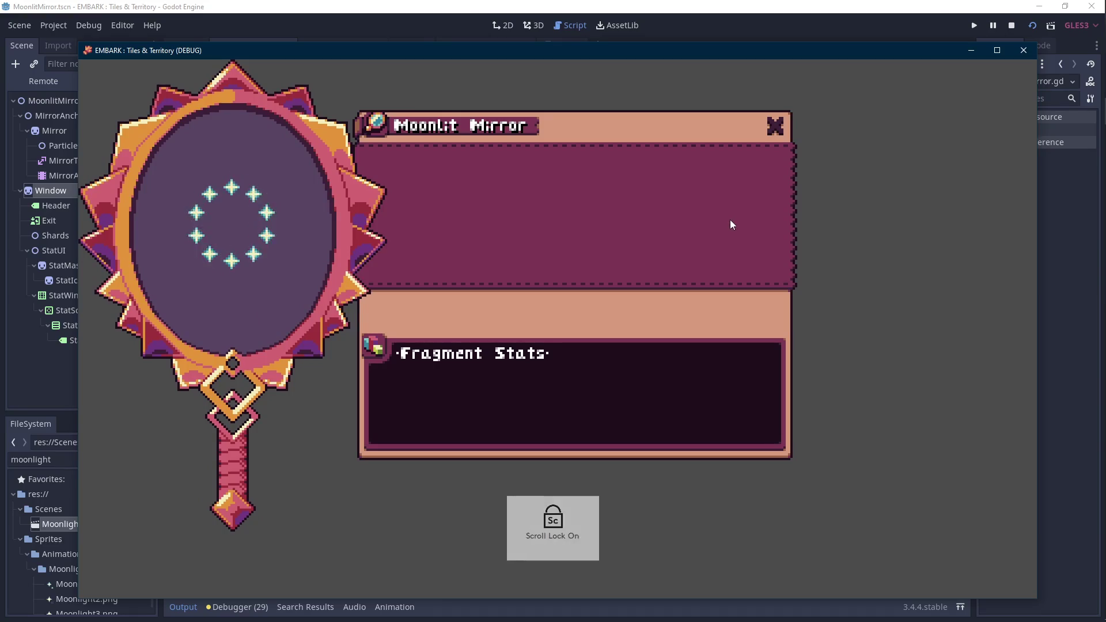
{"action": "left_click", "coordinate": [1012, 25]}
{"action": "left_click", "coordinate": [695, 279]}
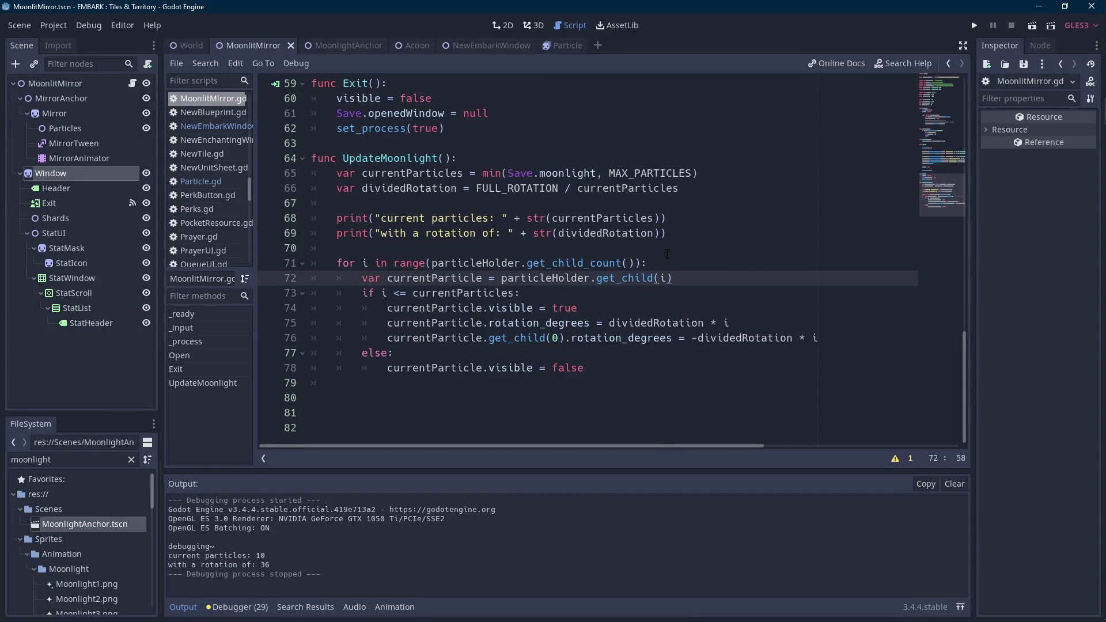
- Move the Particle further from the centre in MoonlightAnchor, save, and test the offset
{"action": "left_click", "coordinate": [357, 49]}
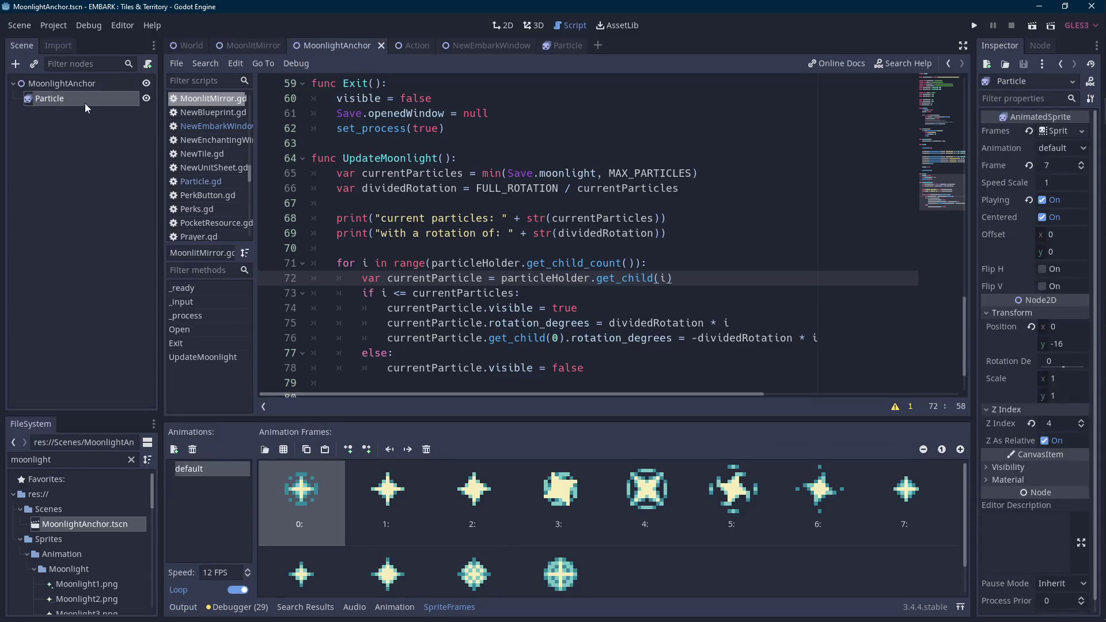
{"action": "left_click", "coordinate": [87, 86]}
{"action": "left_click", "coordinate": [49, 98]}
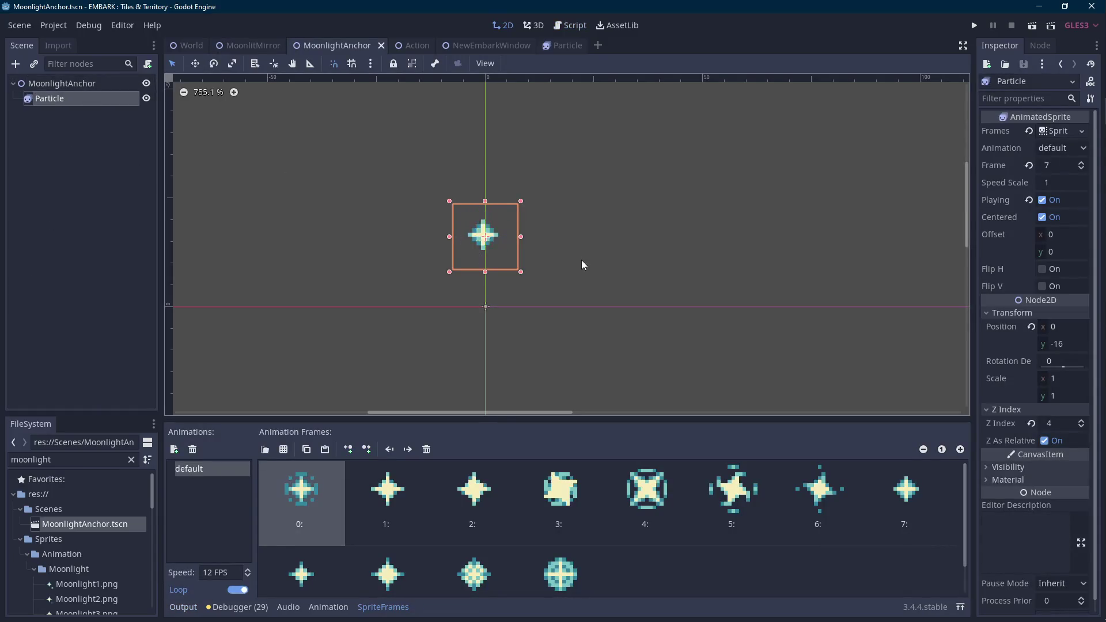
{"action": "key", "text": "Up"}
{"action": "key", "text": "Up"}
{"action": "key", "text": "Up"}
{"action": "key", "text": "Up"}
{"action": "key", "text": "Up"}
{"action": "key", "text": "Up"}
{"action": "scroll", "coordinate": [607, 226], "scroll_direction": "down", "scroll_amount": 2}
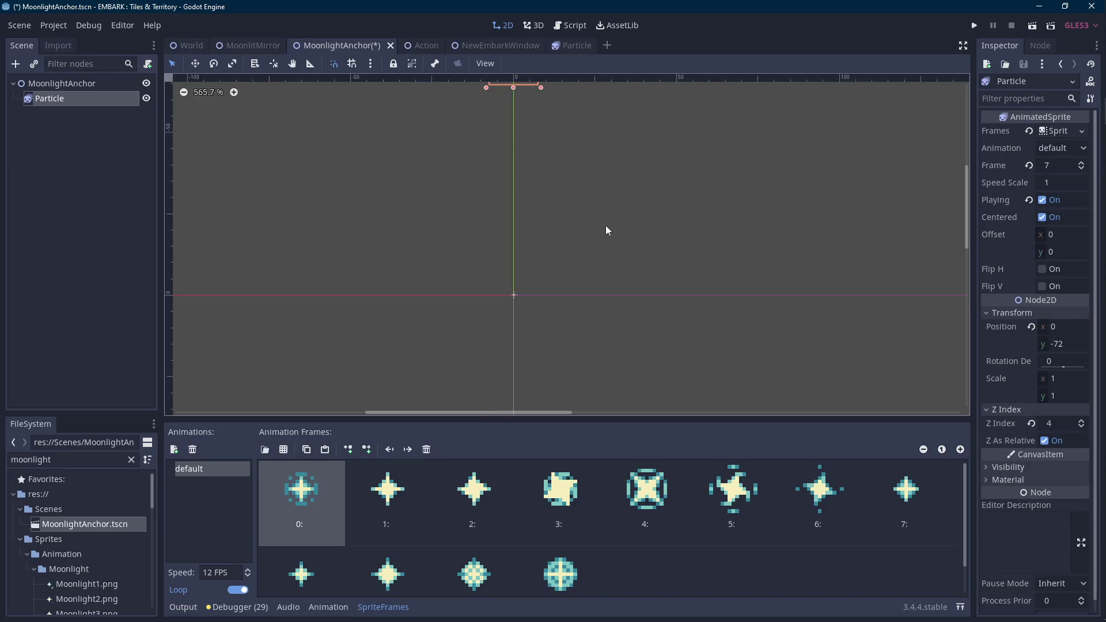
{"action": "key", "text": "ctrl+s"}
{"action": "left_click", "coordinate": [1037, 29]}
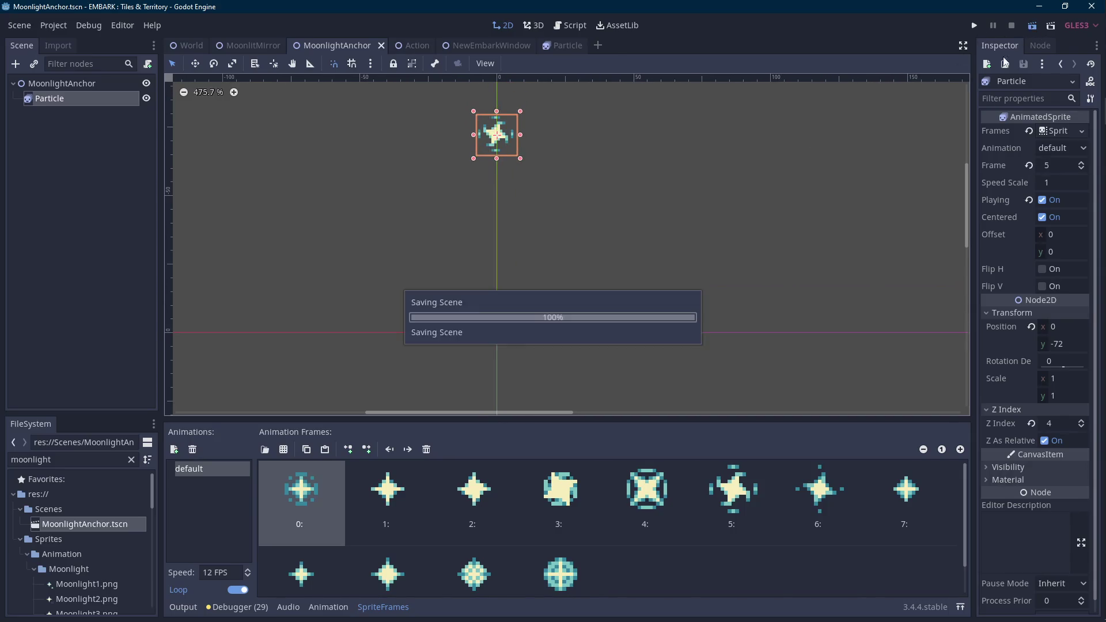
{"action": "key", "text": "Scroll_Lock"}
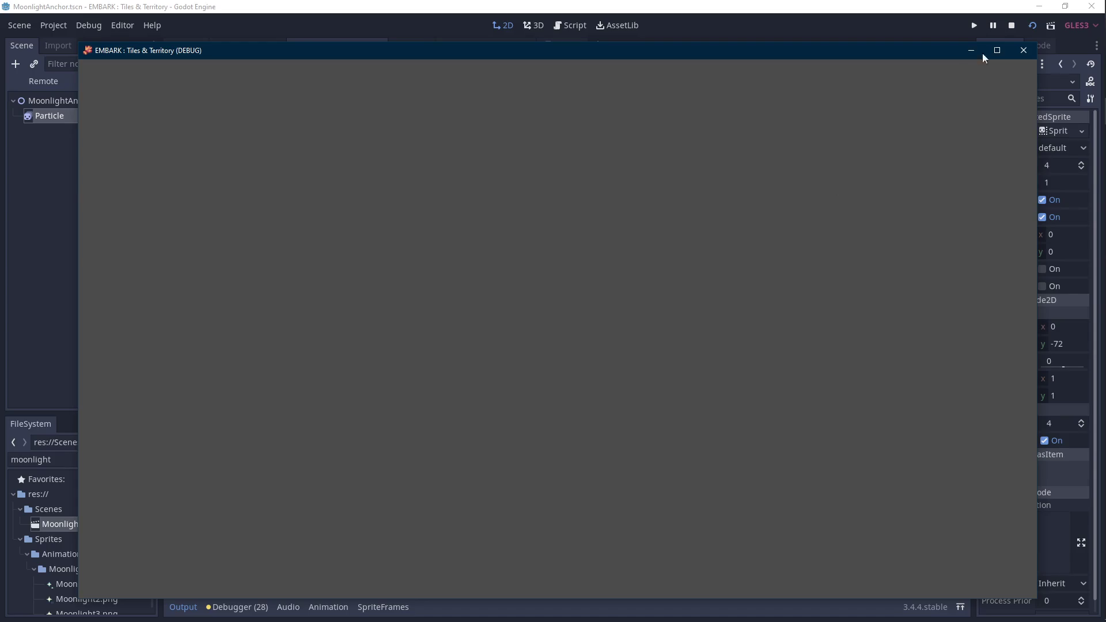
{"action": "left_click", "coordinate": [1016, 29]}
- Shift the MoonlitMirror root to 96, 96 and test-run the sparkle ring
{"action": "key", "text": "ctrl+shift+Tab"}
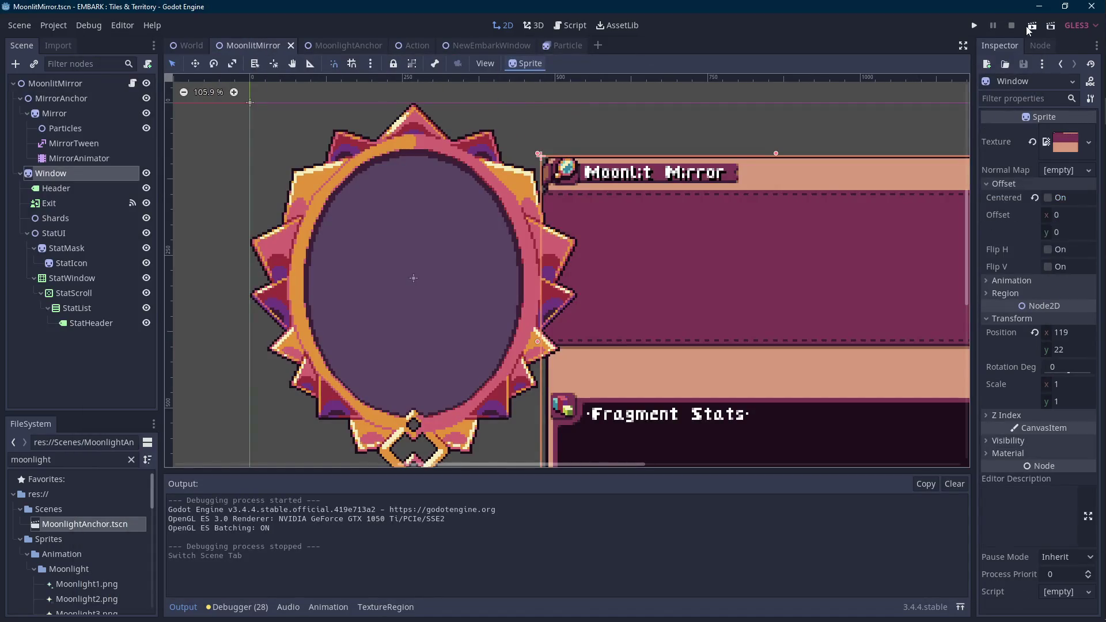
{"action": "scroll", "coordinate": [432, 178], "scroll_direction": "down", "scroll_amount": 4}
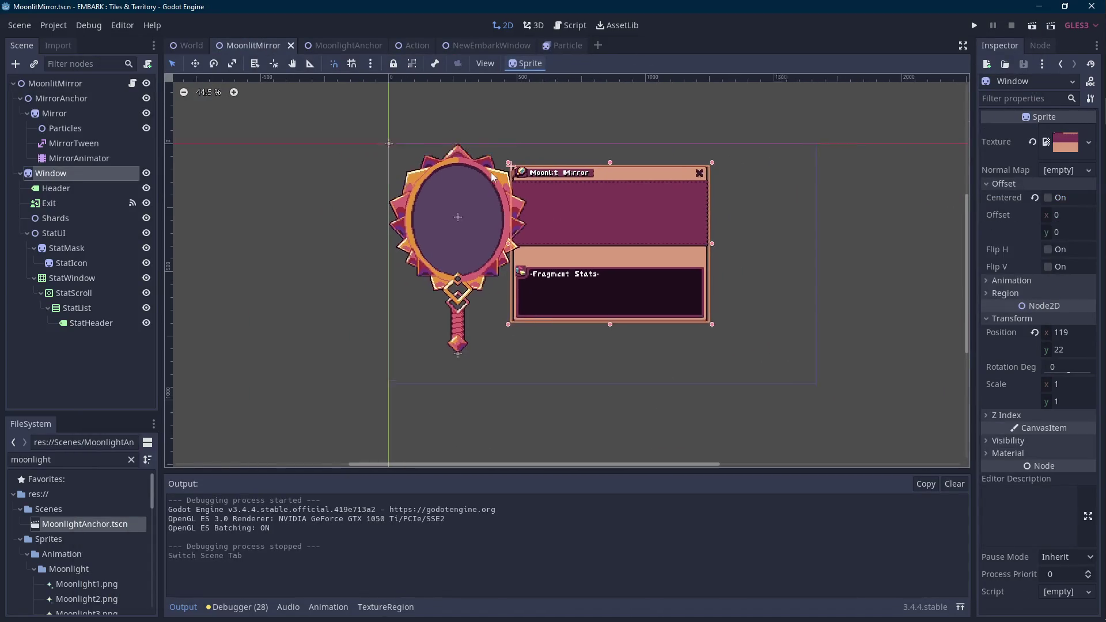
{"action": "left_click", "coordinate": [107, 84]}
{"action": "key", "text": "shift+Down"}
{"action": "key", "text": "shift+Right"}
{"action": "key", "text": "shift+Down"}
{"action": "key", "text": "shift+Right"}
{"action": "key", "text": "shift+Down"}
{"action": "key", "text": "shift+Right"}
{"action": "key", "text": "shift+Down"}
{"action": "key", "text": "shift+Right"}
{"action": "key", "text": "shift+Down"}
{"action": "key", "text": "shift+Right"}
{"action": "key", "text": "shift+Down"}
{"action": "key", "text": "shift+Right"}
{"action": "key", "text": "shift+Down"}
{"action": "key", "text": "shift+Right"}
{"action": "left_click", "coordinate": [1033, 26]}
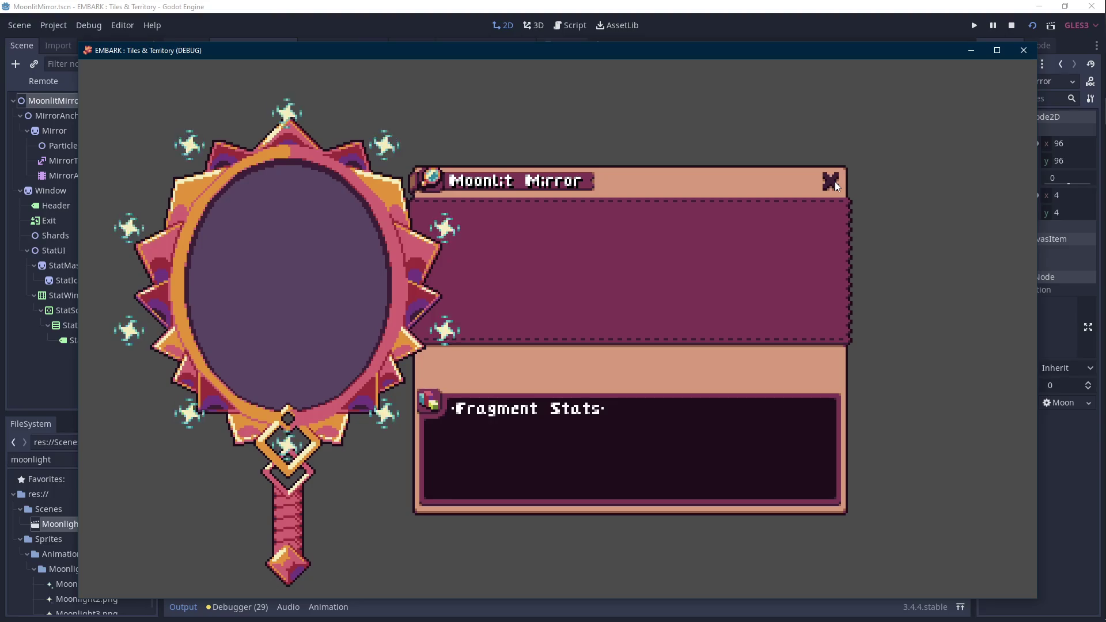
{"action": "left_click", "coordinate": [1012, 26]}
- Pull the Particle 8 px inward to y -64, re-test, then open SimplifiedMoonlight1.png in Aseprite
{"action": "left_click", "coordinate": [336, 45]}
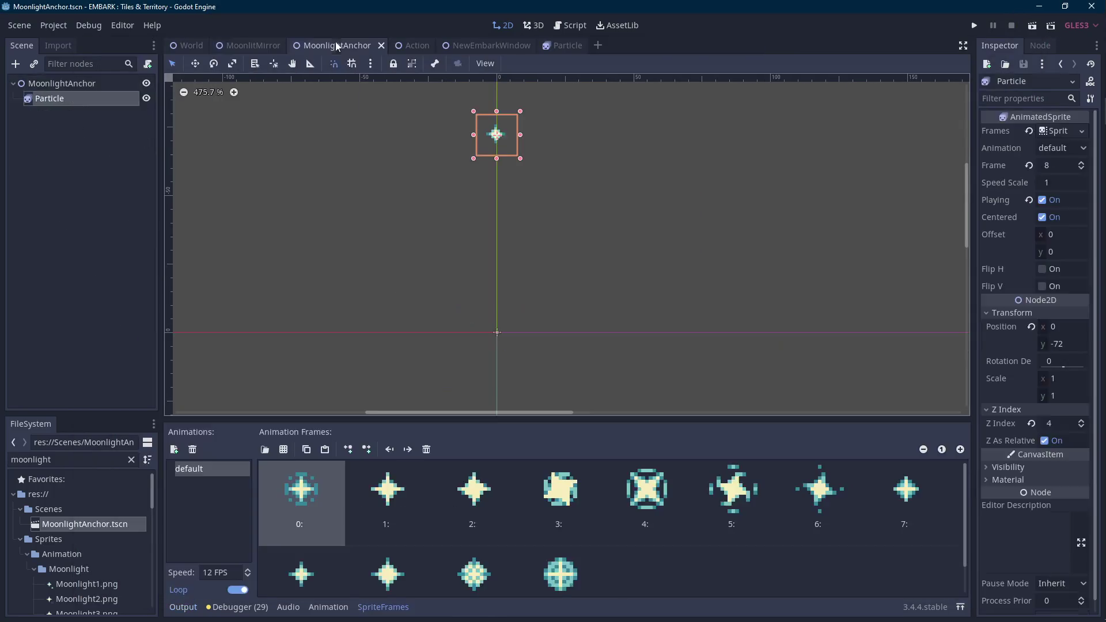
{"action": "key", "text": "shift+Down"}
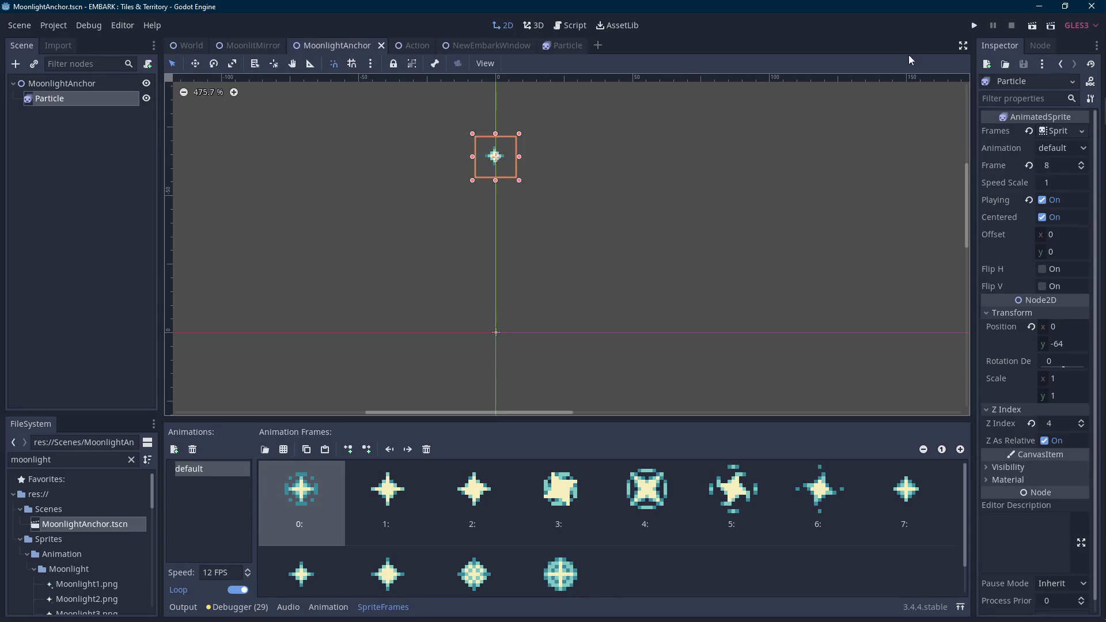
{"action": "left_click", "coordinate": [242, 44]}
{"action": "left_click", "coordinate": [1033, 26]}
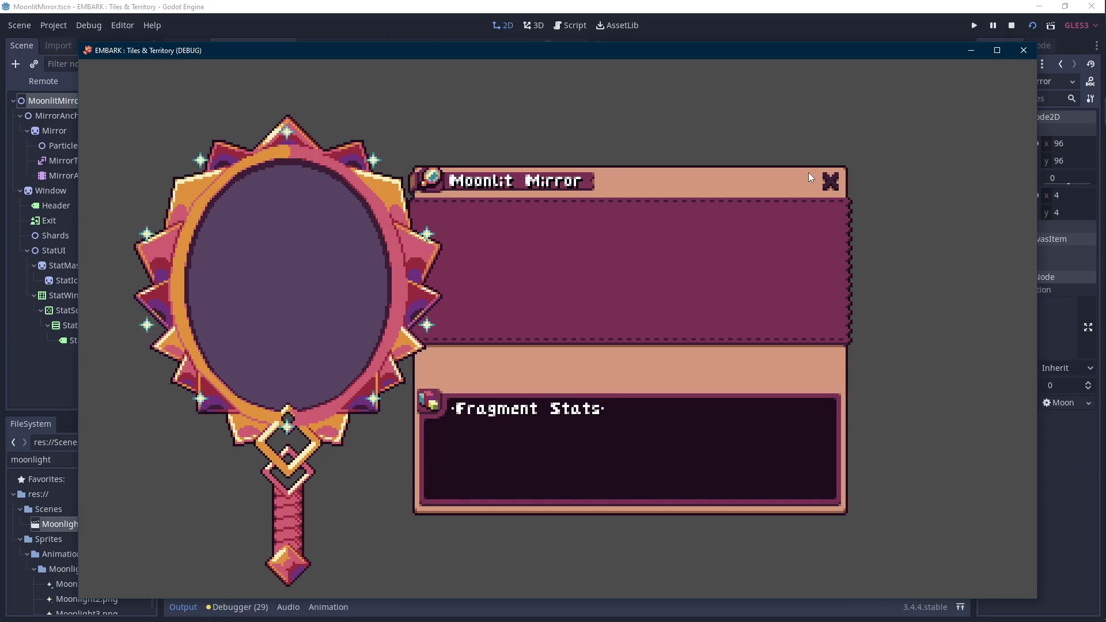
{"action": "left_click", "coordinate": [1013, 25]}
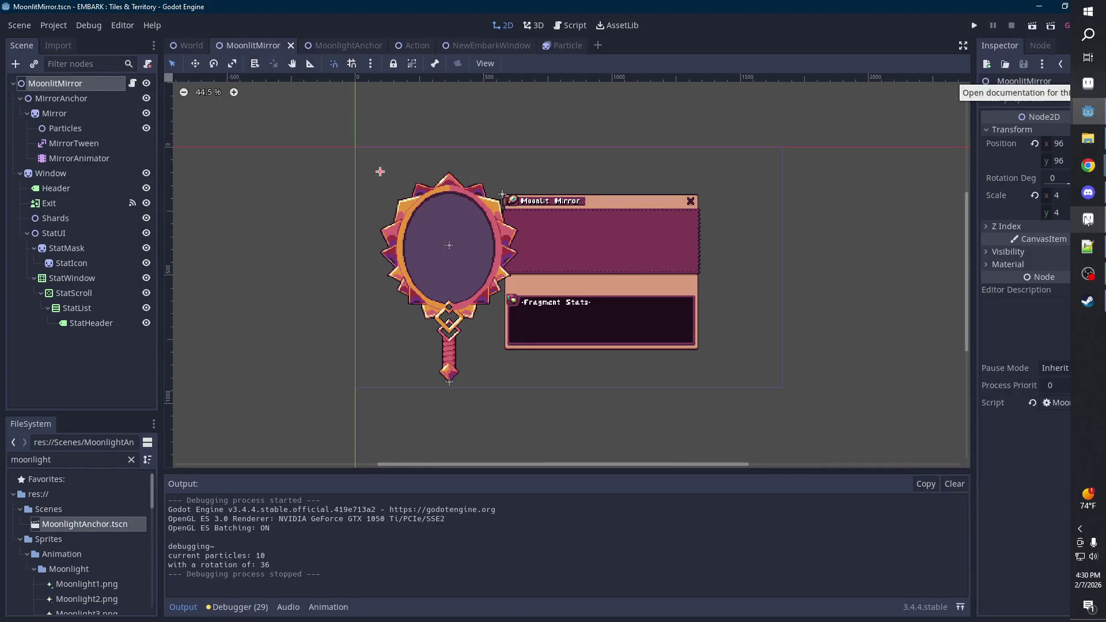
{"action": "left_click", "coordinate": [1088, 218]}
{"action": "left_click", "coordinate": [468, 34]}
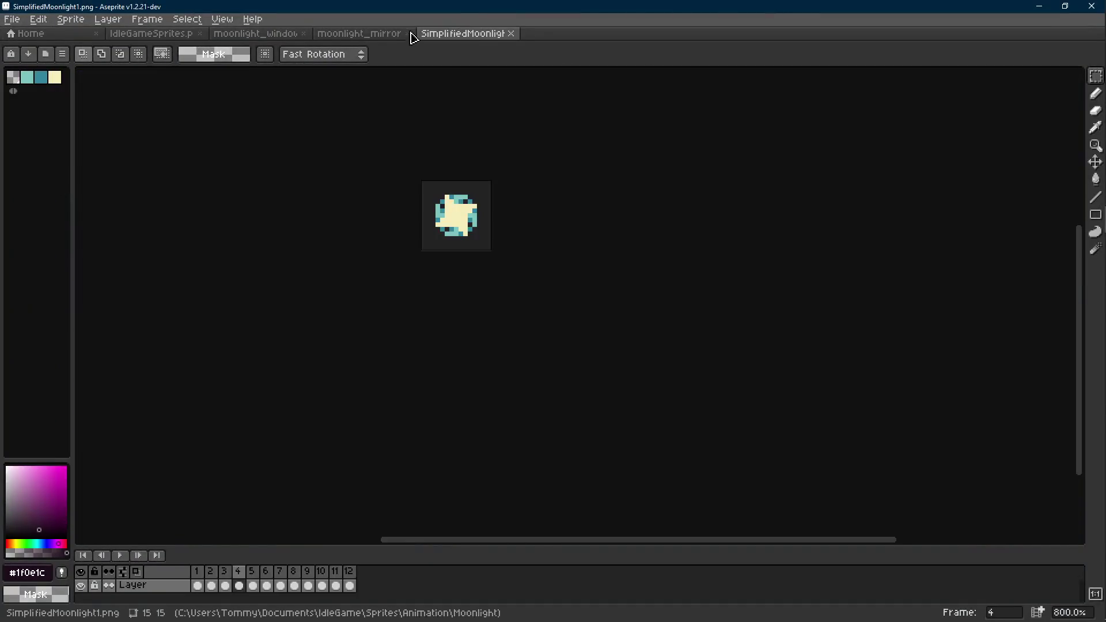
- Preview the sparkle animation, then select the whole sprite on frame 1
{"action": "scroll", "coordinate": [469, 235], "scroll_direction": "up", "scroll_amount": 5}
{"action": "scroll", "coordinate": [468, 235], "scroll_direction": "down", "scroll_amount": 7}
{"action": "key", "text": "Return"}
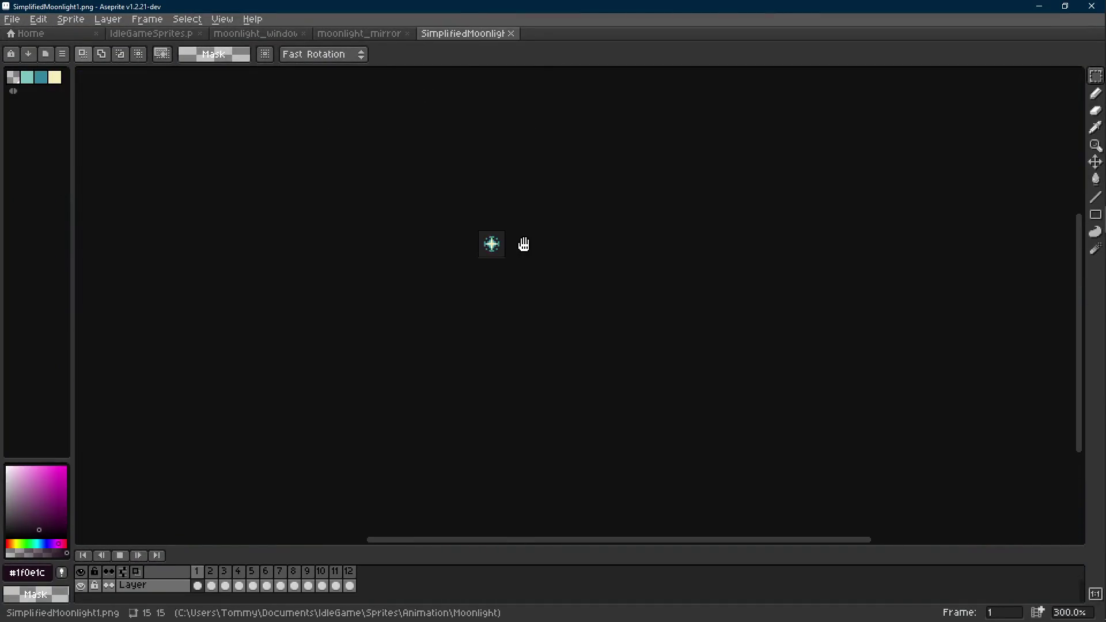
{"action": "scroll", "coordinate": [513, 248], "scroll_direction": "up", "scroll_amount": 4}
{"action": "key", "text": "Return"}
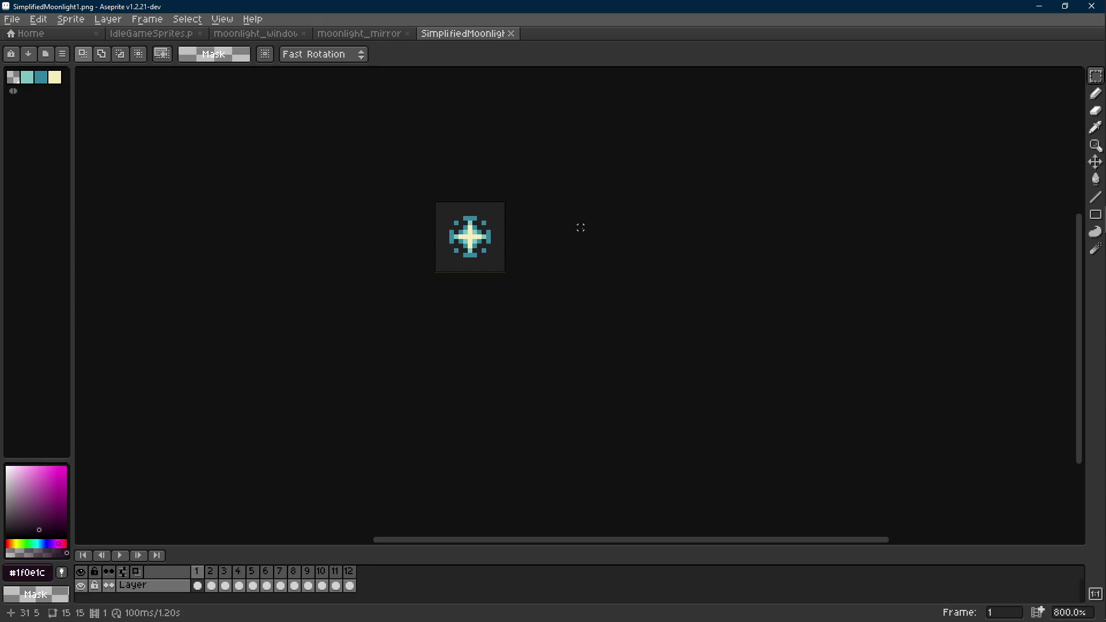
{"action": "key", "text": "ctrl+z"}
{"action": "key", "text": "ctrl+y"}
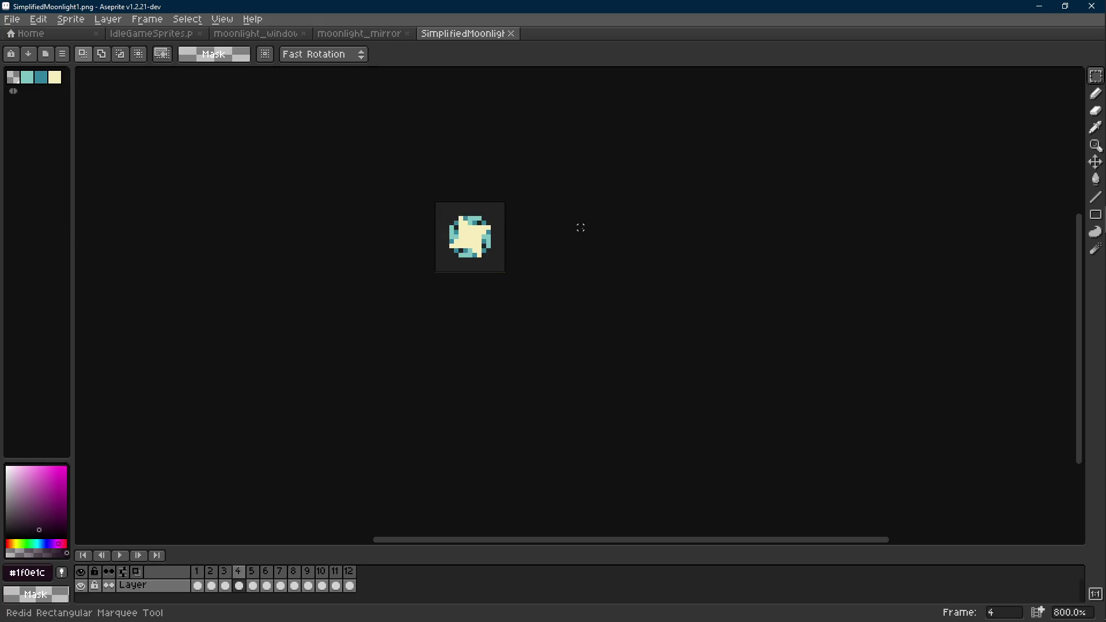
{"action": "key", "text": "ctrl+z"}
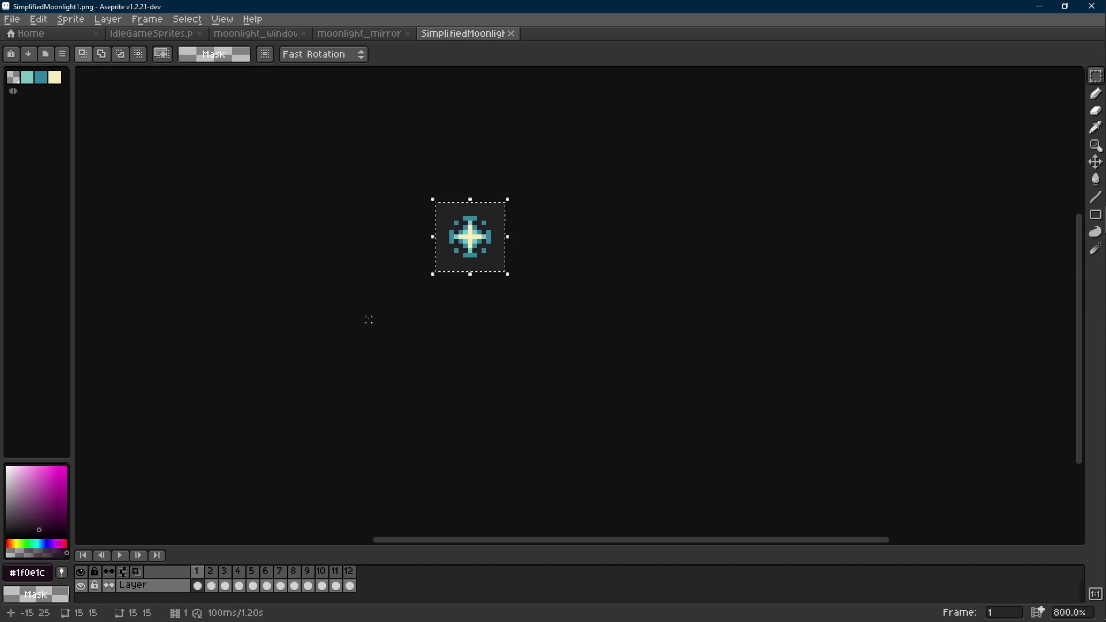
- Apply a dark #1f0e1c outline to the sparkle and save SimplifiedMoonlight1.png
{"action": "key", "text": "shift+o"}
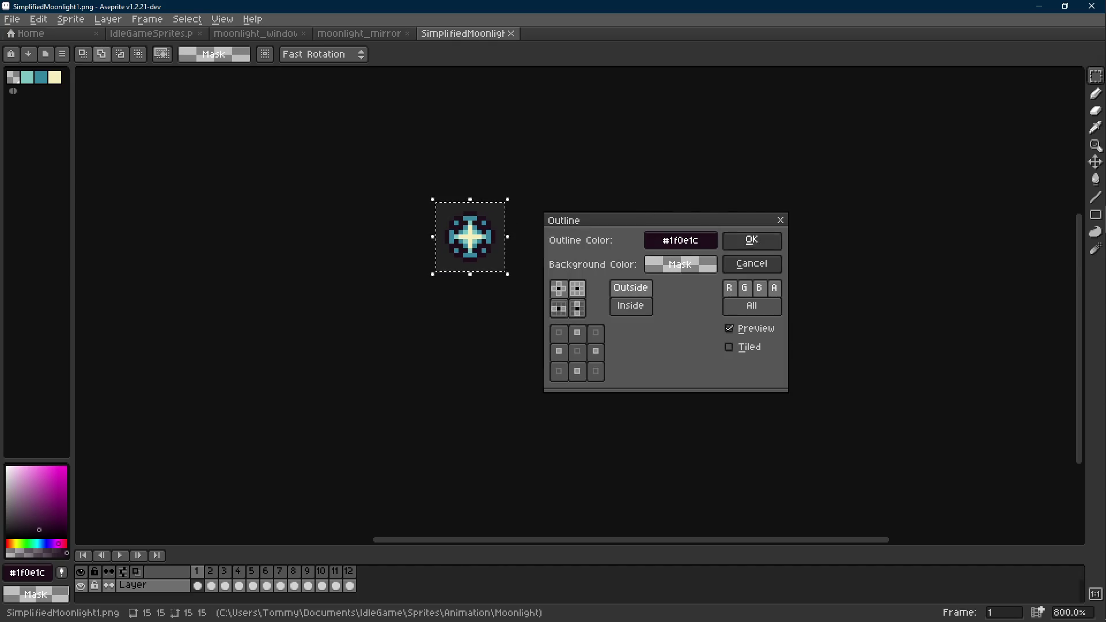
{"action": "left_click", "coordinate": [756, 245]}
{"action": "key", "text": "minus"}
{"action": "key", "text": "Return"}
{"action": "key", "text": "minus"}
{"action": "key", "text": "Scroll_Lock"}
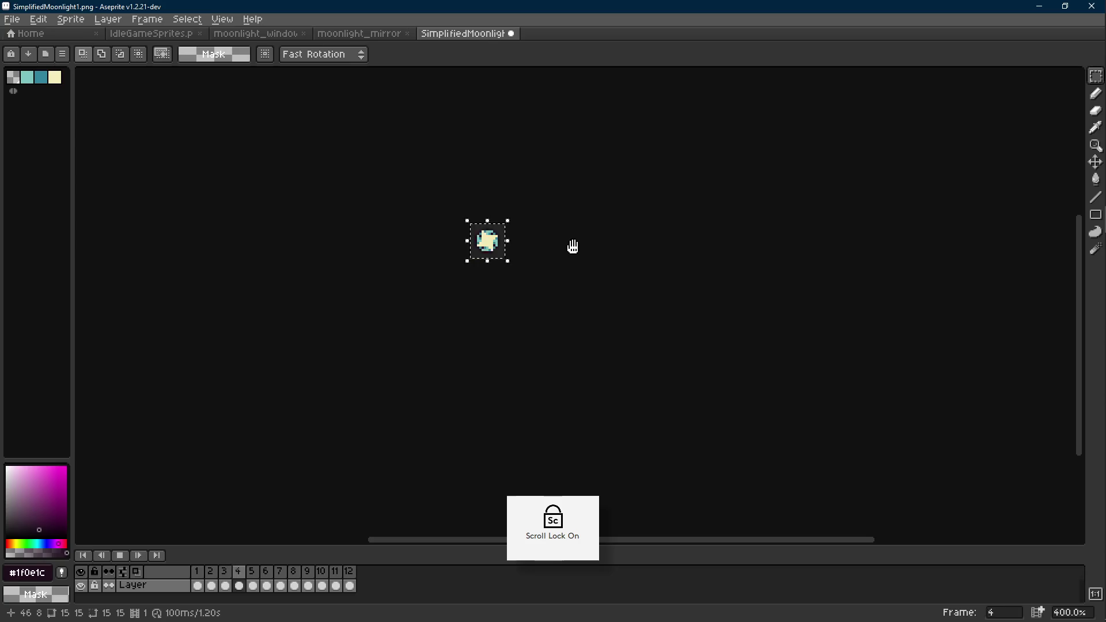
{"action": "key", "text": "ctrl+s"}
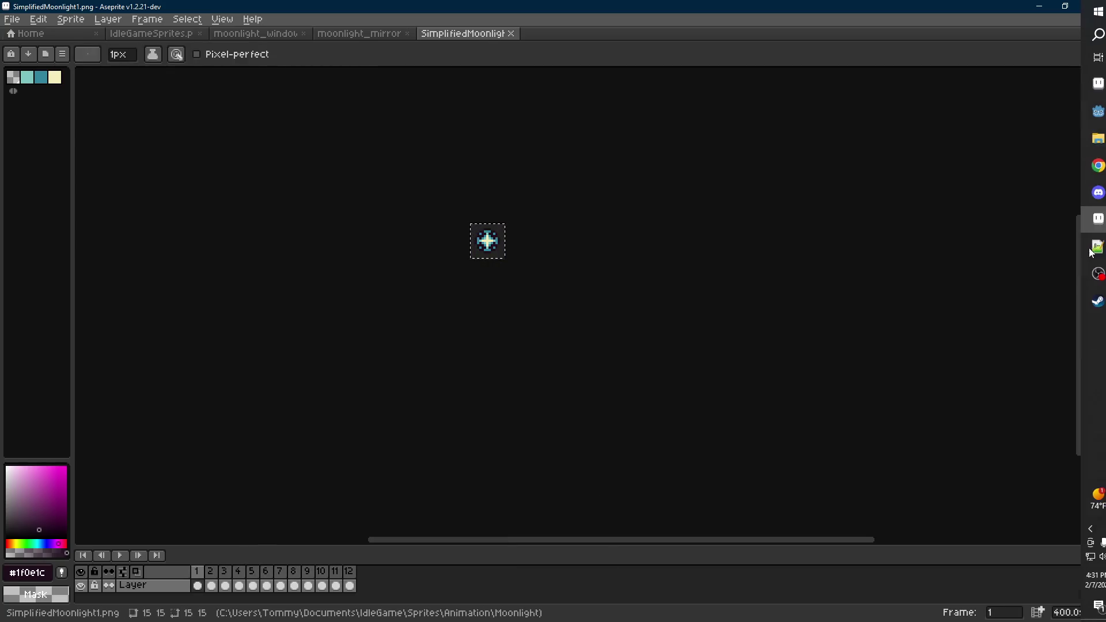
- Back in Godot, run the Moonlit Mirror scene to view the outlined sparkle ring, then stop it
{"action": "mouse_move", "coordinate": [1088, 111]}
{"action": "left_click", "coordinate": [1044, 153]}
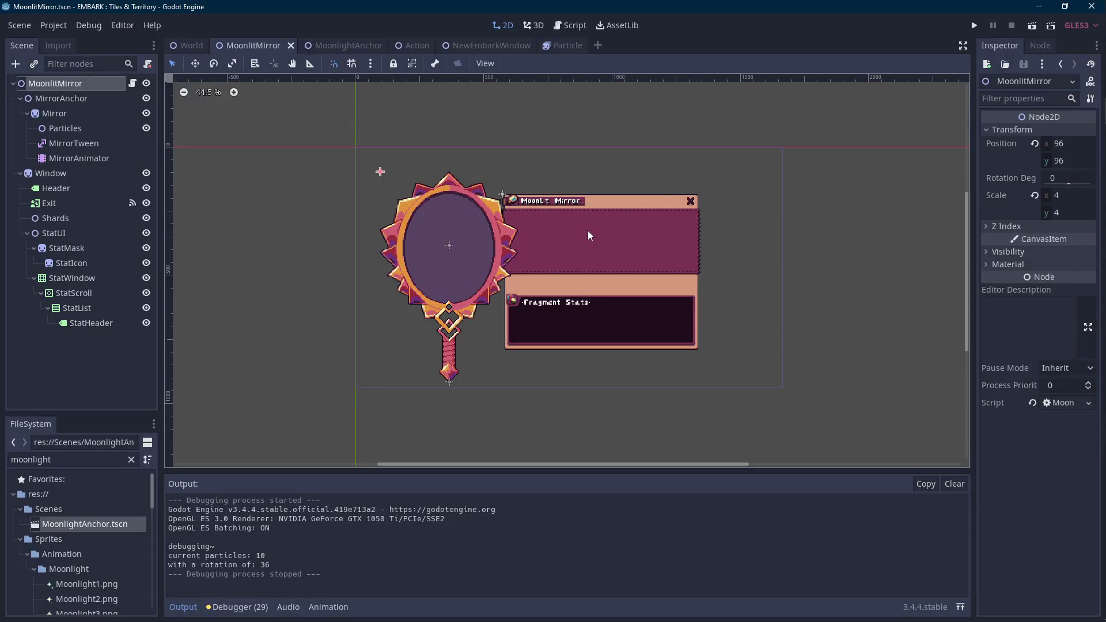
{"action": "scroll", "coordinate": [587, 222], "scroll_direction": "up", "scroll_amount": 3}
{"action": "left_click_drag", "start_coordinate": [495, 256], "coordinate": [503, 251]}
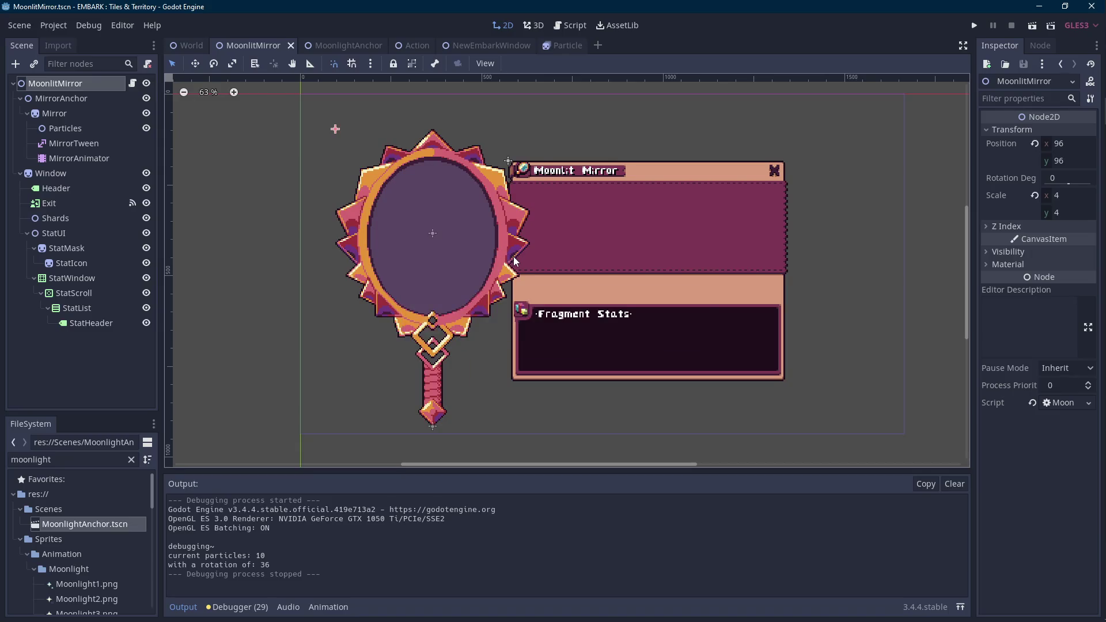
{"action": "left_click", "coordinate": [1035, 26]}
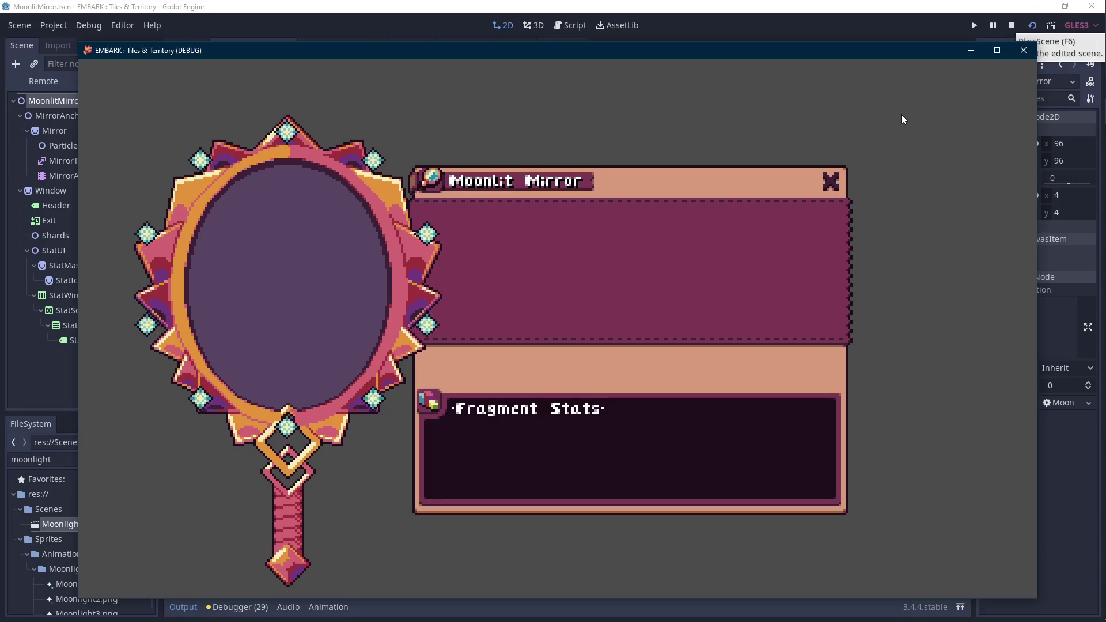
{"action": "left_click", "coordinate": [1012, 25]}
- Set the eraser opacity to 105 and partially erase a pixel beside the top-right teal
{"action": "left_click", "coordinate": [1093, 222]}
{"action": "key", "text": "Scroll_Lock"}
{"action": "scroll", "coordinate": [530, 230], "scroll_direction": "up", "scroll_amount": 6}
{"action": "scroll", "coordinate": [499, 247], "scroll_direction": "down", "scroll_amount": 3}
{"action": "key", "text": "i"}
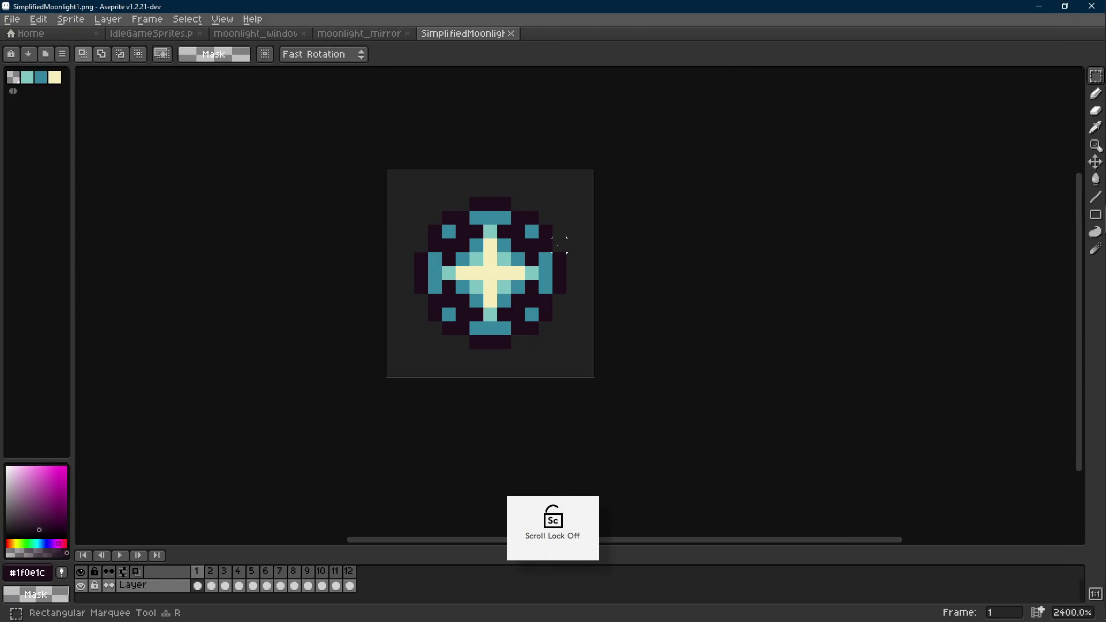
{"action": "scroll", "coordinate": [555, 239], "scroll_direction": "up", "scroll_amount": 1}
{"action": "key", "text": "e"}
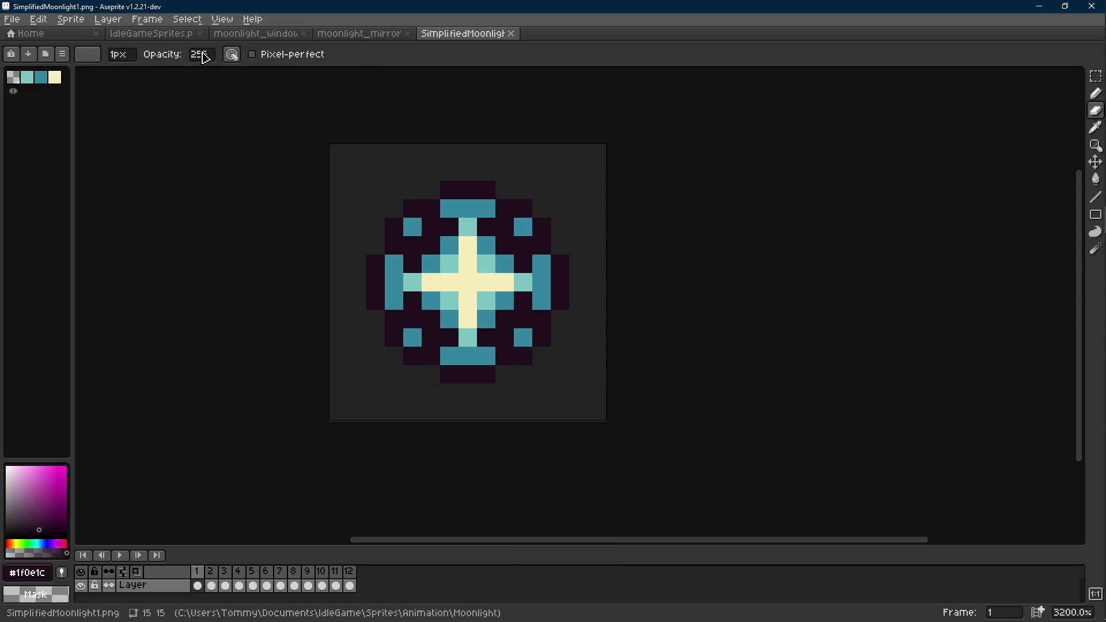
{"action": "left_click", "coordinate": [203, 54]}
{"action": "left_click_drag", "start_coordinate": [253, 75], "coordinate": [249, 75]}
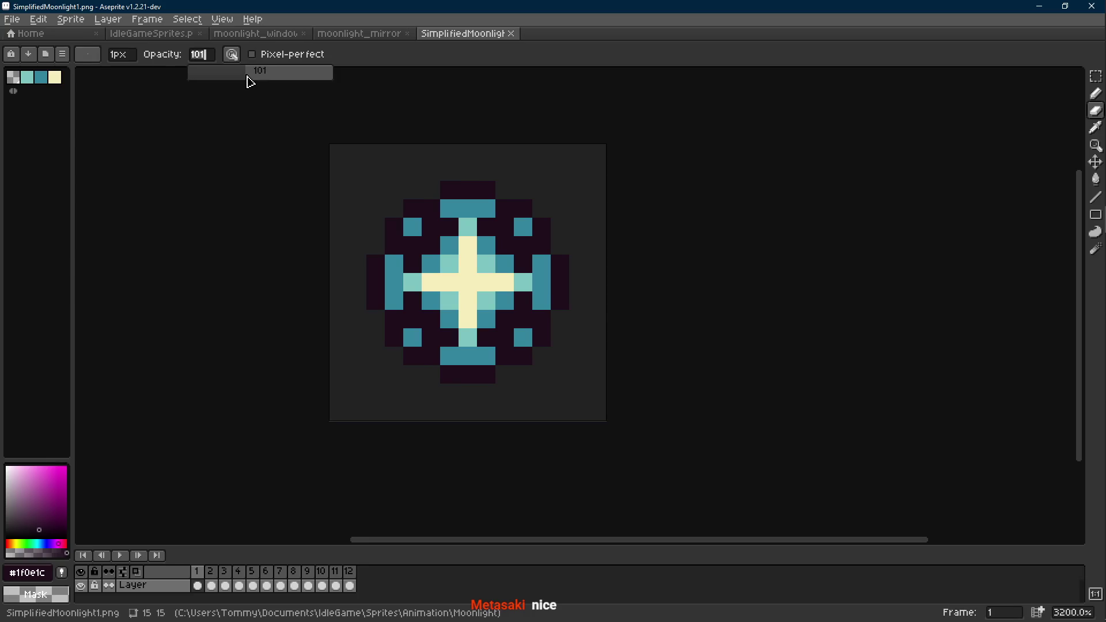
{"action": "scroll", "coordinate": [491, 227], "scroll_direction": "up", "scroll_amount": 1}
{"action": "left_click", "coordinate": [593, 242]}
- Paint the top teal edge's middle pixel #1f0e1c, save the sprite, and return to Godot
{"action": "key", "text": "i"}
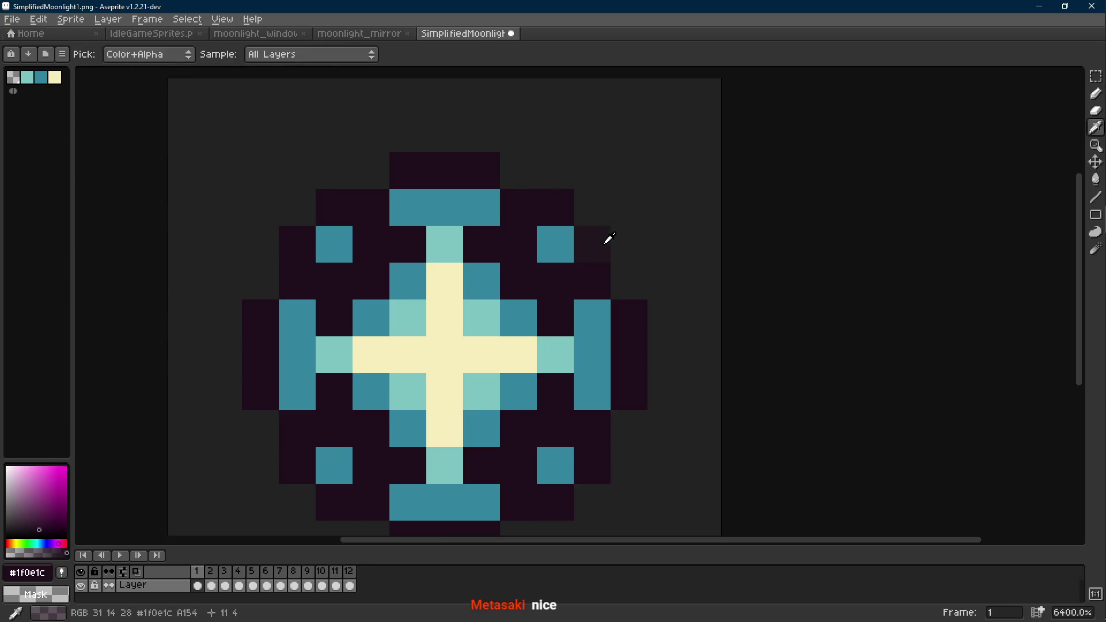
{"action": "right_click", "coordinate": [596, 269]}
{"action": "key", "text": "b"}
{"action": "key", "text": "shift+r"}
{"action": "left_click", "coordinate": [436, 205]}
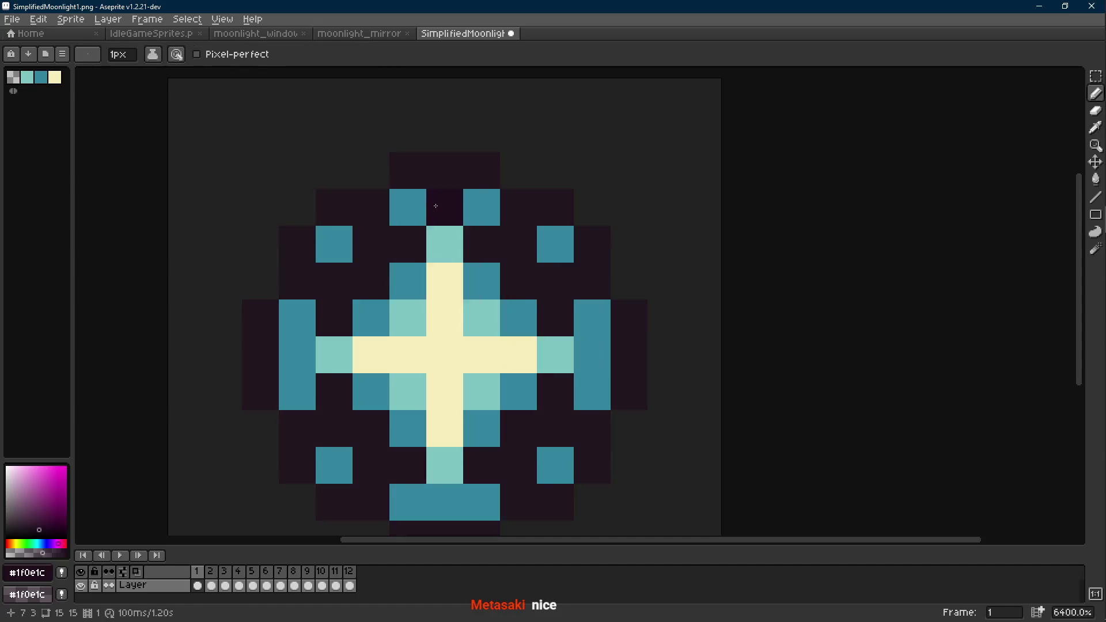
{"action": "scroll", "coordinate": [436, 205], "scroll_direction": "down", "scroll_amount": 2}
{"action": "key", "text": "ctrl+s"}
{"action": "key", "text": "Return"}
{"action": "key", "text": "alt+Tab"}
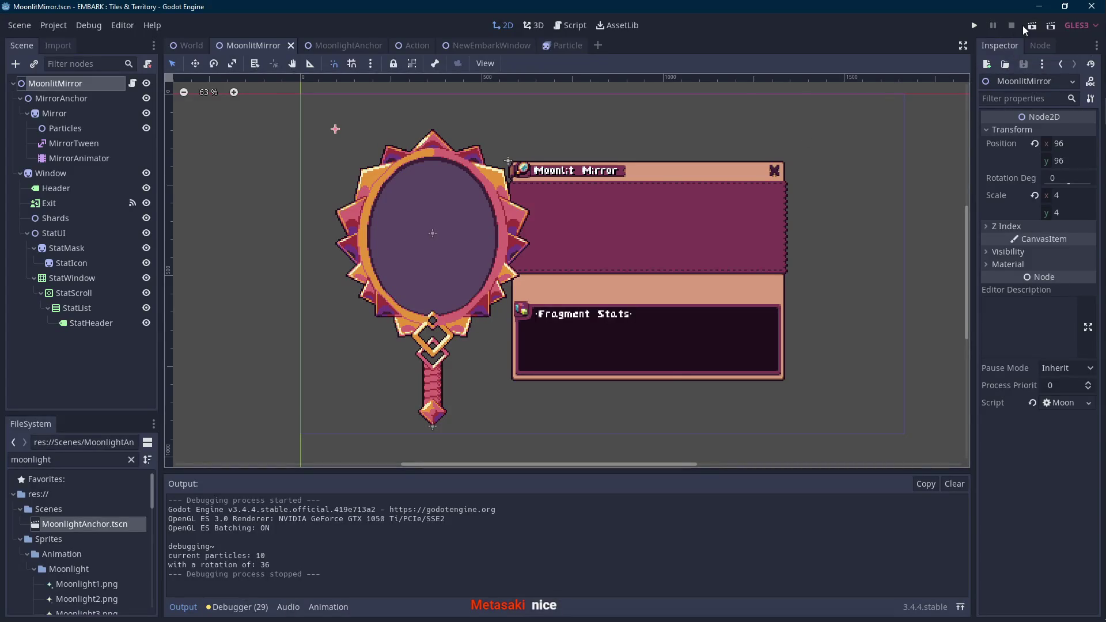
{"action": "left_click", "coordinate": [1033, 26]}
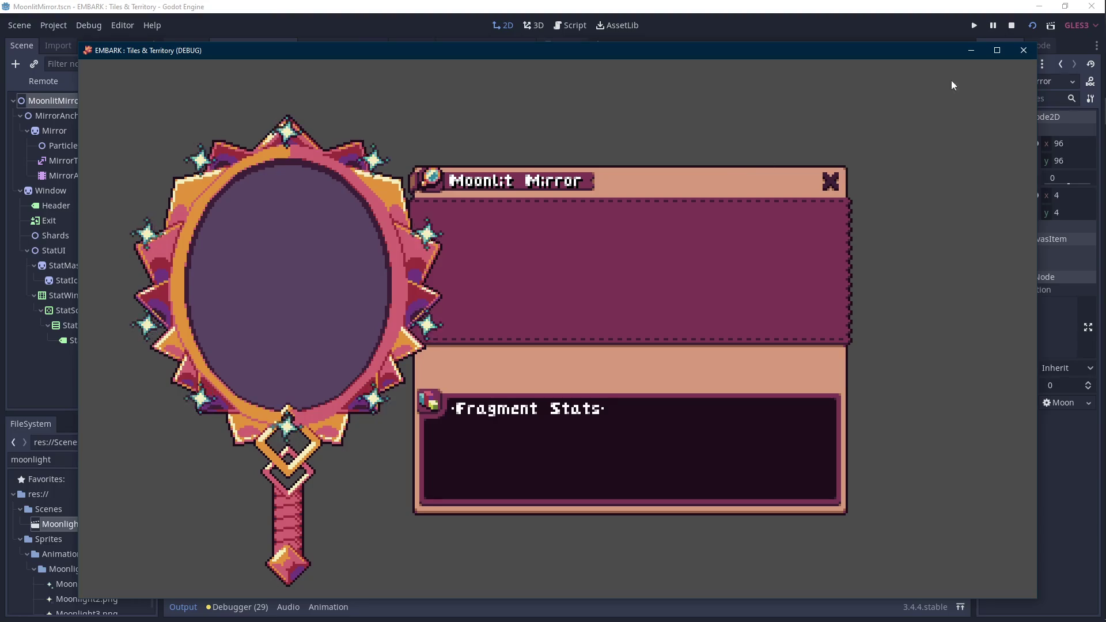
{"action": "left_click", "coordinate": [1024, 50]}
{"action": "mouse_move", "coordinate": [1098, 80]}
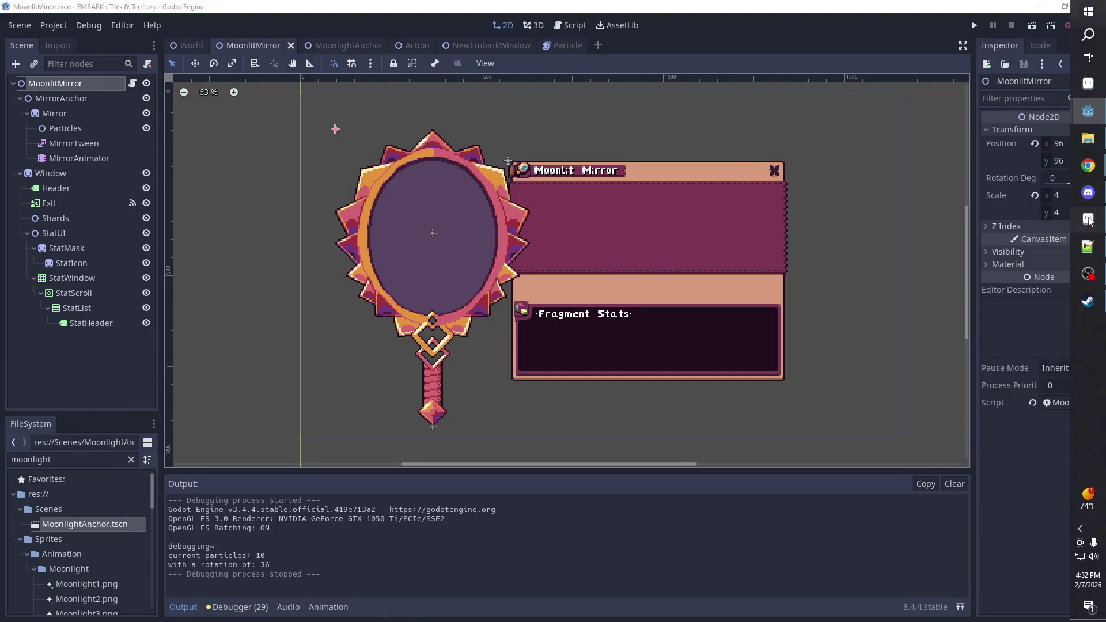
{"action": "left_click", "coordinate": [1094, 206]}
{"action": "left_click", "coordinate": [504, 254], "text": "alt"}
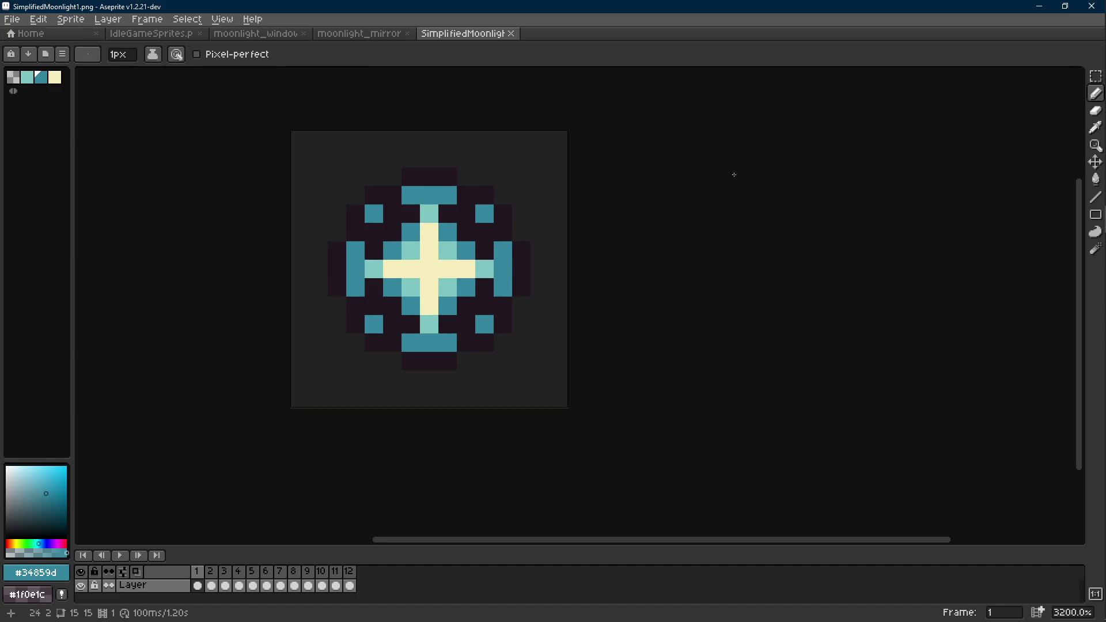
{"action": "left_click", "coordinate": [1045, 10]}
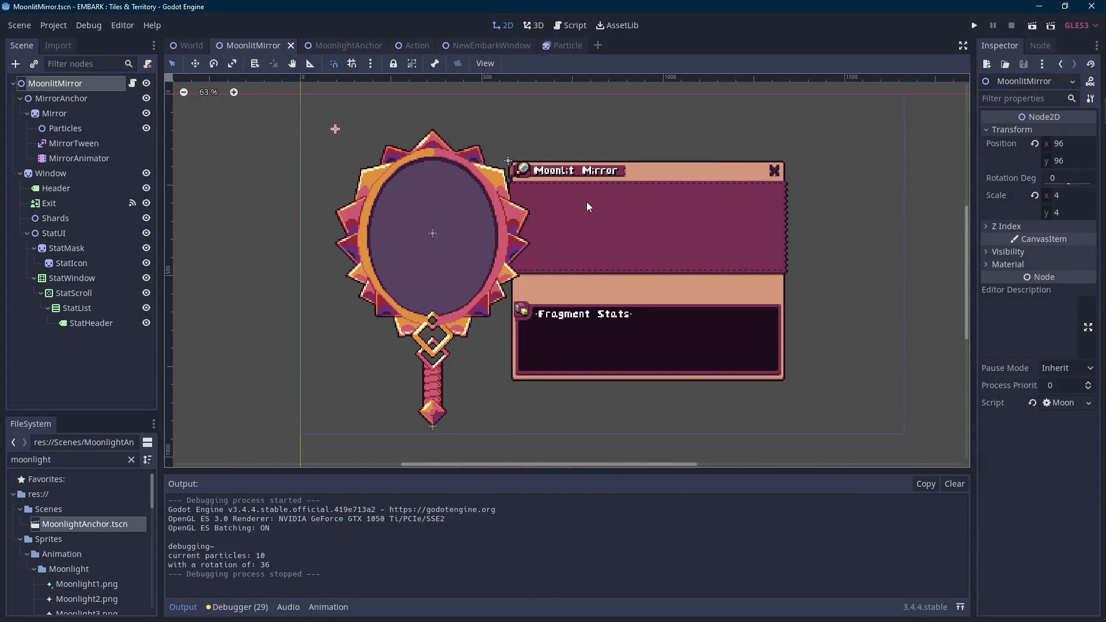
{"action": "left_click", "coordinate": [132, 84]}
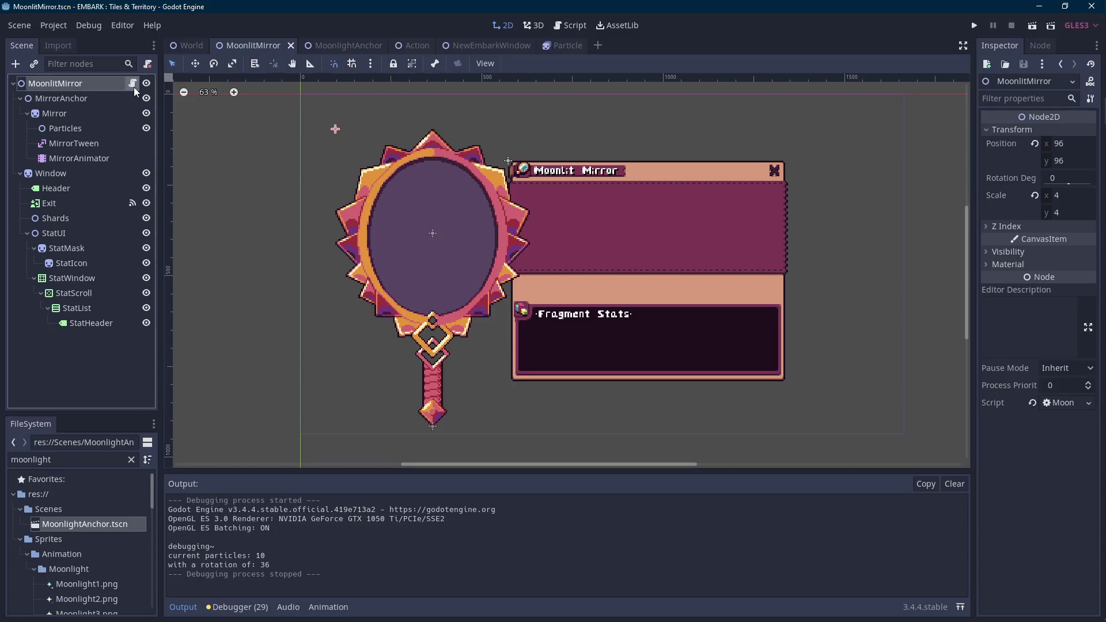
- Find the rotationSpeed variable and the end of UpdateMoonlight in the MoonlitMirror script
{"action": "left_click", "coordinate": [182, 605]}
{"action": "scroll", "coordinate": [443, 459], "scroll_direction": "up", "scroll_amount": 7}
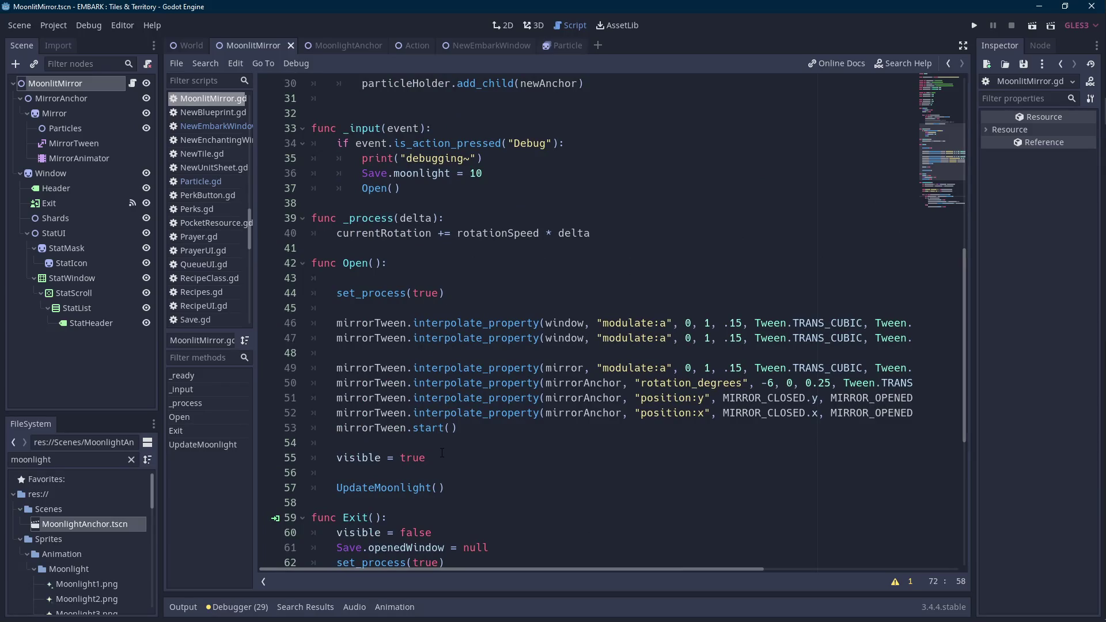
{"action": "scroll", "coordinate": [443, 450], "scroll_direction": "up", "scroll_amount": 8}
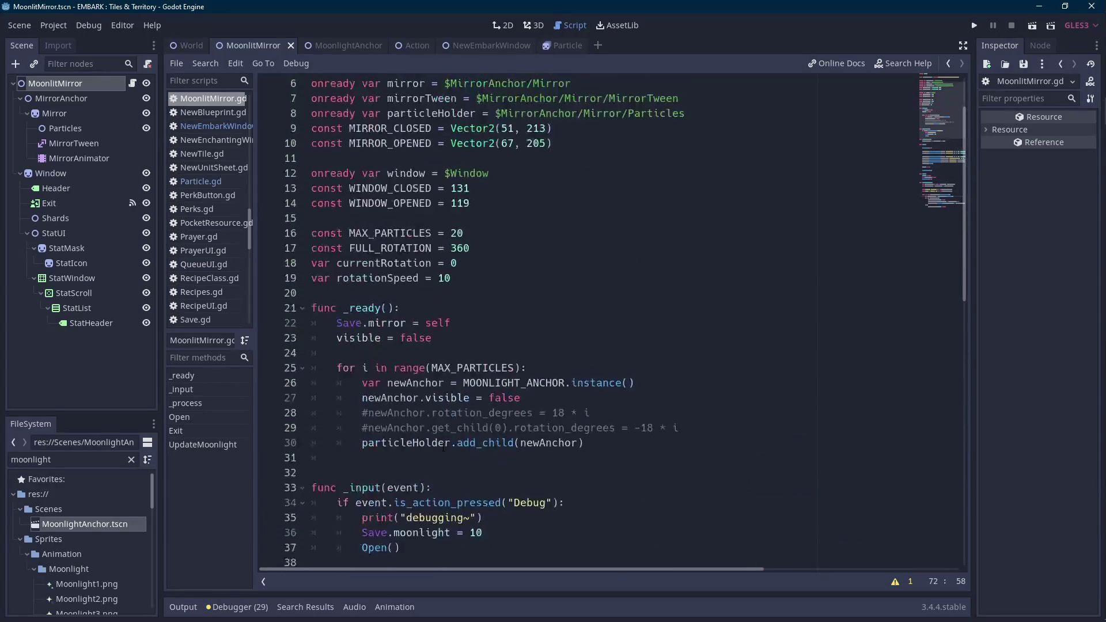
{"action": "double_click", "coordinate": [386, 278]}
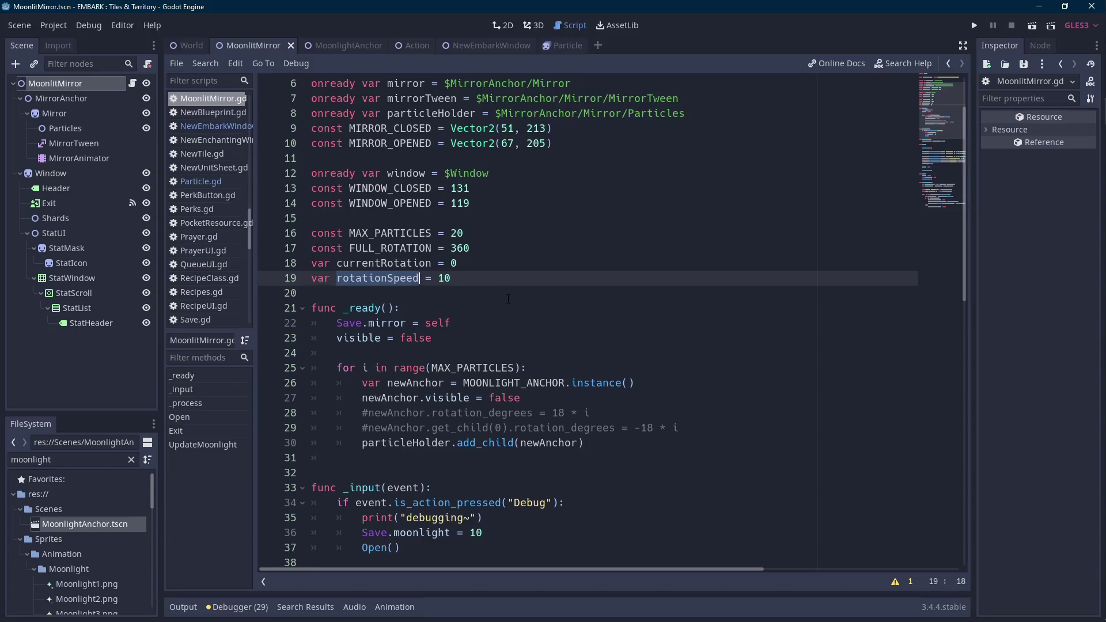
{"action": "scroll", "coordinate": [508, 299], "scroll_direction": "down", "scroll_amount": 15}
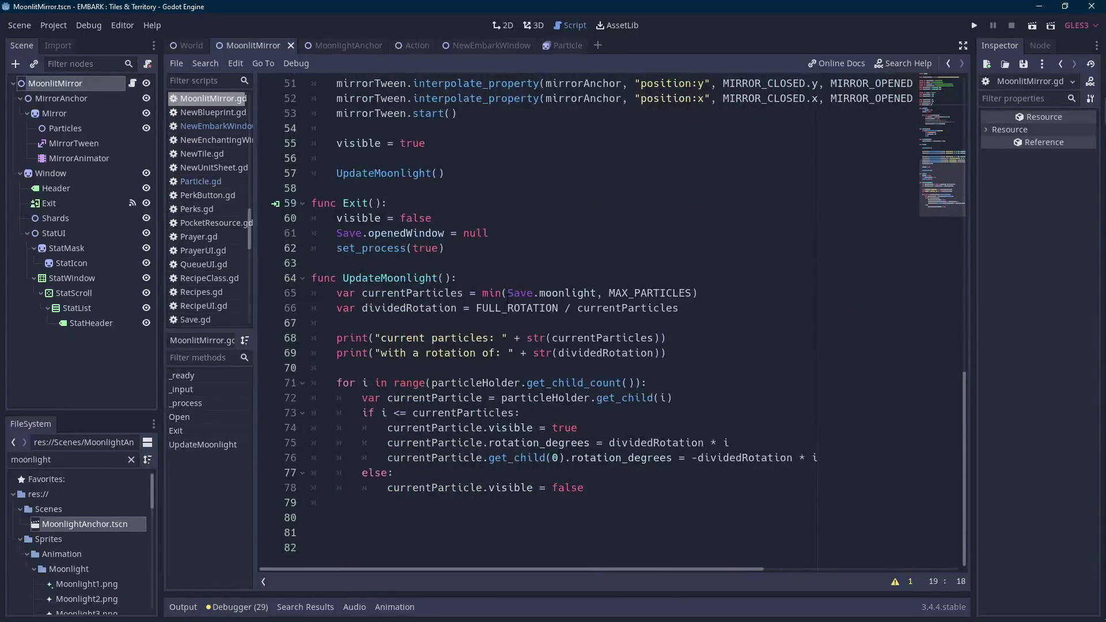
{"action": "left_click", "coordinate": [366, 496]}
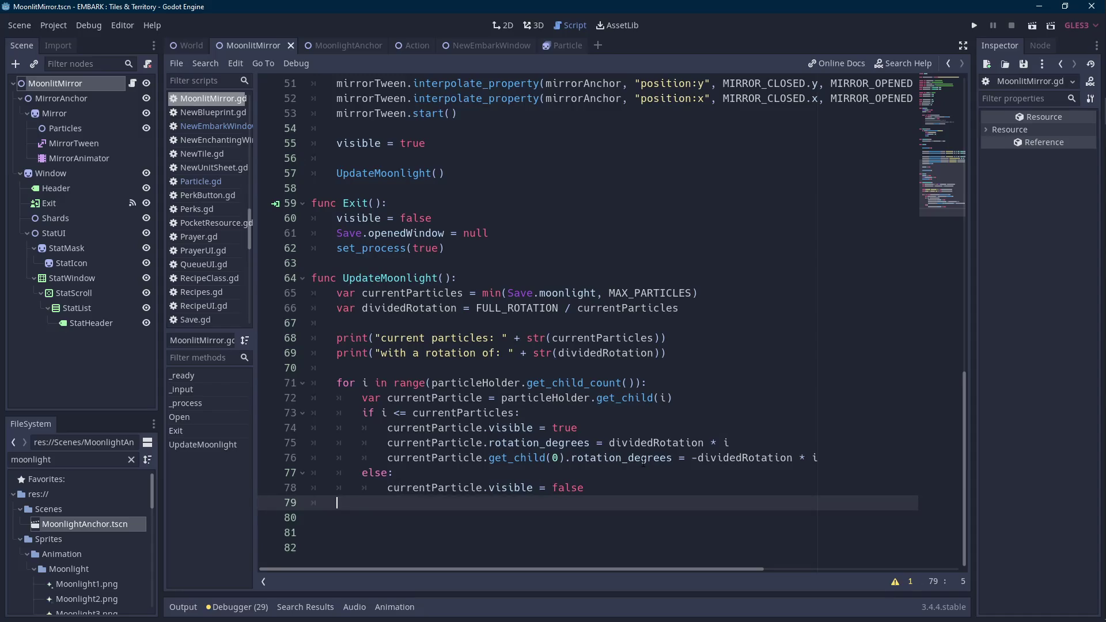
{"action": "key", "text": "Up"}
{"action": "key", "text": "Up"}
{"action": "key", "text": "Up"}
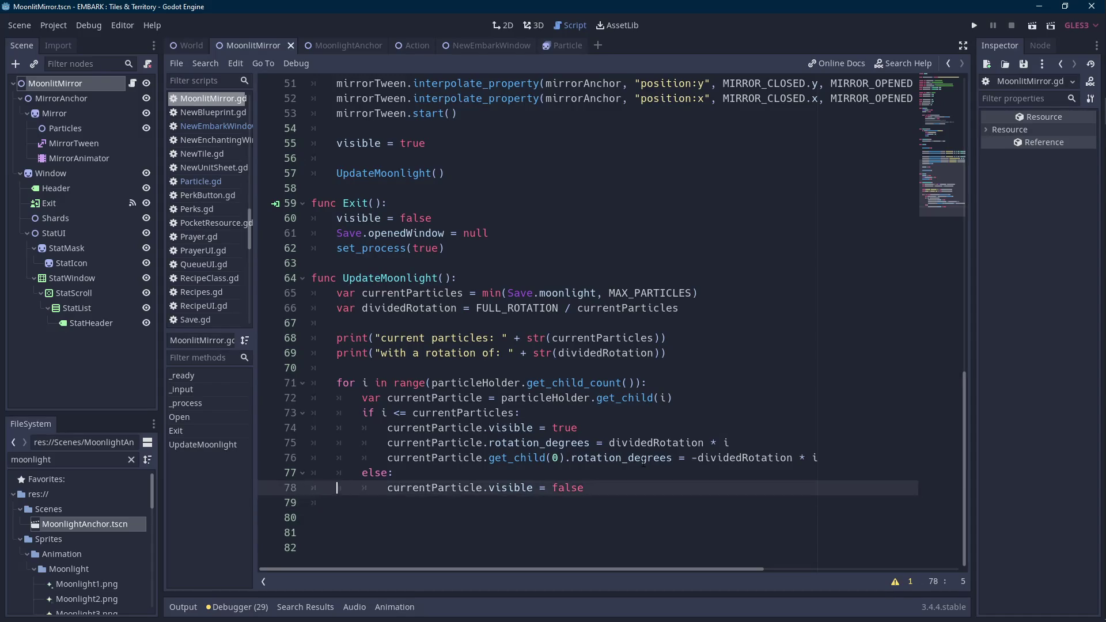
{"action": "key", "text": "Up"}
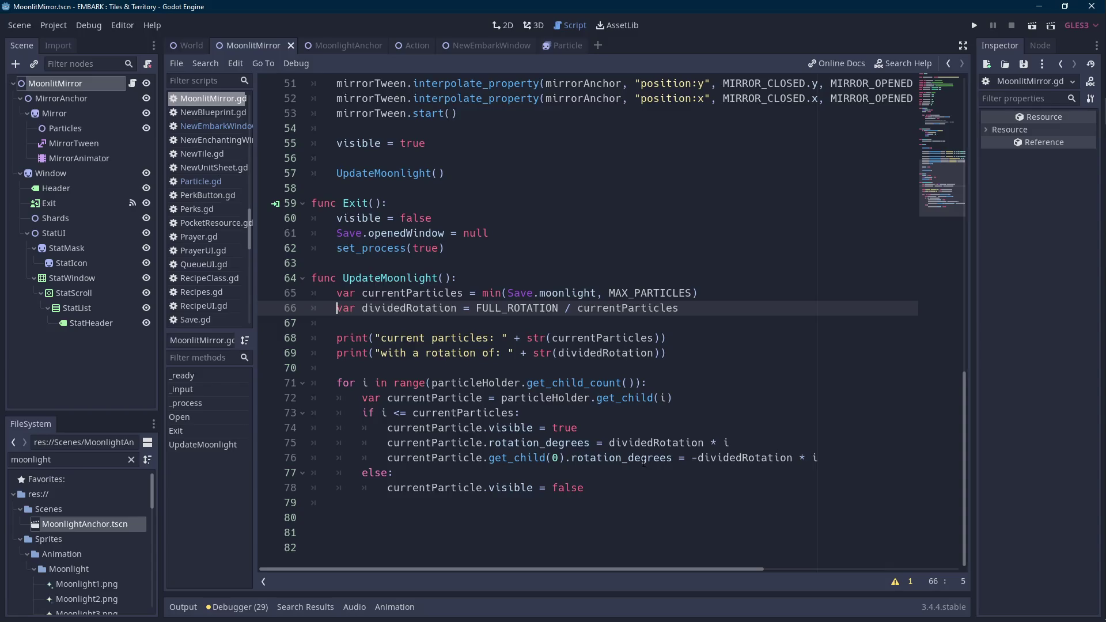
{"action": "key", "text": "Down"}
{"action": "key", "text": "Down"}
{"action": "key", "text": "Down"}
{"action": "key", "text": "Down"}
{"action": "key", "text": "Down"}
{"action": "key", "text": "Down"}
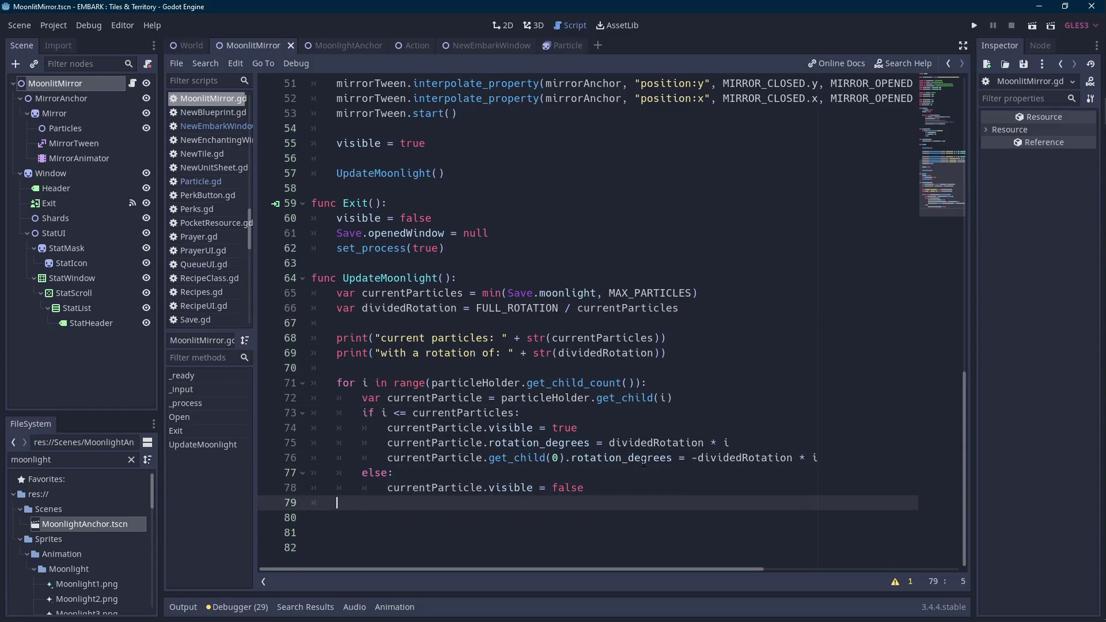
- Add 'rotationSpeed = 20 - (currentParticles / 2)' as the last line of UpdateMoonlight
{"action": "key", "text": "Return"}
{"action": "type", "text": "rotationSpeed ="}
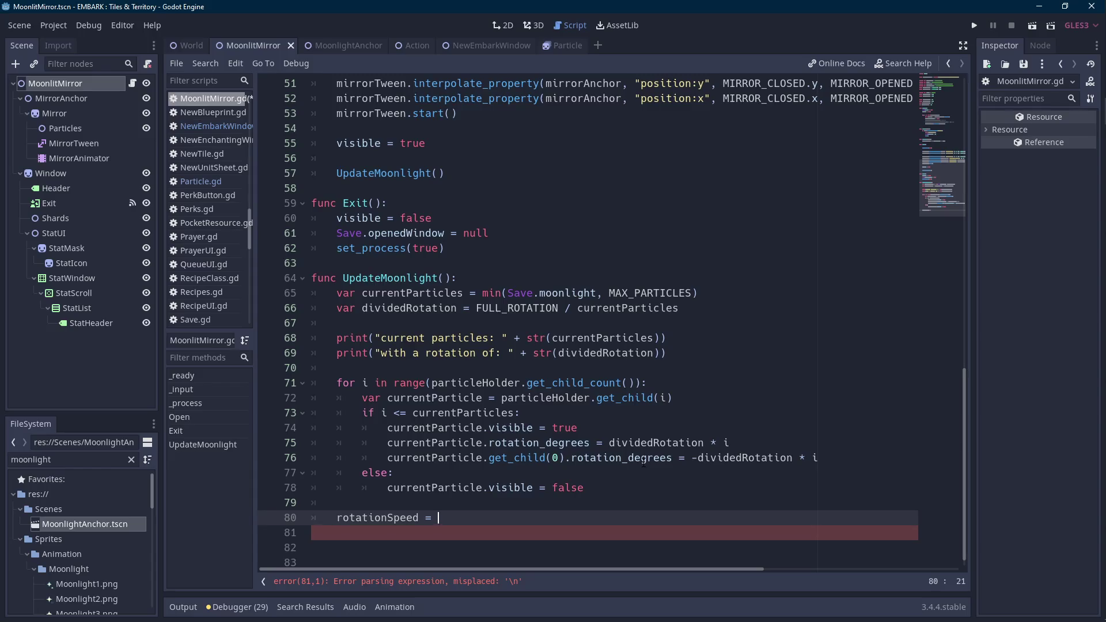
{"action": "type", "text": "20"}
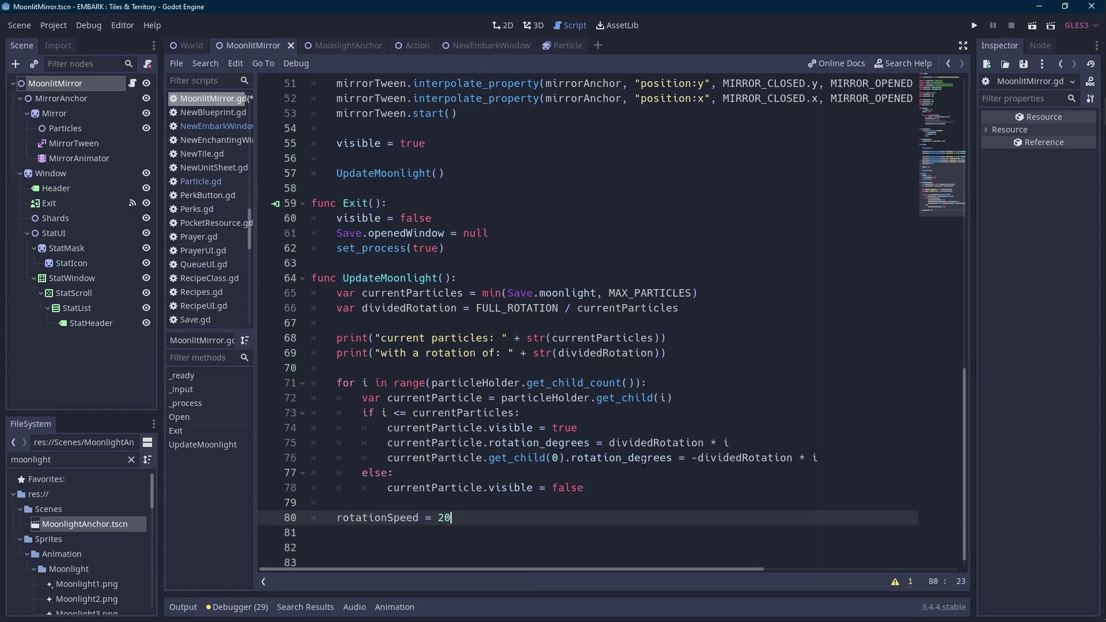
{"action": "type", "text": " - current"}
{"action": "type", "text": "Part"}
{"action": "key", "text": "Return"}
{"action": "type", "text": "2)"}
{"action": "key", "text": "ctrl+Left"}
{"action": "key", "text": "ctrl+Left"}
{"action": "key", "text": "ctrl+Left"}
{"action": "type", "text": "("}
- Find where rotationSpeed is used and go to the currentRotation update line in _process
{"action": "double_click", "coordinate": [385, 518]}
{"action": "scroll", "coordinate": [392, 510], "scroll_direction": "up", "scroll_amount": 10}
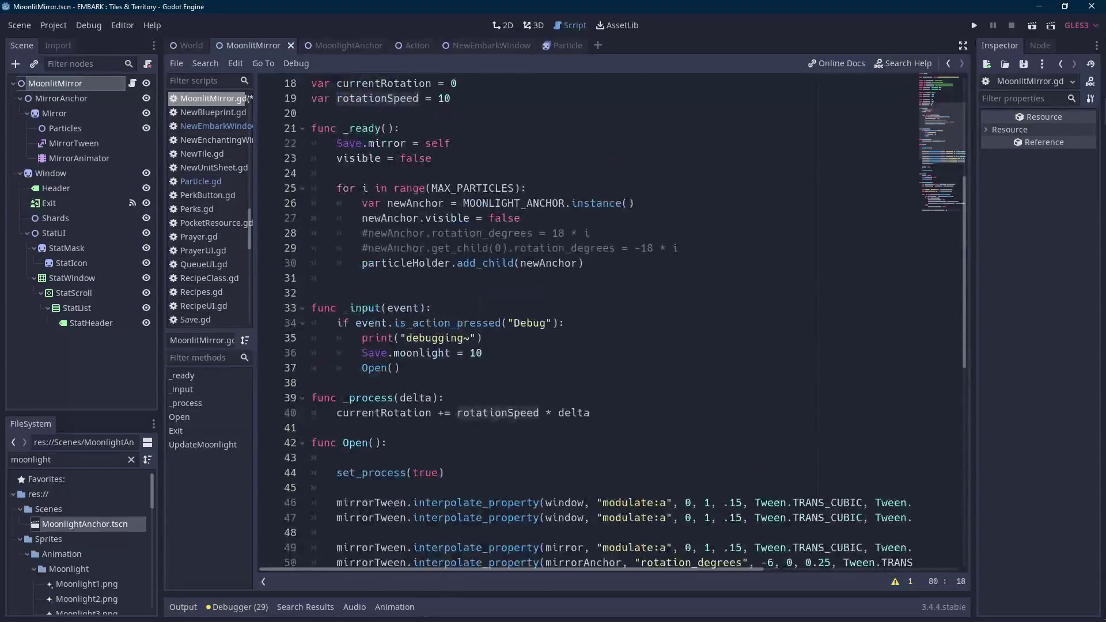
{"action": "left_click", "coordinate": [613, 413]}
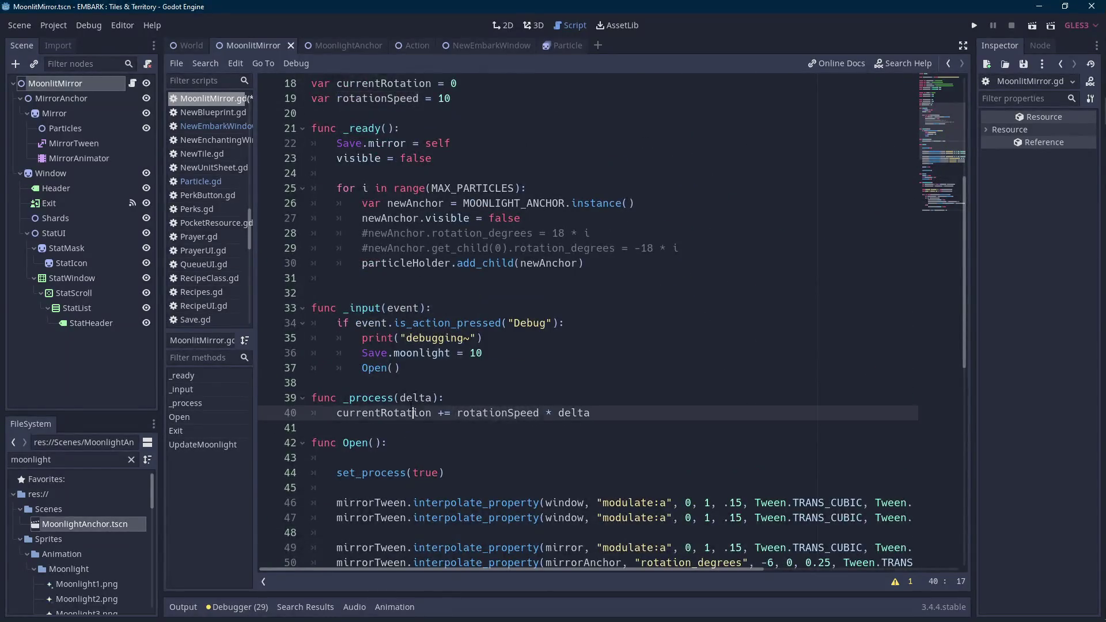
{"action": "left_click", "coordinate": [609, 399]}
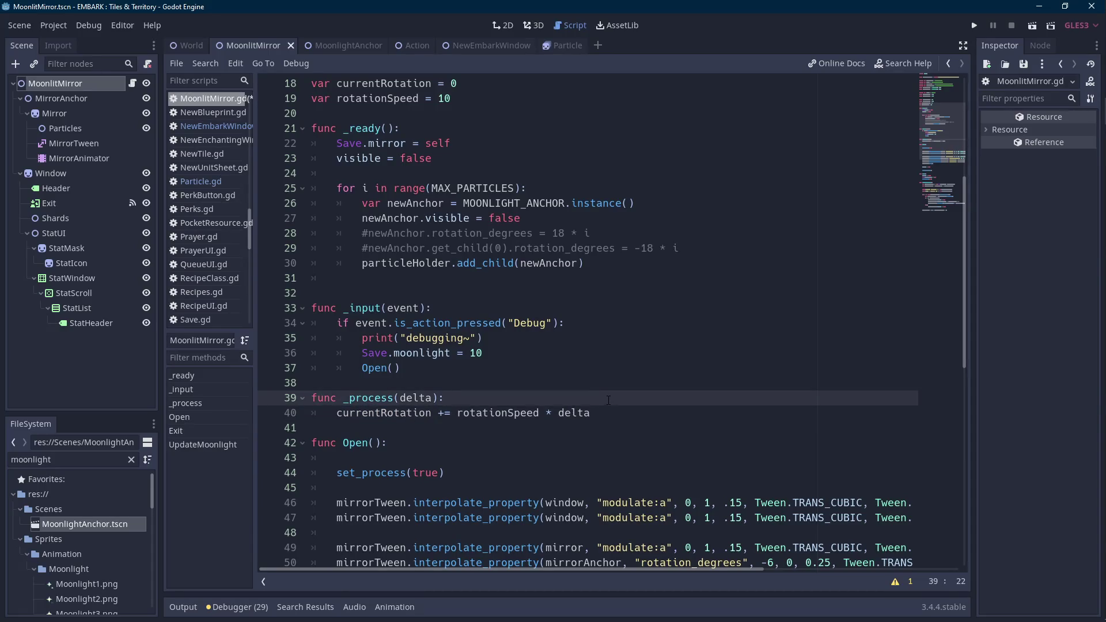
{"action": "key", "text": "Down"}
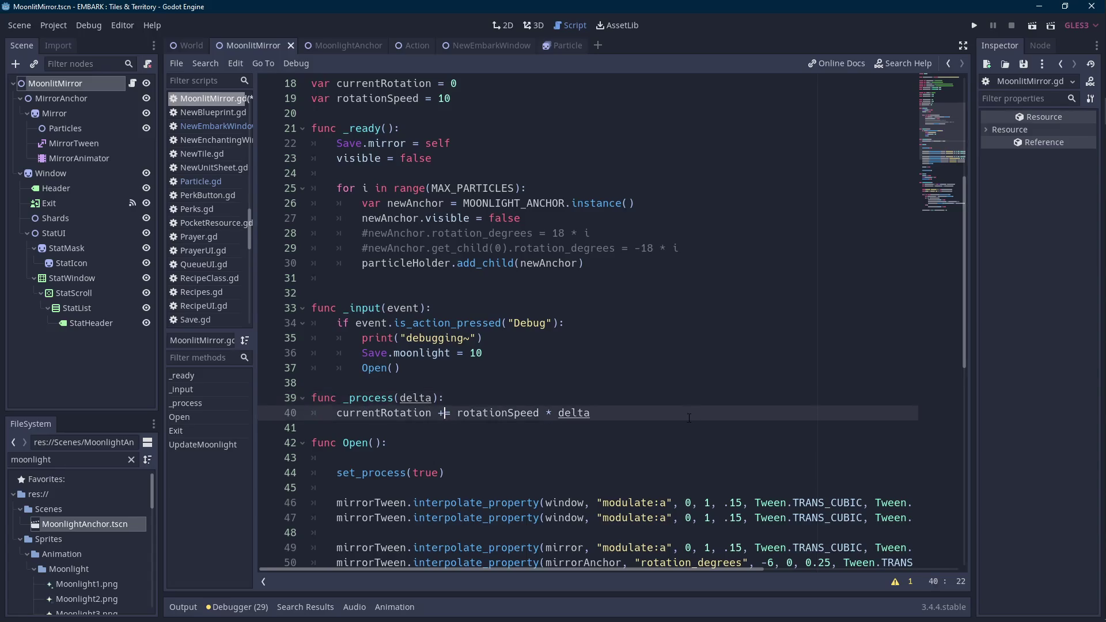
{"action": "key", "text": "End"}
- Add 'particleHolder.rotation_degrees = currentRotation' on a new line in _process
{"action": "key", "text": "Return"}
{"action": "type", "text": "particl"}
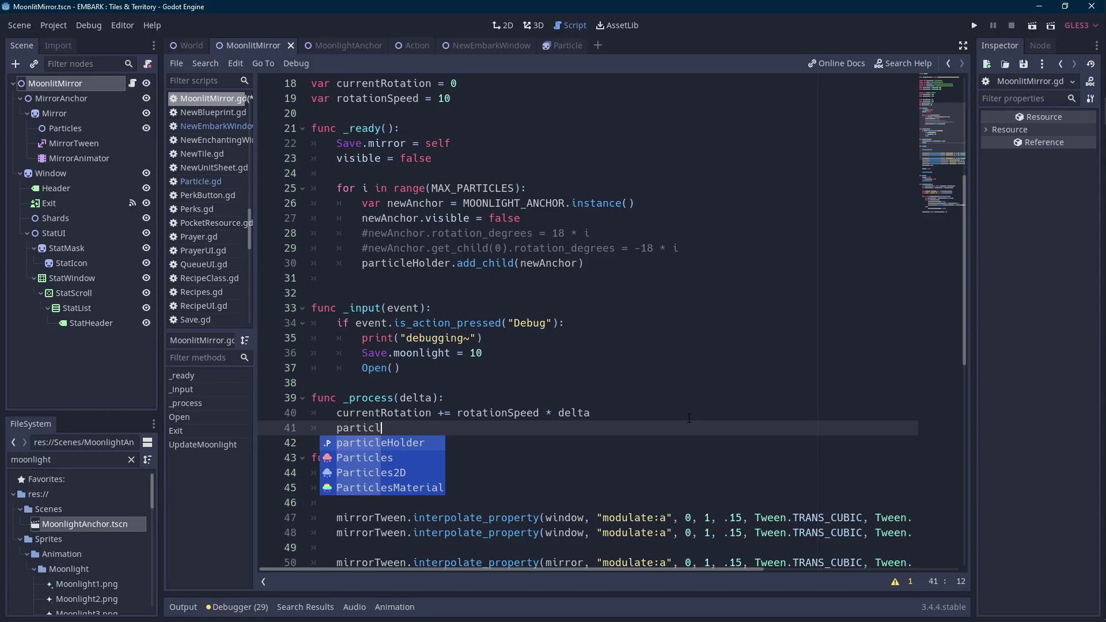
{"action": "key", "text": "Return"}
{"action": "type", "text": ".rotation"}
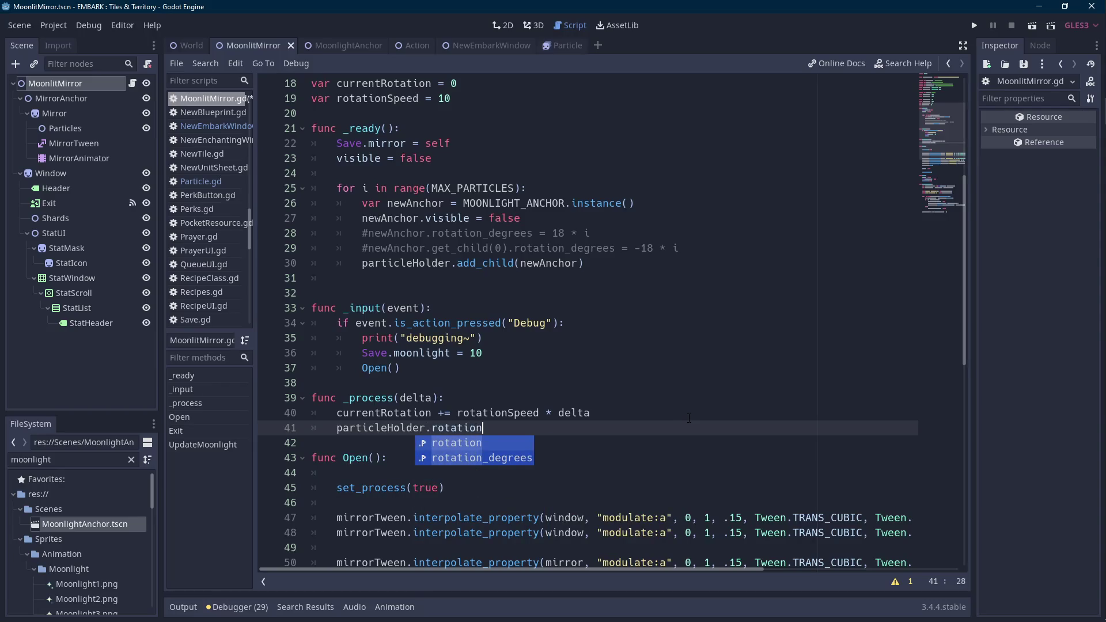
{"action": "key", "text": "Down"}
{"action": "key", "text": "Return"}
{"action": "type", "text": "= currentRo"}
{"action": "key", "text": "Return"}
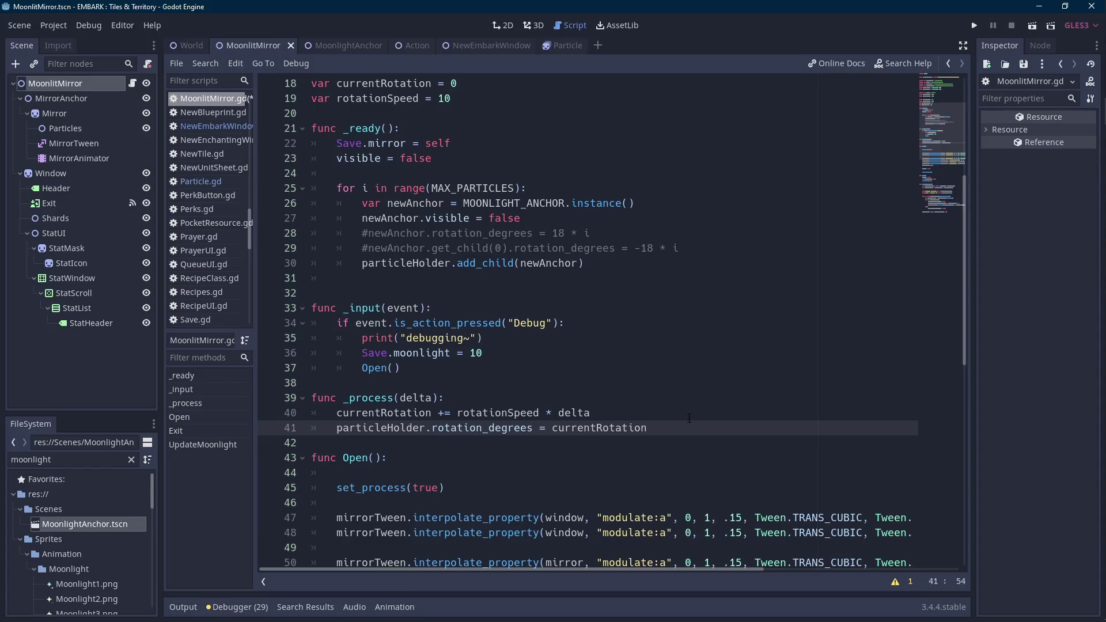
- Run the scene, watch the sparkle ring rotate, stop it, and jump to the _input function
{"action": "left_click", "coordinate": [1032, 28]}
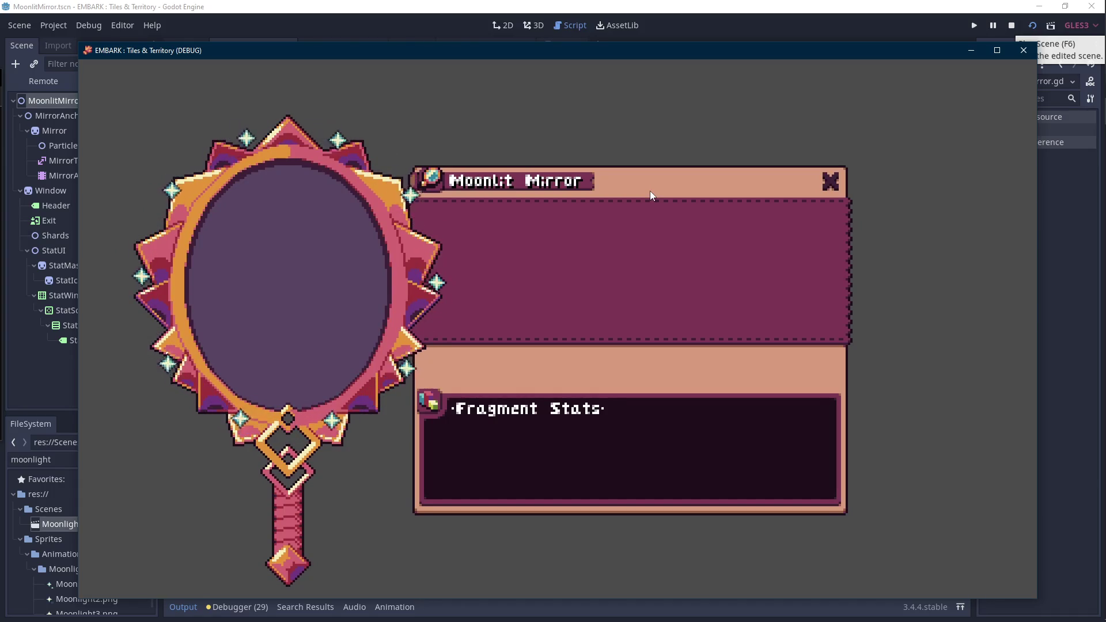
{"action": "left_click", "coordinate": [1010, 25]}
{"action": "left_click", "coordinate": [426, 308]}
{"action": "scroll", "coordinate": [427, 314], "scroll_direction": "down", "scroll_amount": 4}
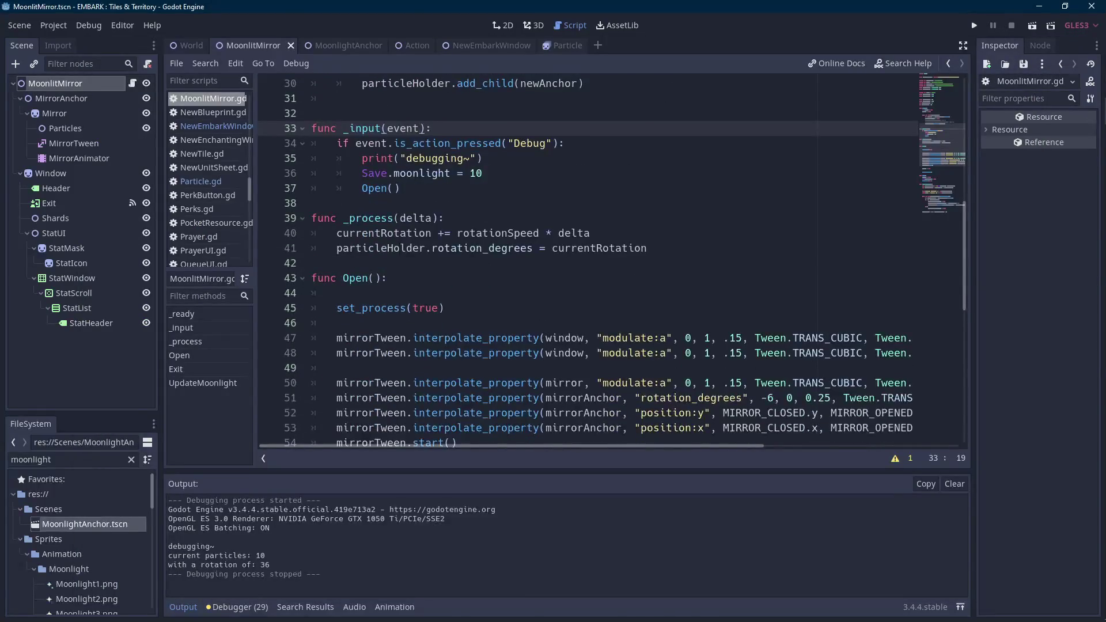
- Highlight currentRotation, collapse the Output panel, and scroll through the MoonlitMirror script
{"action": "double_click", "coordinate": [407, 233]}
{"action": "left_click", "coordinate": [196, 608]}
{"action": "scroll", "coordinate": [577, 317], "scroll_direction": "down", "scroll_amount": 6}
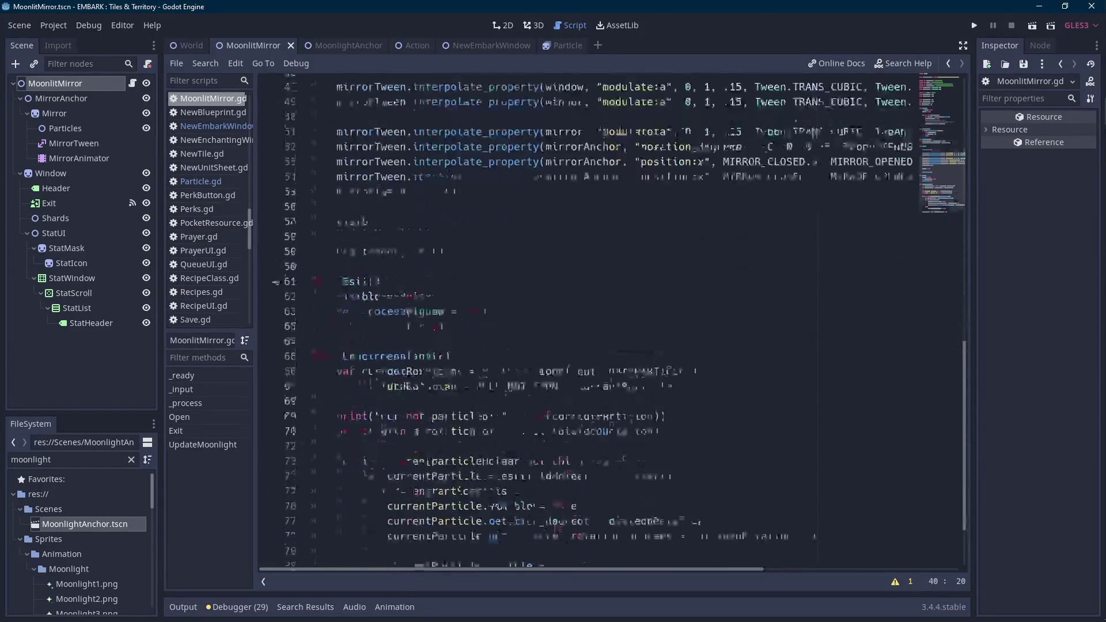
{"action": "scroll", "coordinate": [601, 438], "scroll_direction": "up", "scroll_amount": 8}
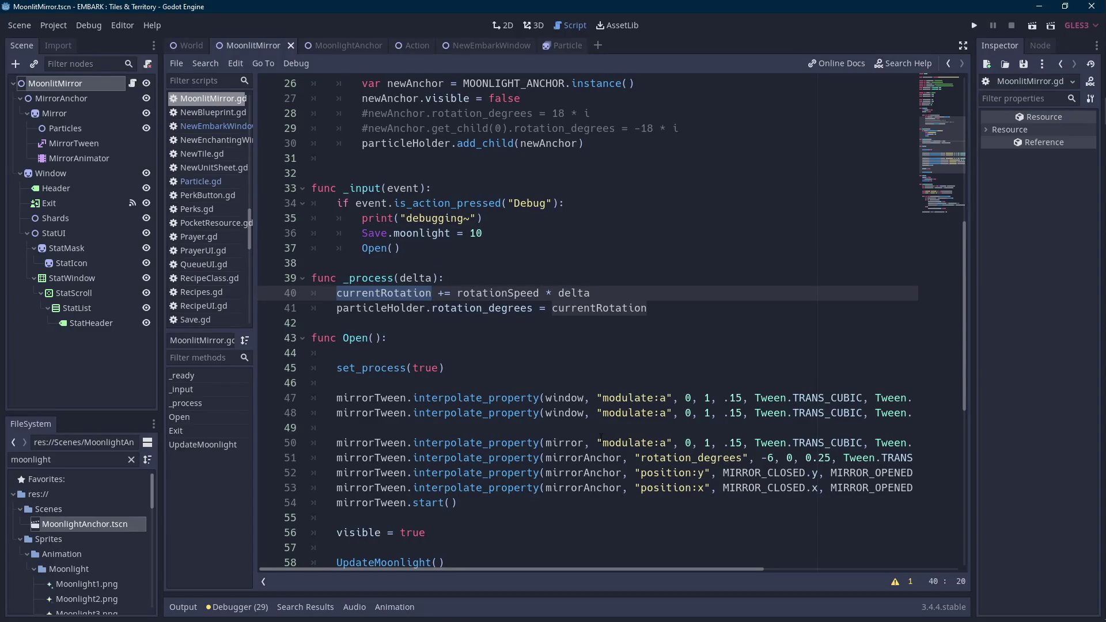
{"action": "scroll", "coordinate": [603, 429], "scroll_direction": "down", "scroll_amount": 9}
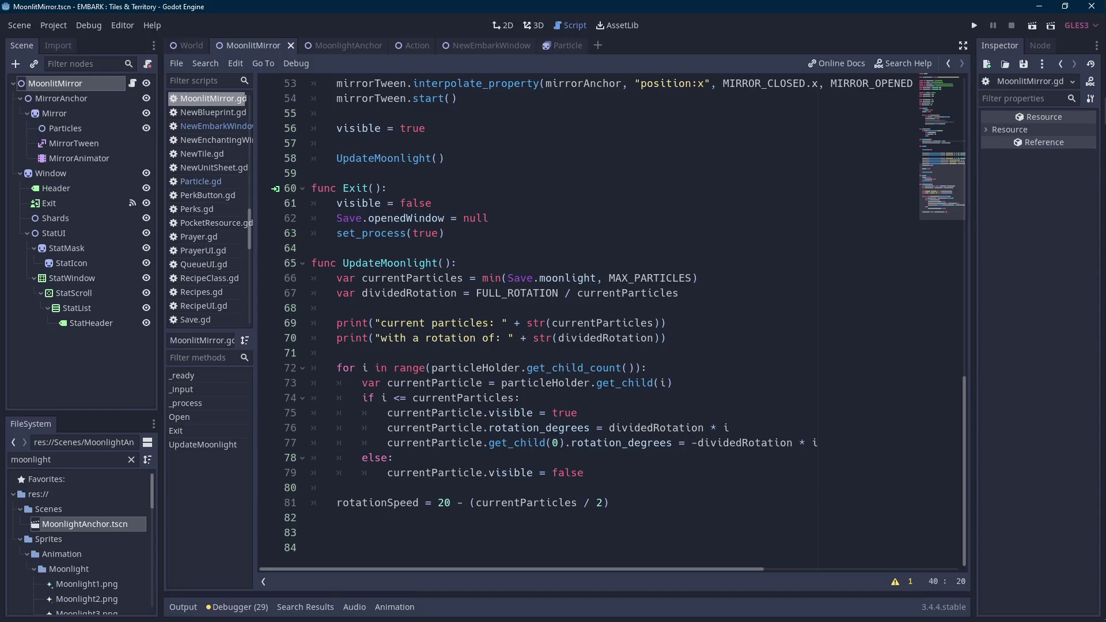
{"action": "scroll", "coordinate": [593, 385], "scroll_direction": "up", "scroll_amount": 5}
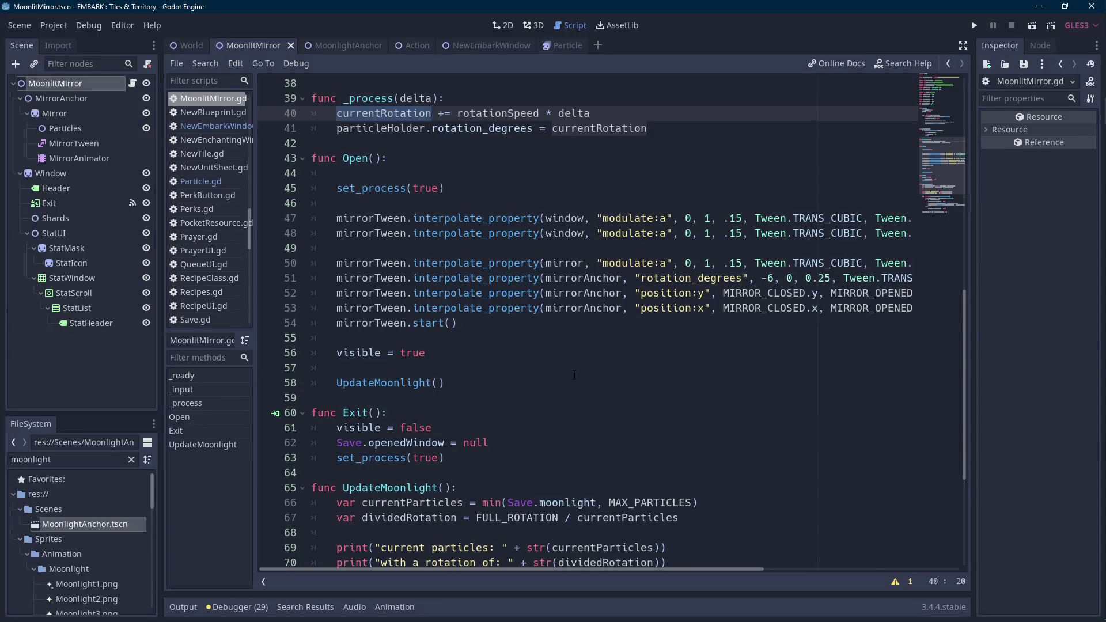
{"action": "scroll", "coordinate": [571, 358], "scroll_direction": "up", "scroll_amount": 4}
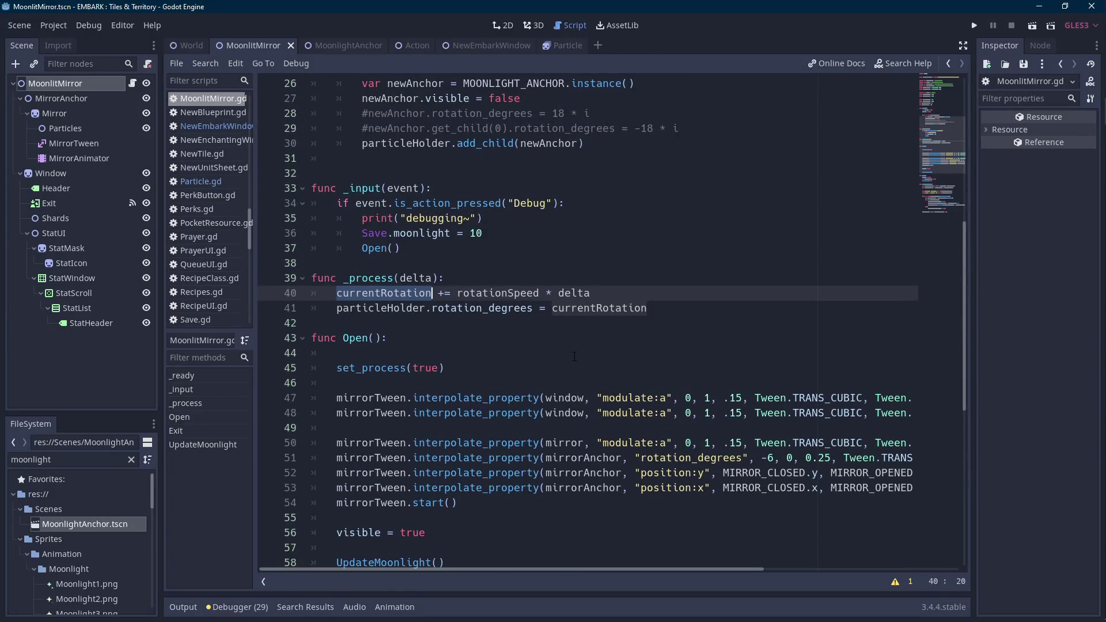
{"action": "key", "text": "Scroll_Lock"}
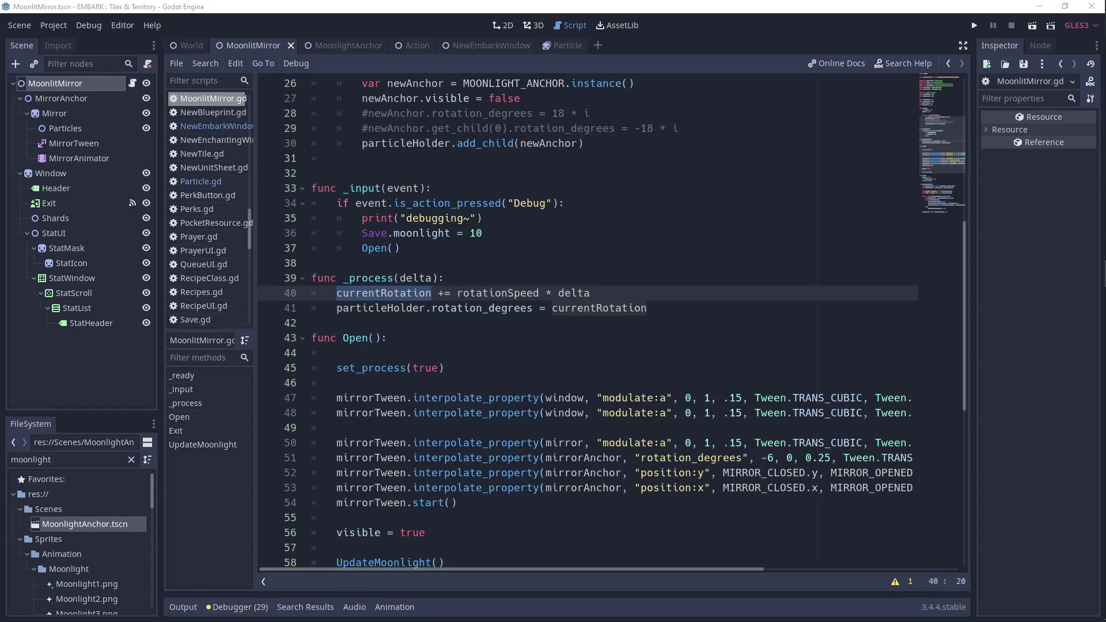
{"action": "left_click", "coordinate": [558, 204]}
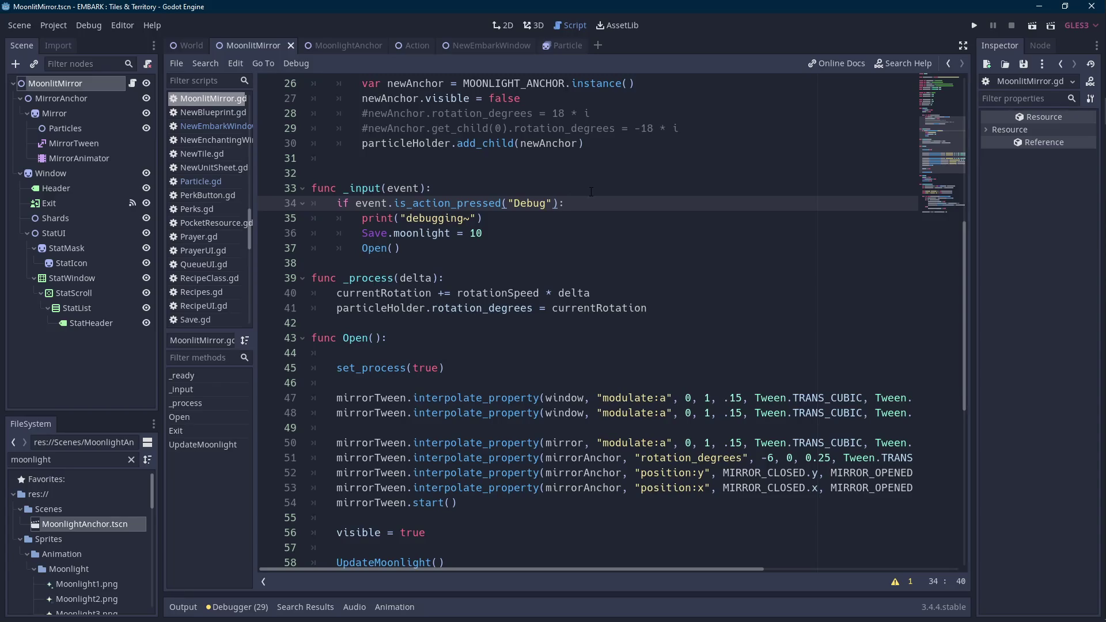
{"action": "left_click", "coordinate": [96, 129]}
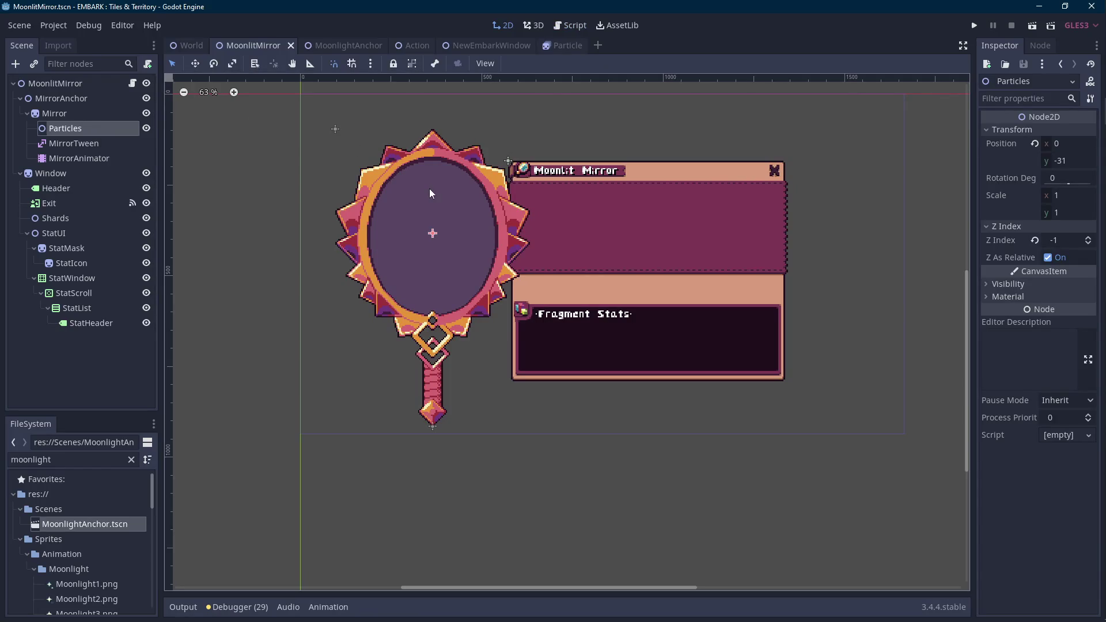
- Add a Node2D child under the Particles node
{"action": "scroll", "coordinate": [430, 188], "scroll_direction": "up", "scroll_amount": 1}
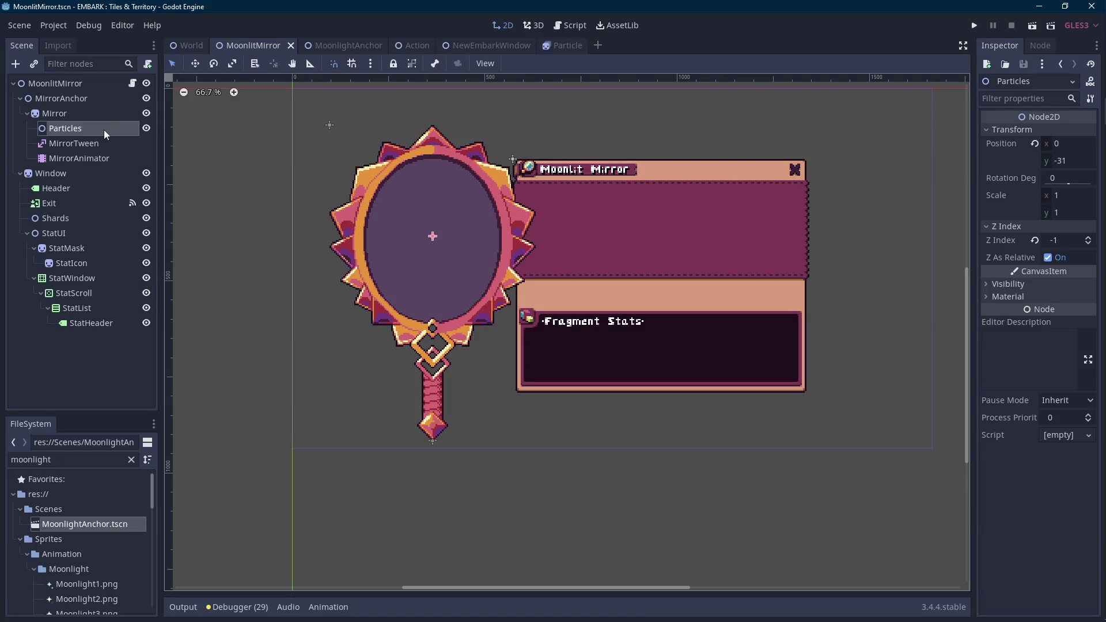
{"action": "right_click", "coordinate": [103, 130]}
{"action": "left_click", "coordinate": [124, 144]}
{"action": "double_click", "coordinate": [464, 209]}
- Rename the new Node2D to 'Anchor' and return to the MoonlitMirror script
{"action": "left_click", "coordinate": [99, 144]}
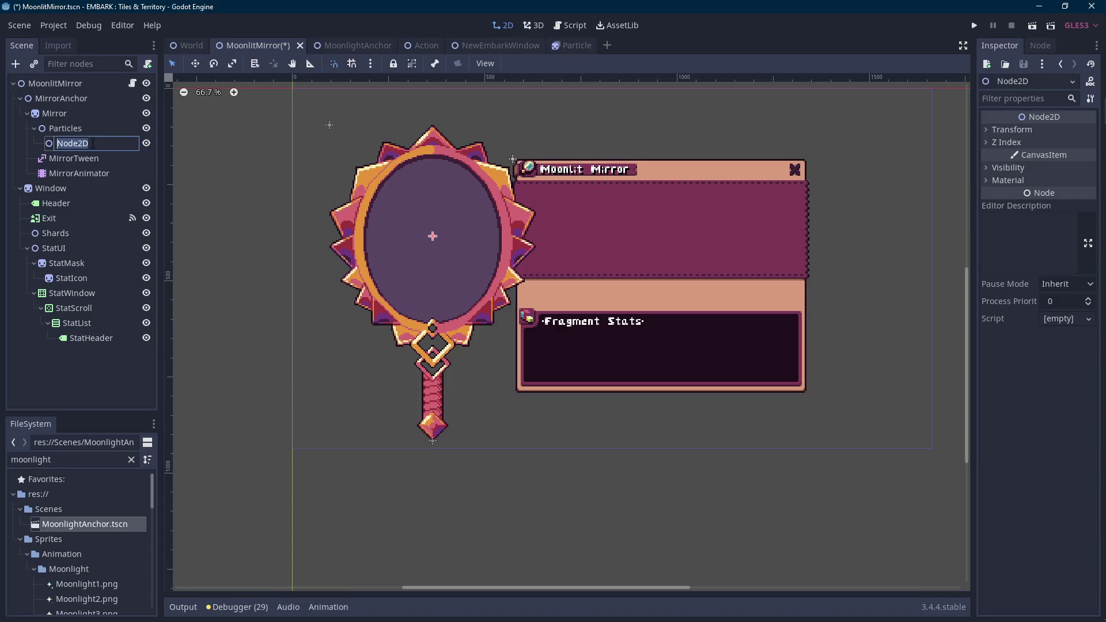
{"action": "type", "text": "Anchor"}
{"action": "key", "text": "Return"}
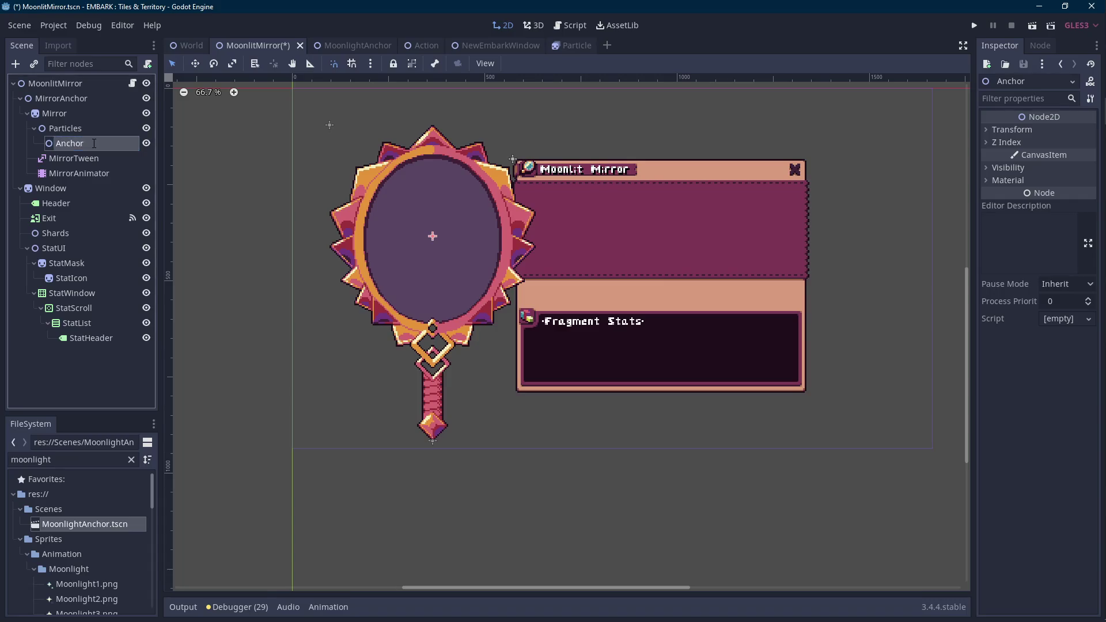
{"action": "key", "text": "Scroll_Lock"}
{"action": "left_click", "coordinate": [134, 84]}
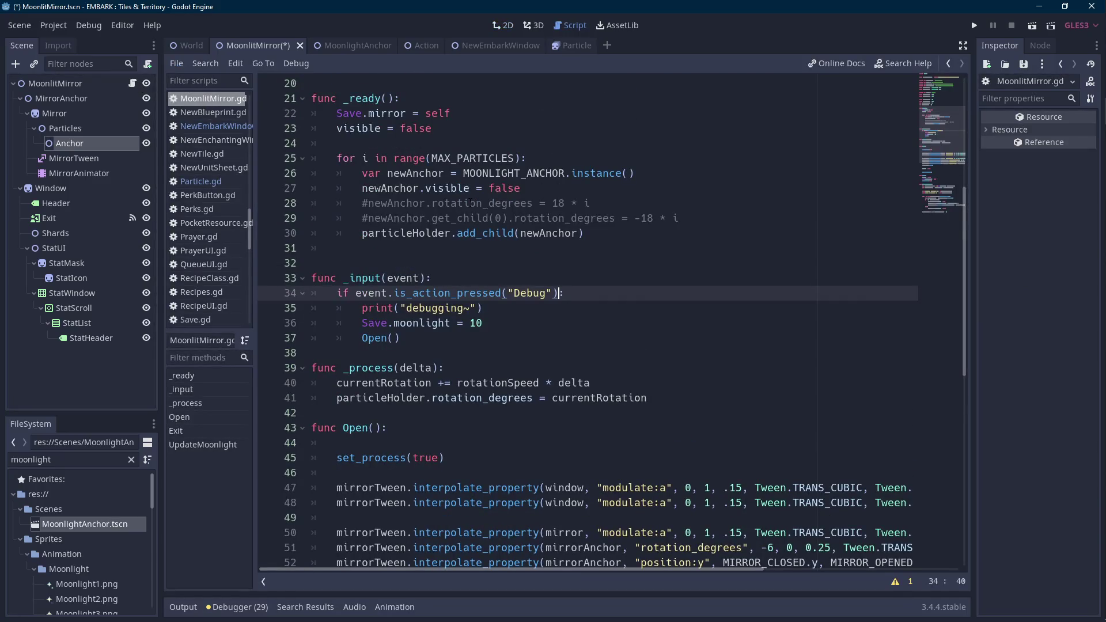
- Below the particleHolder line, declare 'onready var particleAnchor = $MirrorAnchor/Mirror/Particles/Anchor'
{"action": "scroll", "coordinate": [470, 203], "scroll_direction": "up", "scroll_amount": 5}
{"action": "scroll", "coordinate": [469, 203], "scroll_direction": "down", "scroll_amount": 8}
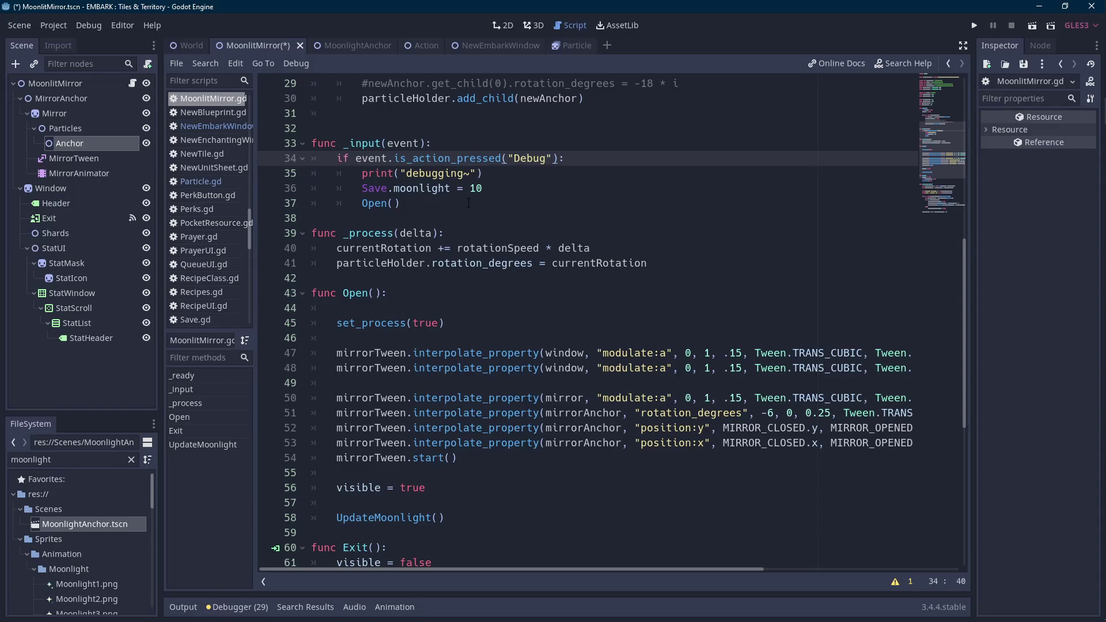
{"action": "scroll", "coordinate": [469, 203], "scroll_direction": "up", "scroll_amount": 6}
{"action": "scroll", "coordinate": [468, 203], "scroll_direction": "up", "scroll_amount": 4}
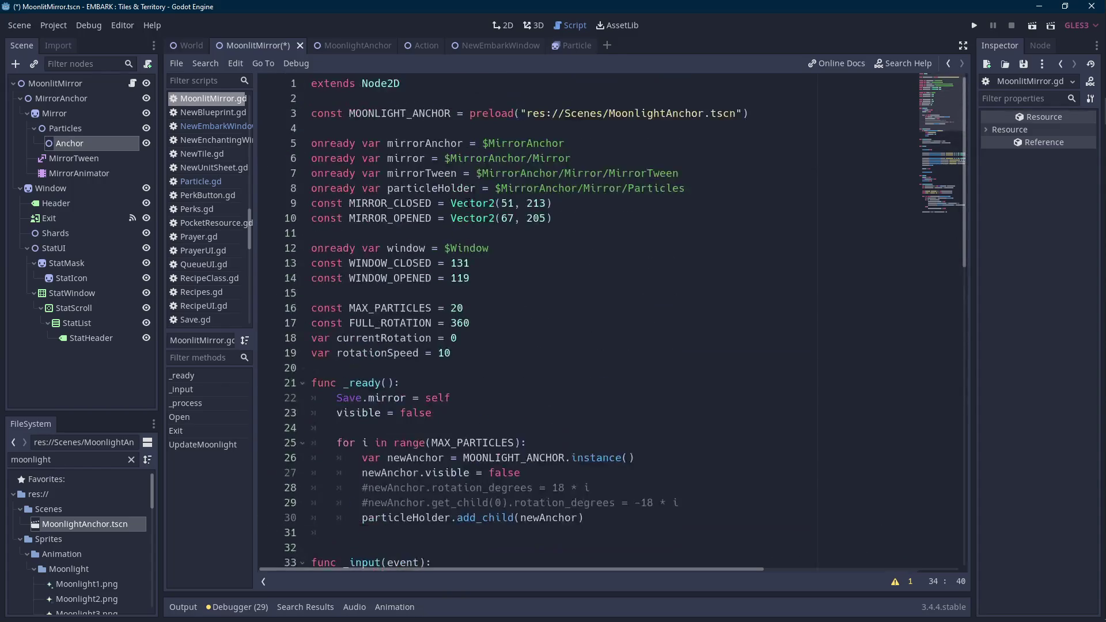
{"action": "left_click", "coordinate": [590, 189]}
{"action": "left_click", "coordinate": [707, 188]}
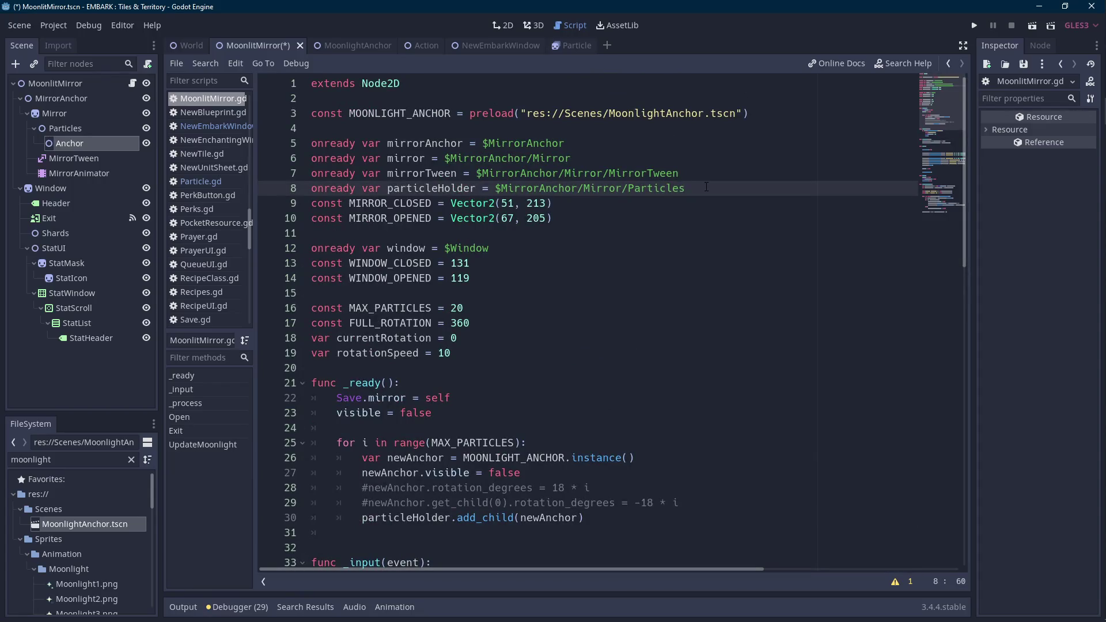
{"action": "key", "text": "Return"}
{"action": "type", "text": "onready var particleAnchor = $anch"}
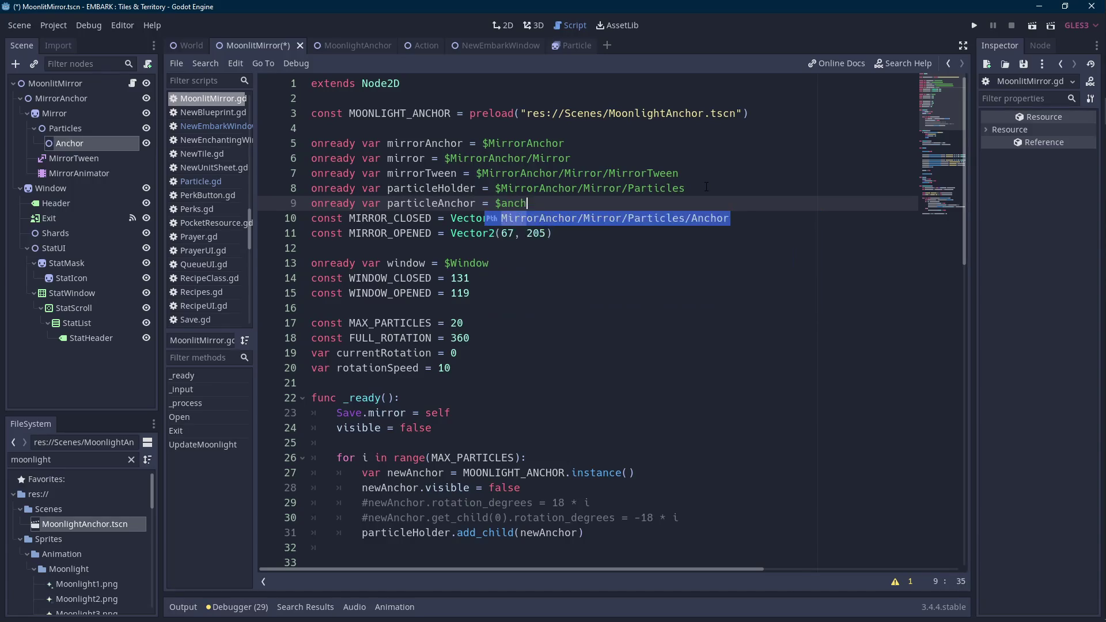
{"action": "key", "text": "Return"}
{"action": "key", "text": "Home"}
{"action": "key", "text": "ctrl+Right"}
{"action": "key", "text": "ctrl+Right"}
{"action": "key", "text": "ctrl+Right"}
- Save the MoonlitMirror script with Ctrl+S
{"action": "key", "text": "ctrl+s"}
{"action": "scroll", "coordinate": [645, 223], "scroll_direction": "down", "scroll_amount": 10}
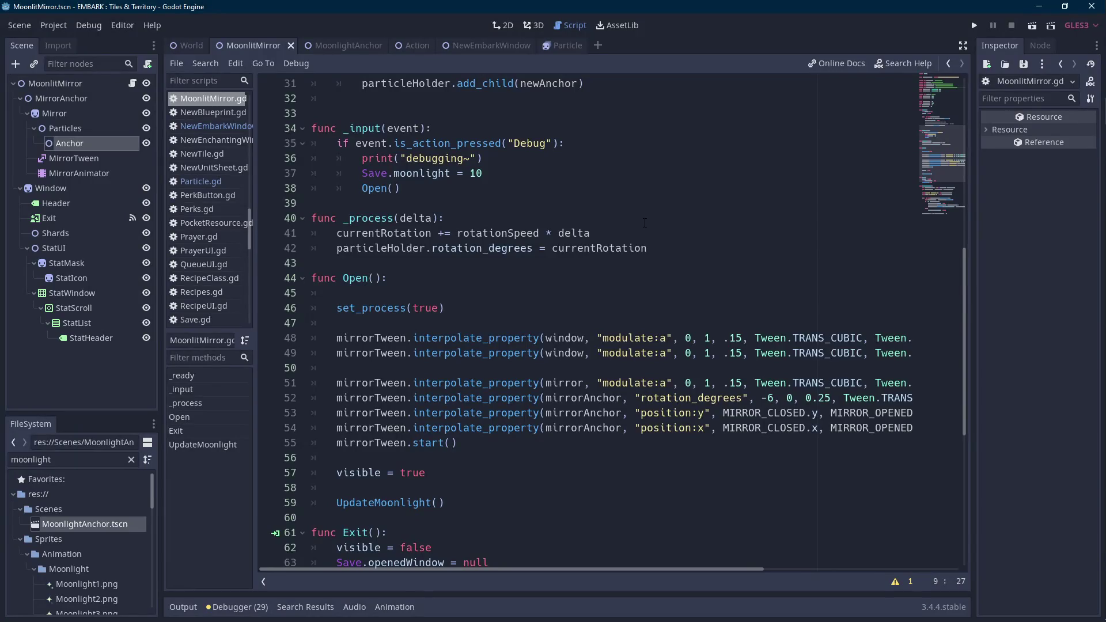
{"action": "scroll", "coordinate": [644, 223], "scroll_direction": "down", "scroll_amount": 2}
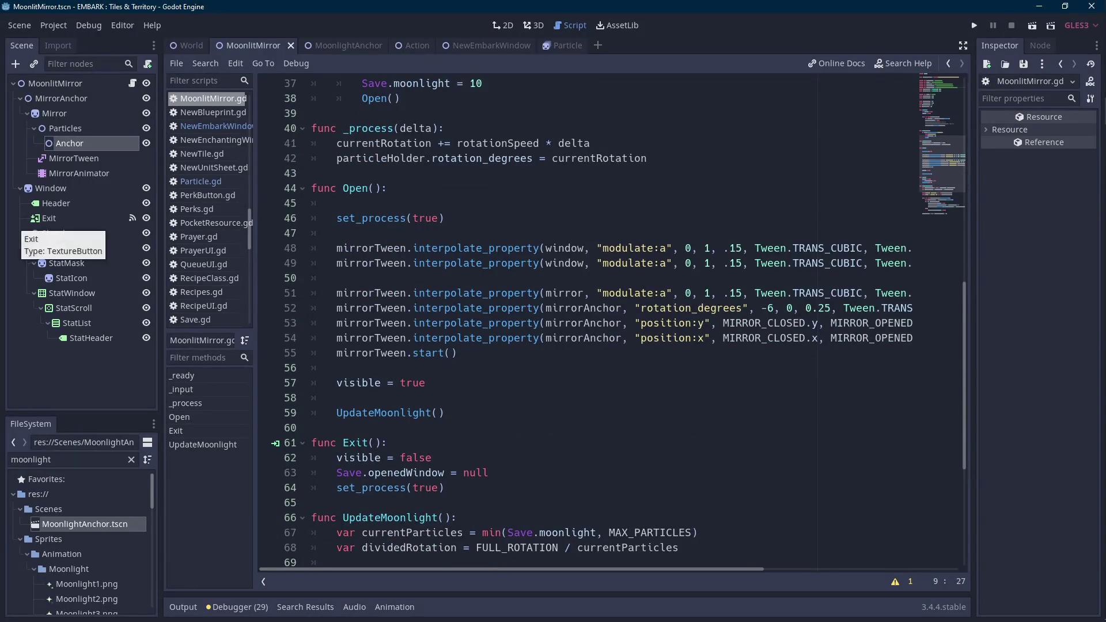
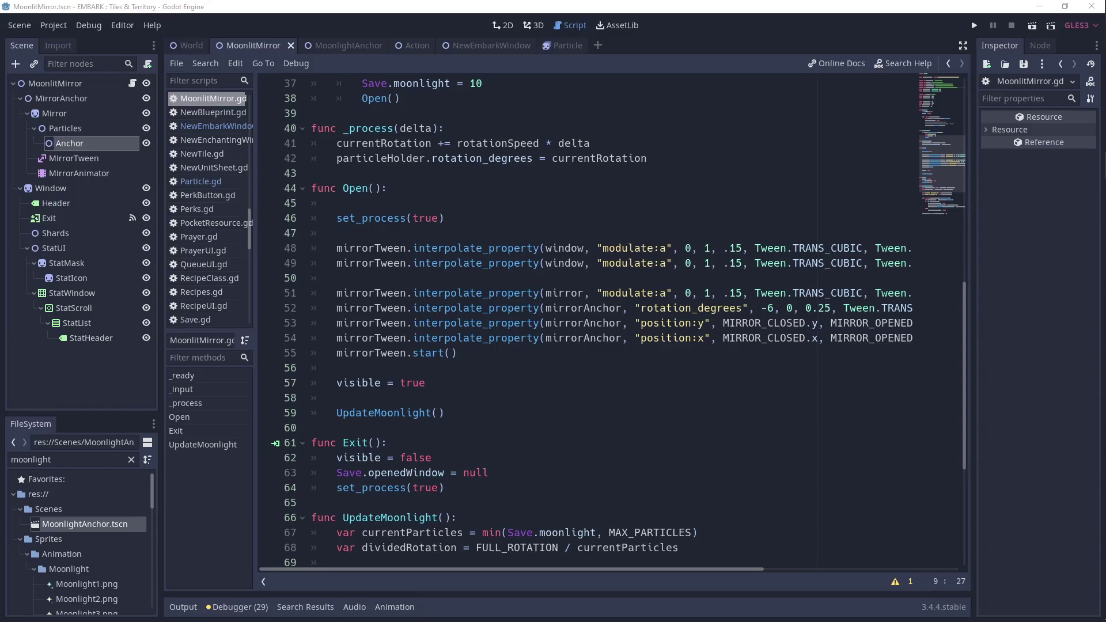
- Look over the mirror artwork on the IdleGameSprites.png sheet in Aseprite, then return to MoonlitMirror.gd
{"action": "left_click", "coordinate": [680, 160]}
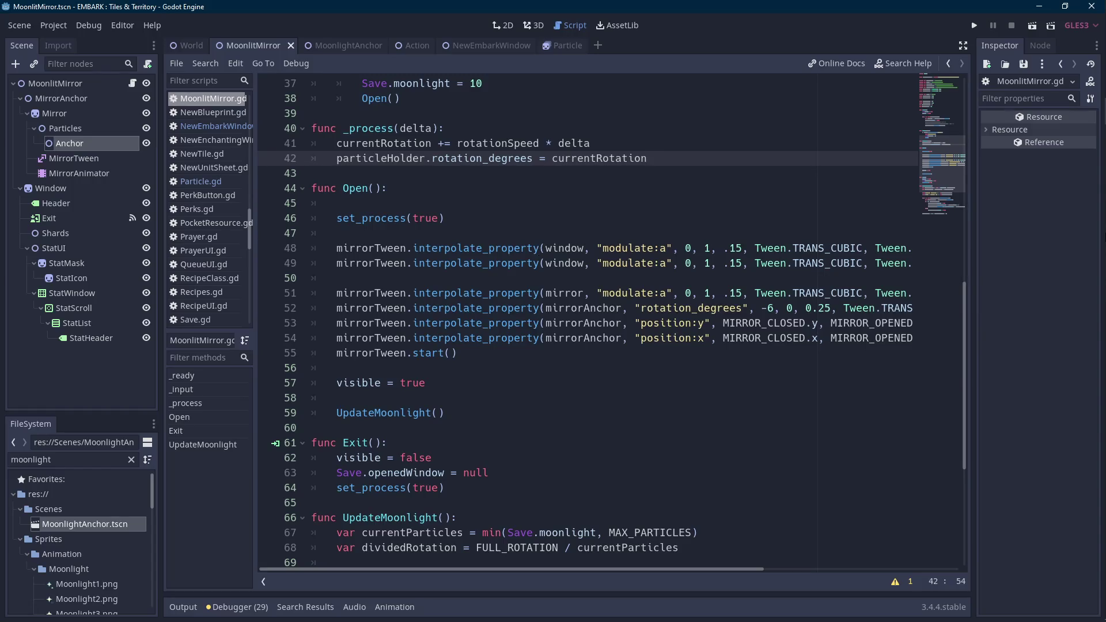
{"action": "left_click", "coordinate": [1088, 219]}
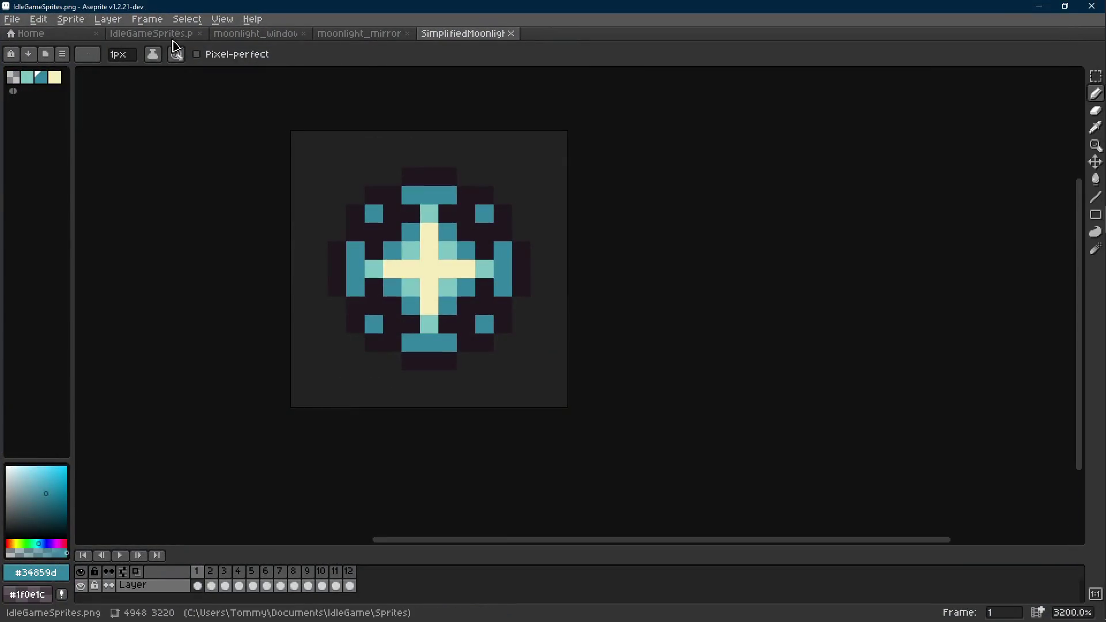
{"action": "left_click", "coordinate": [173, 34]}
{"action": "scroll", "coordinate": [529, 268], "scroll_direction": "up", "scroll_amount": 2}
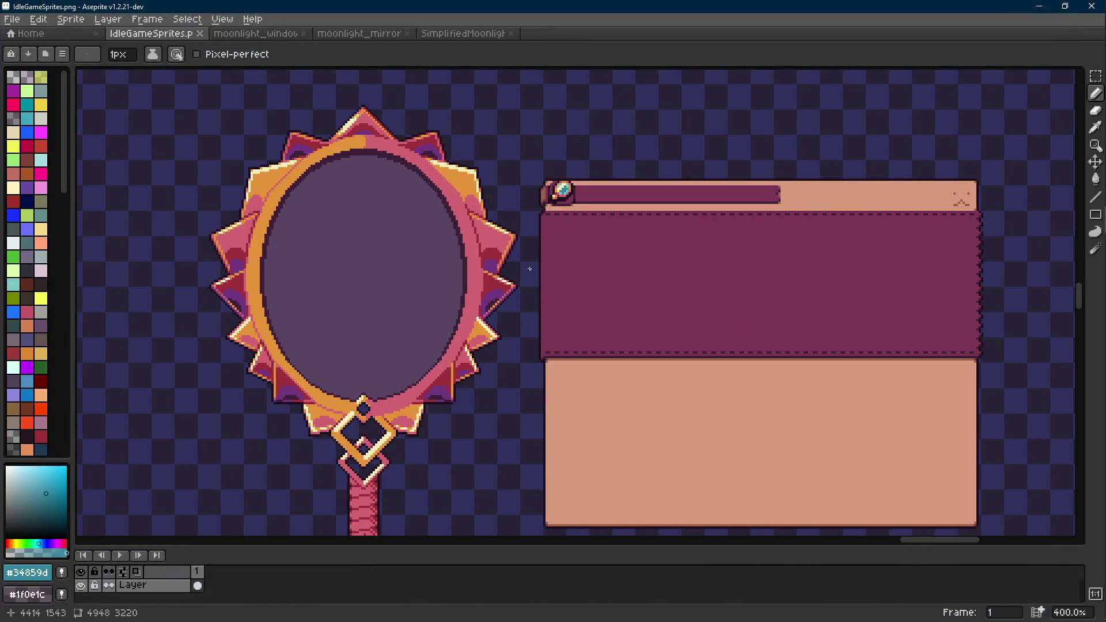
{"action": "scroll", "coordinate": [530, 269], "scroll_direction": "down", "scroll_amount": 2}
{"action": "scroll", "coordinate": [520, 250], "scroll_direction": "up", "scroll_amount": 1}
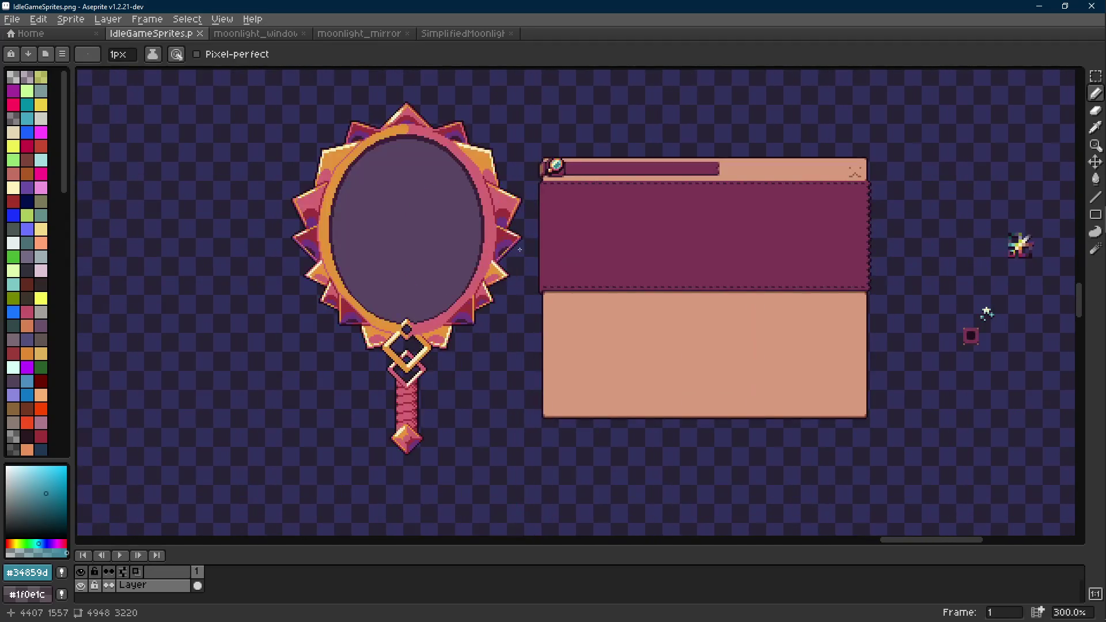
{"action": "mouse_move", "coordinate": [1097, 119]}
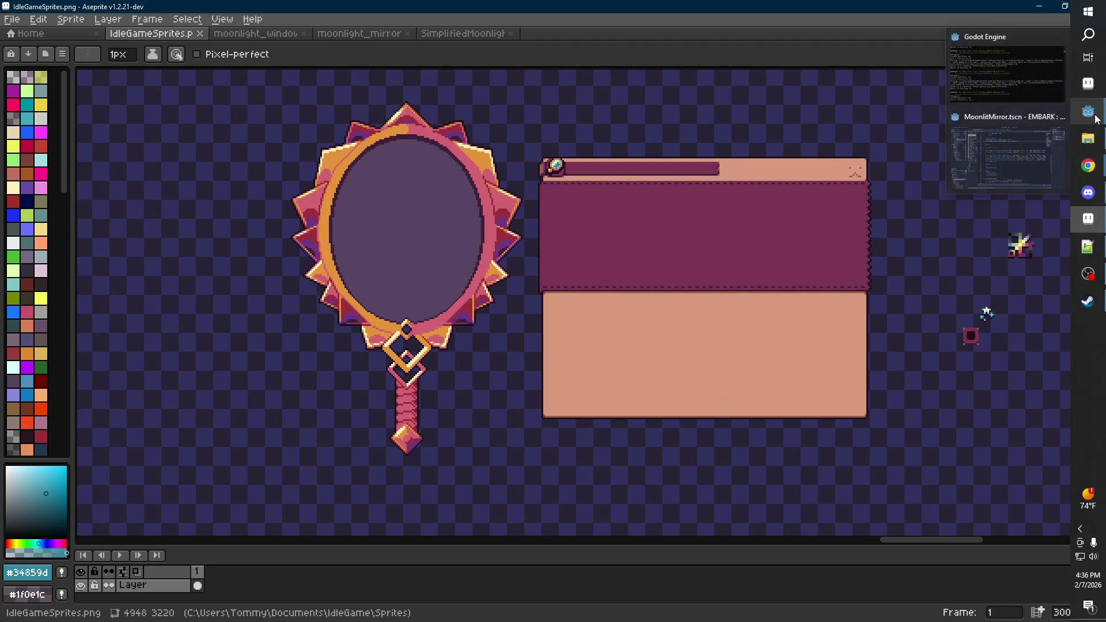
{"action": "left_click", "coordinate": [1005, 153]}
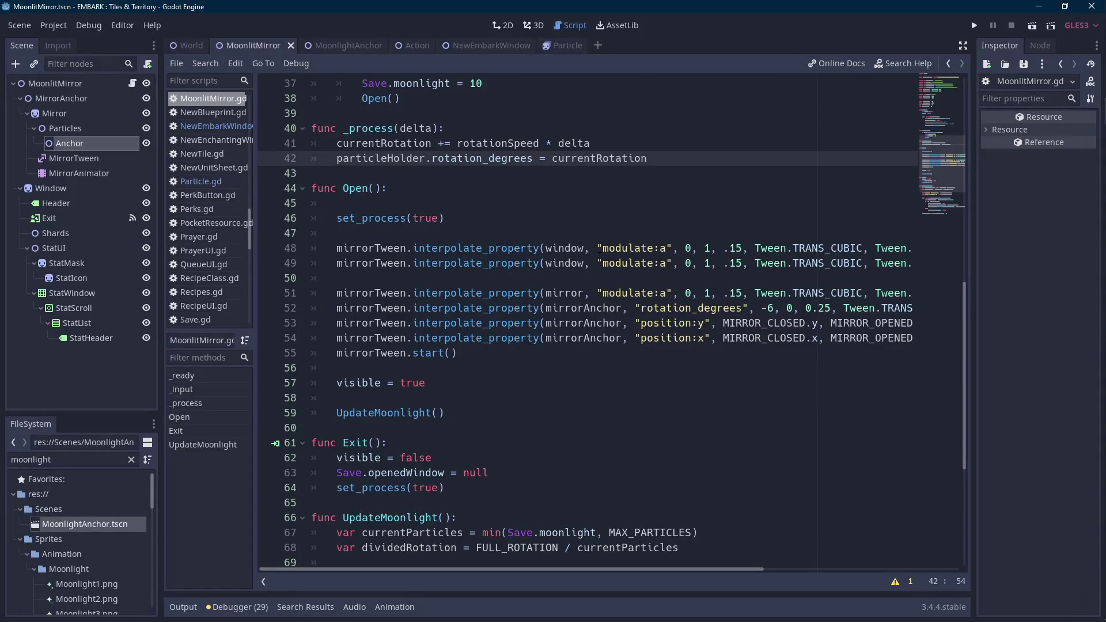
- Add 'particleAnchor.rotation_degrees = -currentRotation' on a new line under line 42 in _process
{"action": "double_click", "coordinate": [382, 158]}
{"action": "left_click", "coordinate": [673, 165]}
{"action": "key", "text": "Return"}
{"action": "type", "text": "parti"}
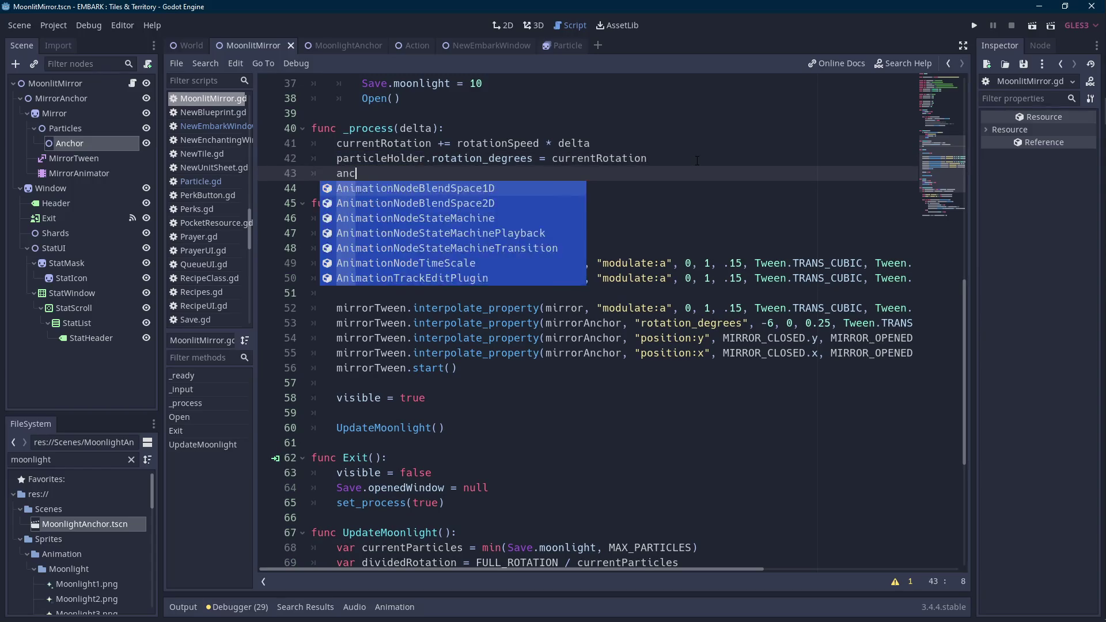
{"action": "type", "text": "cleA"}
{"action": "key", "text": "Return"}
{"action": "type", "text": "."}
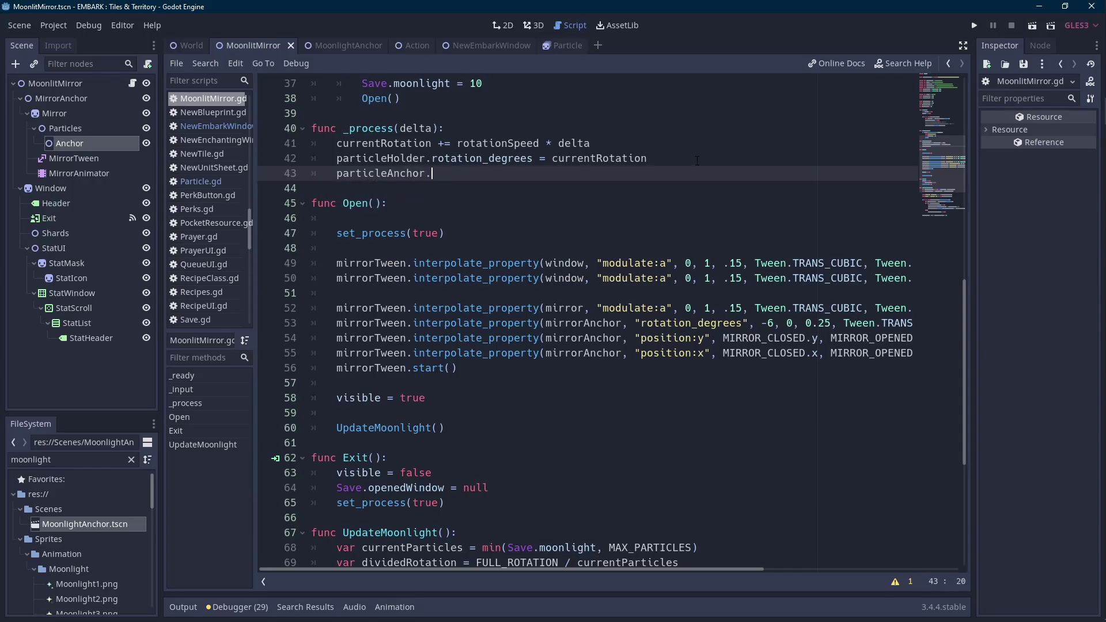
{"action": "type", "text": "rotation_deg"}
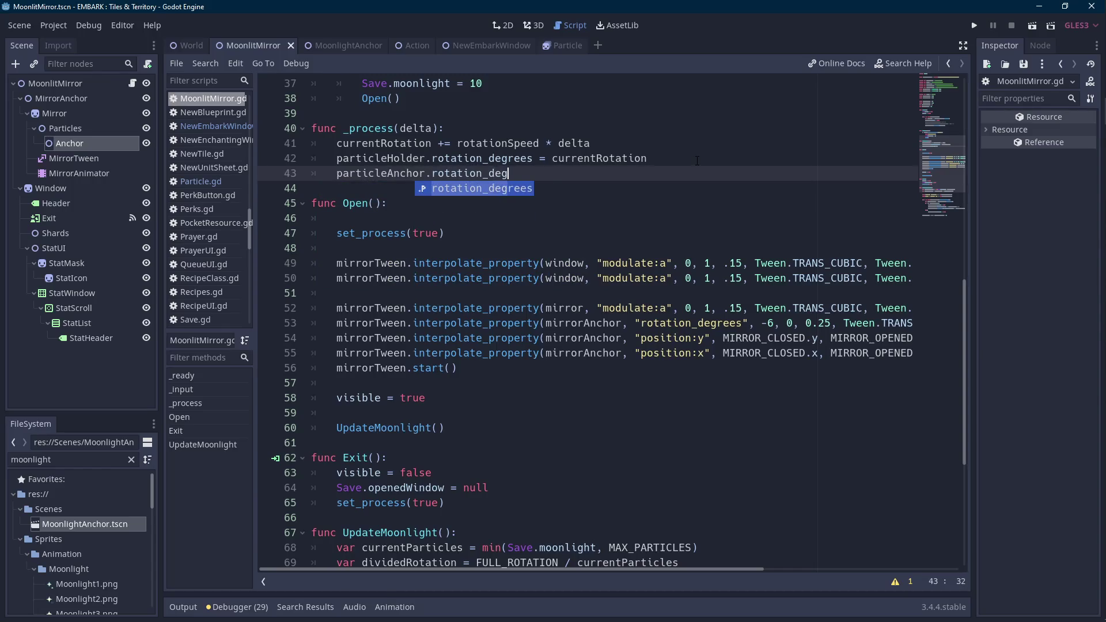
{"action": "key", "text": "Return"}
{"action": "type", "text": "= -current"}
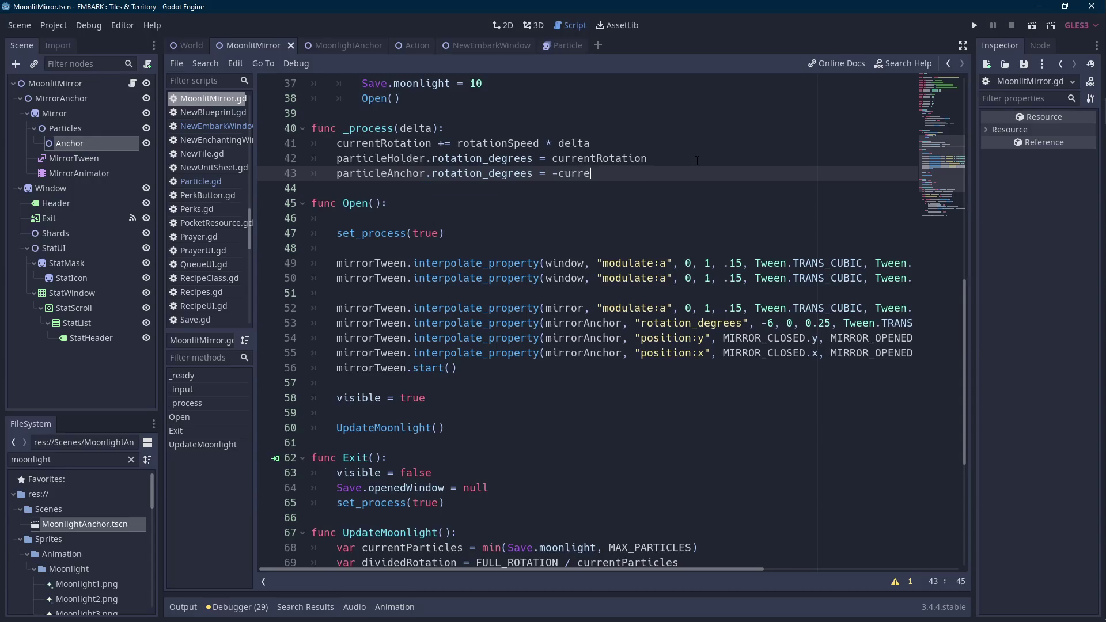
{"action": "key", "text": "Return"}
{"action": "key", "text": "ctrl+Left"}
{"action": "key", "text": "ctrl+Left"}
{"action": "key", "text": "ctrl+Left"}
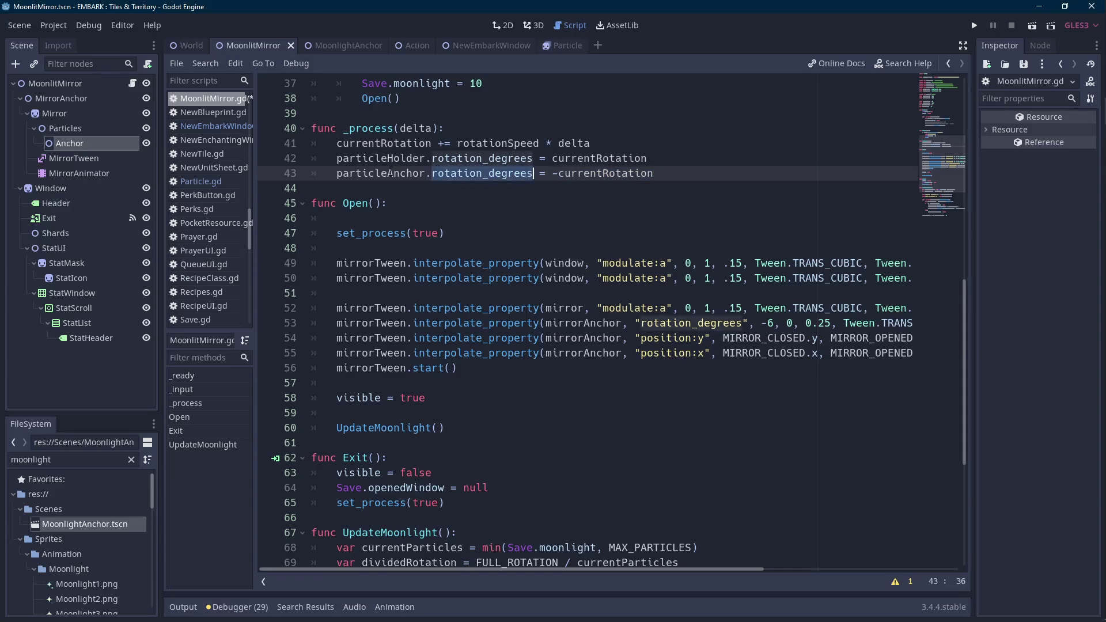
{"action": "key", "text": "Up"}
- Replace particleHolder with particleAnchor on lines 74, 75 and 31, then run the scene
{"action": "scroll", "coordinate": [476, 220], "scroll_direction": "down", "scroll_amount": 6}
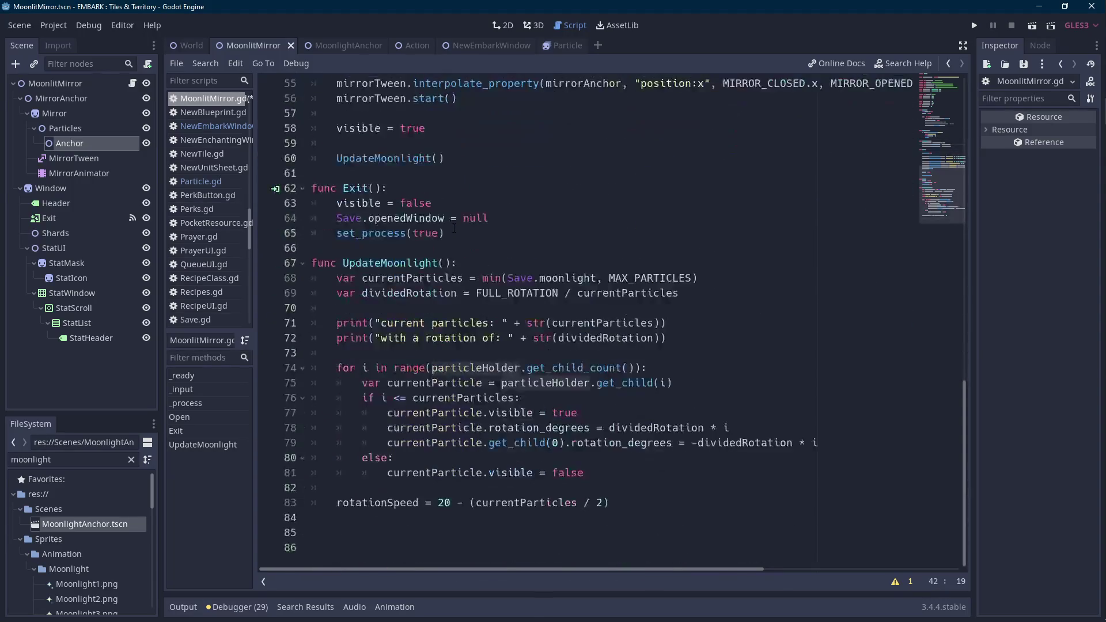
{"action": "double_click", "coordinate": [461, 368]}
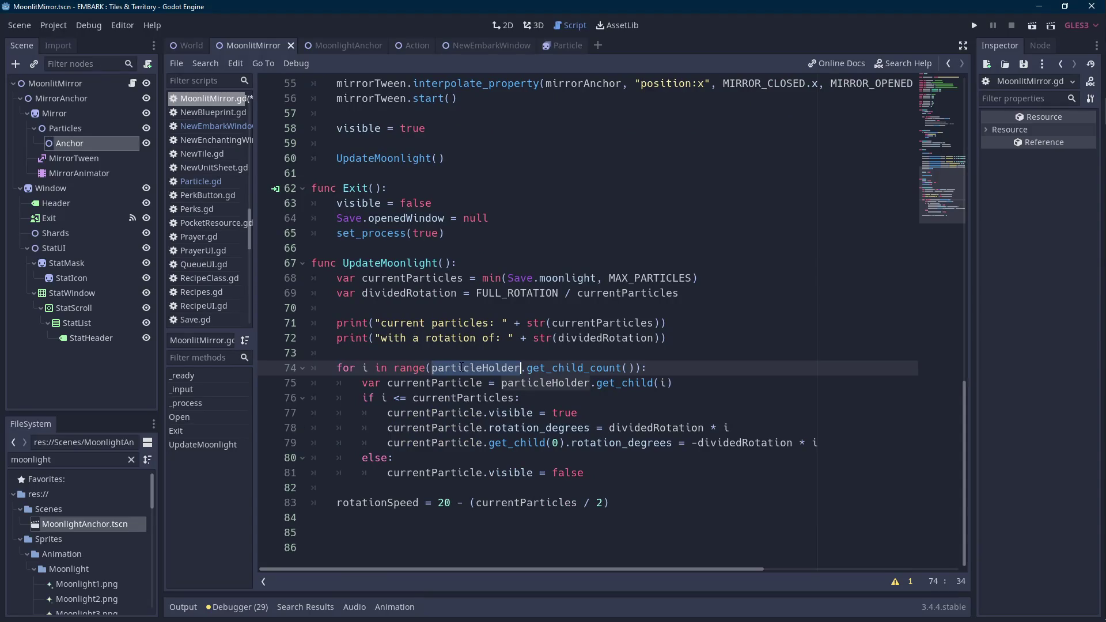
{"action": "double_click", "coordinate": [541, 384]}
{"action": "scroll", "coordinate": [546, 386], "scroll_direction": "up", "scroll_amount": 12}
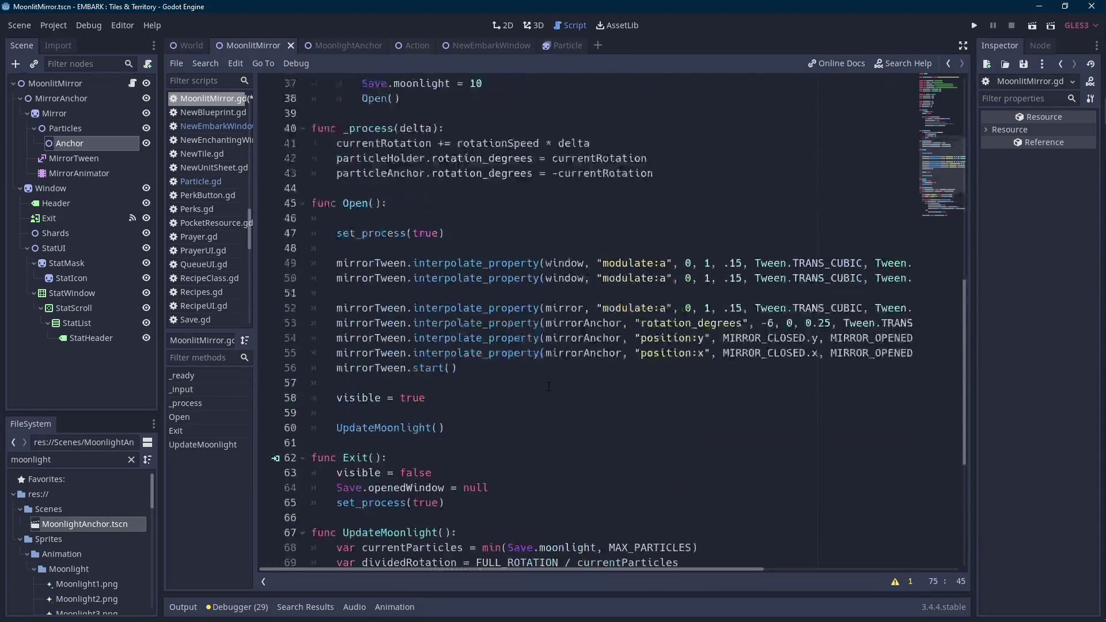
{"action": "scroll", "coordinate": [548, 386], "scroll_direction": "up", "scroll_amount": 1}
{"action": "double_click", "coordinate": [392, 308]}
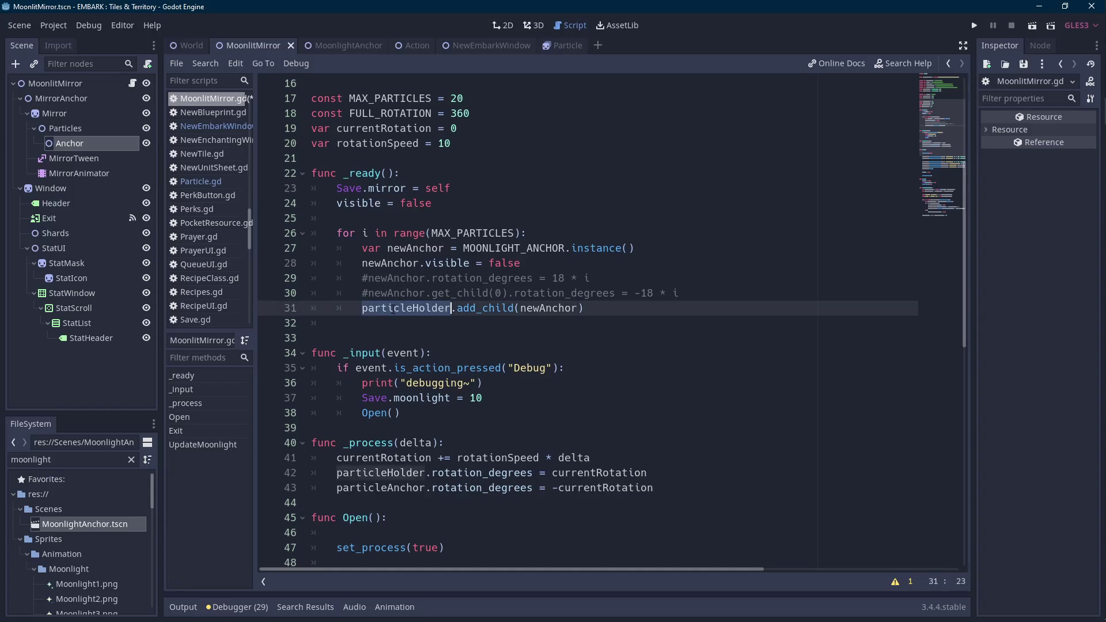
{"action": "scroll", "coordinate": [576, 323], "scroll_direction": "down", "scroll_amount": 11}
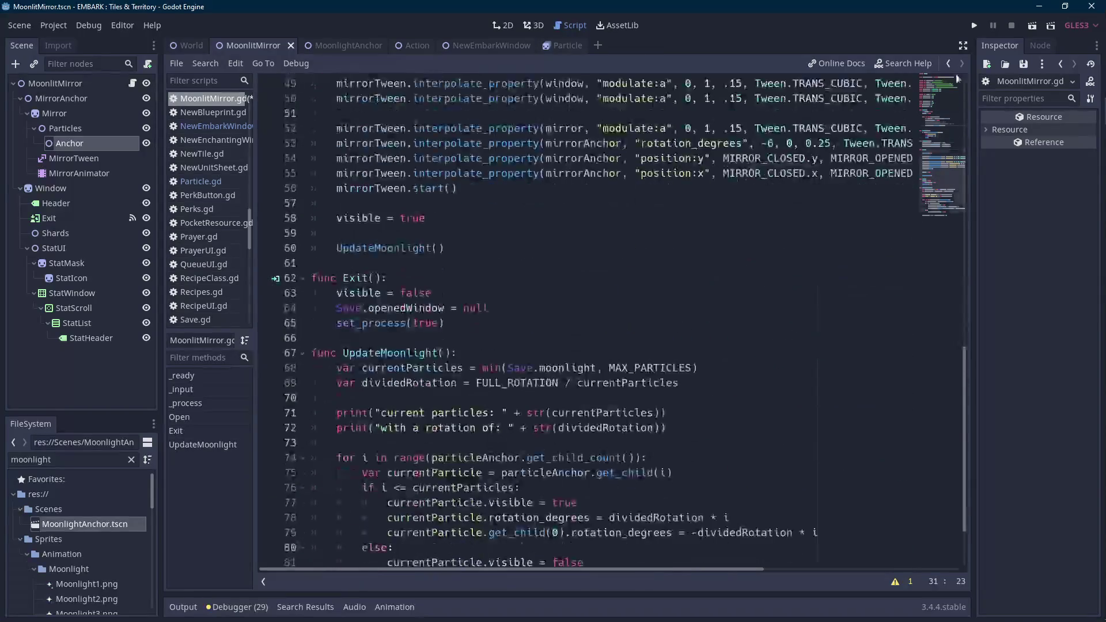
{"action": "left_click", "coordinate": [1032, 28]}
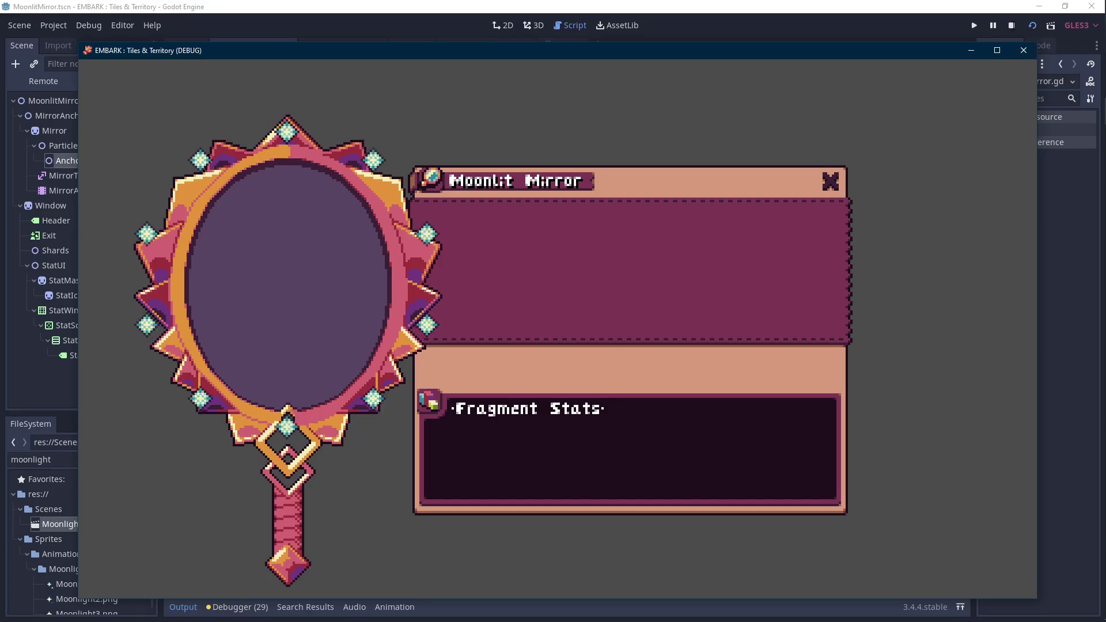
- Close the running game, collapse the Output panel and go to the start of line 43
{"action": "left_click", "coordinate": [830, 181]}
{"action": "left_click", "coordinate": [183, 607]}
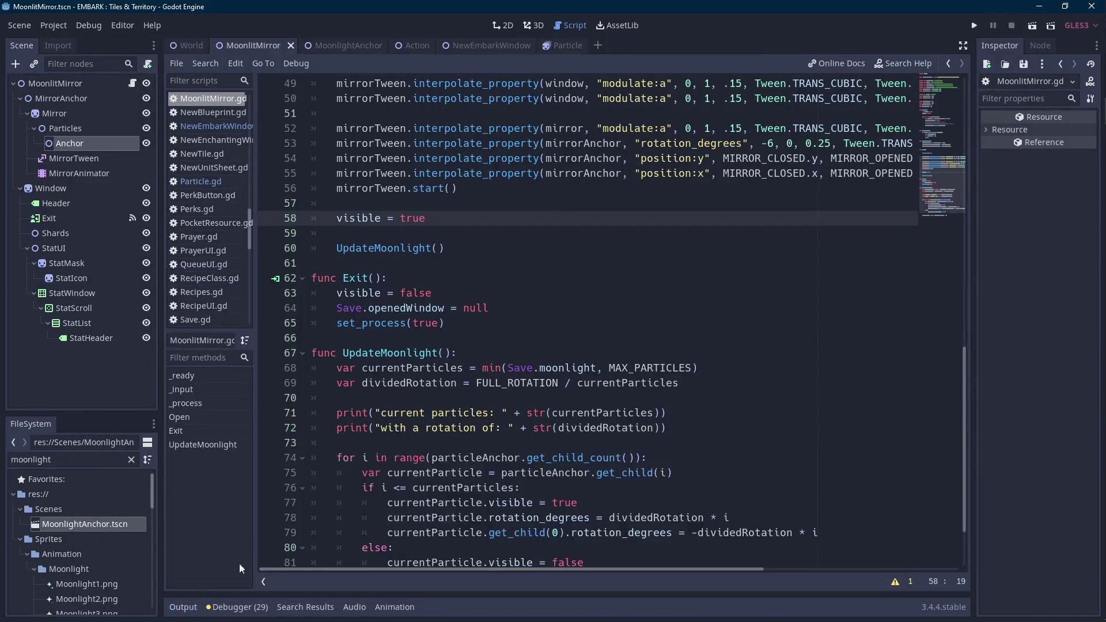
{"action": "scroll", "coordinate": [413, 441], "scroll_direction": "up", "scroll_amount": 5}
{"action": "scroll", "coordinate": [413, 440], "scroll_direction": "up", "scroll_amount": 2}
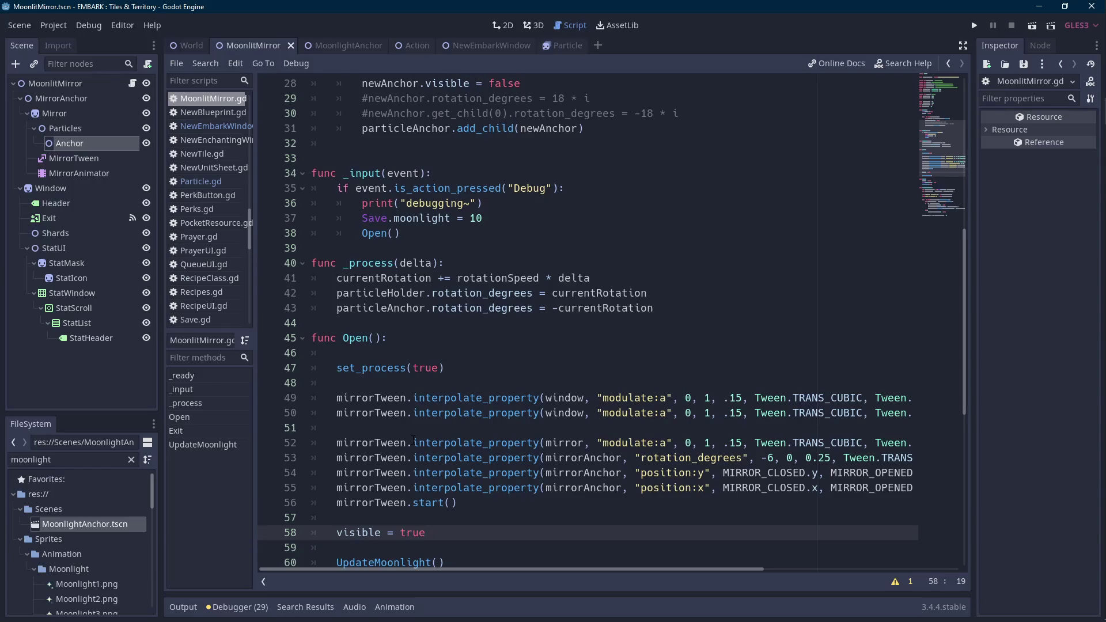
{"action": "scroll", "coordinate": [413, 441], "scroll_direction": "up", "scroll_amount": 1}
{"action": "left_click", "coordinate": [335, 352]}
- Comment out line 43 with # and run the scene again to compare, then stop it
{"action": "type", "text": "#"}
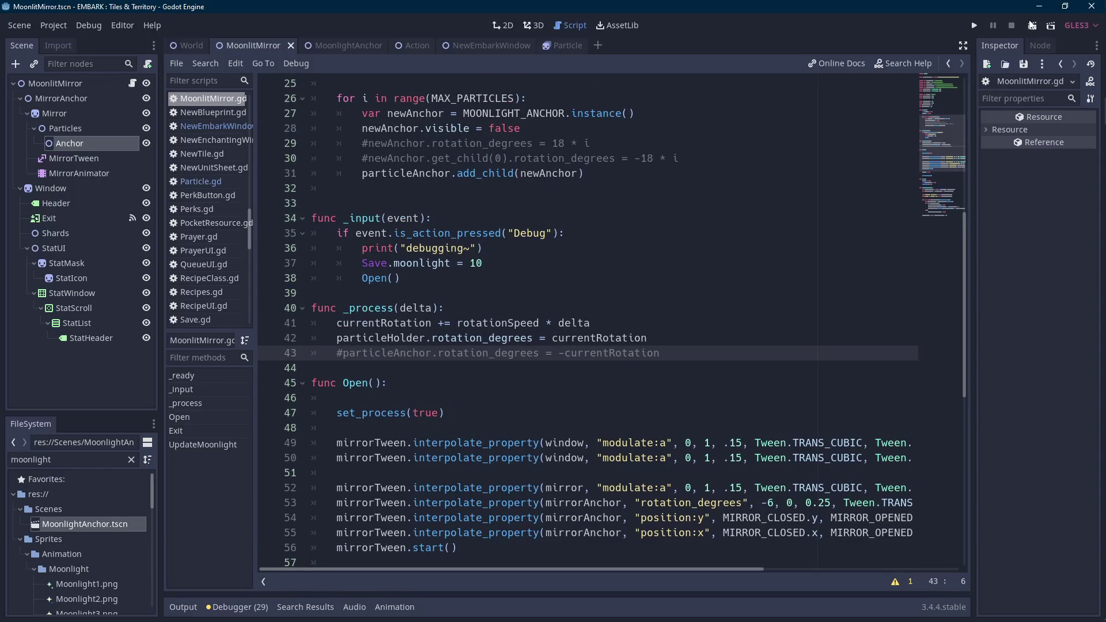
{"action": "left_click", "coordinate": [1031, 26]}
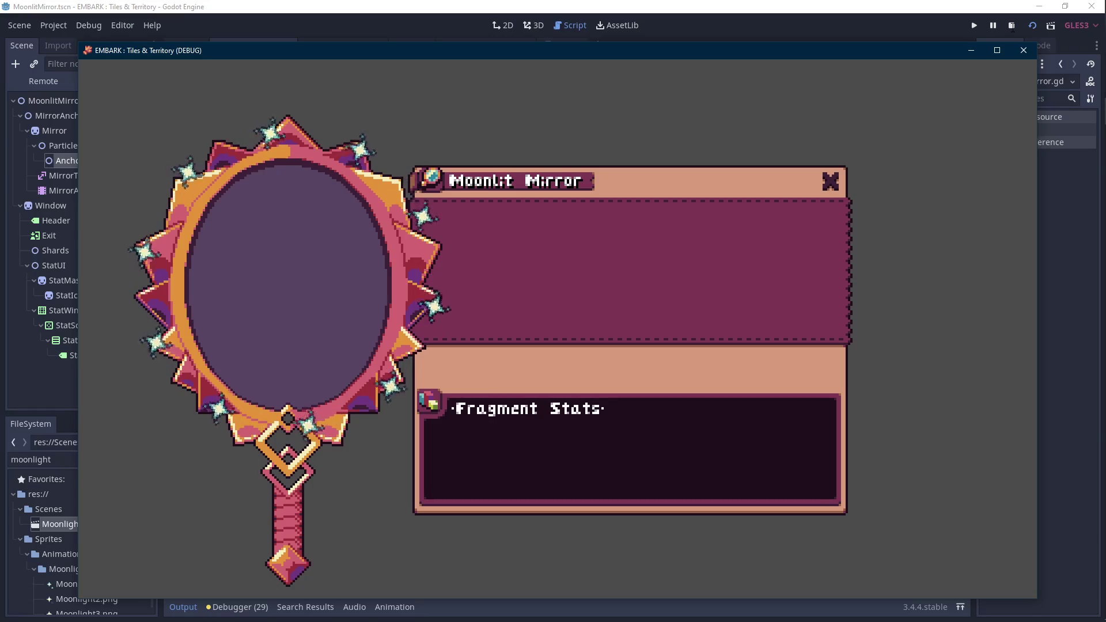
{"action": "key", "text": "F8"}
{"action": "left_click", "coordinate": [494, 263]}
{"action": "left_click", "coordinate": [476, 352]}
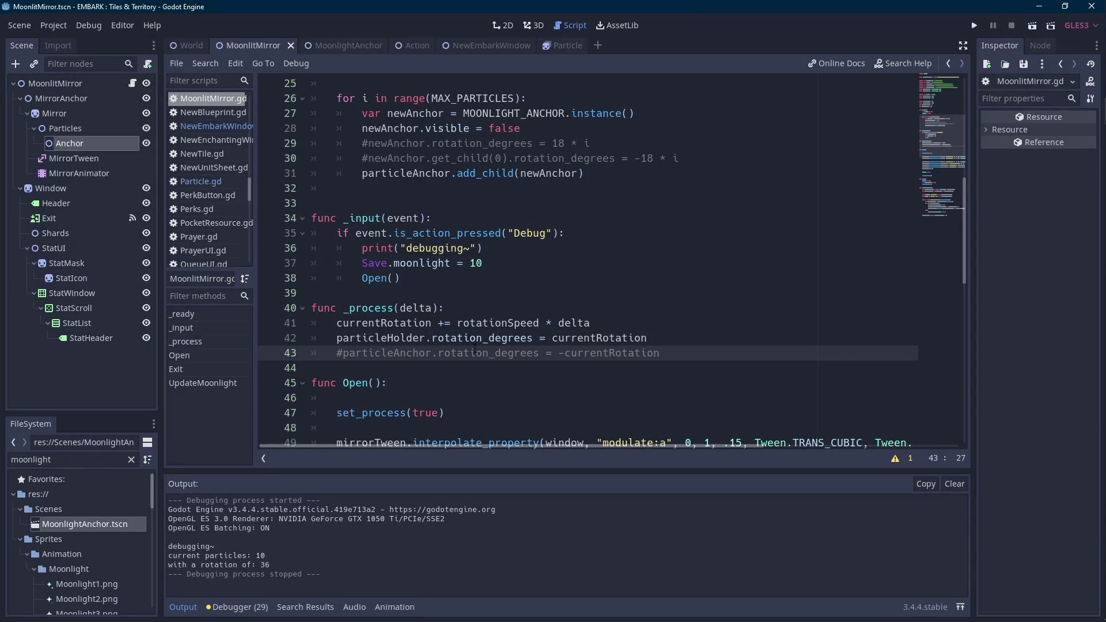
{"action": "key", "text": "Scroll_Lock"}
- Undo the particleAnchor edits, removing line 43 and the particleAnchor onready variable
{"action": "scroll", "coordinate": [494, 342], "scroll_direction": "up", "scroll_amount": 8}
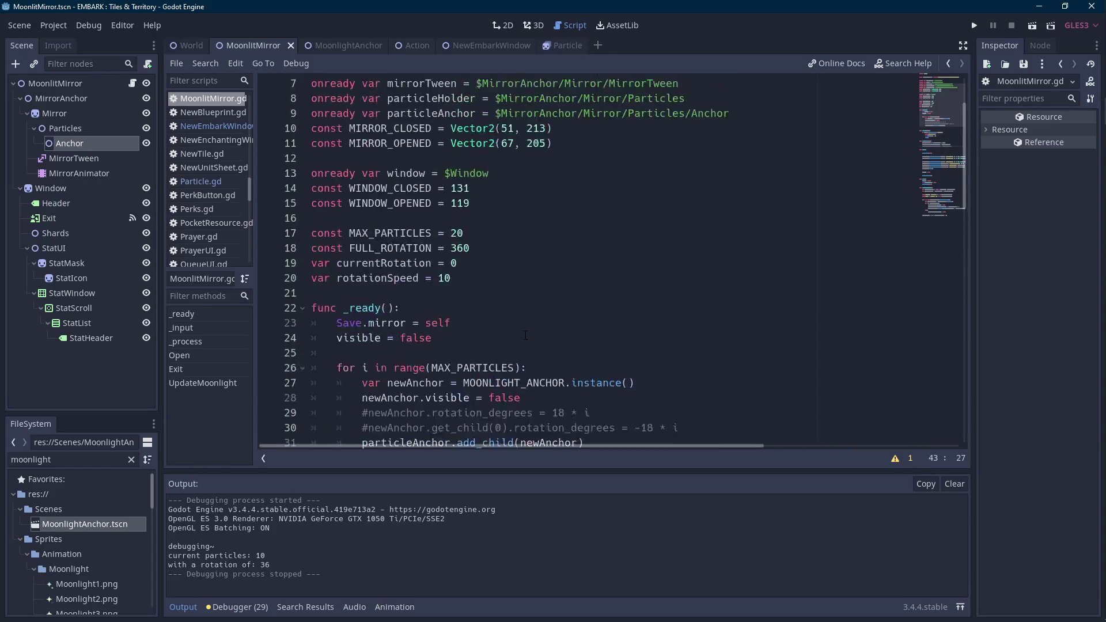
{"action": "scroll", "coordinate": [526, 335], "scroll_direction": "down", "scroll_amount": 14}
{"action": "key", "text": "ctrl+z"}
{"action": "key", "text": "BackSpace"}
{"action": "key", "text": "BackSpace"}
{"action": "key", "text": "BackSpace"}
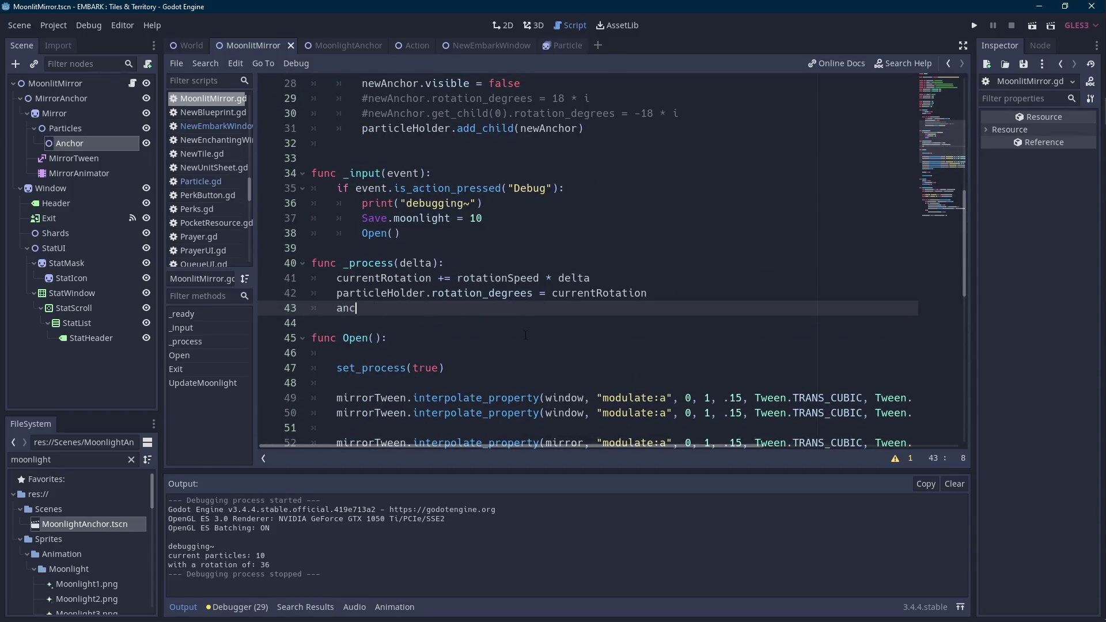
{"action": "key", "text": "Up"}
{"action": "key", "text": "Up"}
{"action": "key", "text": "Up"}
{"action": "key", "text": "BackSpace"}
{"action": "key", "text": "BackSpace"}
{"action": "key", "text": "BackSpace"}
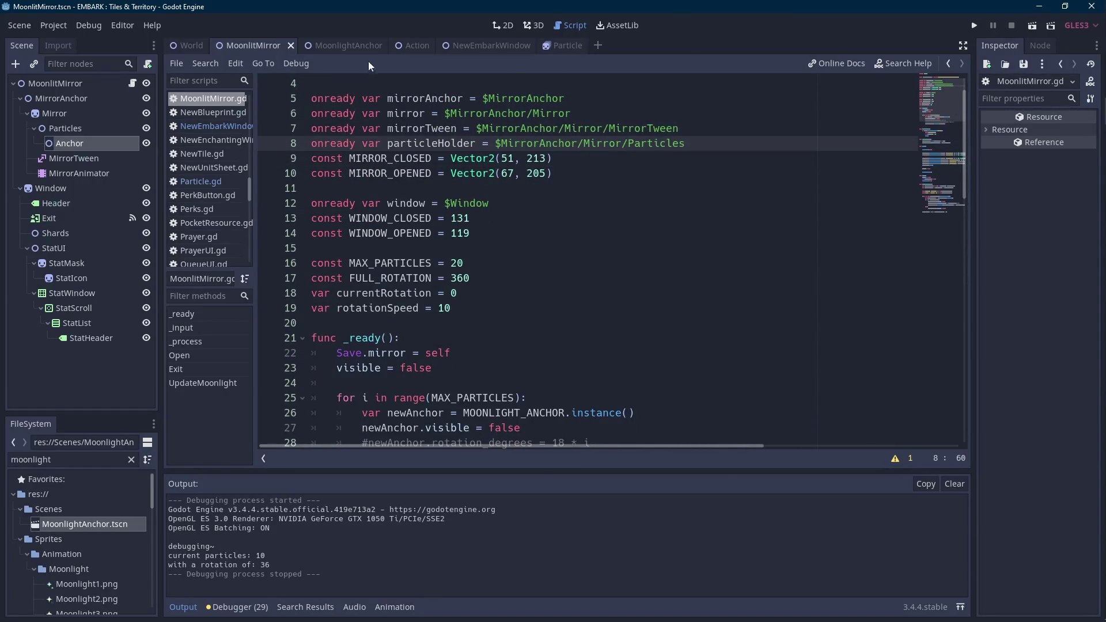
- Glance at the MoonlightAnchor scene, then switch to MoonlitMirror and open MoonlitMirror.gd
{"action": "left_click", "coordinate": [344, 45]}
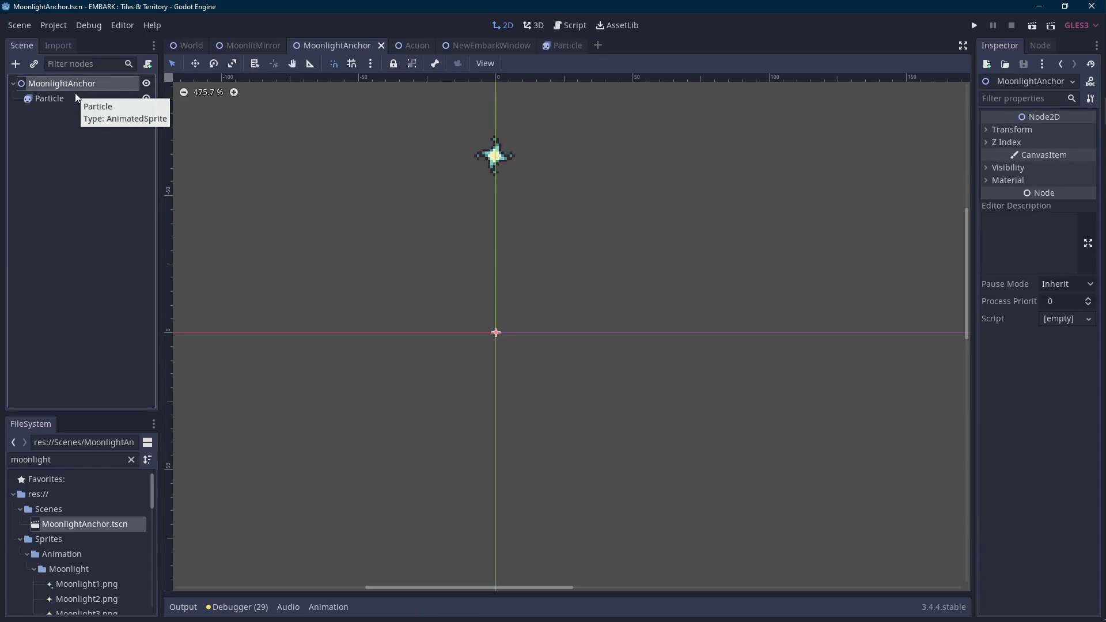
{"action": "mouse_move", "coordinate": [265, 42]}
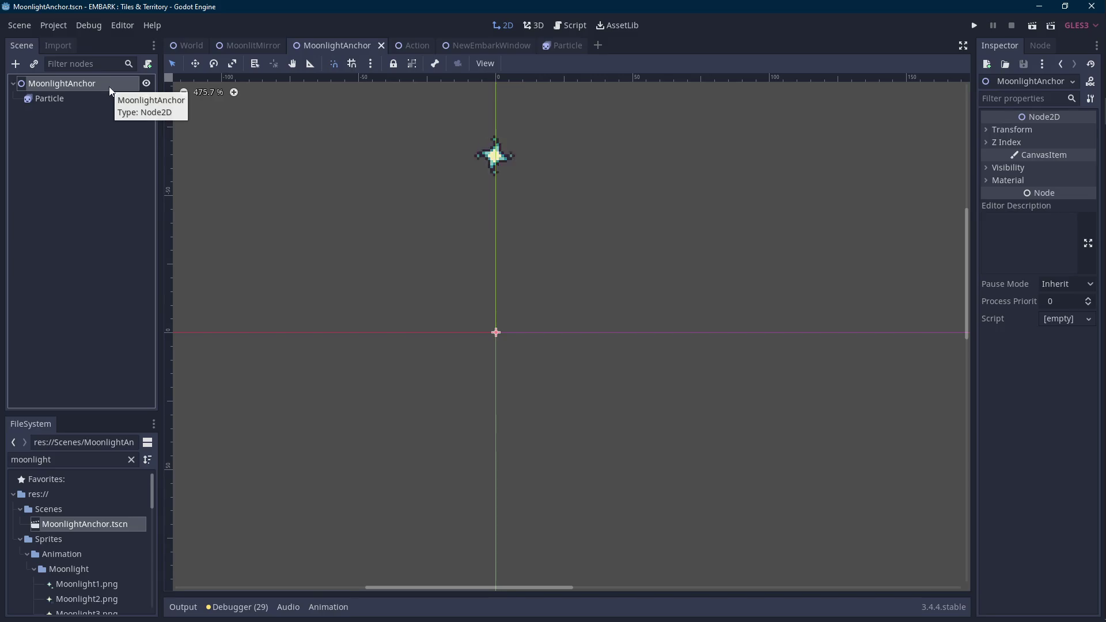
{"action": "left_click", "coordinate": [249, 45]}
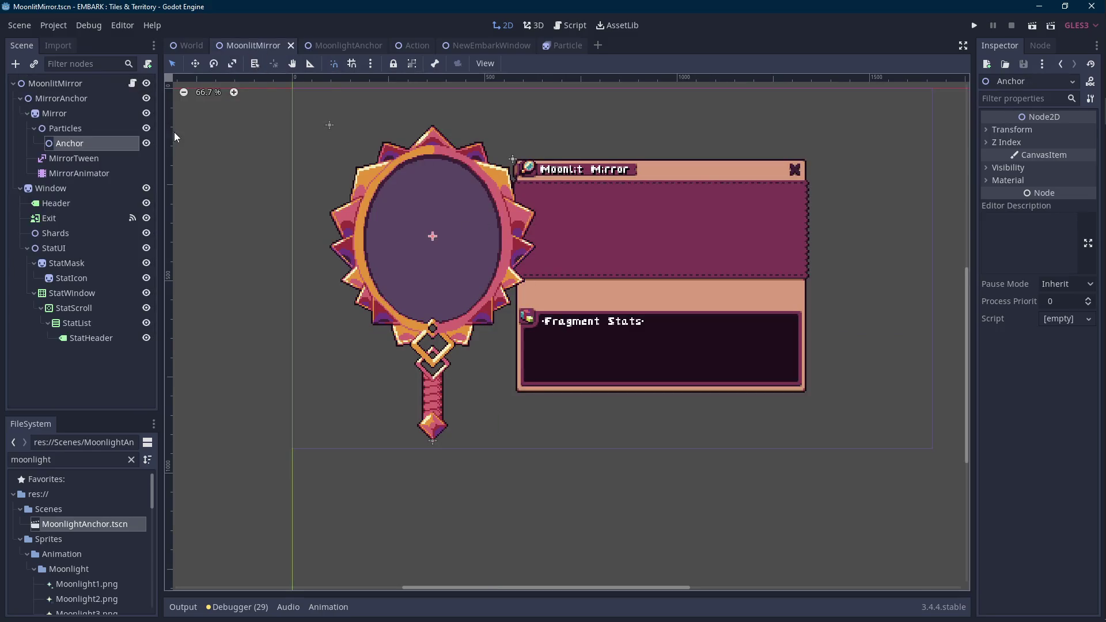
{"action": "left_click", "coordinate": [133, 84]}
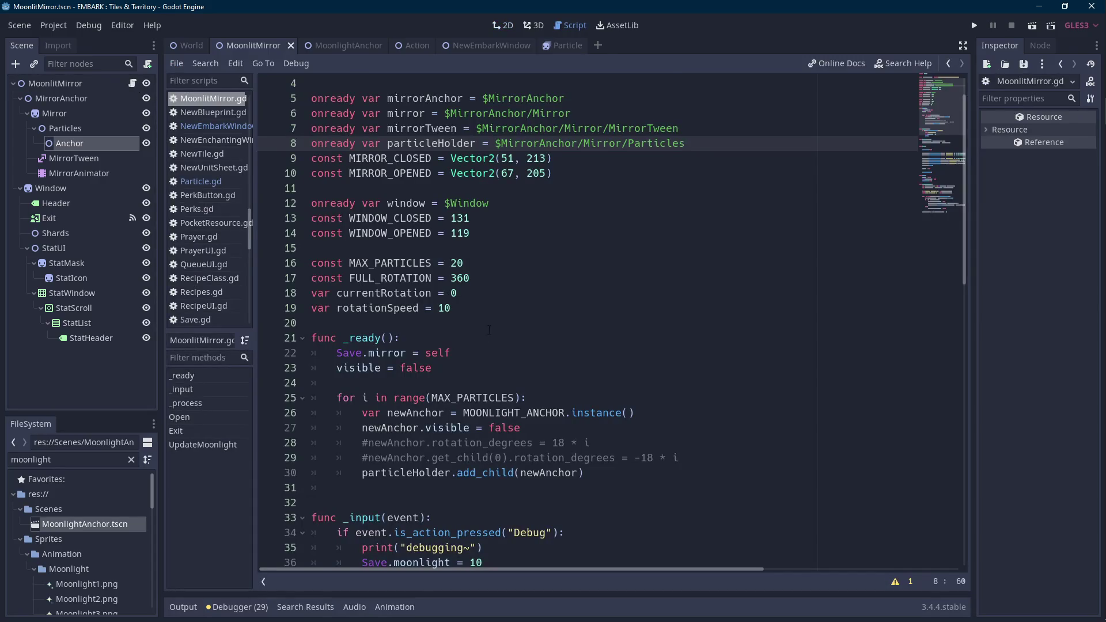
- Start a 'for particle' loop below the particleHolder rotation line in _process
{"action": "scroll", "coordinate": [489, 330], "scroll_direction": "down", "scroll_amount": 5}
{"action": "left_click", "coordinate": [487, 350]}
{"action": "scroll", "coordinate": [487, 351], "scroll_direction": "down", "scroll_amount": 3}
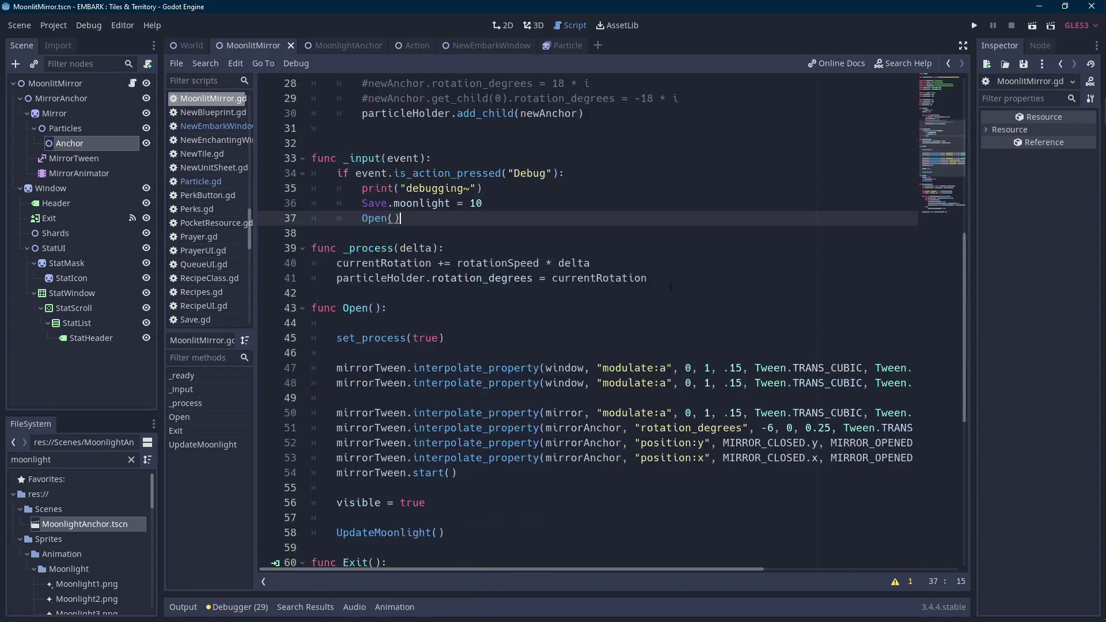
{"action": "left_click", "coordinate": [684, 281]}
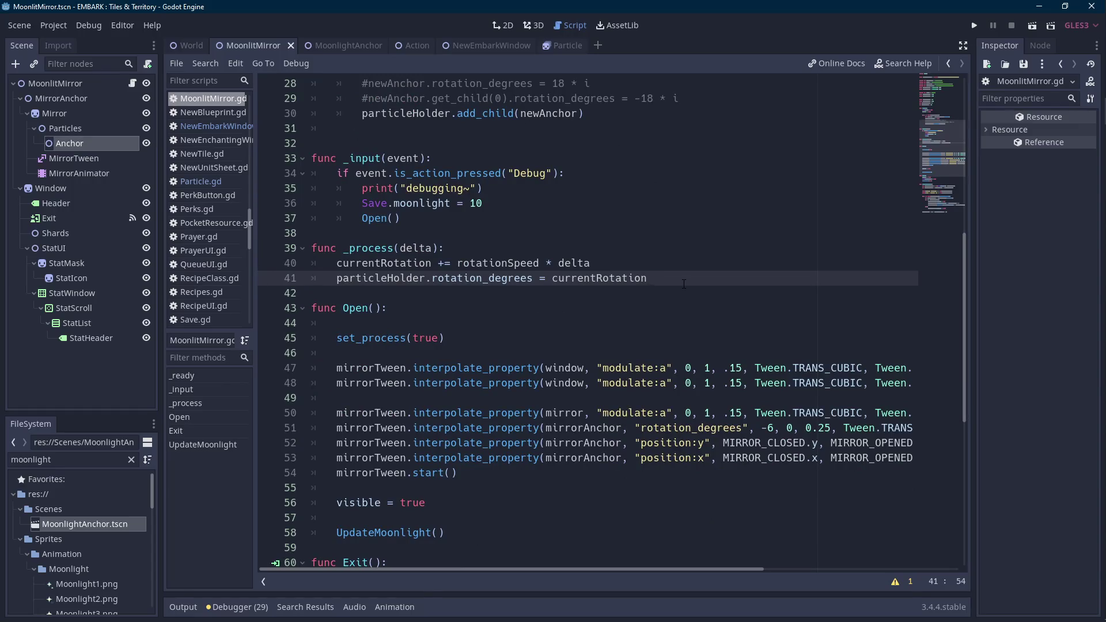
{"action": "key", "text": "Return"}
{"action": "type", "text": "for particle"}
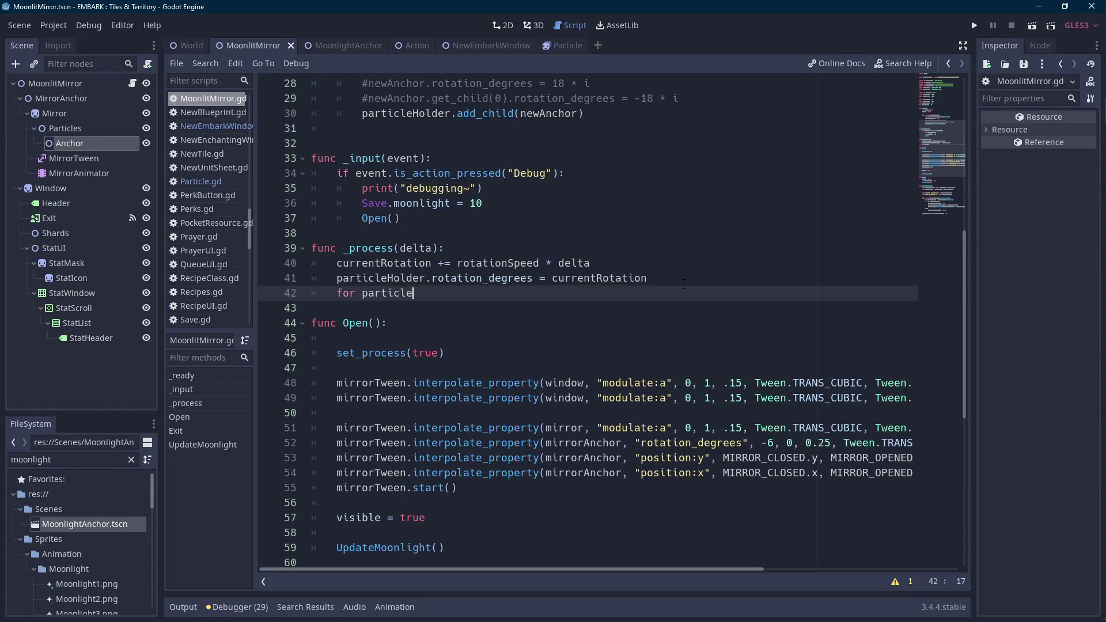
- Declare 'var visibleParticles = []' on a new line below rotationSpeed
{"action": "key", "text": "Scroll_Lock"}
{"action": "scroll", "coordinate": [547, 307], "scroll_direction": "up", "scroll_amount": 7}
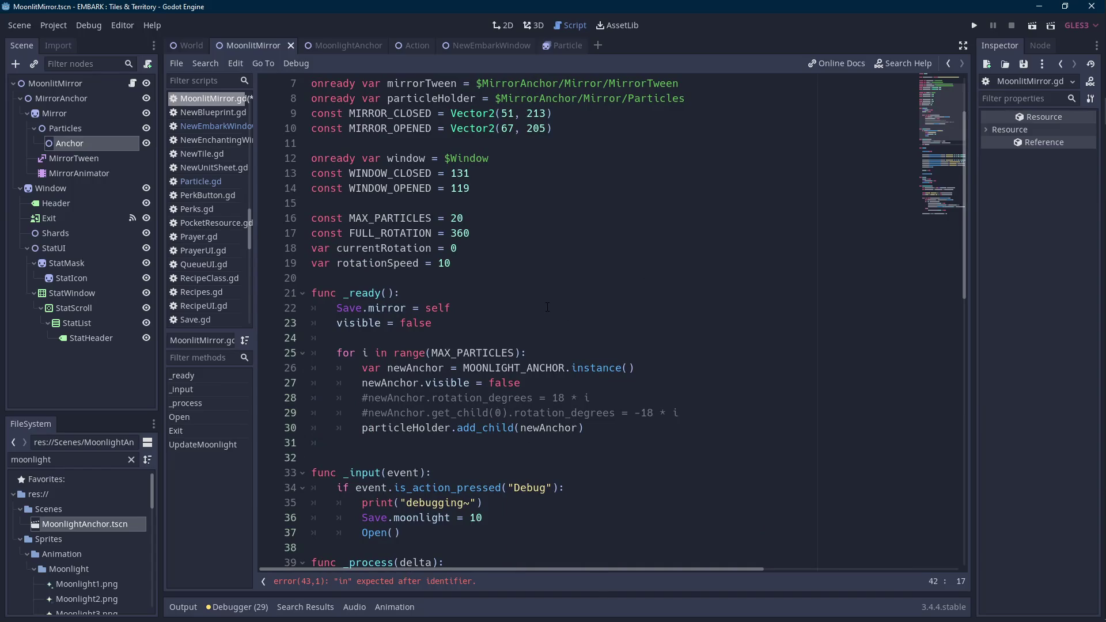
{"action": "left_click", "coordinate": [537, 264]}
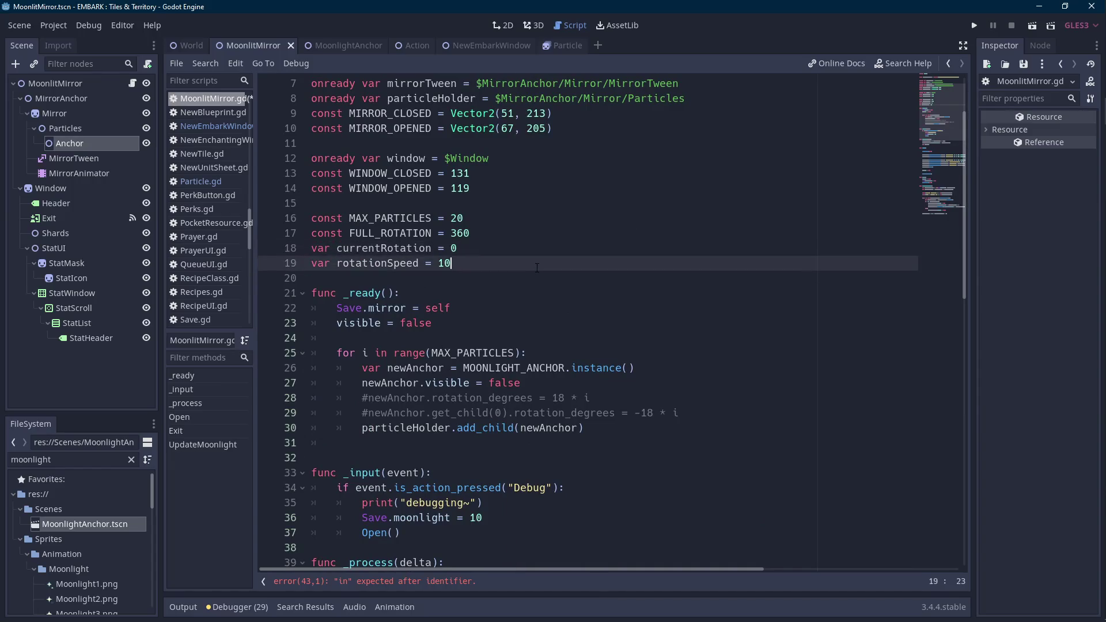
{"action": "key", "text": "Return"}
{"action": "type", "text": "var "}
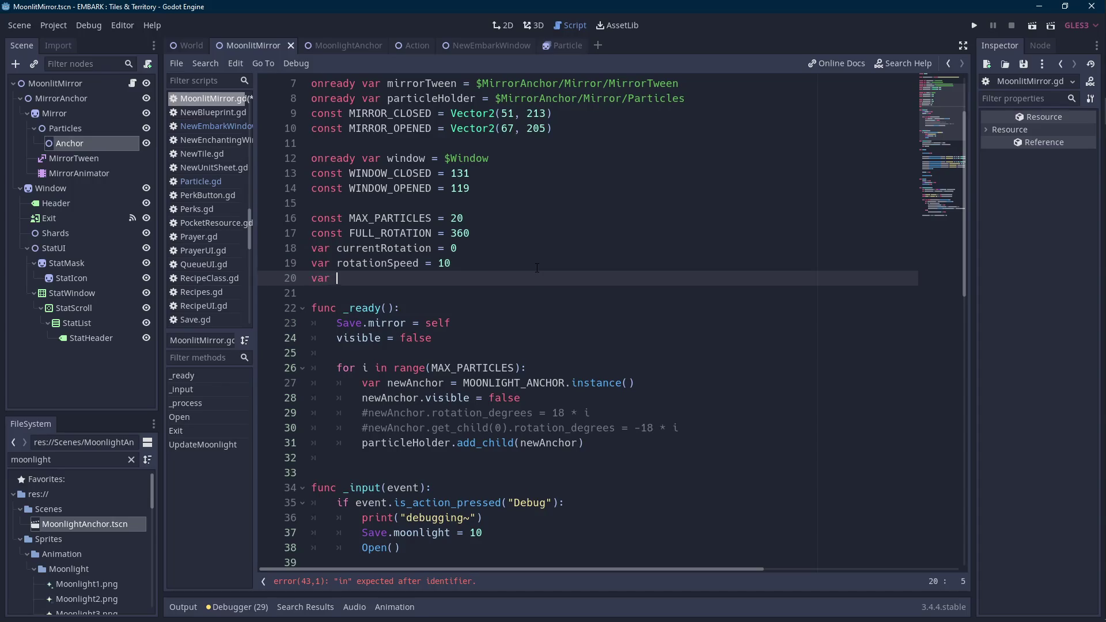
{"action": "type", "text": "visibleParticles = []"}
- Copy the visibleParticles name and add visibleParticles.append() under the visibility check in UpdateMoonlight
{"action": "key", "text": "Home"}
{"action": "key", "text": "ctrl+shift+Left"}
{"action": "key", "text": "ctrl+c"}
{"action": "scroll", "coordinate": [537, 268], "scroll_direction": "down", "scroll_amount": 15}
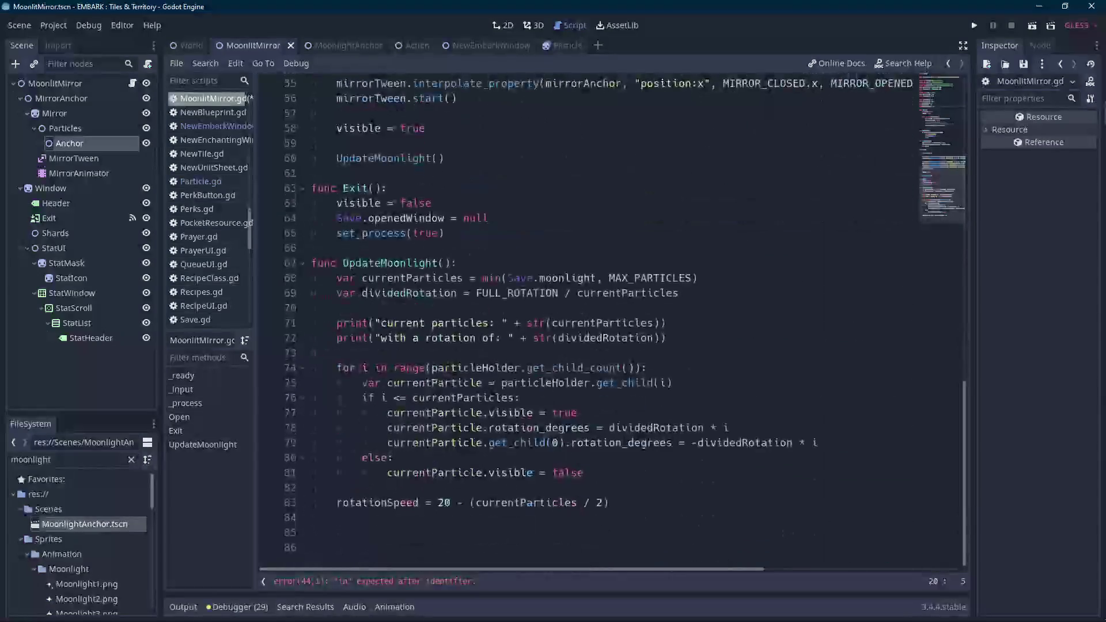
{"action": "left_click", "coordinate": [731, 384]}
{"action": "left_click", "coordinate": [666, 399]}
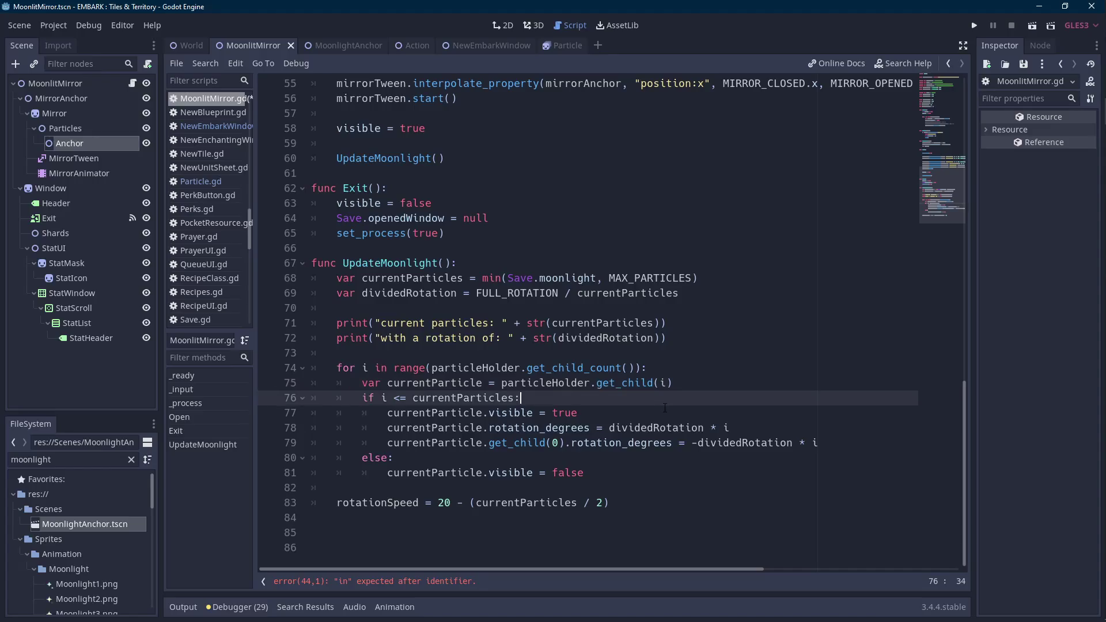
{"action": "key", "text": "Return"}
{"action": "key", "text": "ctrl+v"}
{"action": "type", "text": ".a"}
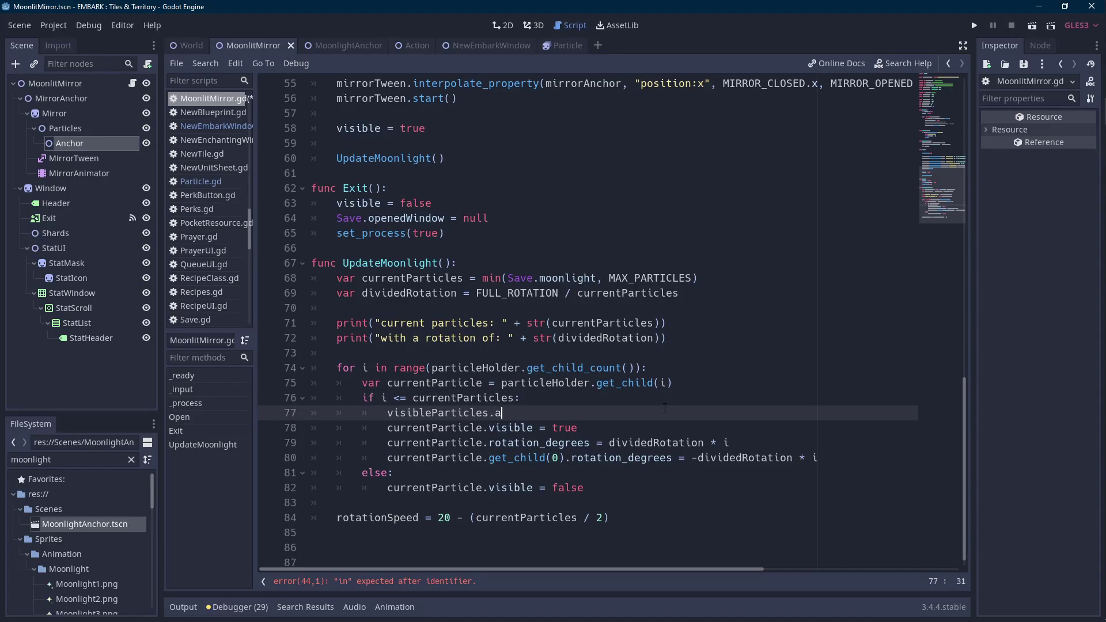
{"action": "type", "text": "ppend()"}
- Pass currentParticle as the argument of visibleParticles.append()
{"action": "key", "text": "Up"}
{"action": "key", "text": "Up"}
{"action": "key", "text": "Left"}
{"action": "key", "text": "Left"}
{"action": "key", "text": "Down"}
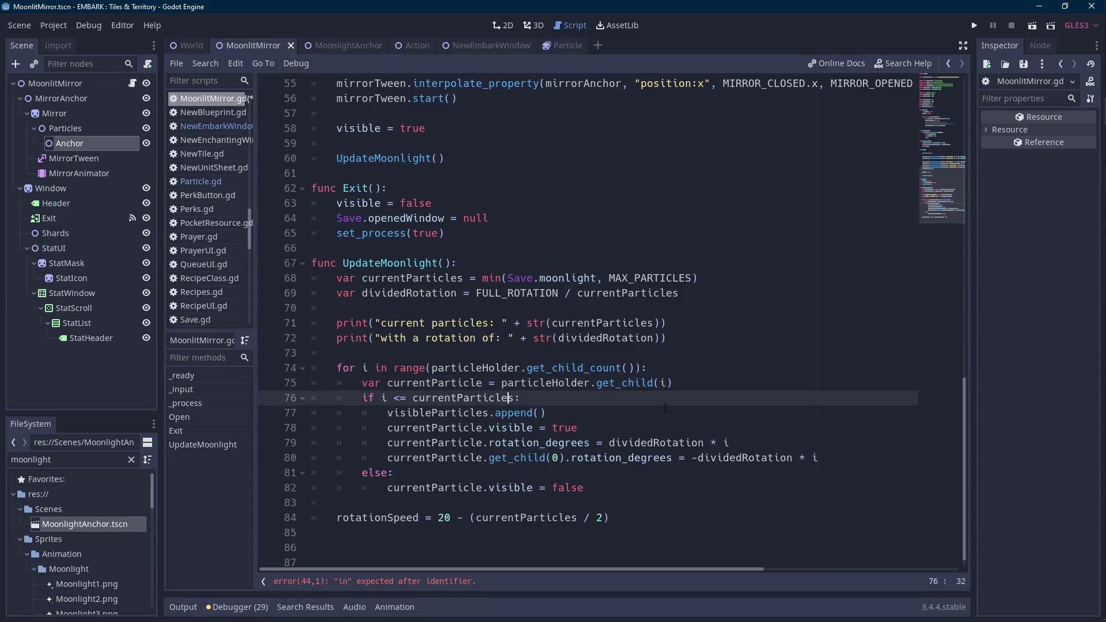
{"action": "key", "text": "Up"}
{"action": "key", "text": "Left"}
{"action": "key", "text": "Left"}
{"action": "key", "text": "Left"}
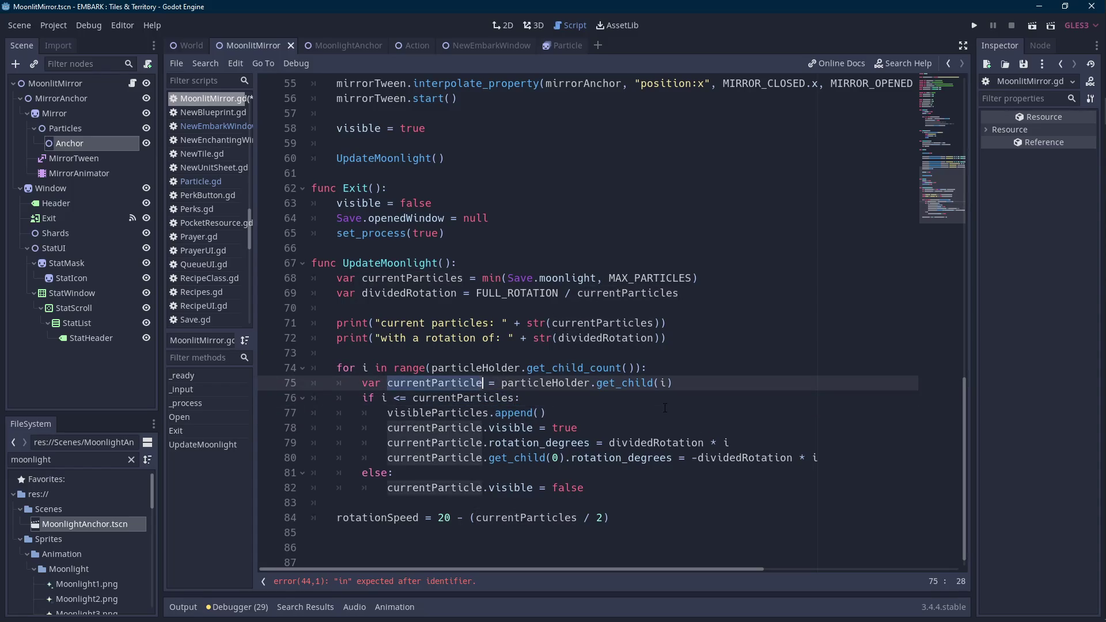
{"action": "key", "text": "Down"}
{"action": "key", "text": "Down"}
{"action": "key", "text": "Right"}
{"action": "key", "text": "Right"}
{"action": "key", "text": "Right"}
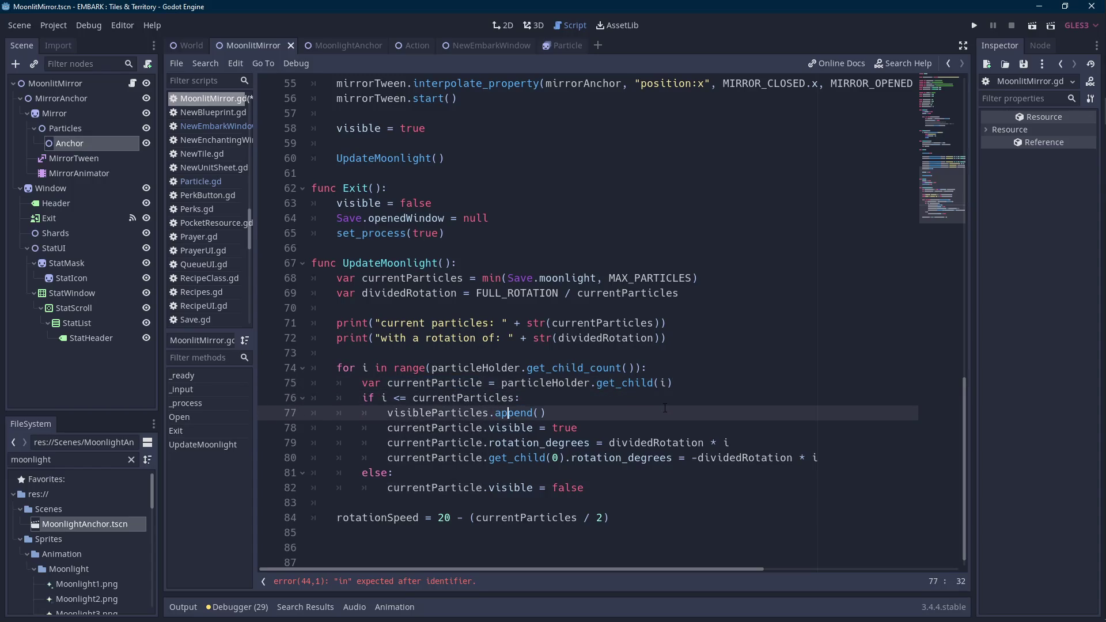
{"action": "type", "text": "currentParticle"}
{"action": "left_click", "coordinate": [432, 581]}
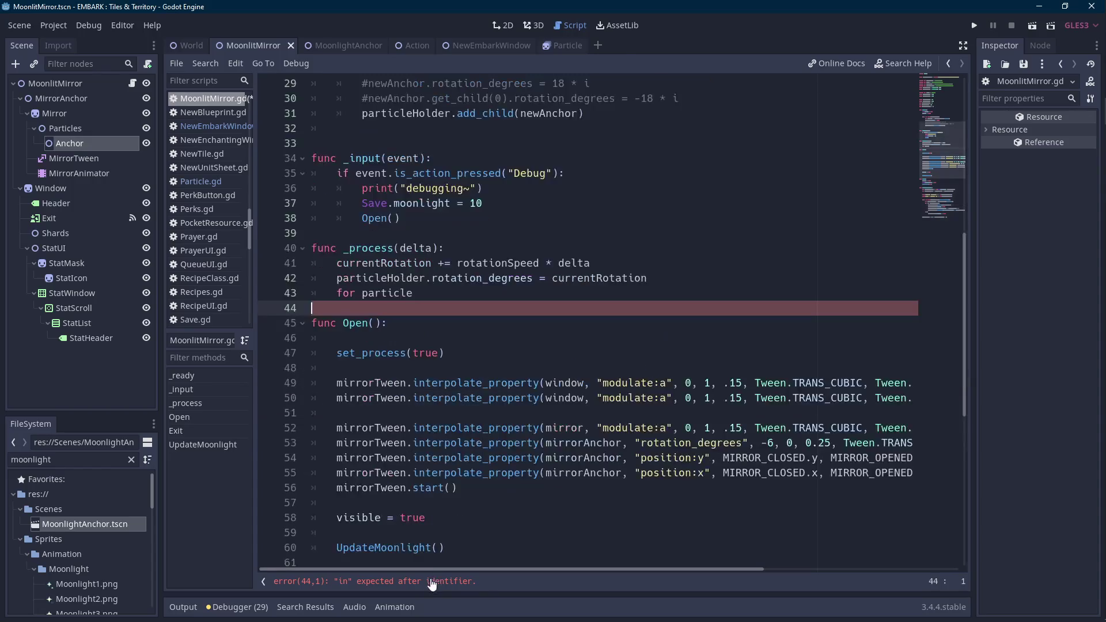
- Complete the loop as 'for particle in currentParticle:' with body 'particle.get_child(0).currentRotation ='
{"action": "left_click", "coordinate": [432, 295]}
{"action": "type", "text": "in currentParticle:"}
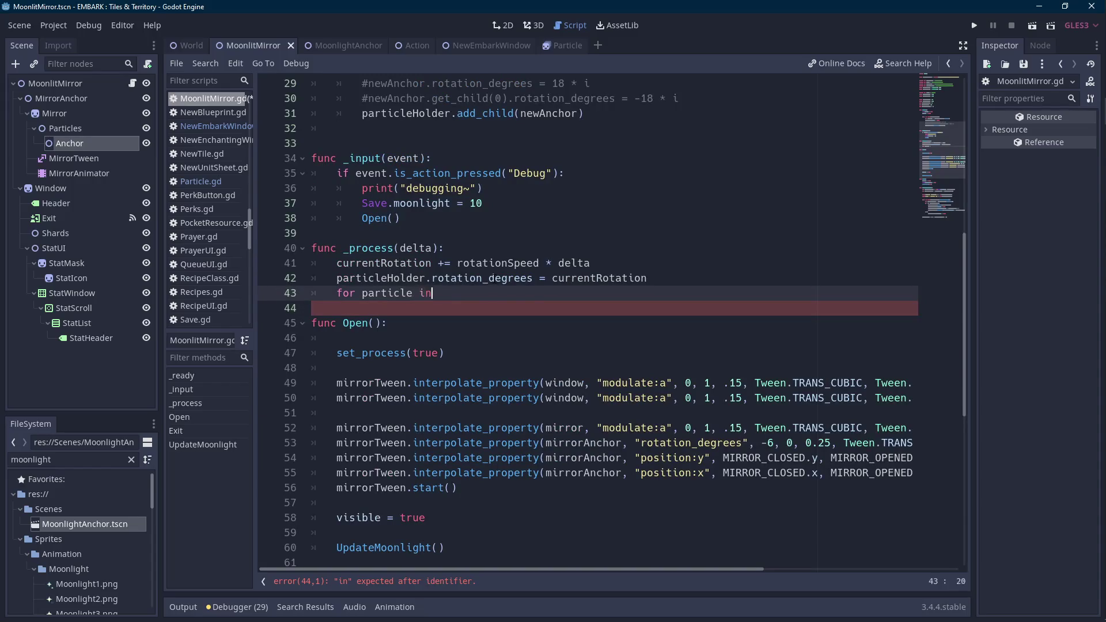
{"action": "key", "text": "Return"}
{"action": "type", "text": "particle.get_chi"}
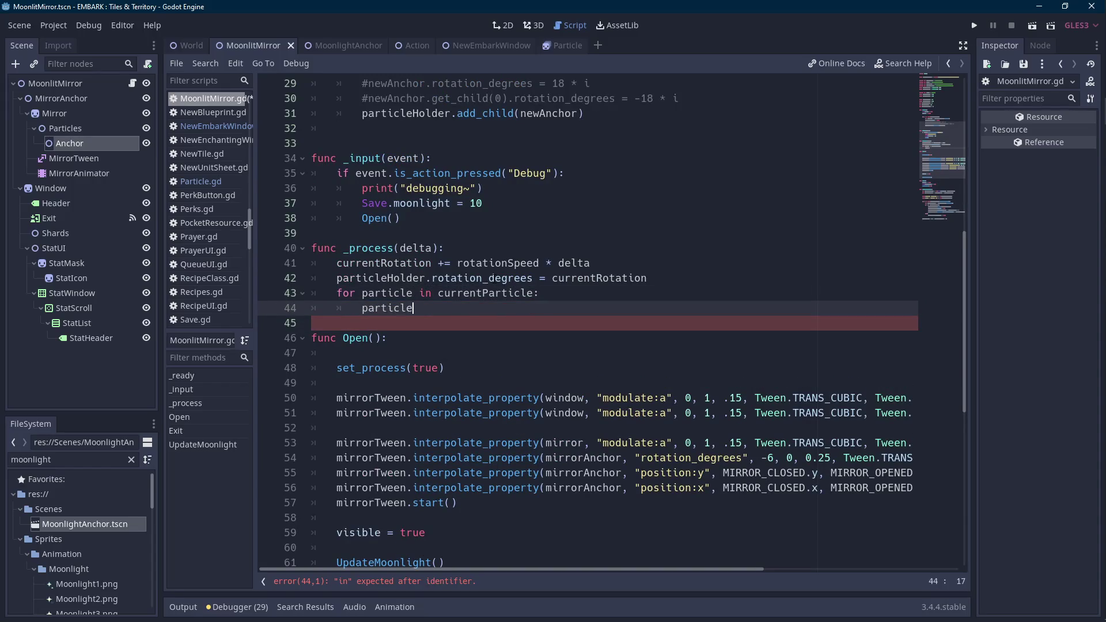
{"action": "key", "text": "Return"}
{"action": "type", "text": "0)currentRotati"}
{"action": "type", "text": "on ="}
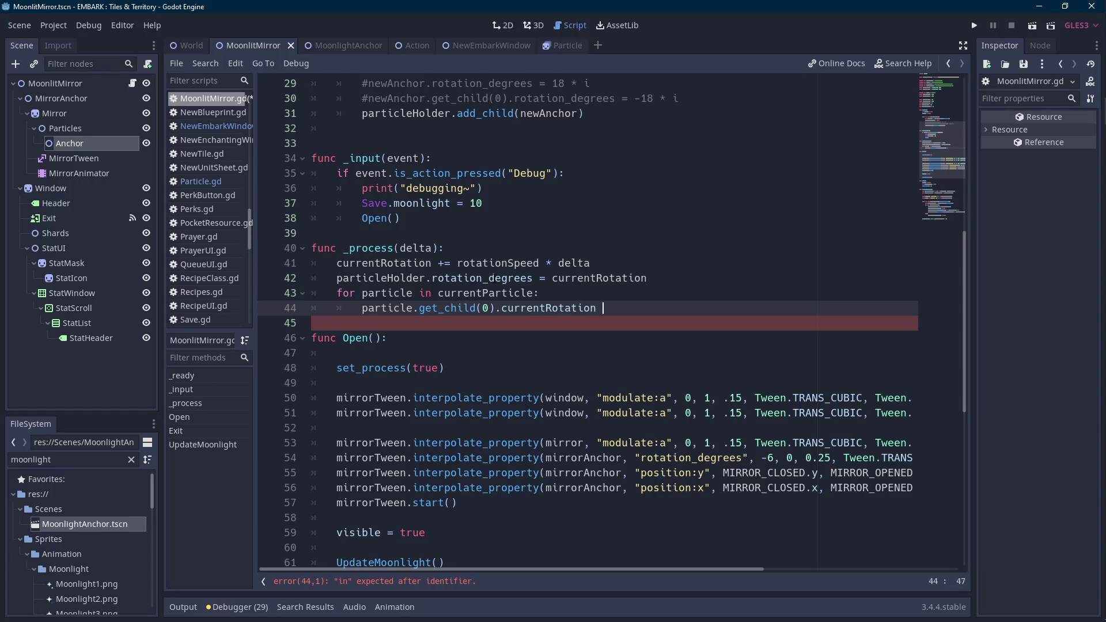
- Drop the local var on dividedRotation and declare 'var dividedRotation = 0' below currentRotation
{"action": "scroll", "coordinate": [498, 297], "scroll_direction": "down", "scroll_amount": 8}
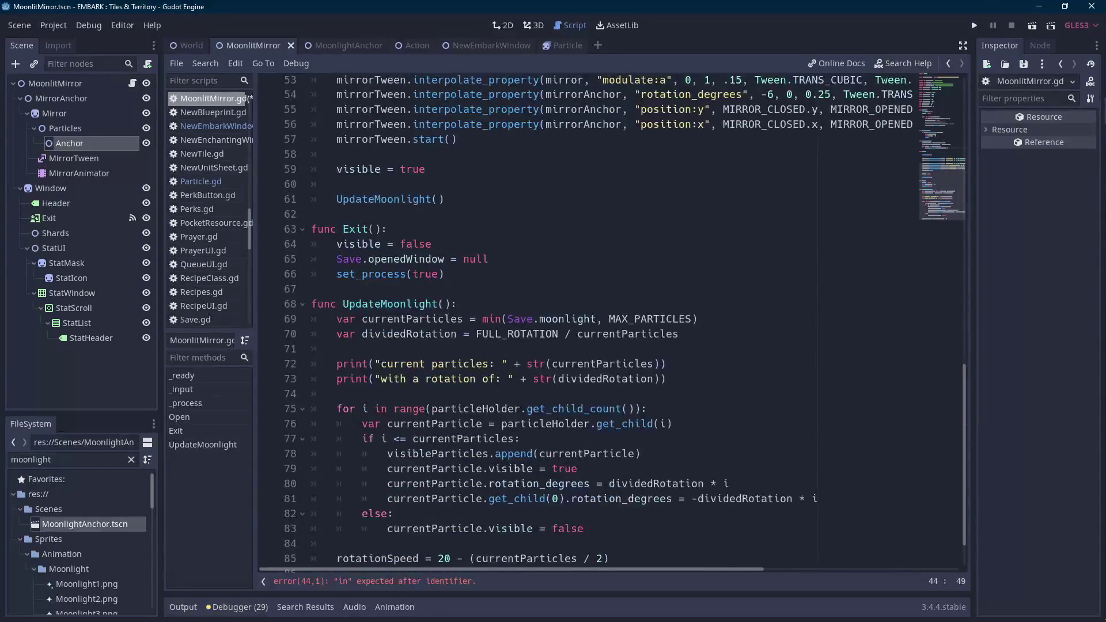
{"action": "double_click", "coordinate": [427, 334]}
{"action": "key", "text": "Left"}
{"action": "key", "text": "ctrl+shift+Left"}
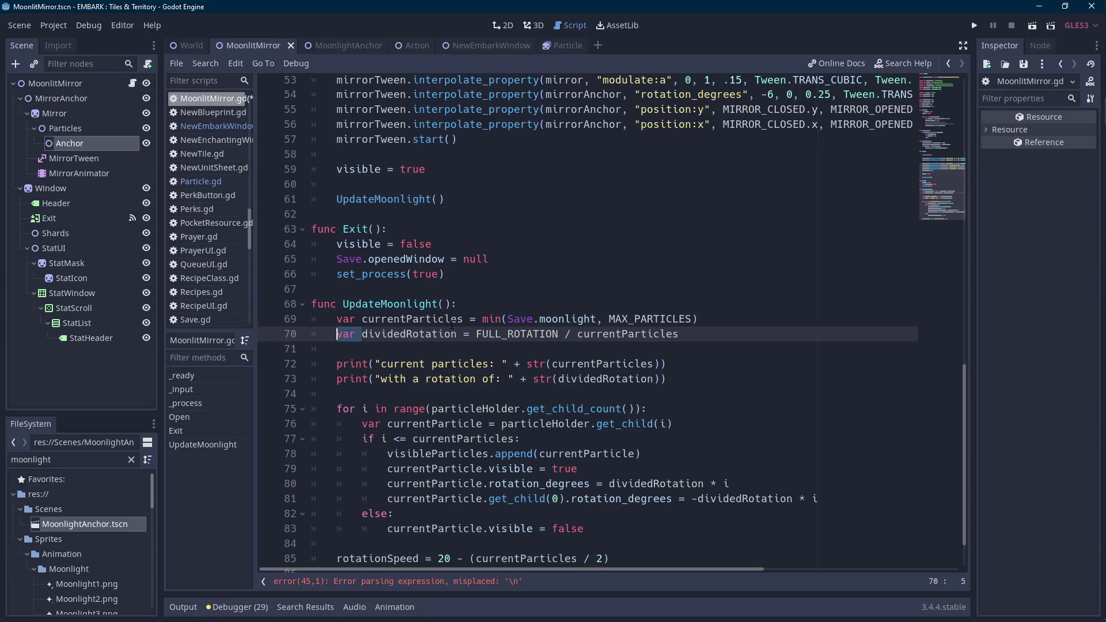
{"action": "key", "text": "BackSpace"}
{"action": "key", "text": "ctrl+shift+Right"}
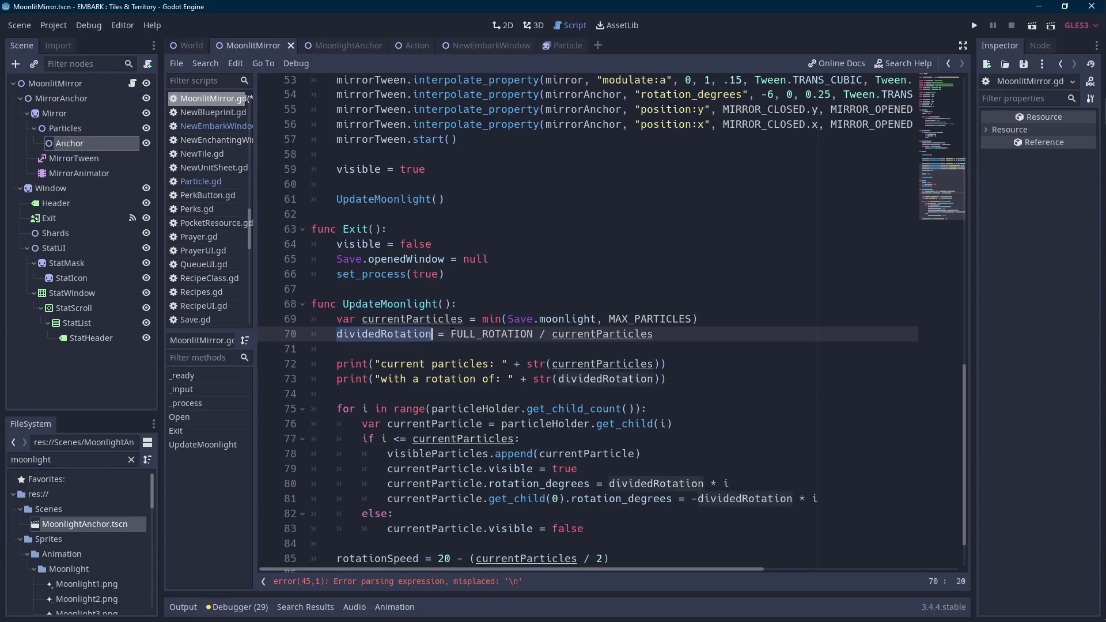
{"action": "scroll", "coordinate": [466, 394], "scroll_direction": "up", "scroll_amount": 10}
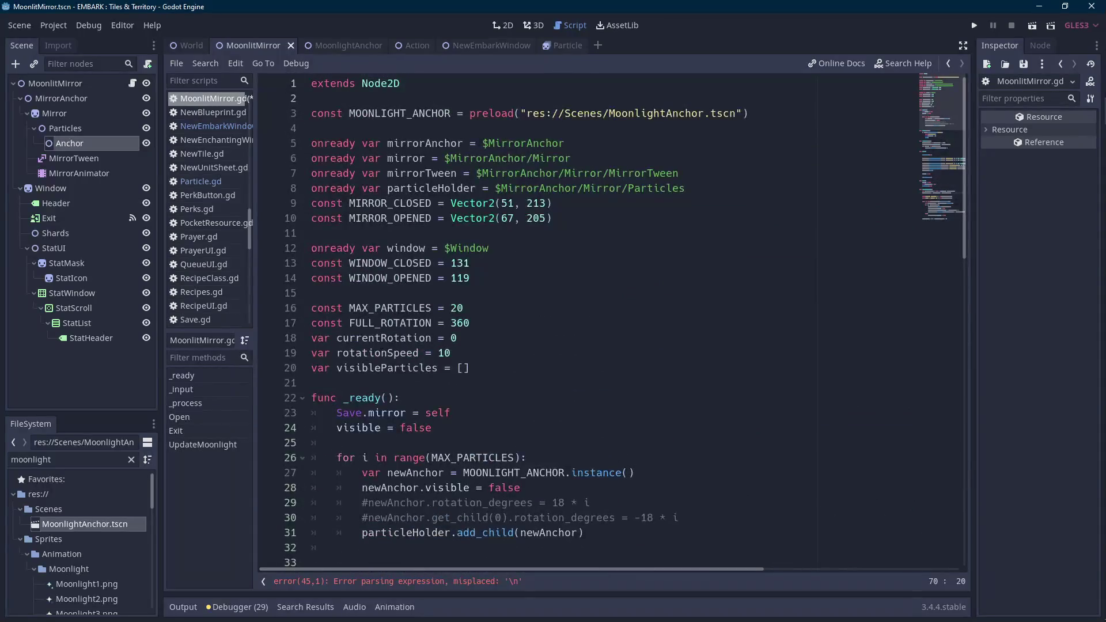
{"action": "left_click", "coordinate": [510, 327]}
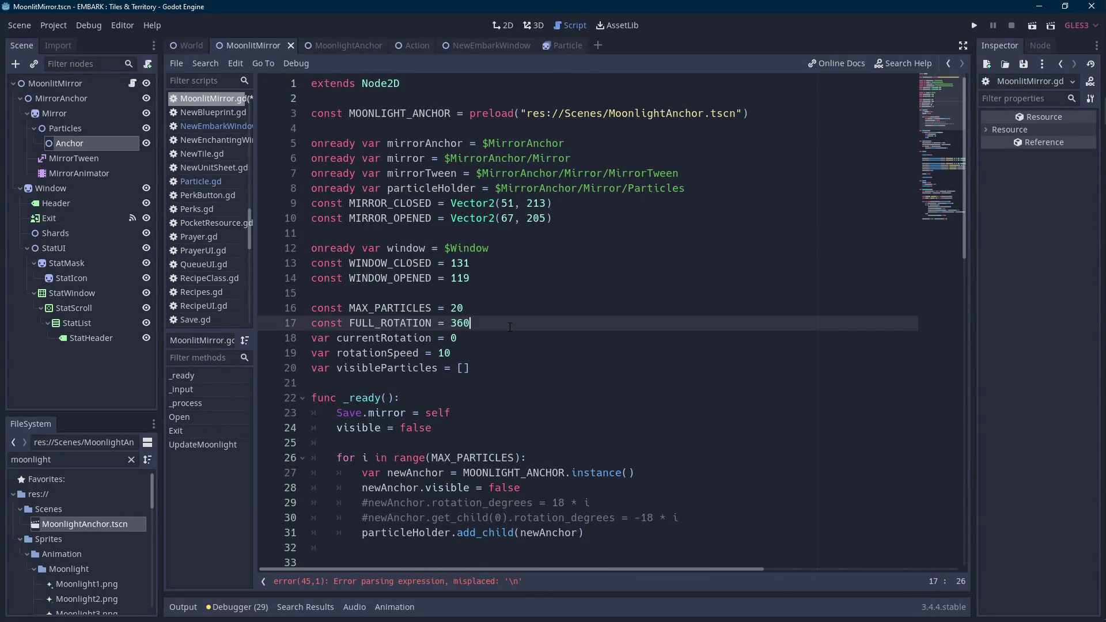
{"action": "key", "text": "Down"}
{"action": "key", "text": "Return"}
{"action": "type", "text": "var dividedRotation = 0"}
- Assign dividedRotation at the end of line 45 in the _process loop
{"action": "scroll", "coordinate": [510, 327], "scroll_direction": "down", "scroll_amount": 1}
{"action": "key", "text": "ctrl+Left"}
{"action": "key", "text": "ctrl+Left"}
{"action": "key", "text": "ctrl+Left"}
{"action": "scroll", "coordinate": [510, 327], "scroll_direction": "down", "scroll_amount": 10}
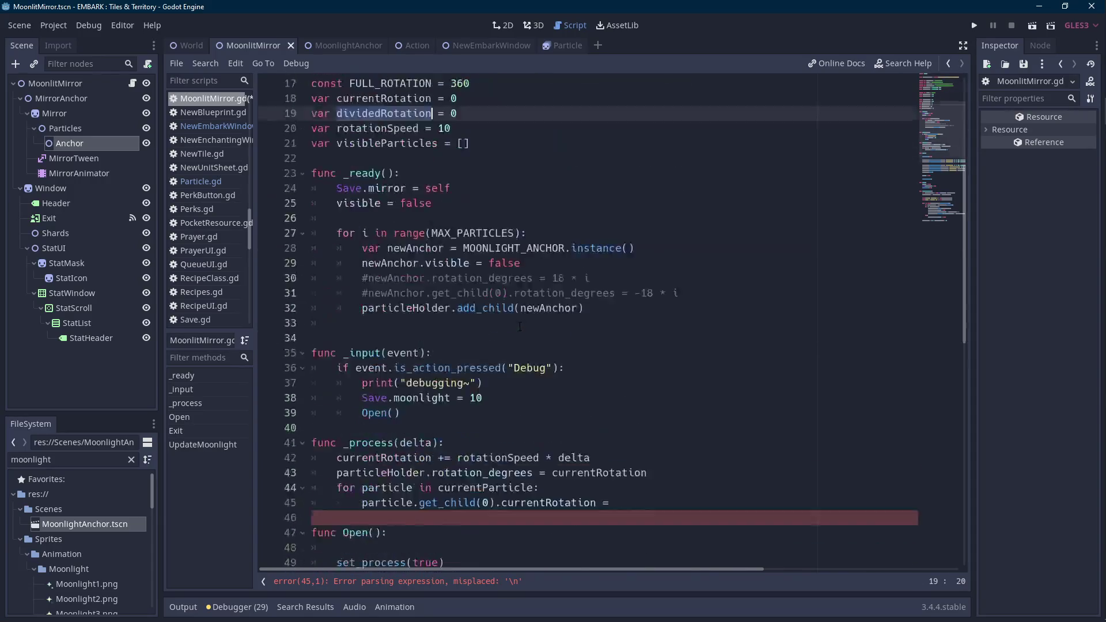
{"action": "left_click", "coordinate": [786, 281]}
{"action": "type", "text": "dividedRotation"}
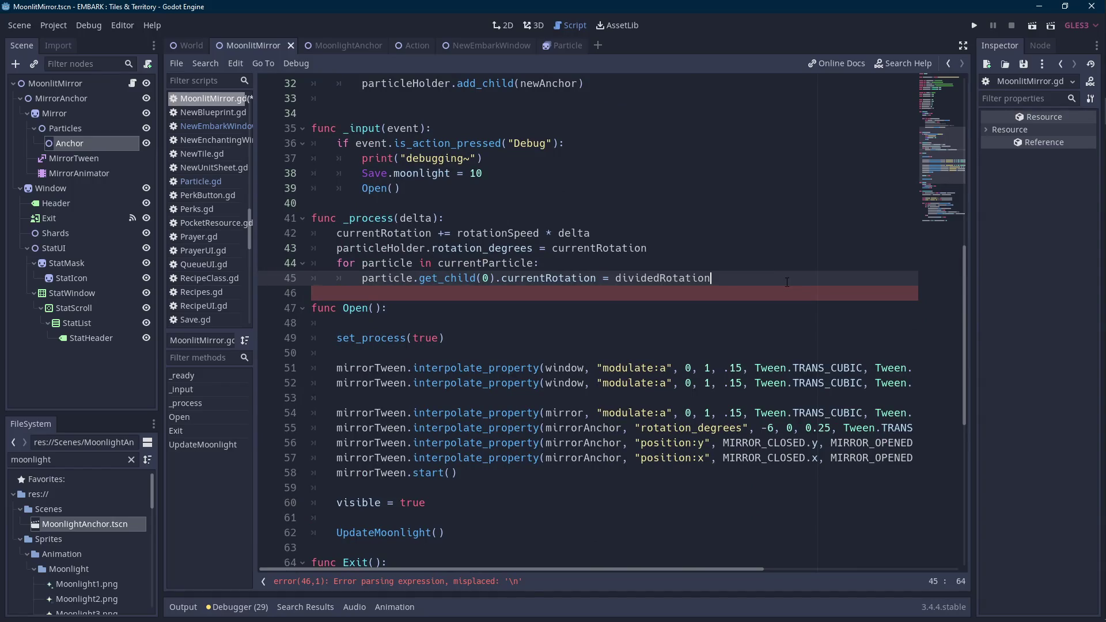
{"action": "key", "text": "Up"}
{"action": "key", "text": "ctrl+Left"}
{"action": "key", "text": "ctrl+Left"}
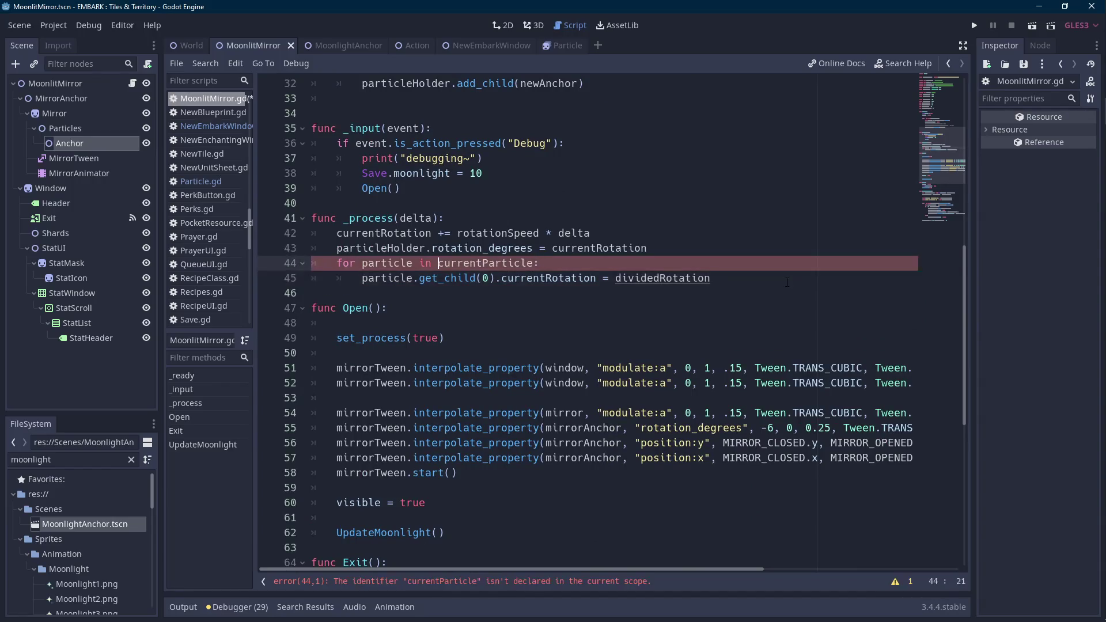
- Add a 'for i in range(visibleParticles.size()):' loop above the old particle loop
{"action": "key", "text": "Home"}
{"action": "key", "text": "Return"}
{"action": "key", "text": "Up"}
{"action": "type", "text": "for"}
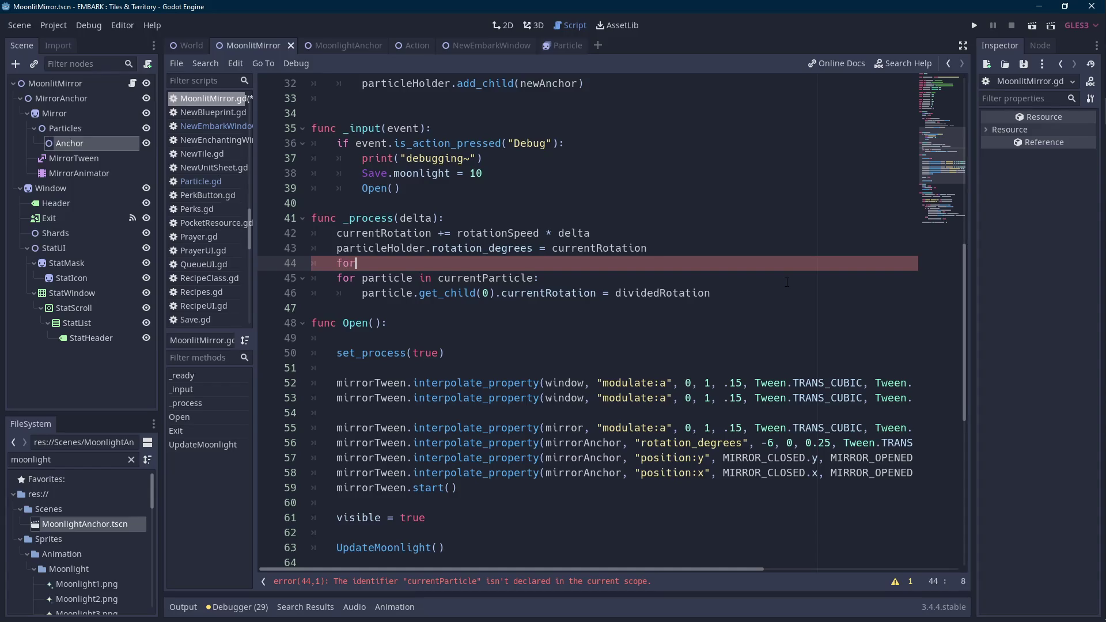
{"action": "type", "text": " i in range"}
{"action": "type", "text": "(currentParticle."}
{"action": "type", "text": "siz"}
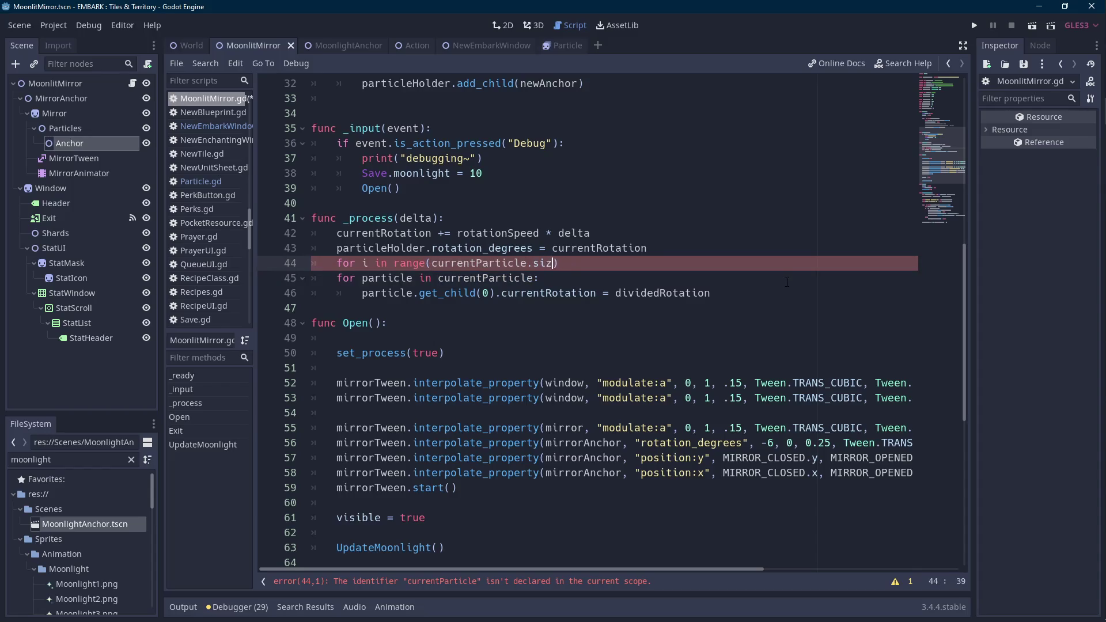
{"action": "type", "text": "e"}
{"action": "key", "text": "ctrl+shift+Left"}
{"action": "key", "text": "ctrl+shift+Left"}
{"action": "key", "text": "ctrl+shift+Left"}
{"action": "type", "text": "cu"}
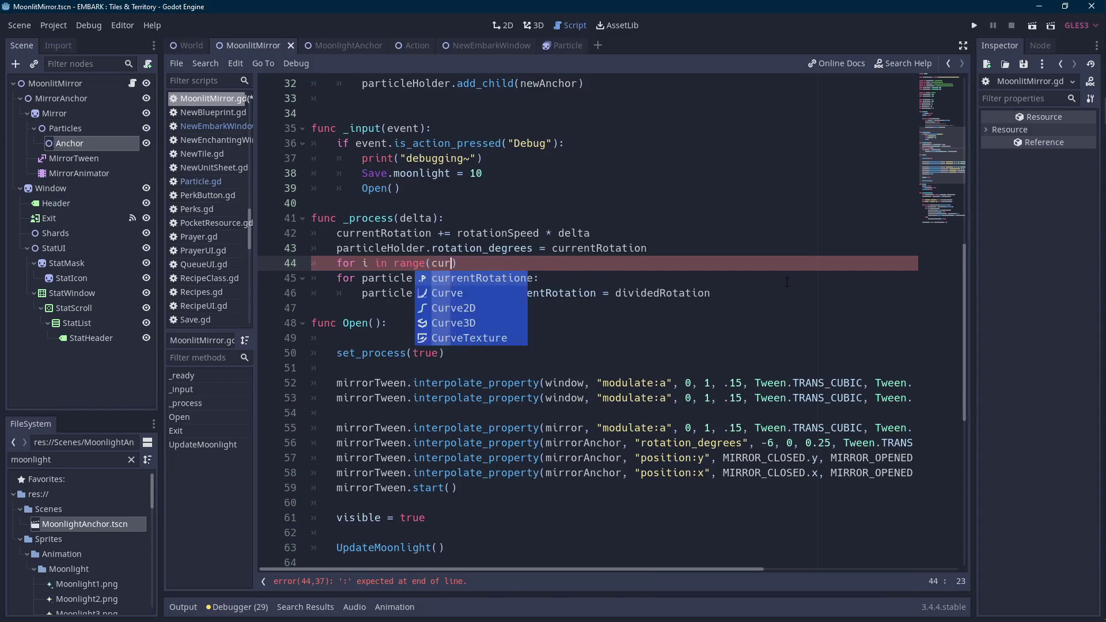
{"action": "key", "text": "BackSpace"}
{"action": "key", "text": "BackSpace"}
{"action": "type", "text": "visibleParticles."}
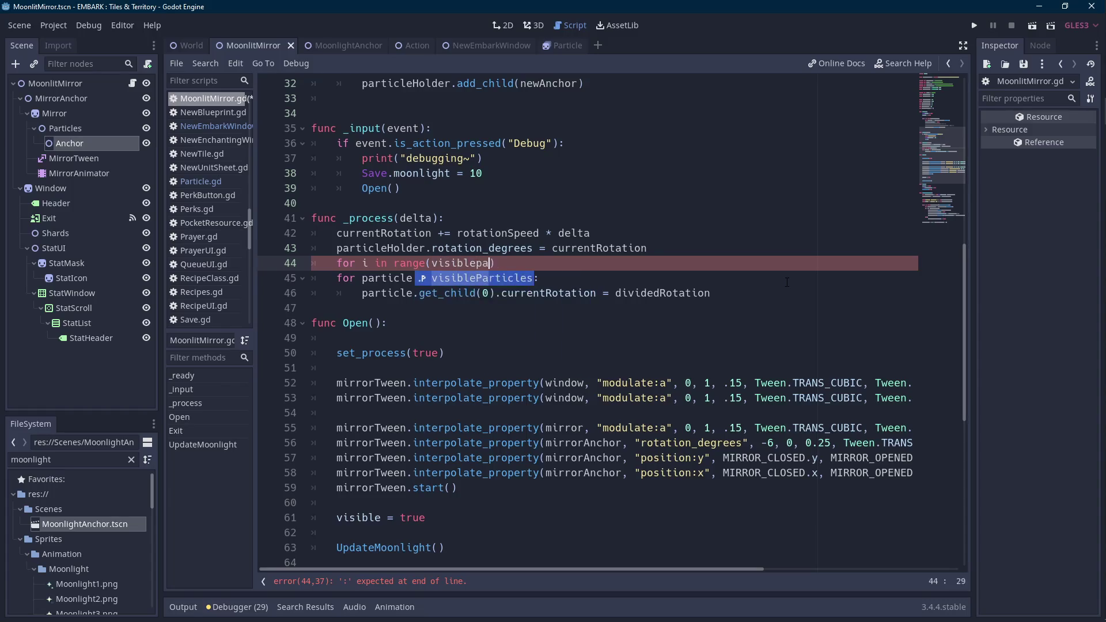
{"action": "type", "text": "size()"}
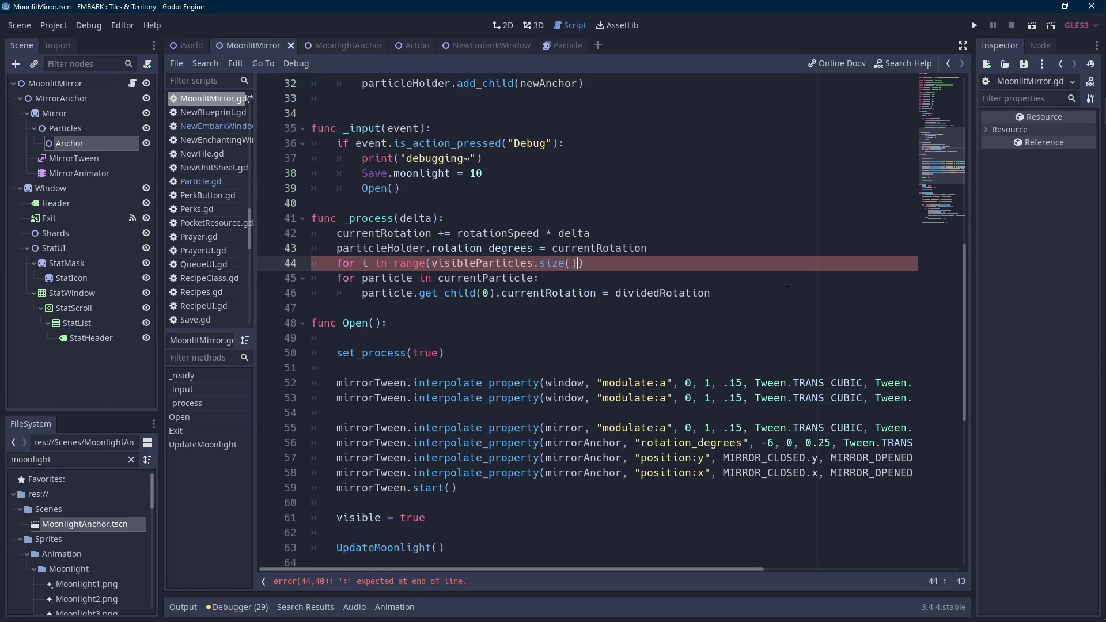
{"action": "key", "text": "ctrl+Left"}
{"action": "key", "text": "ctrl+Left"}
{"action": "key", "text": "ctrl+Left"}
{"action": "key", "text": "End"}
{"action": "type", "text": ":"}
{"action": "key", "text": "Return"}
- Set visibleParticles[i].rotation_degrees = dividedRotation + currentRotation and delete the old particle loop
{"action": "type", "text": "var current"}
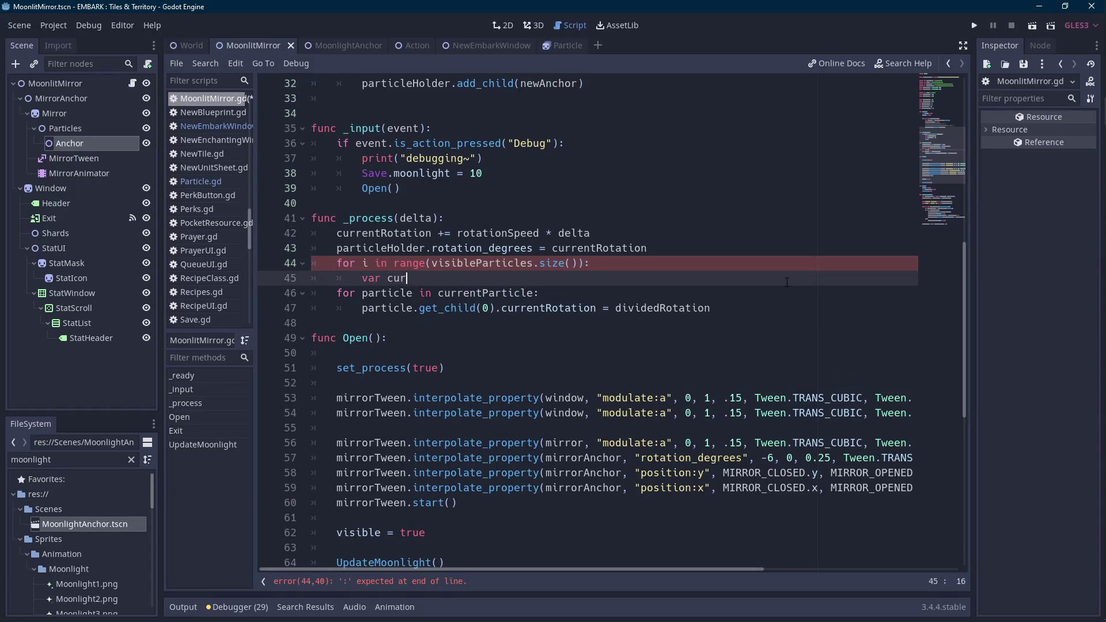
{"action": "key", "text": "ctrl+shift+Left"}
{"action": "key", "text": "ctrl+shift+Left"}
{"action": "type", "text": "visibleParticles."}
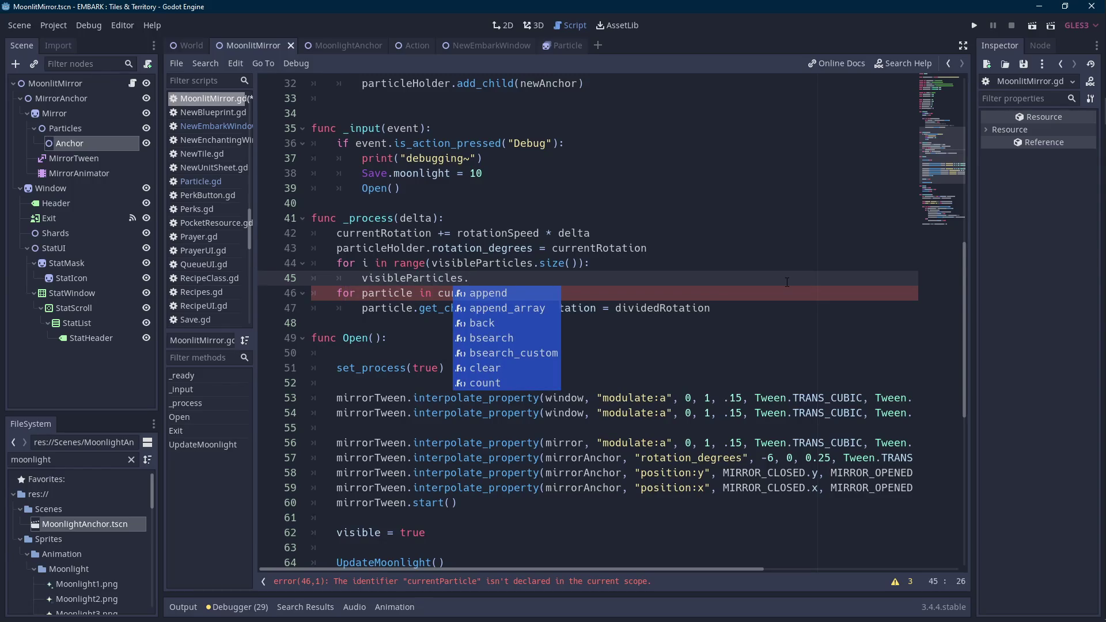
{"action": "type", "text": "get"}
{"action": "key", "text": "BackSpace"}
{"action": "key", "text": "BackSpace"}
{"action": "key", "text": "BackSpace"}
{"action": "type", "text": "[i].currentRotation"}
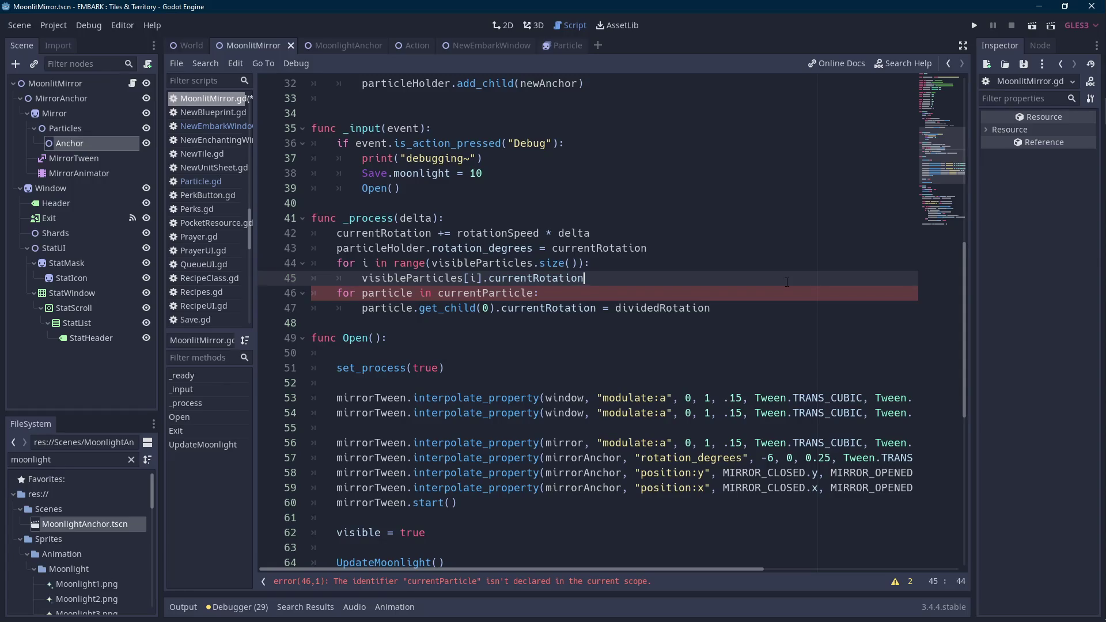
{"action": "key", "text": "ctrl+shift+Left"}
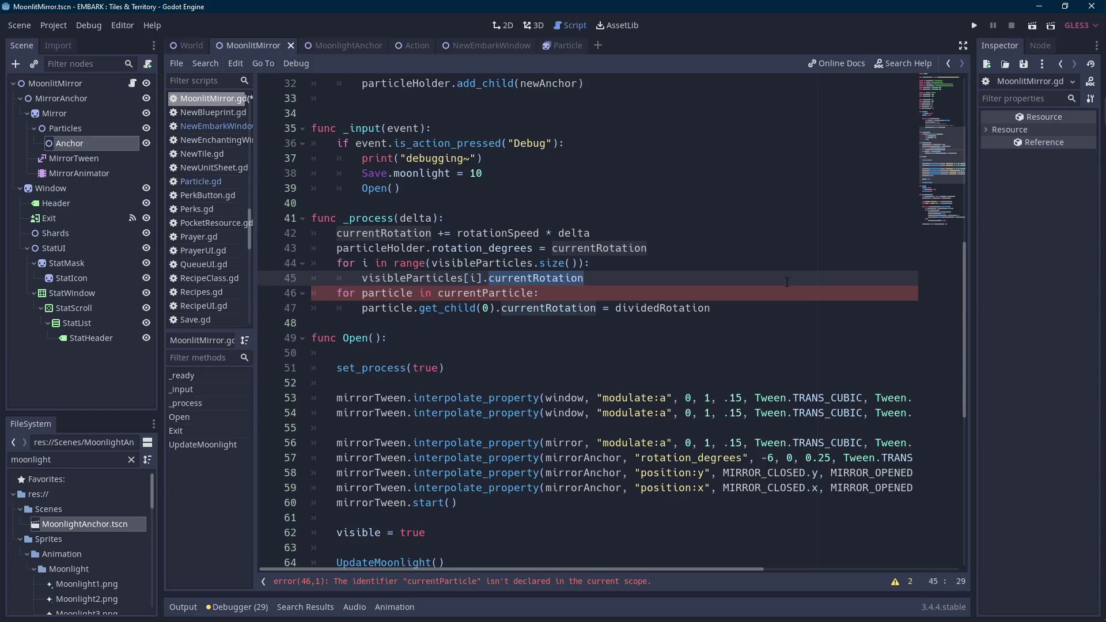
{"action": "type", "text": "r"}
{"action": "type", "text": "otation_"}
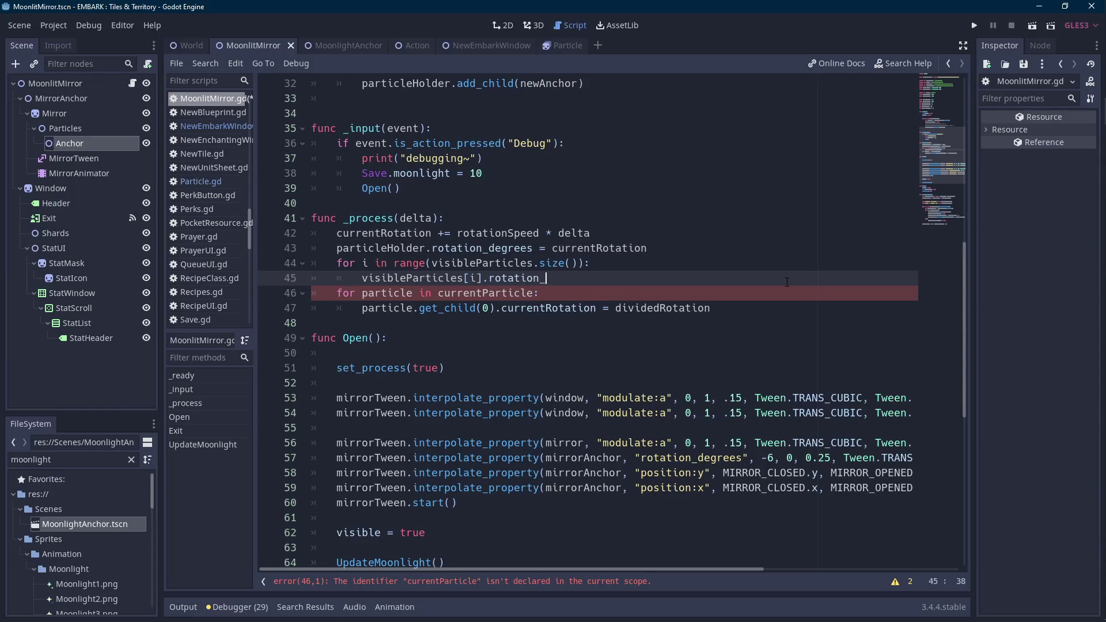
{"action": "type", "text": "degrees = "}
{"action": "type", "text": "dividedRotation "}
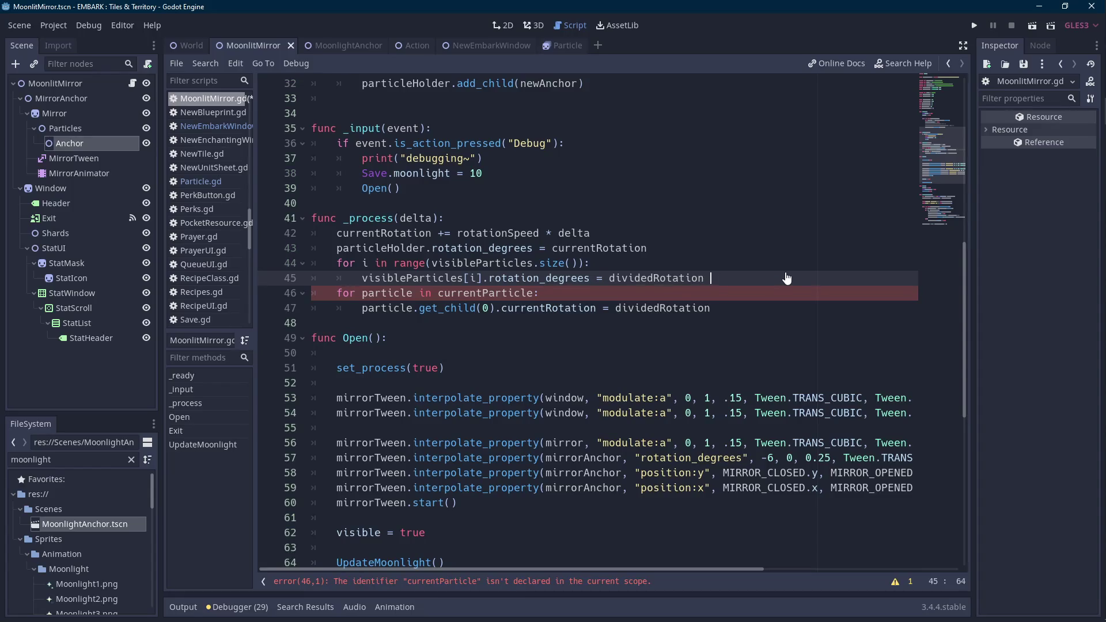
{"action": "type", "text": "+ "}
{"action": "type", "text": "currentr"}
{"action": "key", "text": "Return"}
{"action": "key", "text": "shift+Down"}
{"action": "key", "text": "shift+Down"}
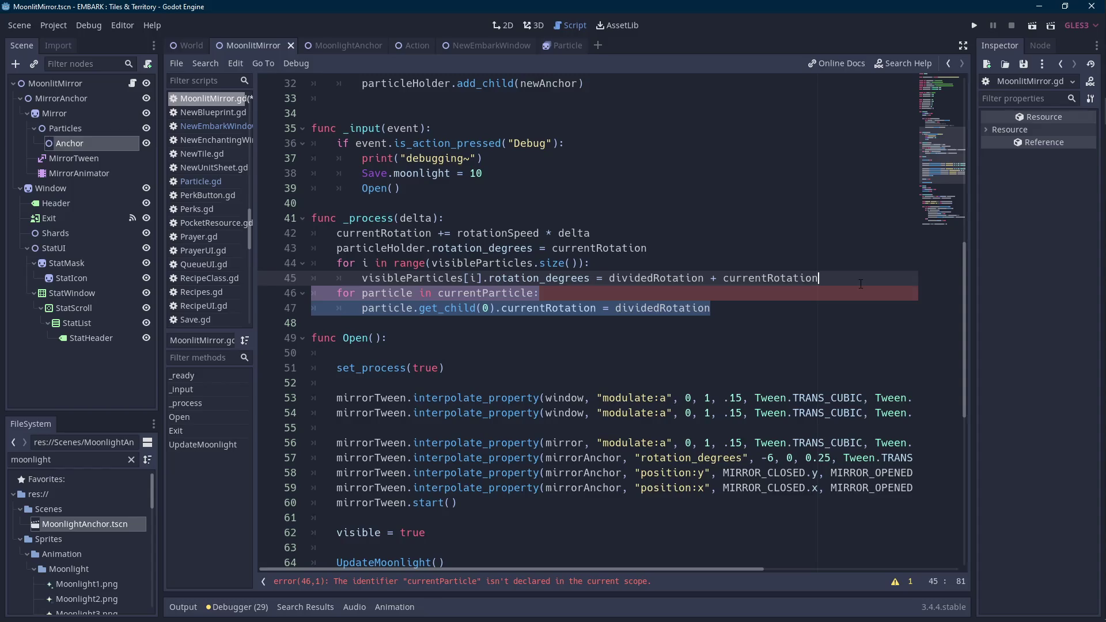
{"action": "key", "text": "Delete"}
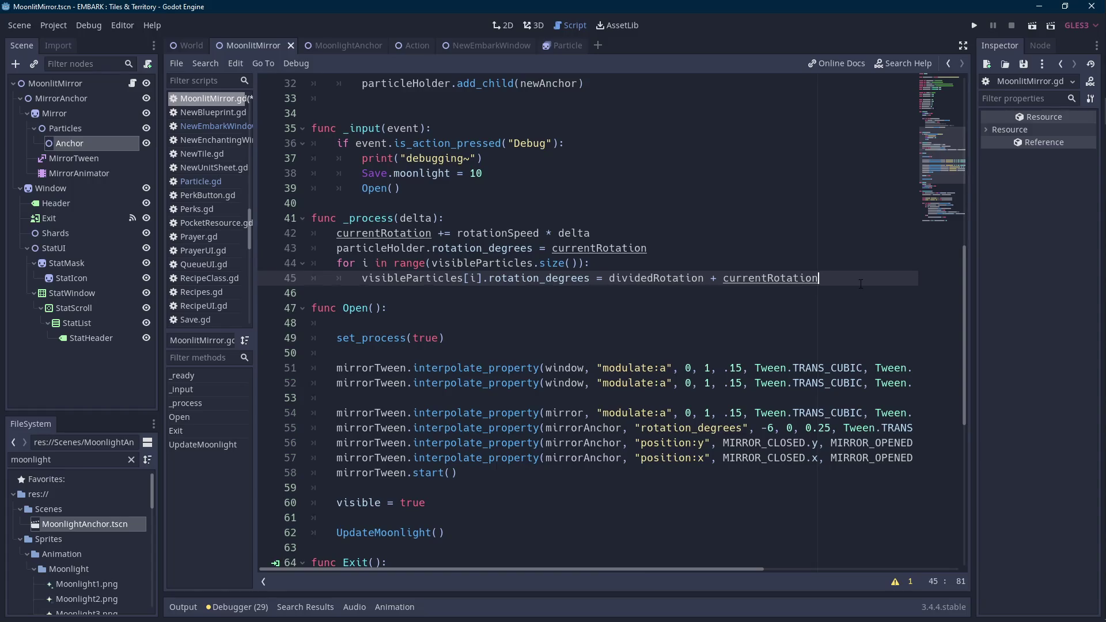
- Negate both terms to -dividedRotation + -currentRotation, save the script and run the scene
{"action": "key", "text": "ctrl+Left"}
{"action": "type", "text": "-"}
{"action": "key", "text": "ctrl+Left"}
{"action": "type", "text": "-"}
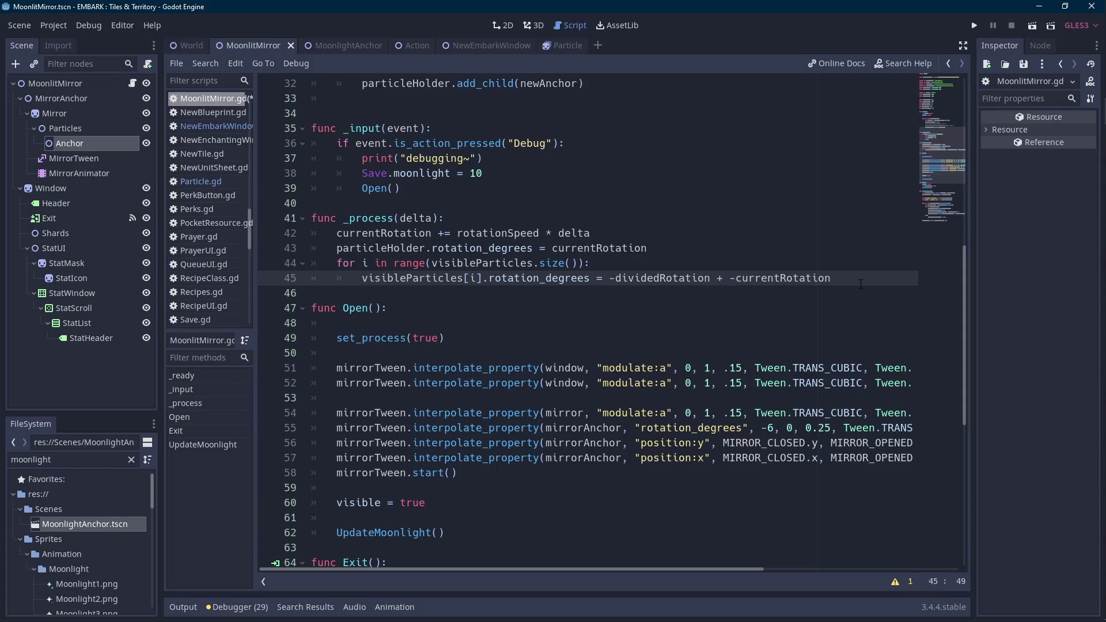
{"action": "key", "text": "ctrl+s"}
{"action": "left_click", "coordinate": [1032, 25]}
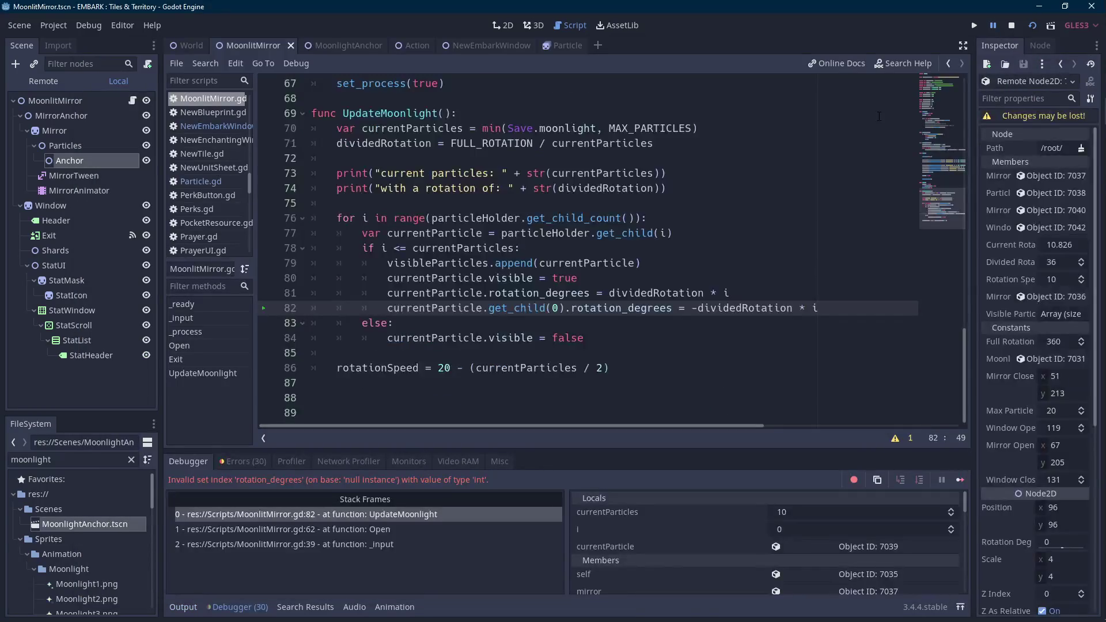
- Inspect the line 82 rotation_degrees error and dividedRotation's value, then switch to the 2D view
{"action": "double_click", "coordinate": [629, 308]}
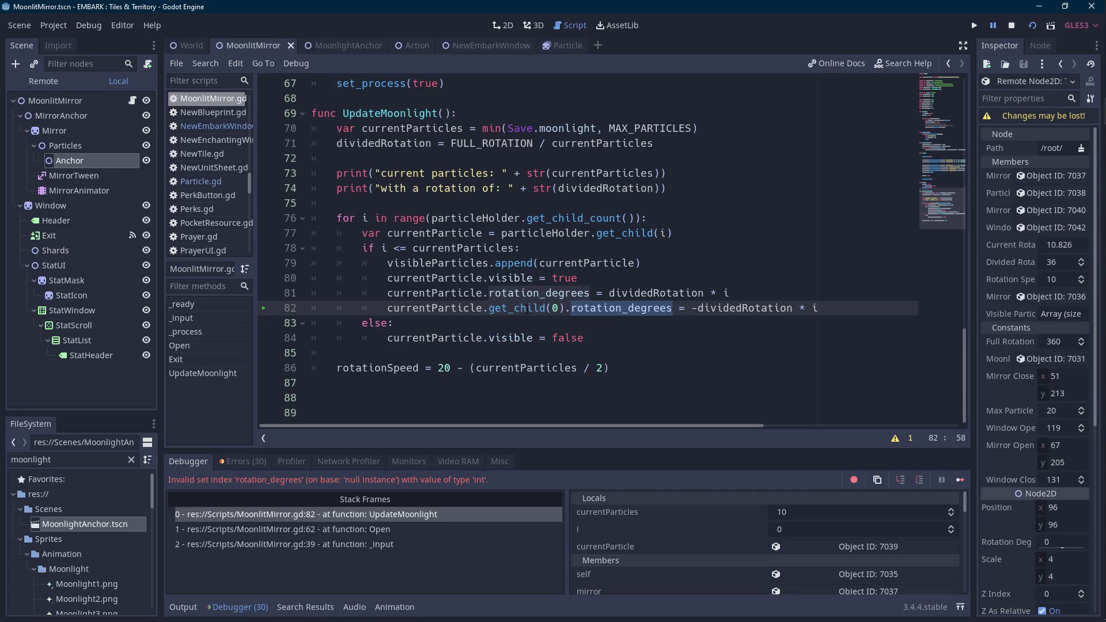
{"action": "mouse_move", "coordinate": [733, 310]}
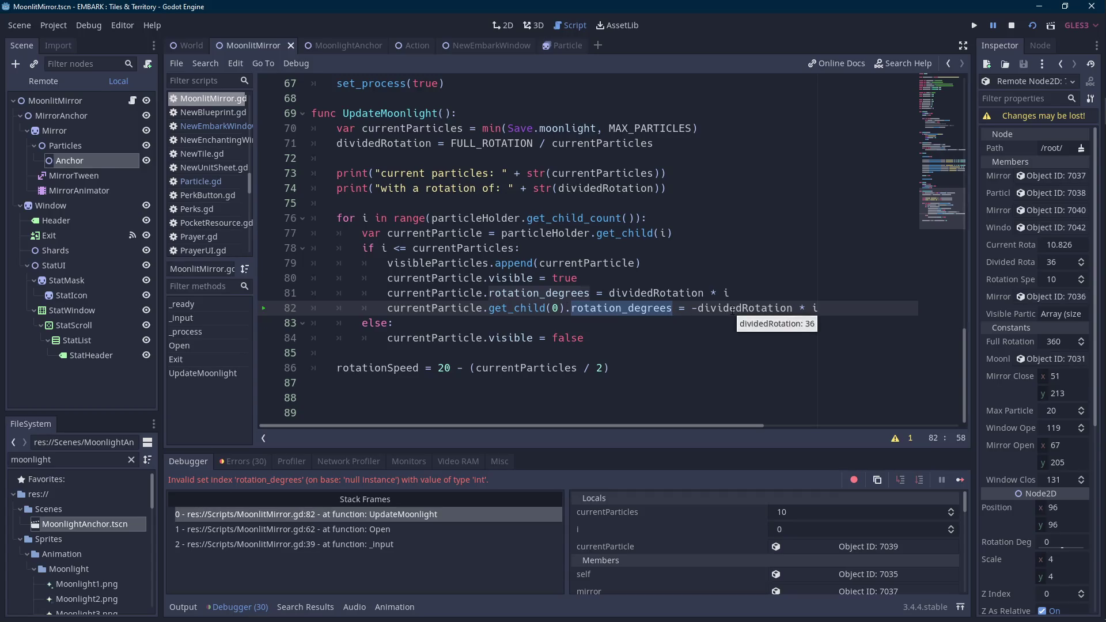
{"action": "double_click", "coordinate": [439, 305]}
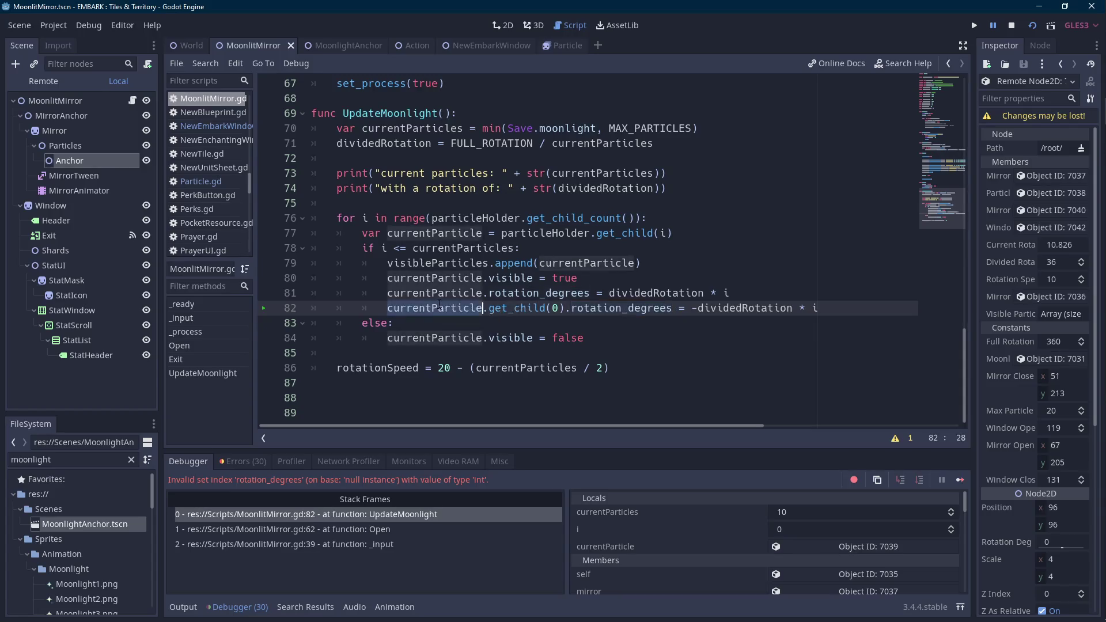
{"action": "left_click", "coordinate": [349, 46]}
{"action": "left_click", "coordinate": [254, 46]}
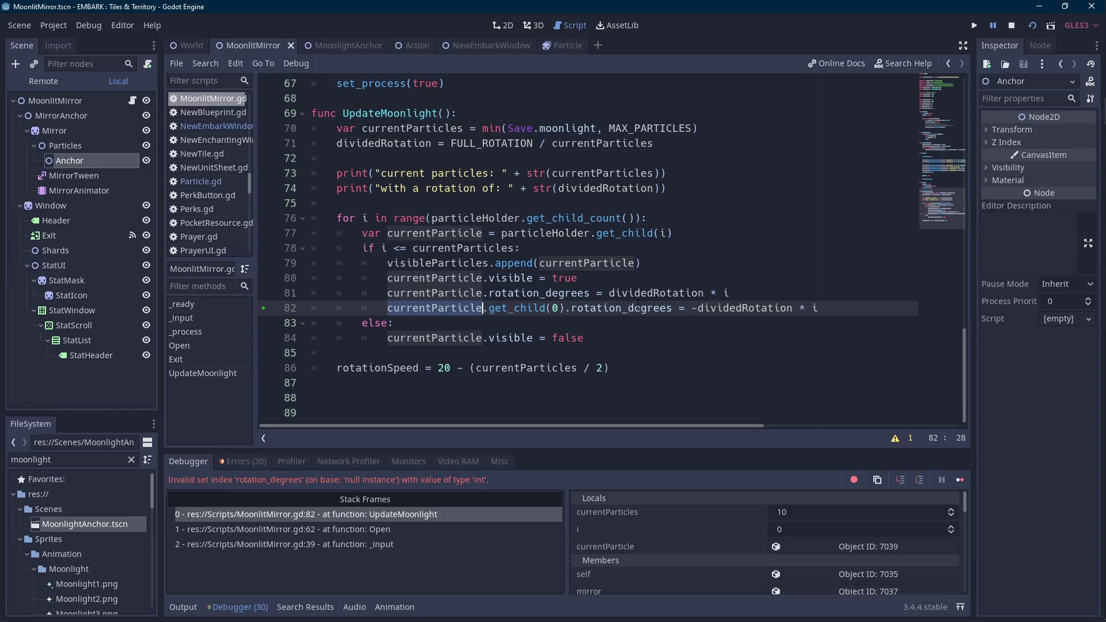
{"action": "left_click", "coordinate": [794, 309]}
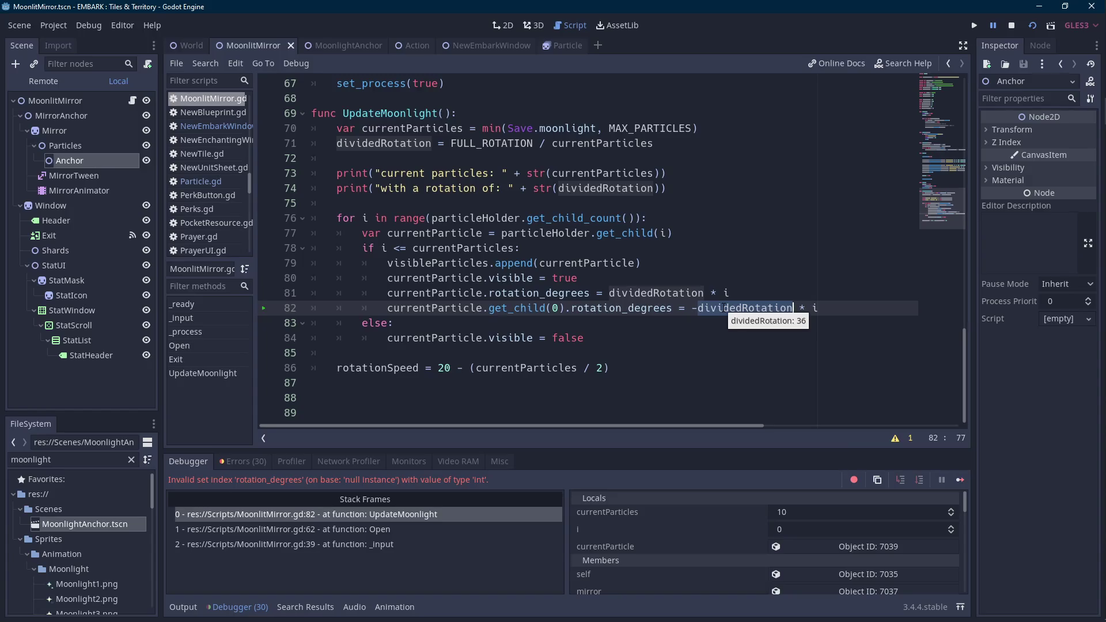
{"action": "double_click", "coordinate": [633, 308]}
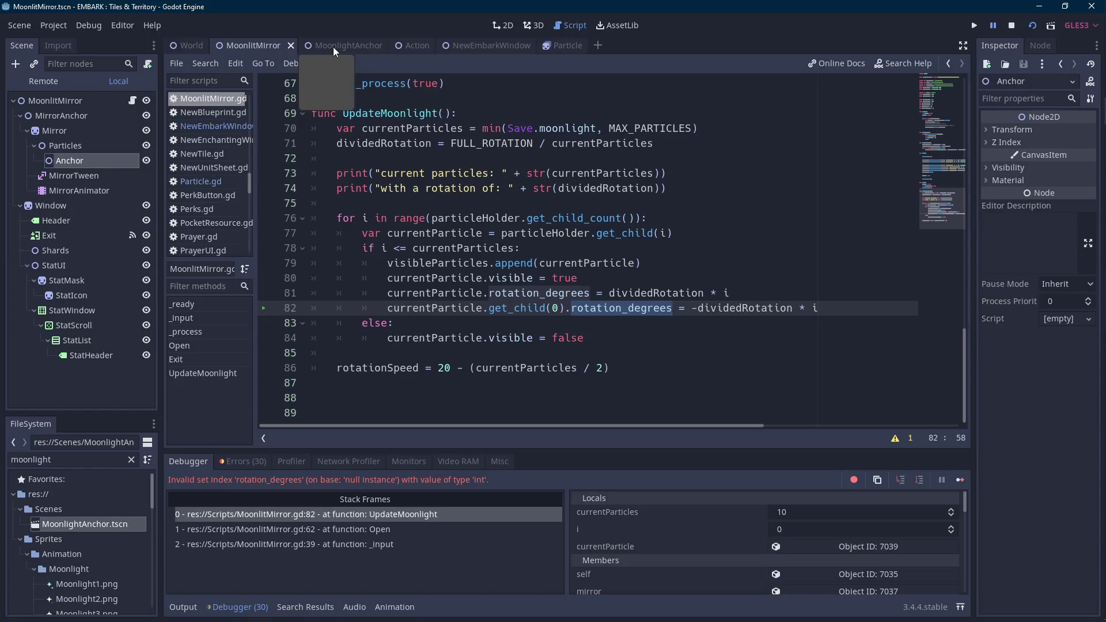
{"action": "key", "text": "ctrl+F1"}
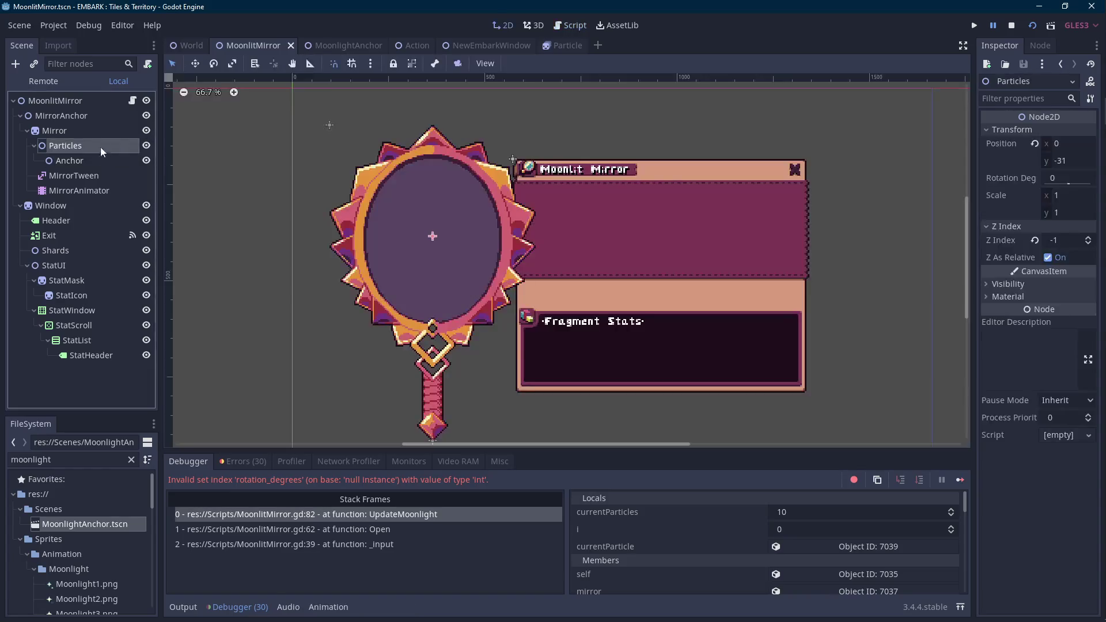
- Delete the Anchor node from the scene tree
{"action": "right_click", "coordinate": [83, 160]}
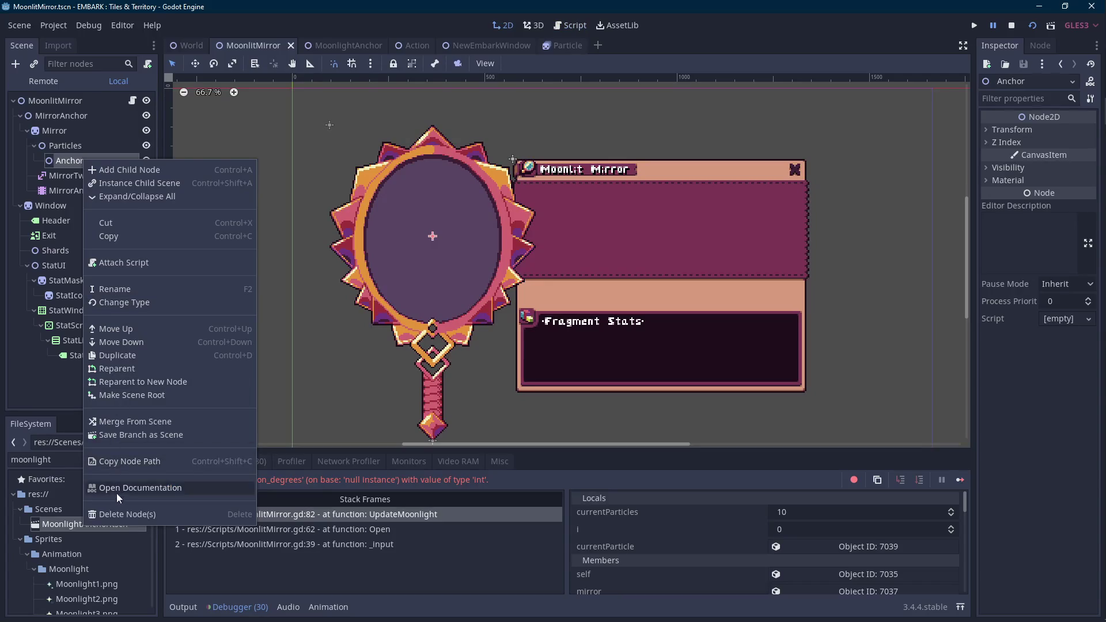
{"action": "left_click", "coordinate": [119, 514]}
{"action": "left_click", "coordinate": [528, 328]}
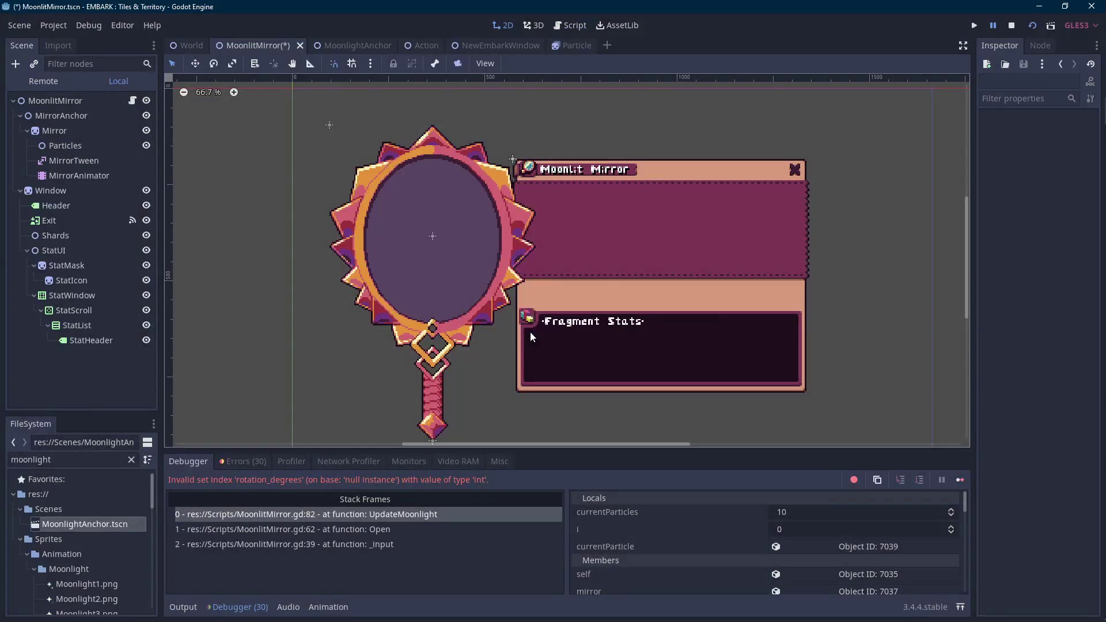
- In MoonlitMirror.gd, delete the two commented-out newAnchor rotation lines from the _ready loop
{"action": "left_click", "coordinate": [131, 100]}
{"action": "scroll", "coordinate": [577, 259], "scroll_direction": "up", "scroll_amount": 9}
{"action": "scroll", "coordinate": [425, 348], "scroll_direction": "up", "scroll_amount": 4}
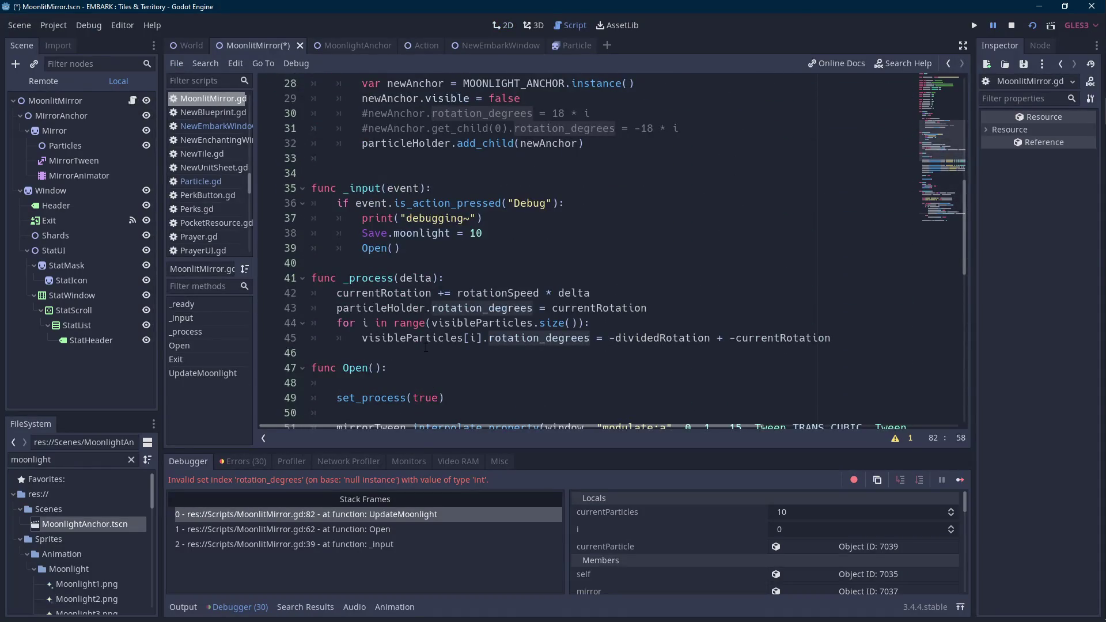
{"action": "scroll", "coordinate": [426, 348], "scroll_direction": "up", "scroll_amount": 9}
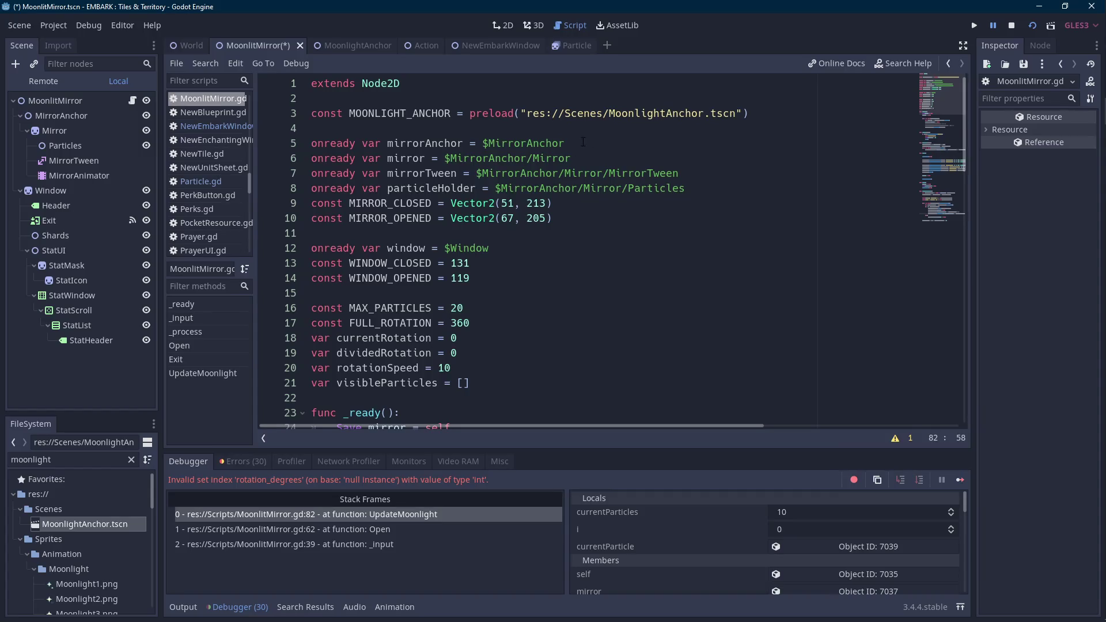
{"action": "left_click", "coordinate": [578, 157]}
{"action": "double_click", "coordinate": [436, 189]}
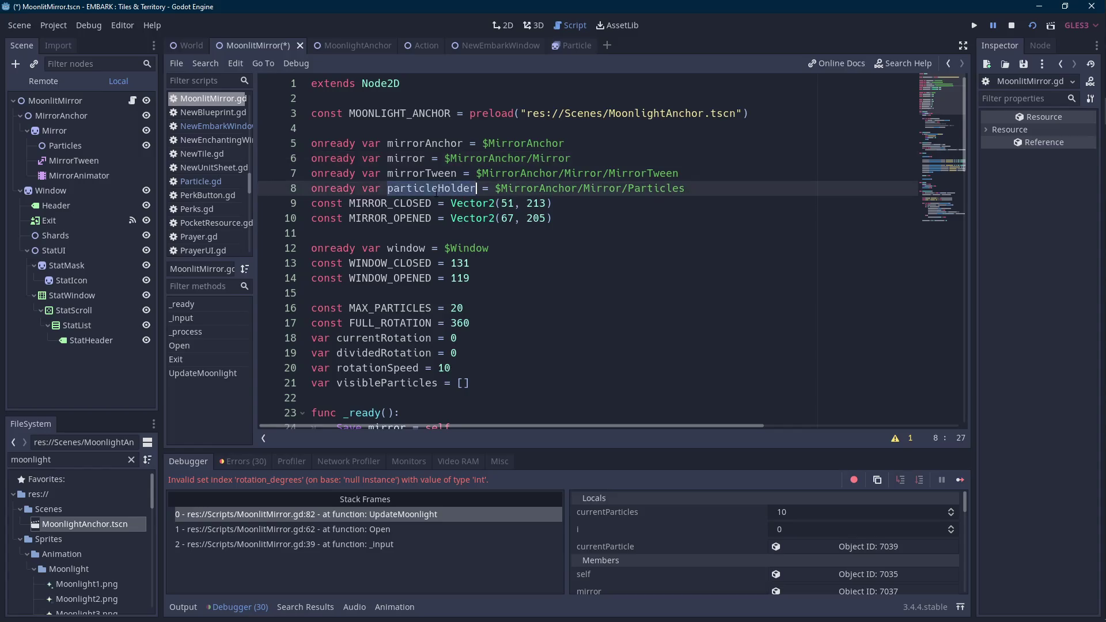
{"action": "scroll", "coordinate": [437, 191], "scroll_direction": "down", "scroll_amount": 9}
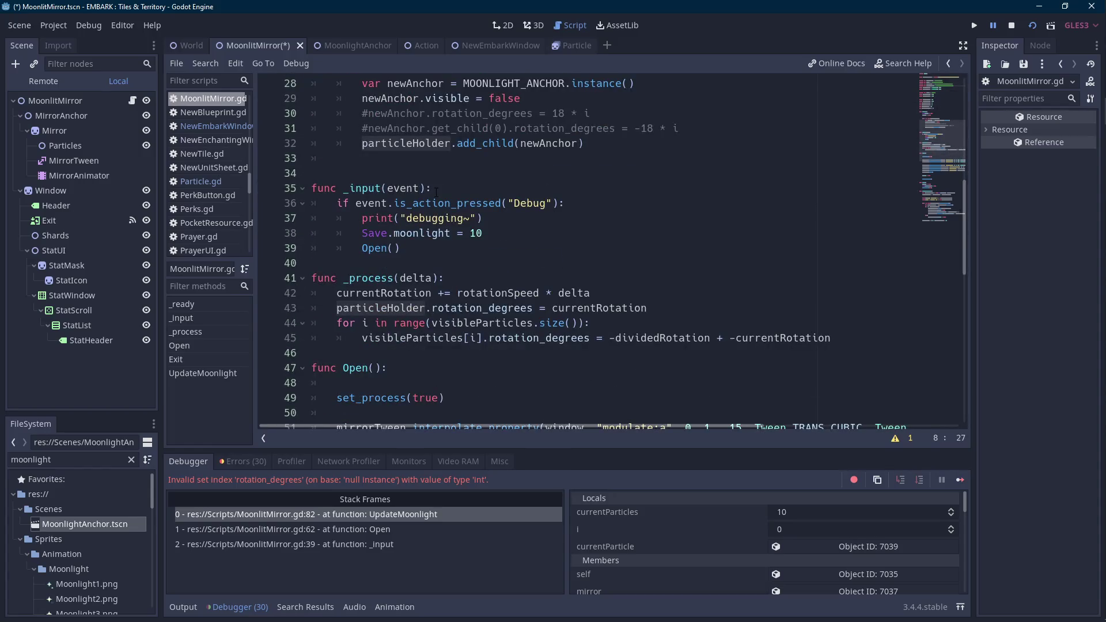
{"action": "scroll", "coordinate": [452, 187], "scroll_direction": "up", "scroll_amount": 2}
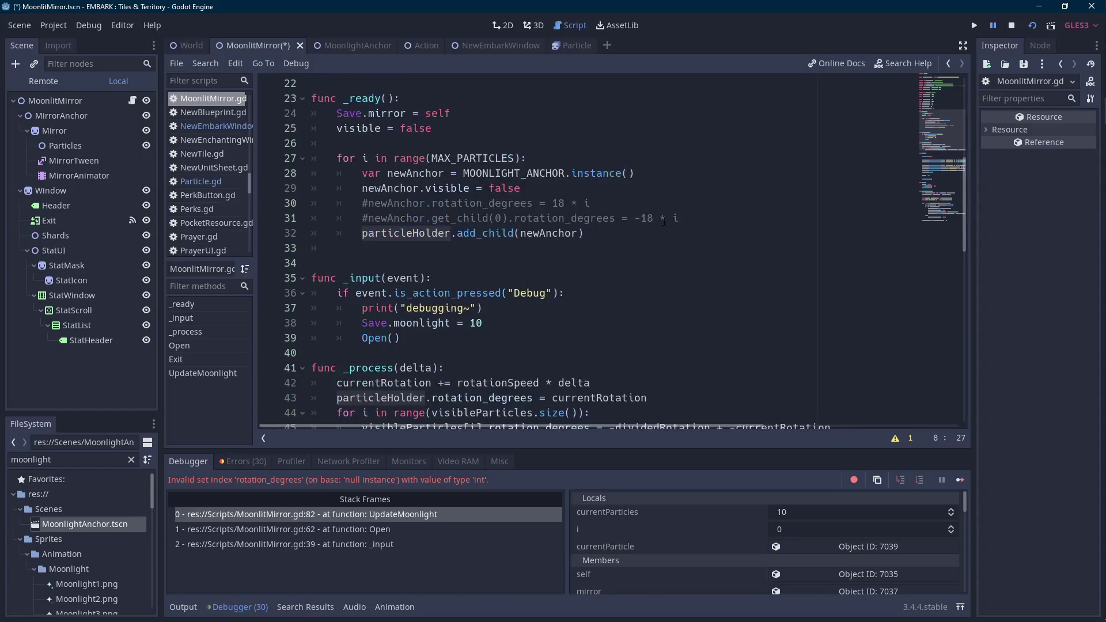
{"action": "left_click_drag", "start_coordinate": [680, 219], "coordinate": [671, 188]}
{"action": "key", "text": "BackSpace"}
{"action": "left_click", "coordinate": [665, 215]}
- Collapse the Debugger panel, highlight currentParticle in UpdateMoonlight, and stop the previous run
{"action": "scroll", "coordinate": [664, 214], "scroll_direction": "down", "scroll_amount": 4}
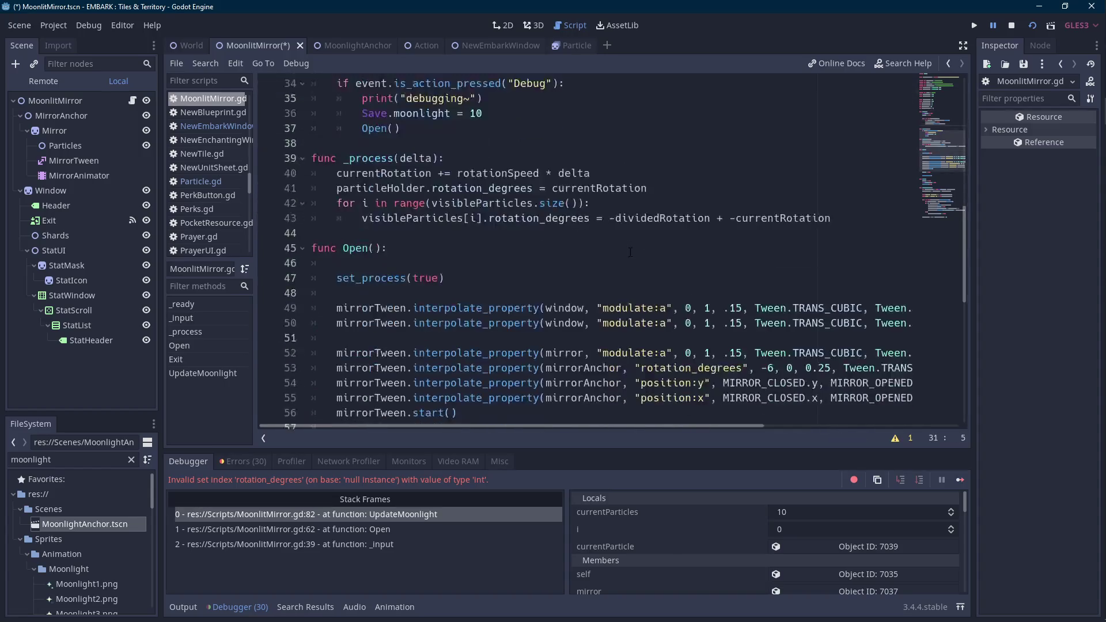
{"action": "left_click", "coordinate": [238, 607]}
{"action": "scroll", "coordinate": [431, 518], "scroll_direction": "down", "scroll_amount": 7}
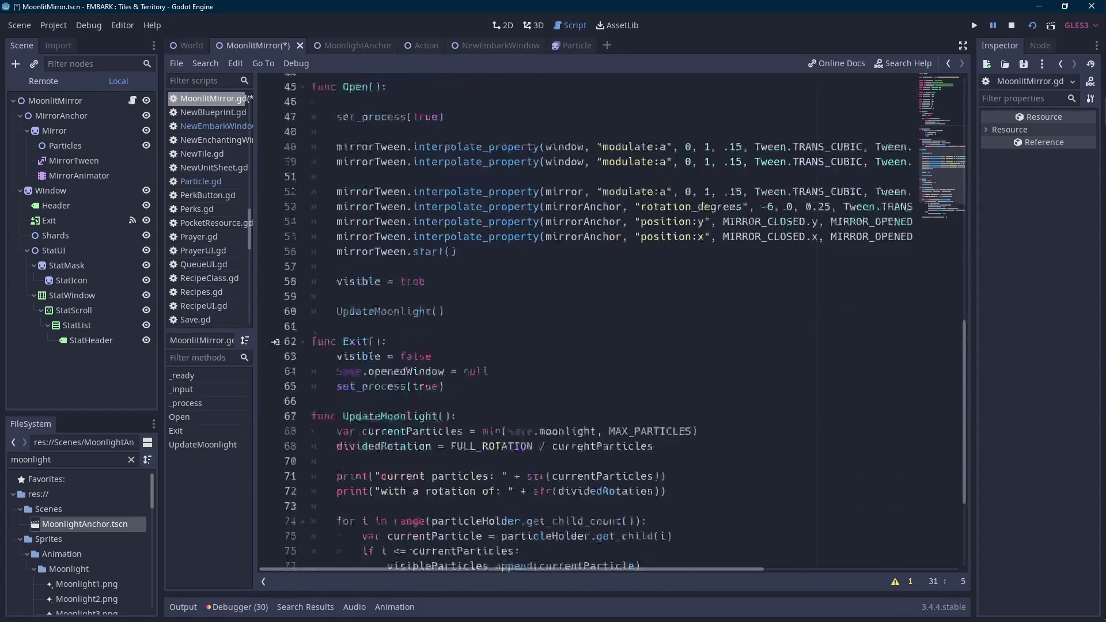
{"action": "double_click", "coordinate": [458, 433]}
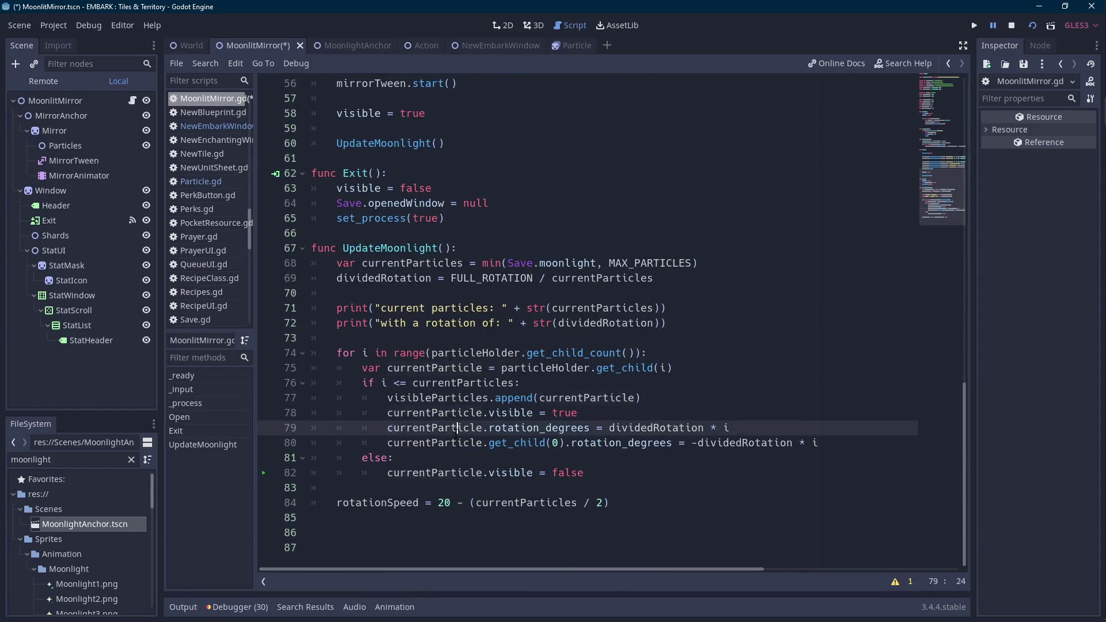
{"action": "left_click", "coordinate": [464, 473]}
- Save and run the scene with F6, see one top-left sparkle, then stop it and hide Output
{"action": "key", "text": "F6"}
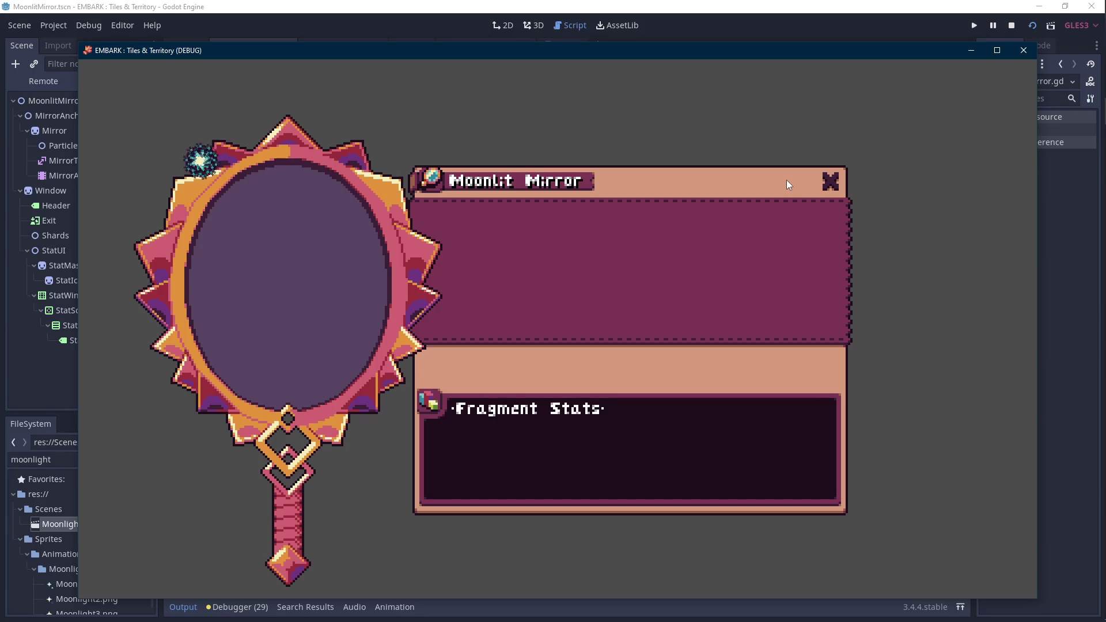
{"action": "left_click", "coordinate": [1013, 26]}
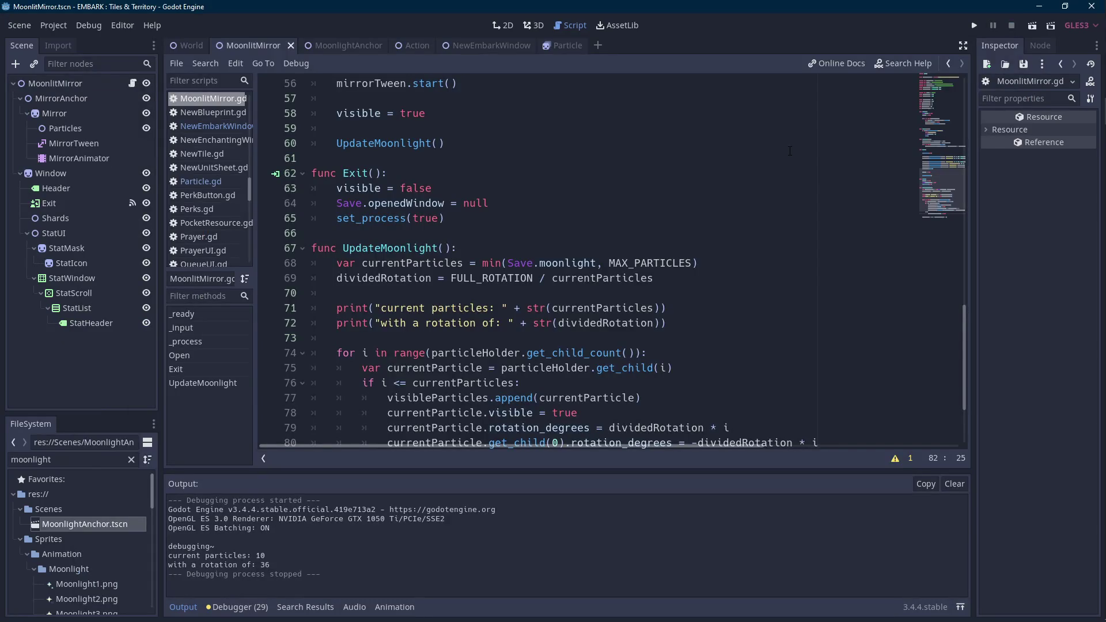
{"action": "left_click", "coordinate": [186, 610]}
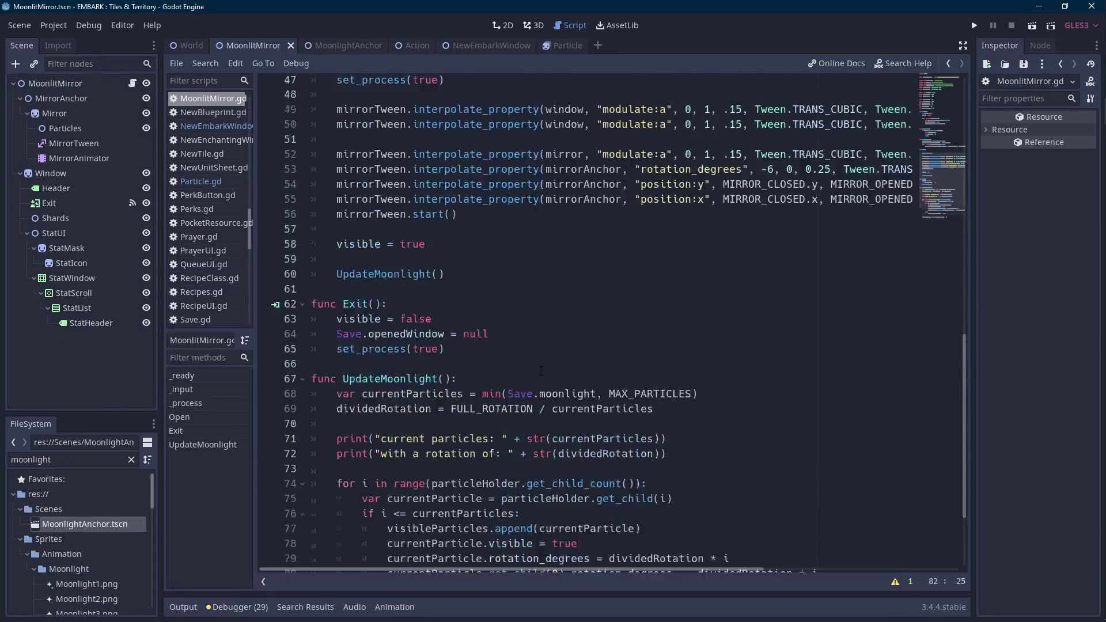
- Insert .get_child(i) after visibleParticles[i] on line 43 and run the scene, which hits a null-instance error
{"action": "scroll", "coordinate": [541, 371], "scroll_direction": "up", "scroll_amount": 3}
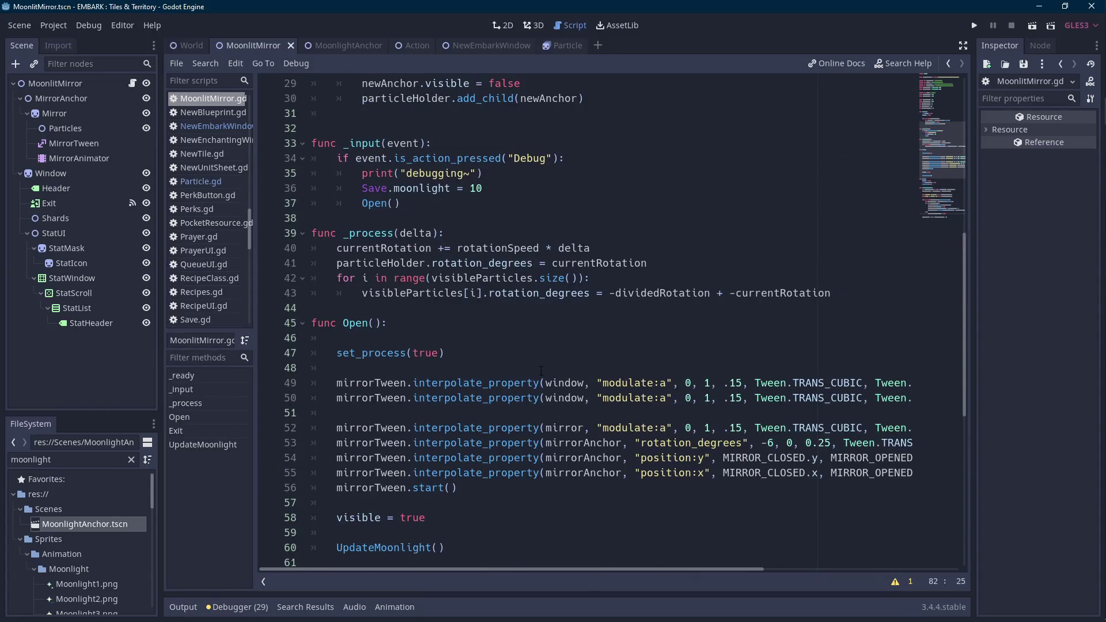
{"action": "double_click", "coordinate": [510, 279]}
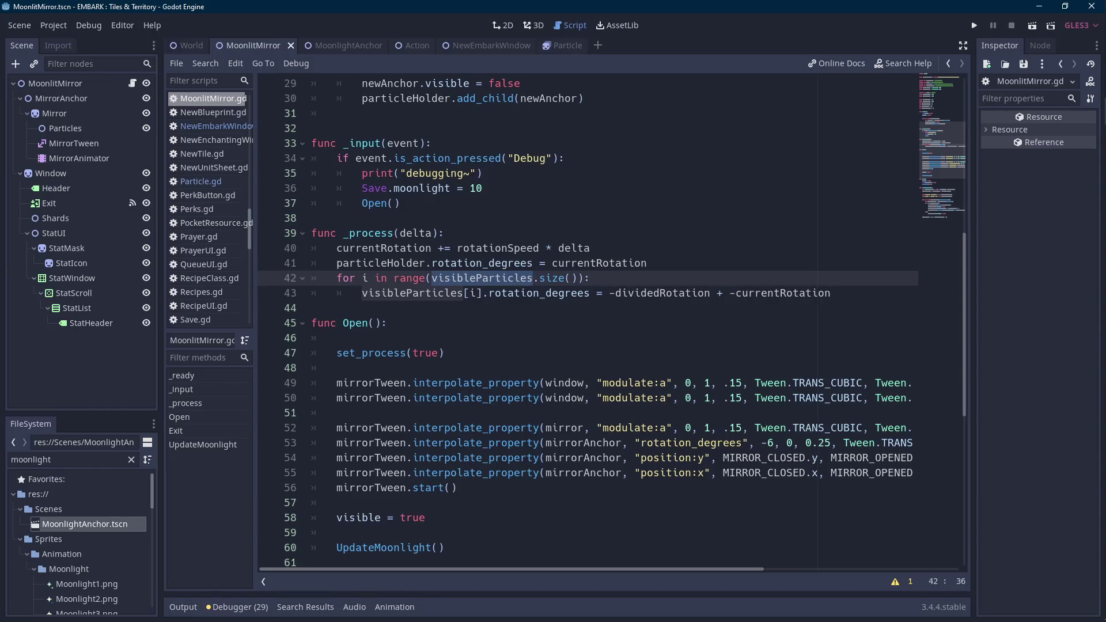
{"action": "left_click", "coordinate": [483, 295]}
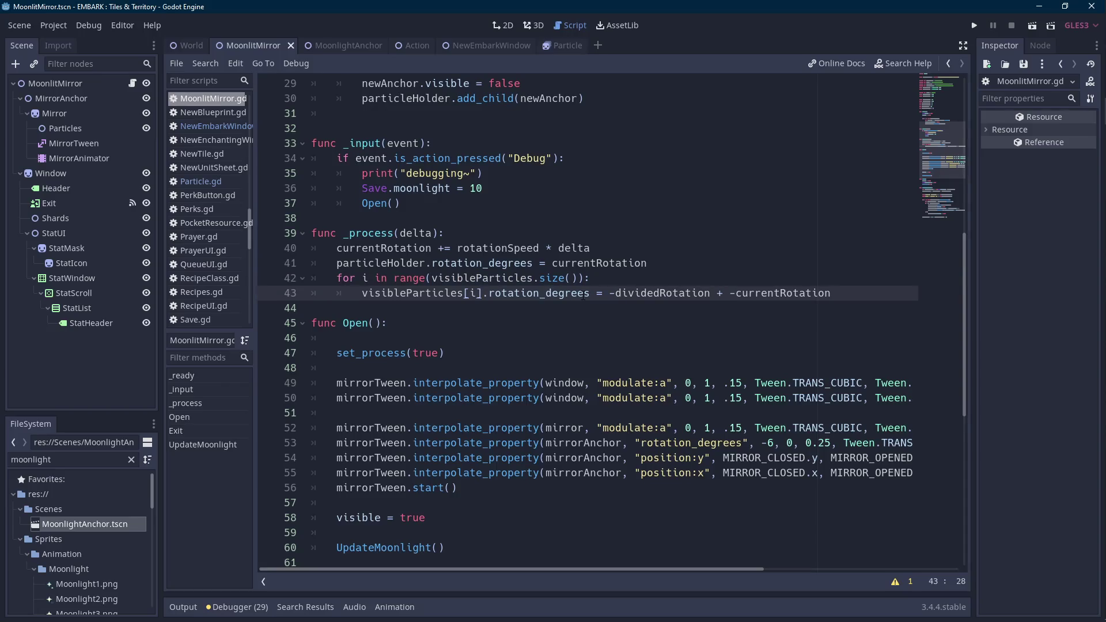
{"action": "type", "text": ".get_child(i).rotat"}
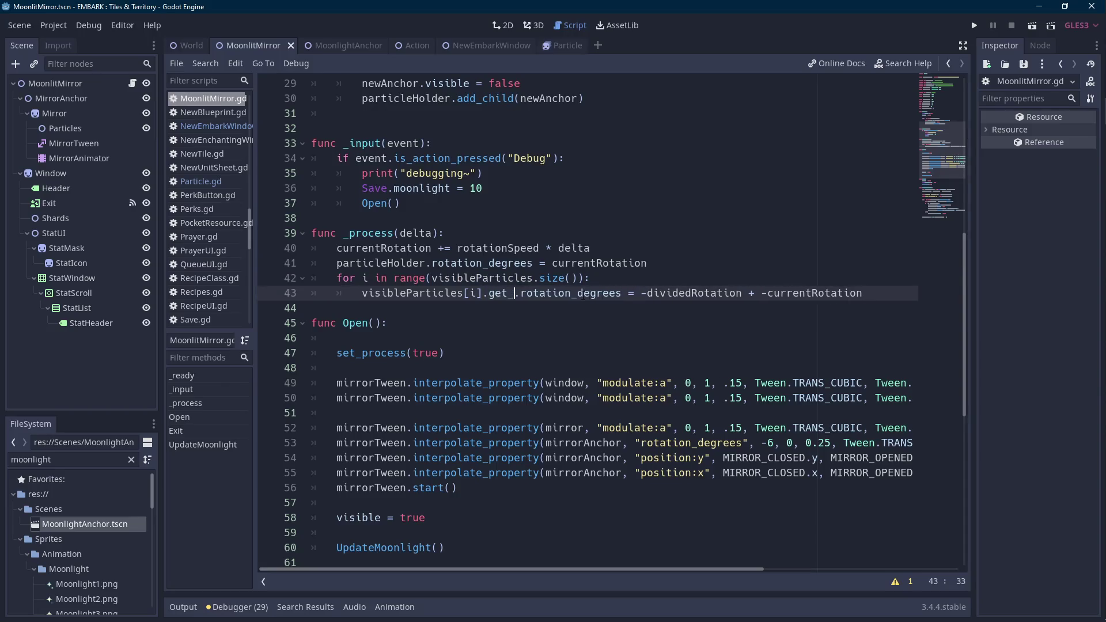
{"action": "type", "text": "i"}
{"action": "left_click", "coordinate": [583, 294]}
{"action": "left_click", "coordinate": [1032, 25]}
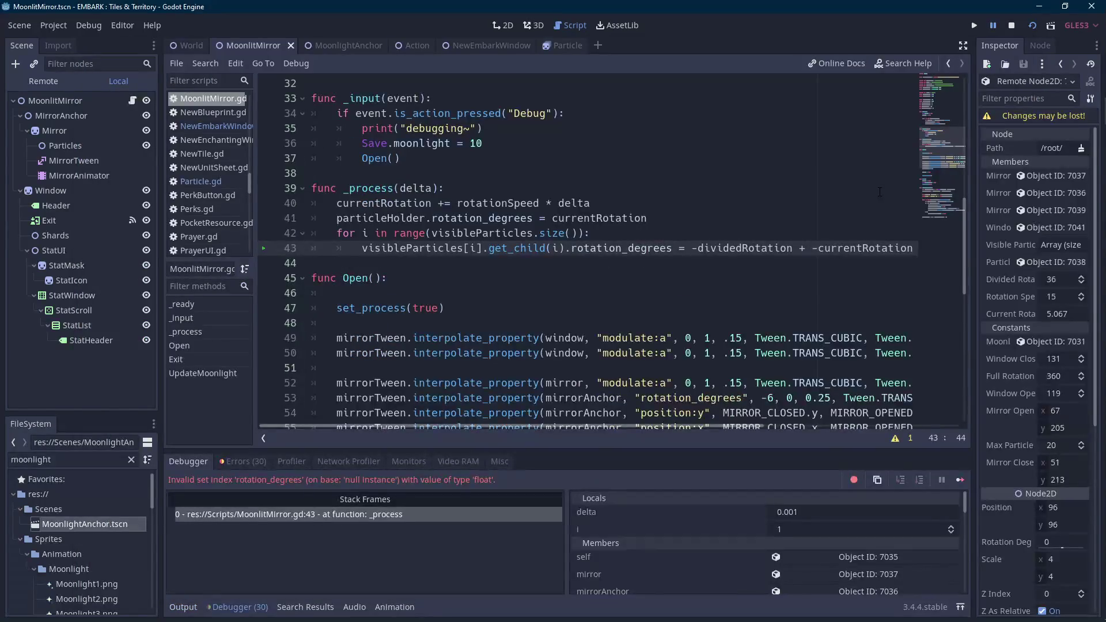
- Change get_child(i) to get_child(0) on line 43, run to see ten sparkles, then stop
{"action": "double_click", "coordinate": [557, 249]}
{"action": "type", "text": "0"}
{"action": "left_click", "coordinate": [1033, 24]}
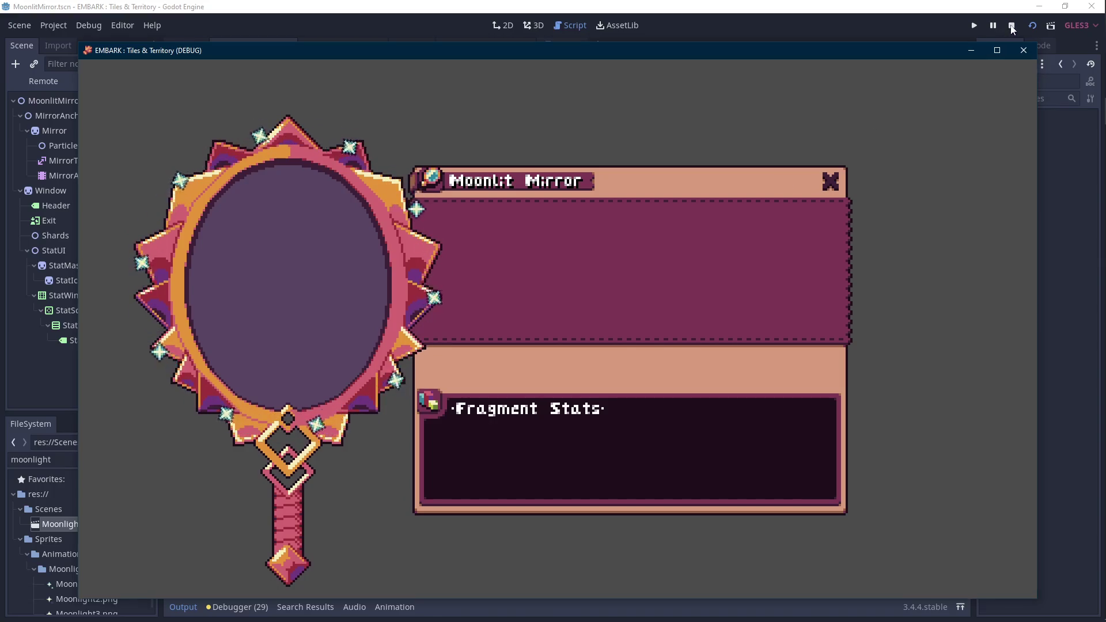
{"action": "left_click", "coordinate": [1024, 50]}
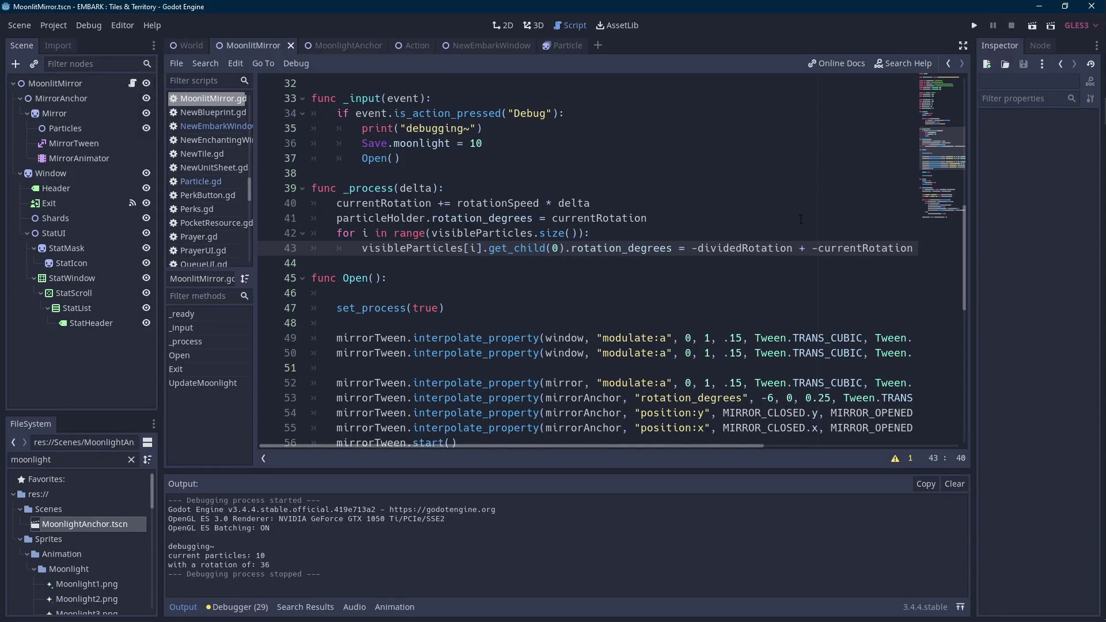
- Rewrite line 43's rotation as (-dividedRotation * i) + -currentRotation and run the scene
{"action": "double_click", "coordinate": [787, 246]}
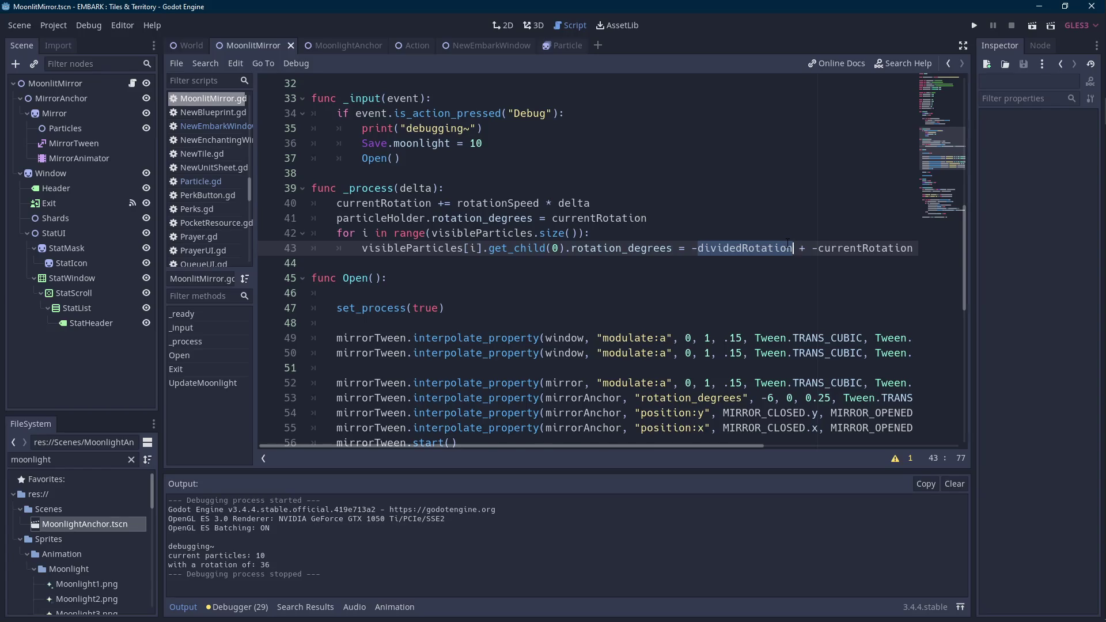
{"action": "scroll", "coordinate": [787, 244], "scroll_direction": "down", "scroll_amount": 10}
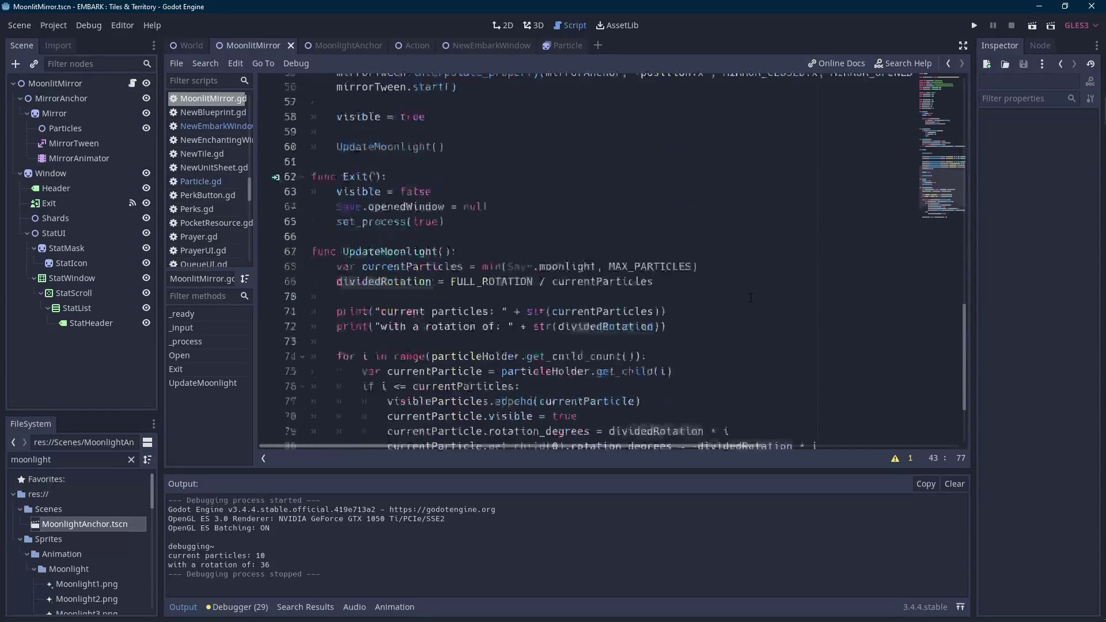
{"action": "scroll", "coordinate": [759, 295], "scroll_direction": "up", "scroll_amount": 10}
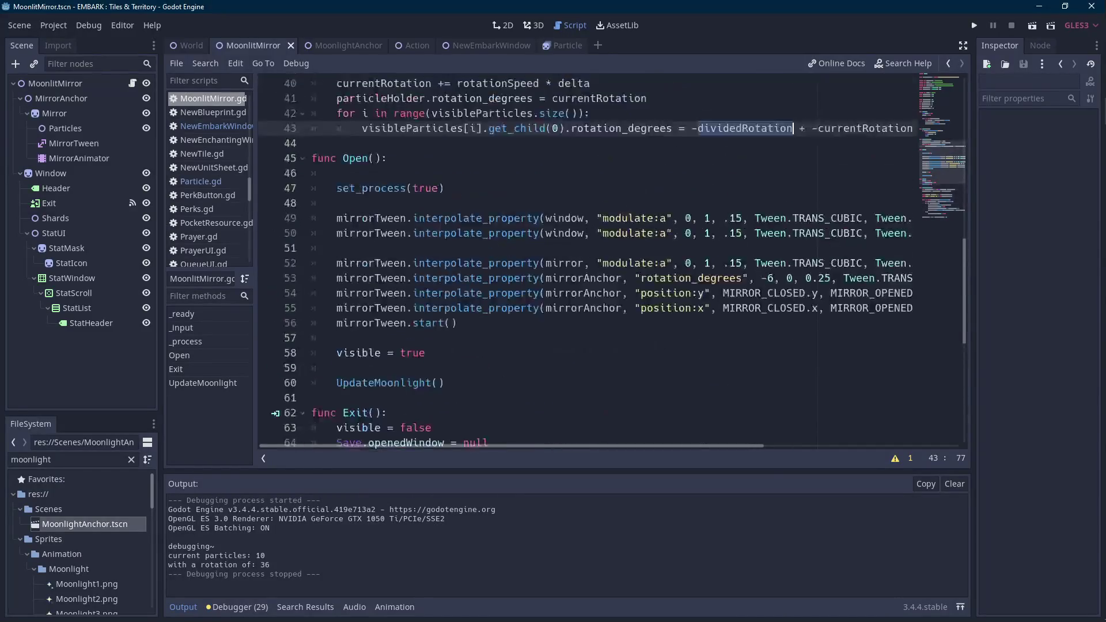
{"action": "left_click_drag", "start_coordinate": [706, 447], "coordinate": [781, 448]}
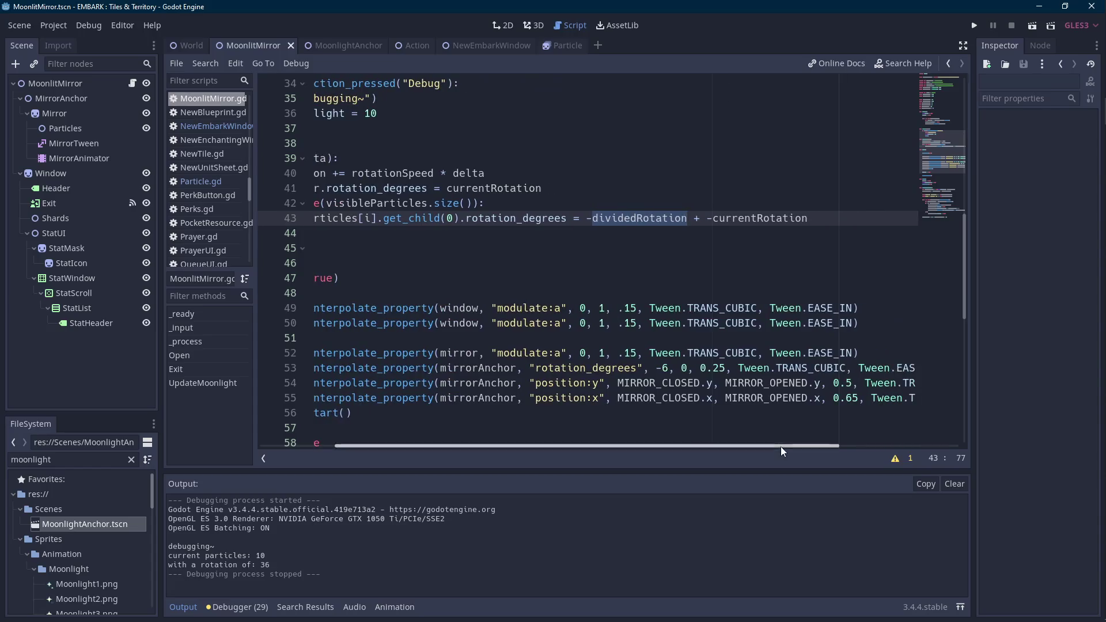
{"action": "left_click", "coordinate": [689, 219]}
{"action": "type", "text": "* i)"}
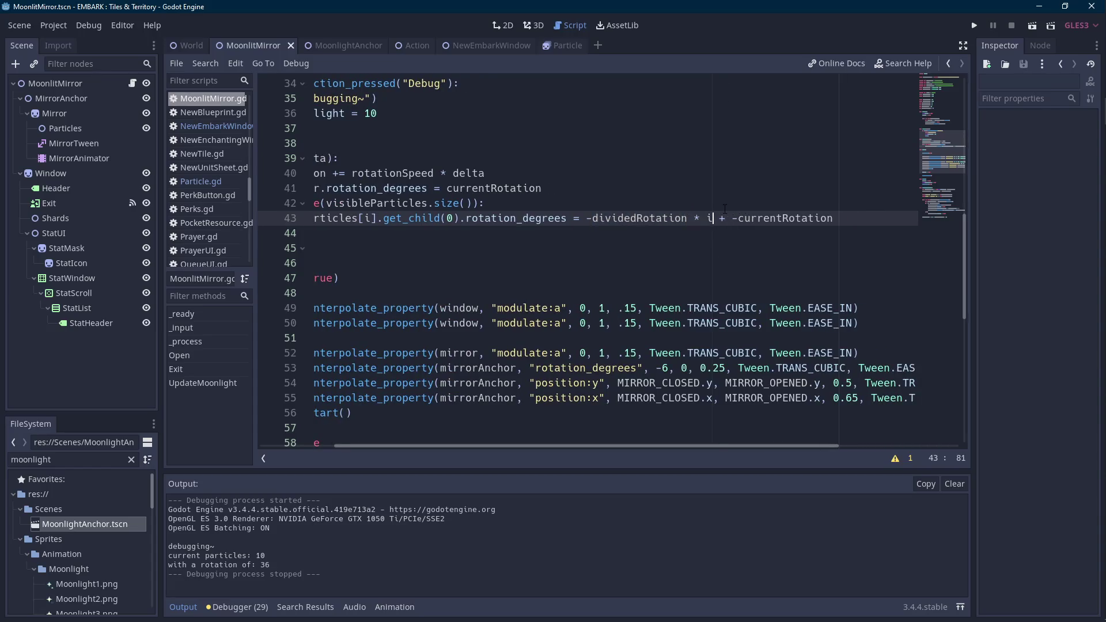
{"action": "key", "text": "ctrl+Left"}
{"action": "key", "text": "ctrl+Left"}
{"action": "key", "text": "Left"}
{"action": "type", "text": "("}
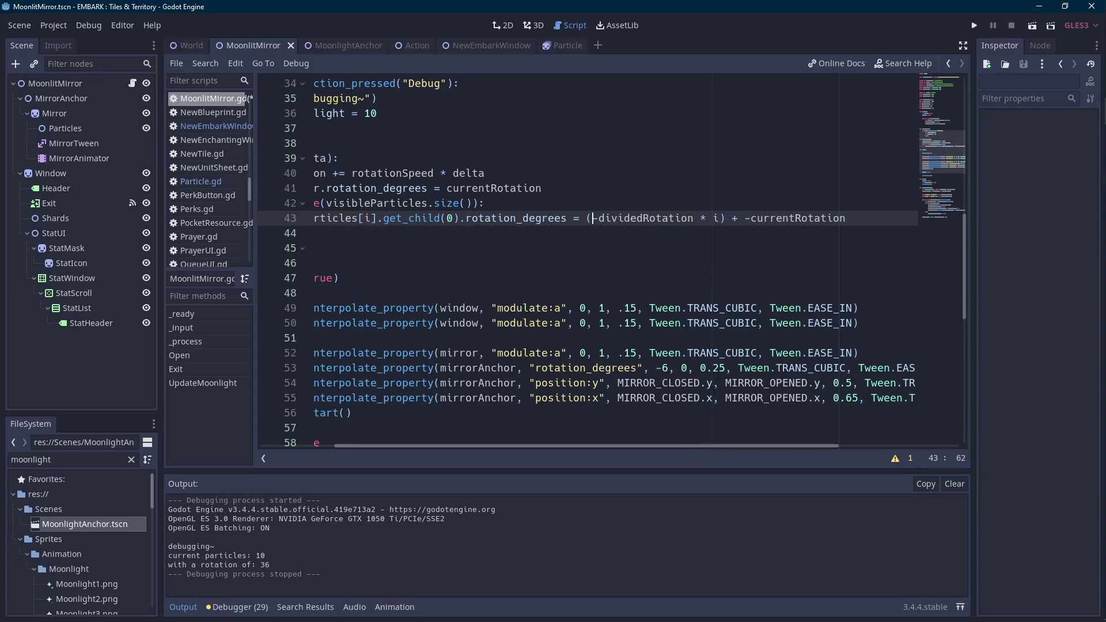
{"action": "left_click_drag", "start_coordinate": [695, 445], "coordinate": [605, 440]}
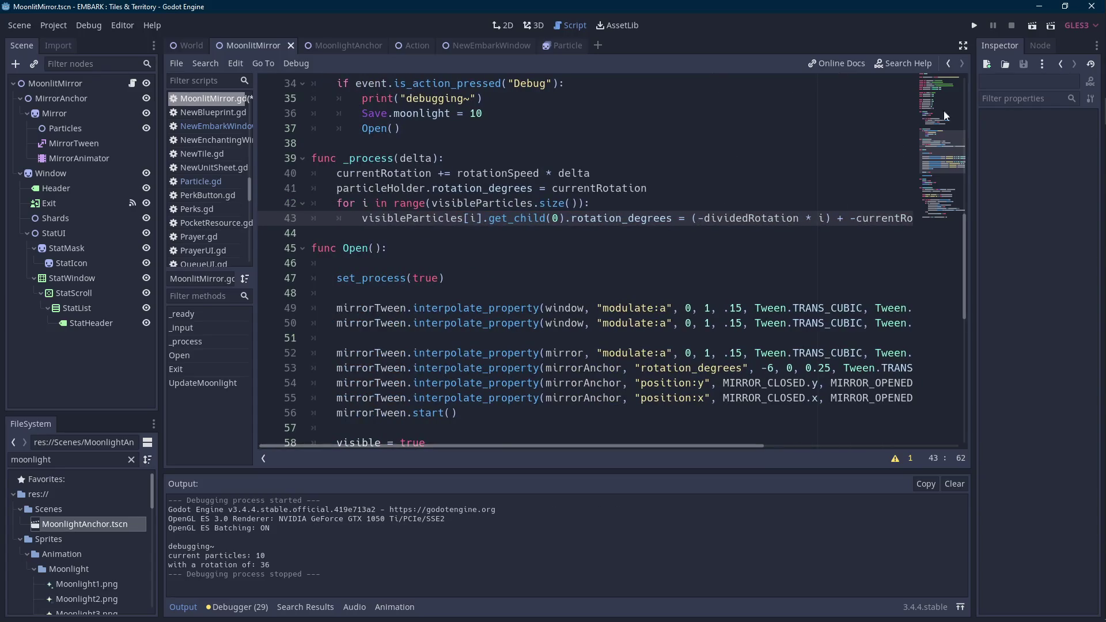
{"action": "left_click", "coordinate": [1032, 26]}
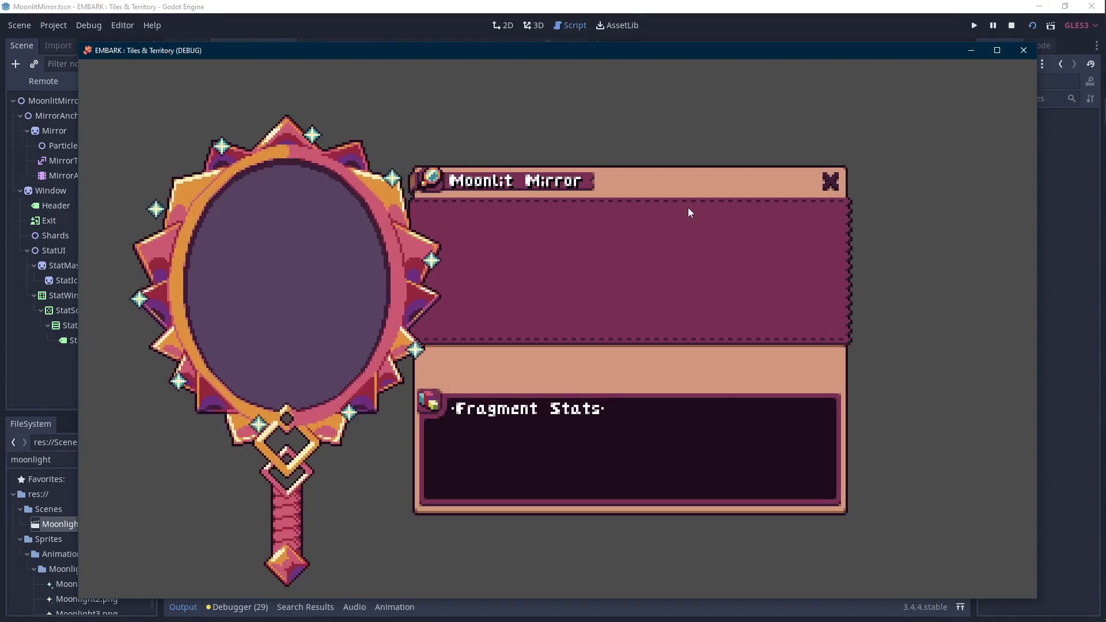
- Watch the ten upright sparkles orbit evenly around the Moonlit Mirror frame
{"action": "key", "text": "Scroll_Lock"}
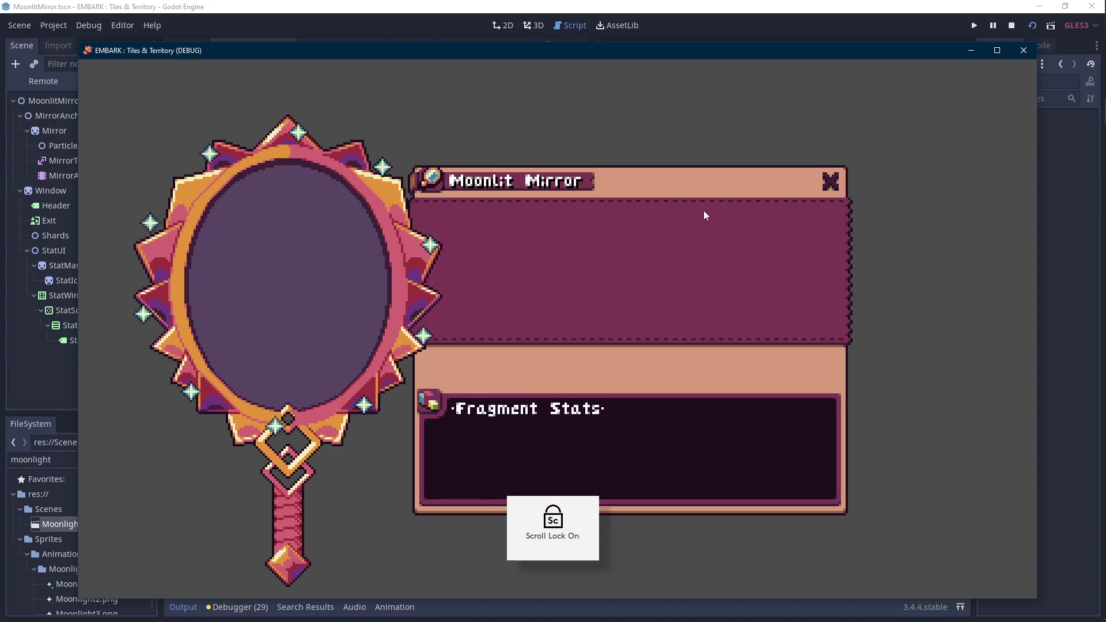